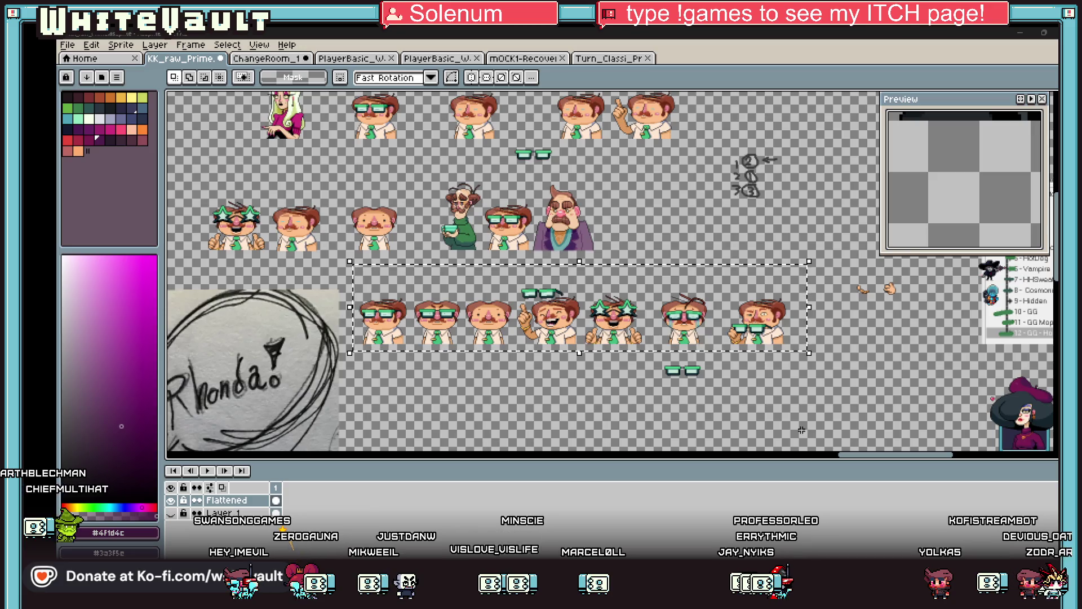
# Drag the pirate holding the green book about 90 px left, opening a gap before the beret boy
pyautogui.scroll(-1, 776, 265)
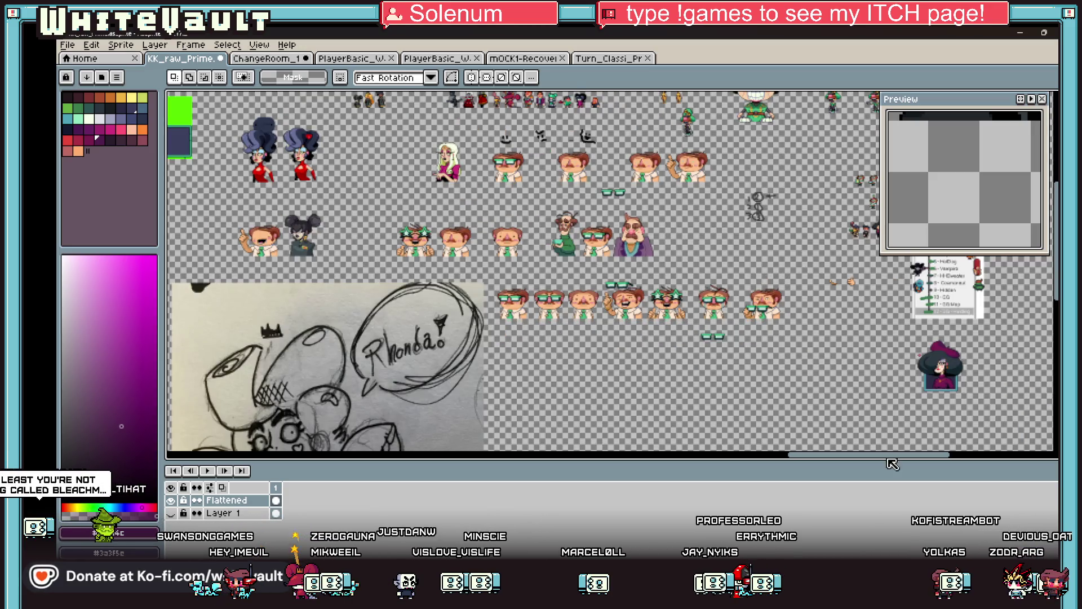
pyautogui.hscroll(3, 893, 459)
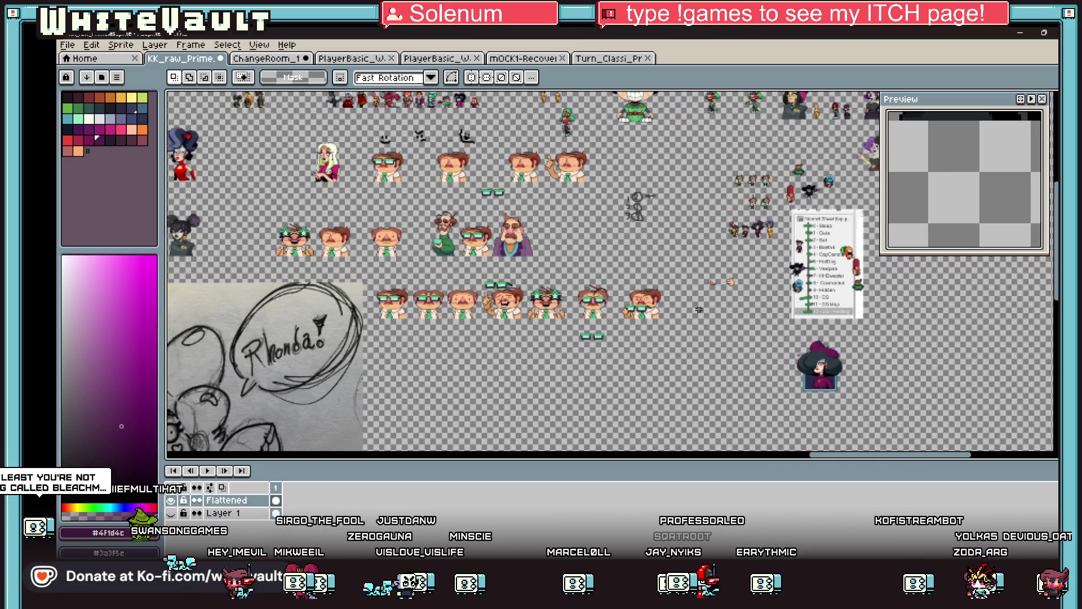
pyautogui.scroll(3, 789, 206)
pyautogui.scroll(-1, 488, 237)
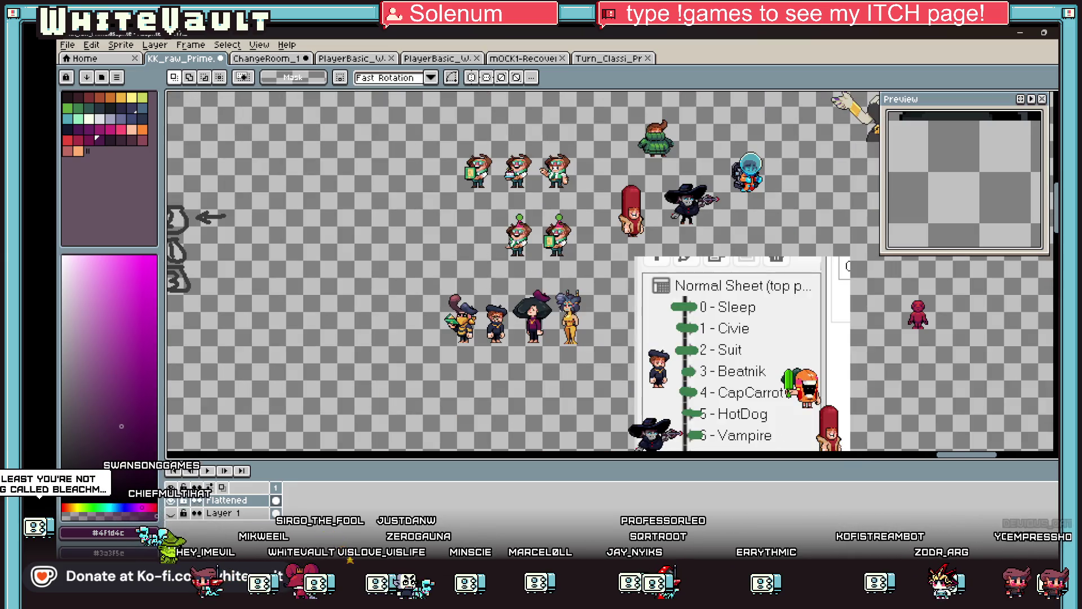
pyautogui.scroll(1, 492, 330)
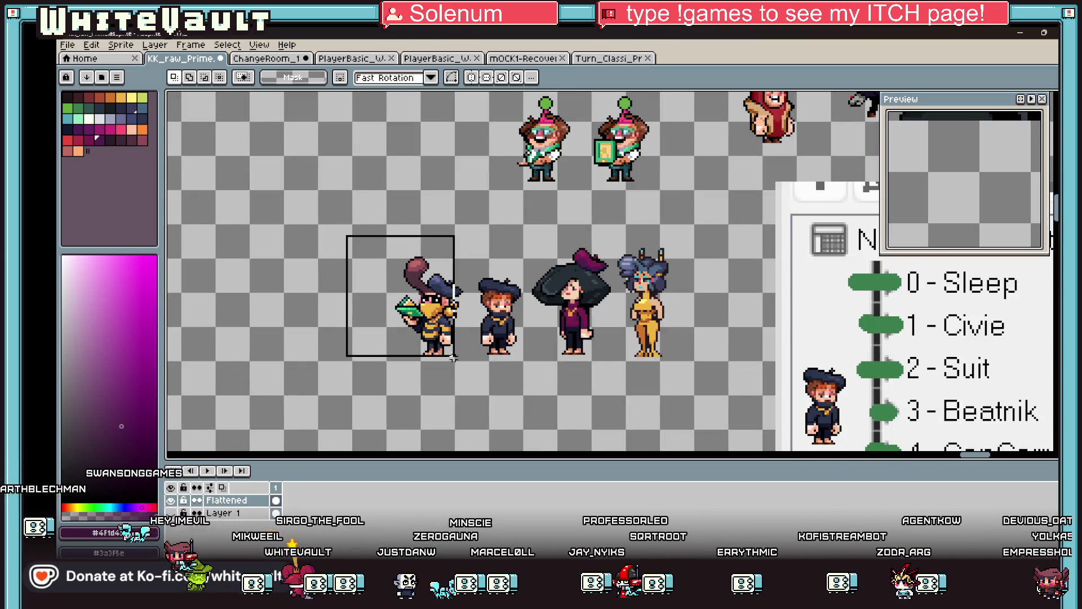
pyautogui.moveTo(454, 358)
pyautogui.mouseDown()
pyautogui.moveTo(406, 350)
pyautogui.moveTo(459, 313)
pyautogui.moveTo(409, 324)
pyautogui.mouseUp()
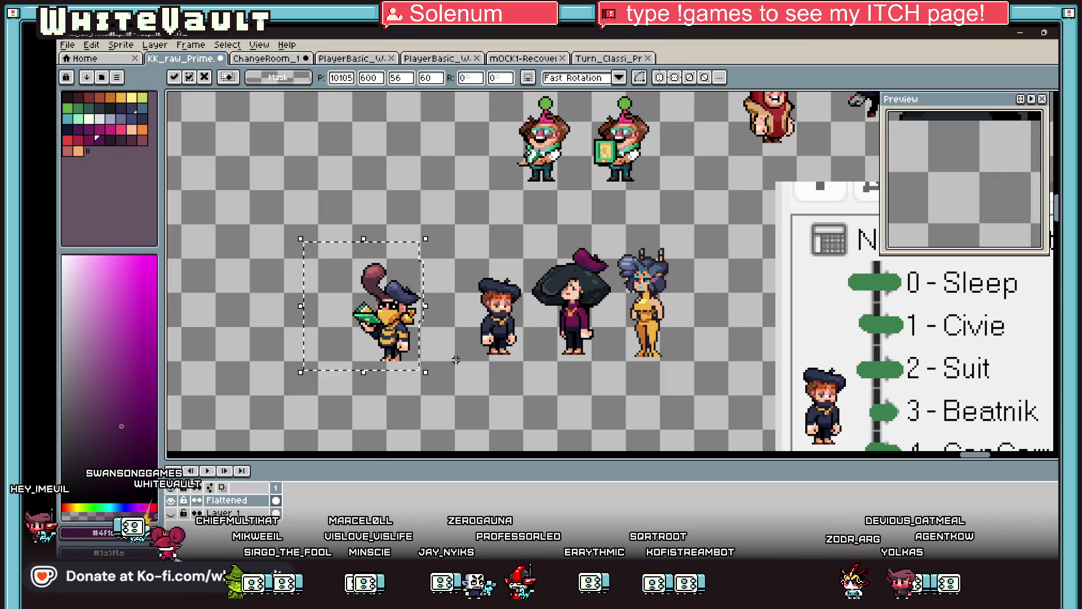
# Commit the pirate's moved position in the row, then reselect the pirate sprite
pyautogui.click(455, 360)
pyautogui.moveTo(353, 257); pyautogui.dragTo(420, 361)
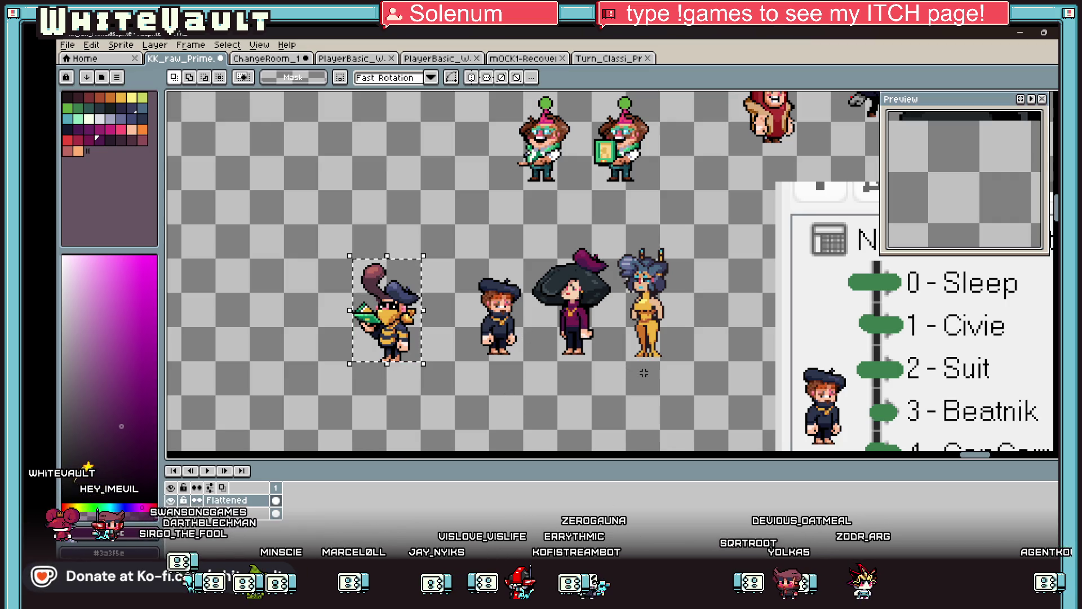
pyautogui.scroll(-2, 644, 373)
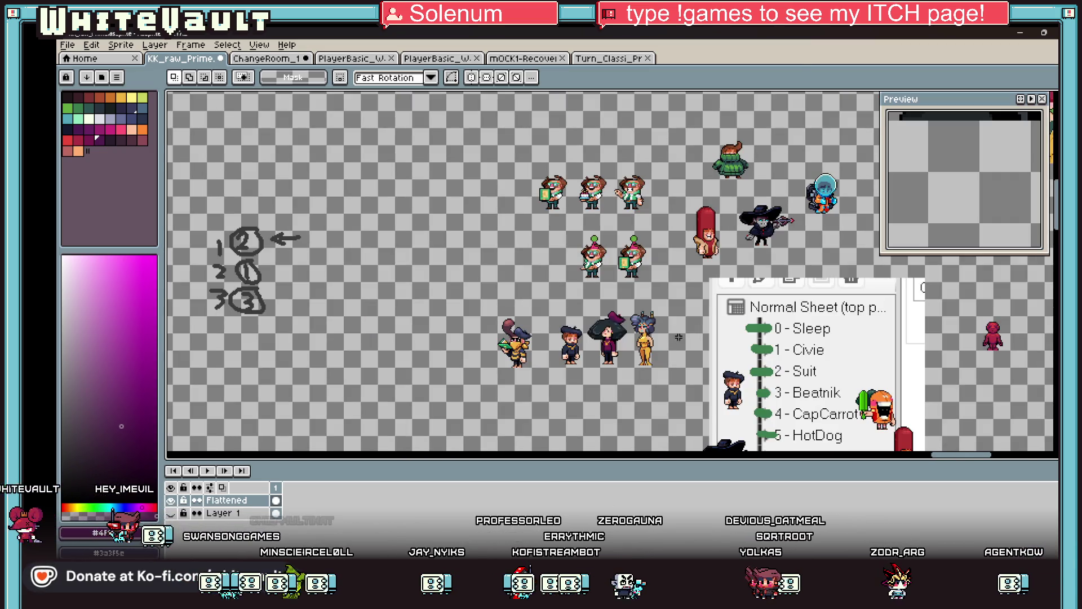
pyautogui.scroll(-1, 688, 338)
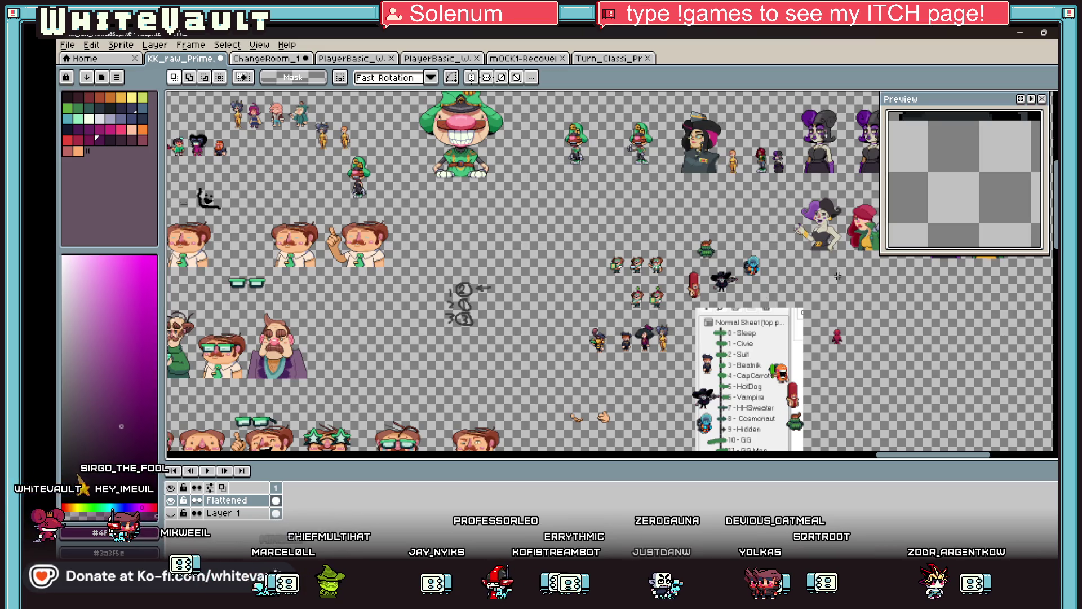
pyautogui.scroll(1, 620, 113)
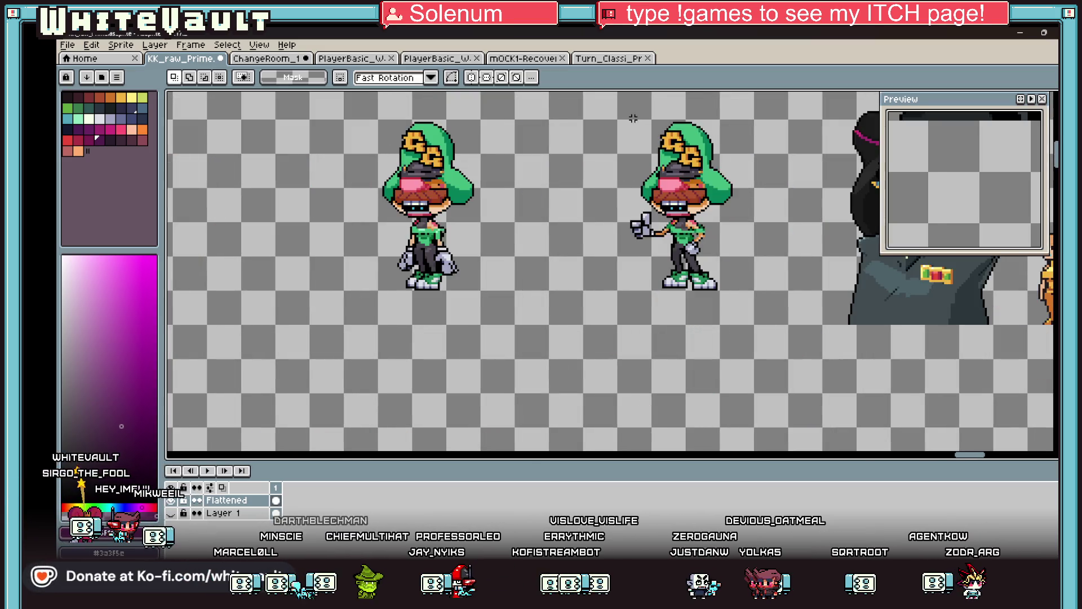
pyautogui.scroll(1, 618, 120)
pyautogui.moveTo(618, 121)
pyautogui.mouseDown()
pyautogui.moveTo(729, 285)
pyautogui.moveTo(756, 290)
pyautogui.mouseUp()
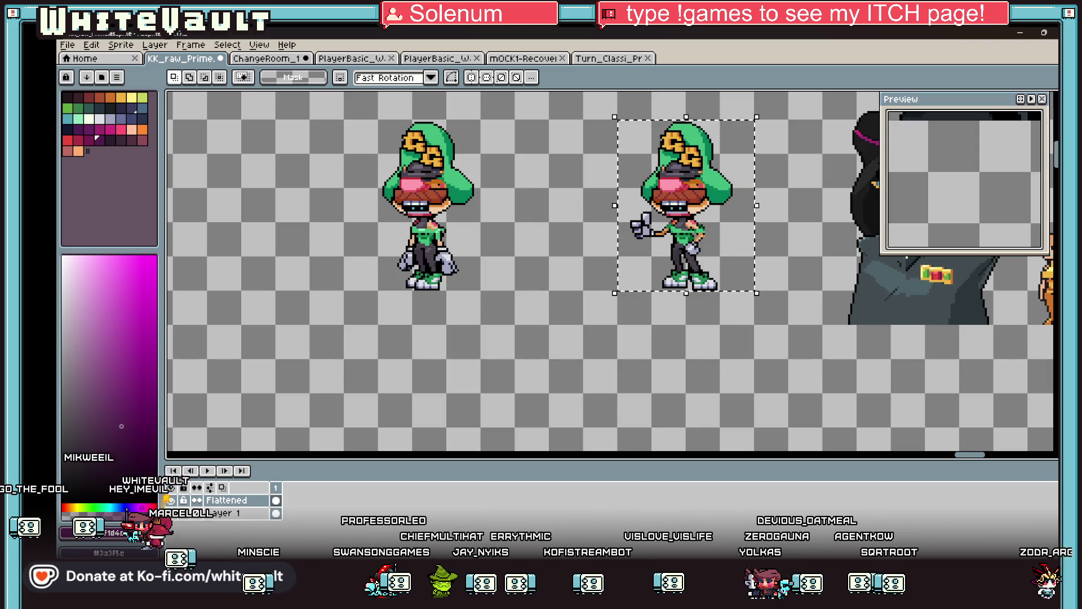
pyautogui.scroll(-3, 707, 395)
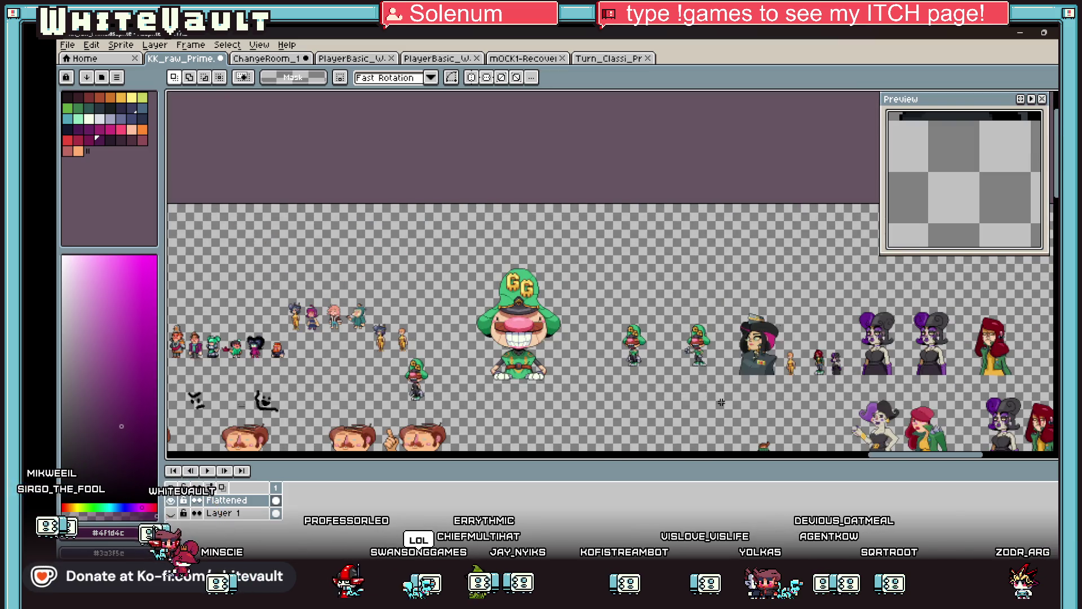
pyautogui.scroll(-1, 733, 399)
pyautogui.scroll(1, 369, 378)
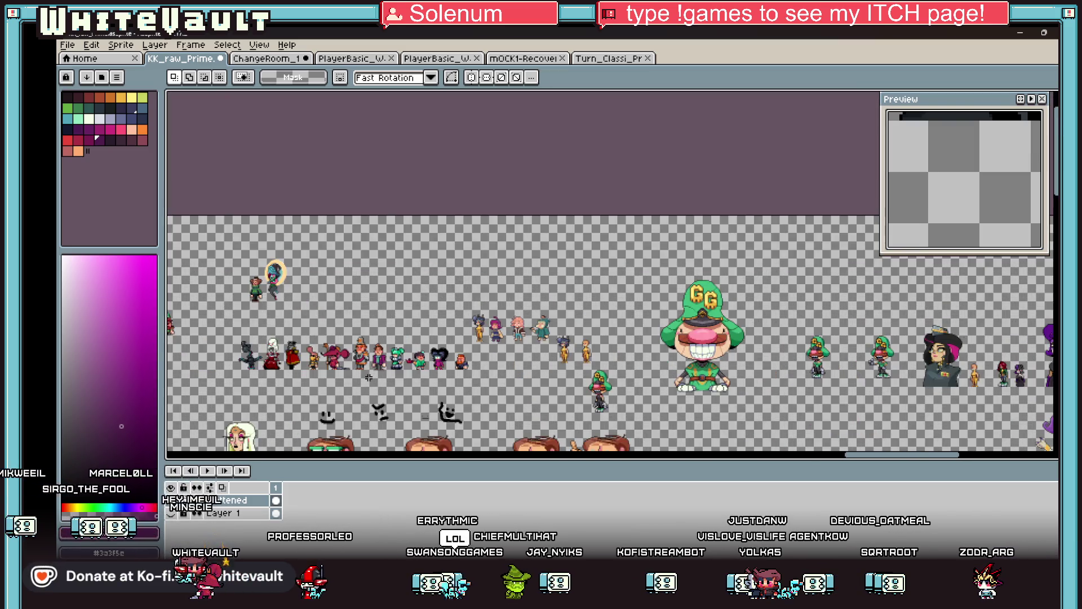
pyautogui.scroll(4, 434, 364)
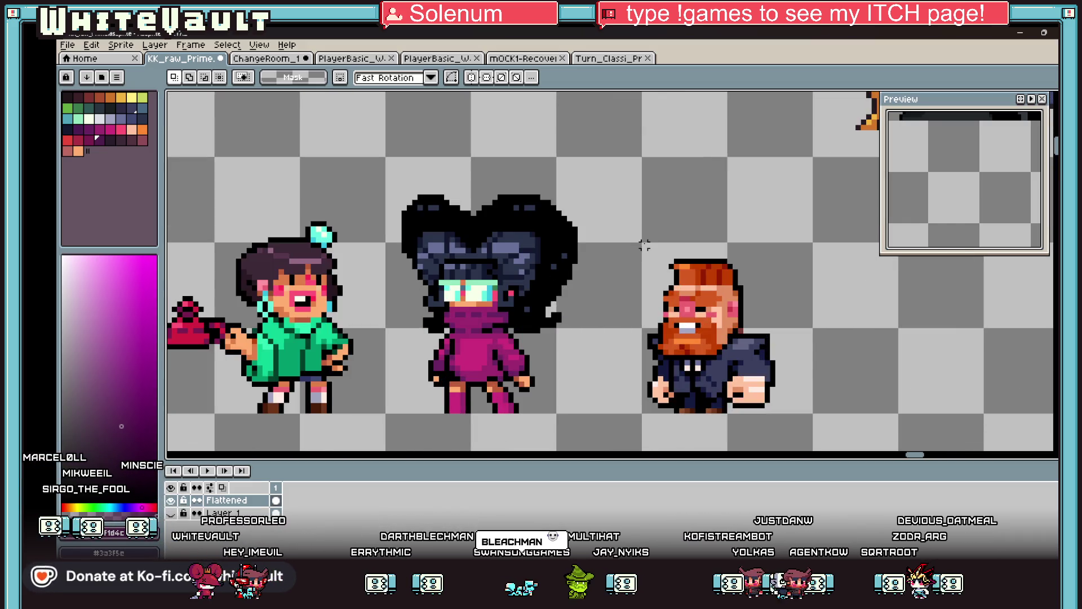
pyautogui.moveTo(644, 245)
pyautogui.mouseDown()
pyautogui.moveTo(780, 398)
pyautogui.moveTo(816, 416)
pyautogui.mouseUp()
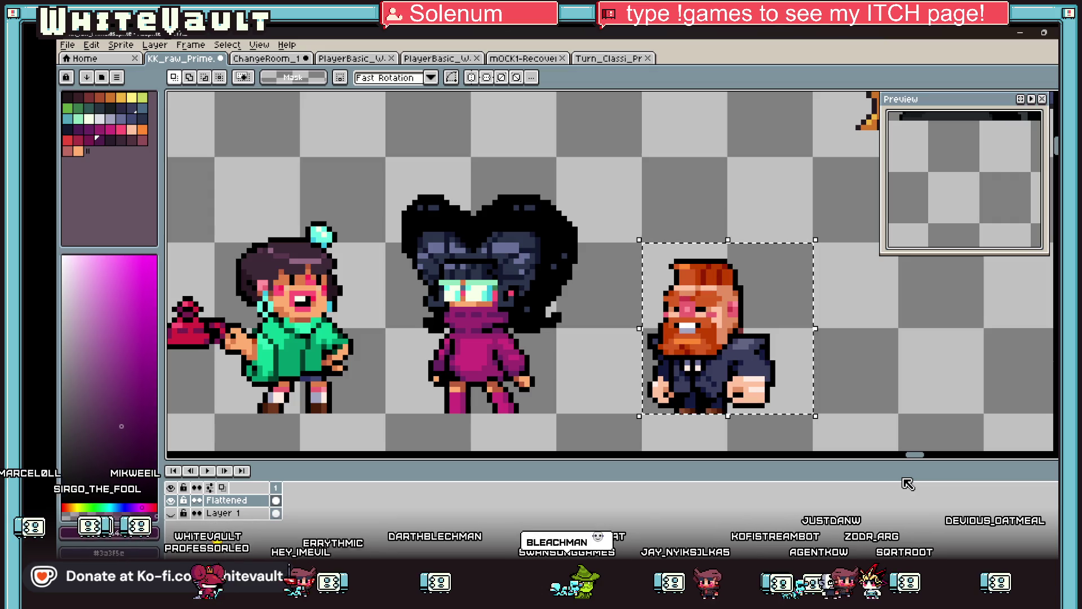
# Move the red-bearded man in the dark suit about 22 px right and commit it
pyautogui.scroll(-1, 846, 358)
pyautogui.click(865, 348)
pyautogui.scroll(-1, 866, 348)
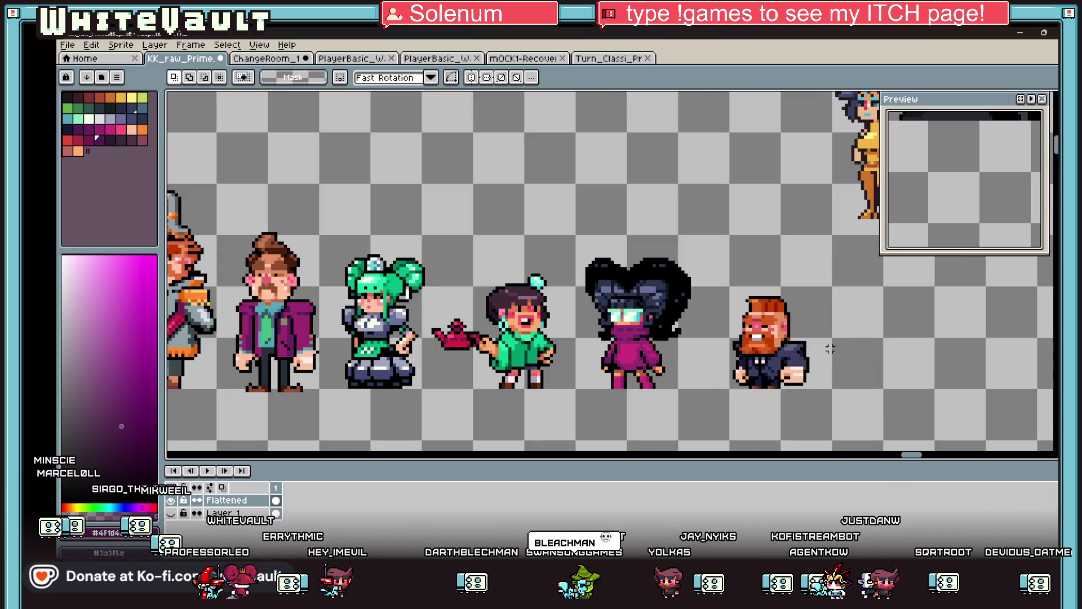
pyautogui.moveTo(721, 274)
pyautogui.mouseDown()
pyautogui.moveTo(827, 406)
pyautogui.moveTo(821, 390)
pyautogui.mouseUp()
pyautogui.click(894, 367)
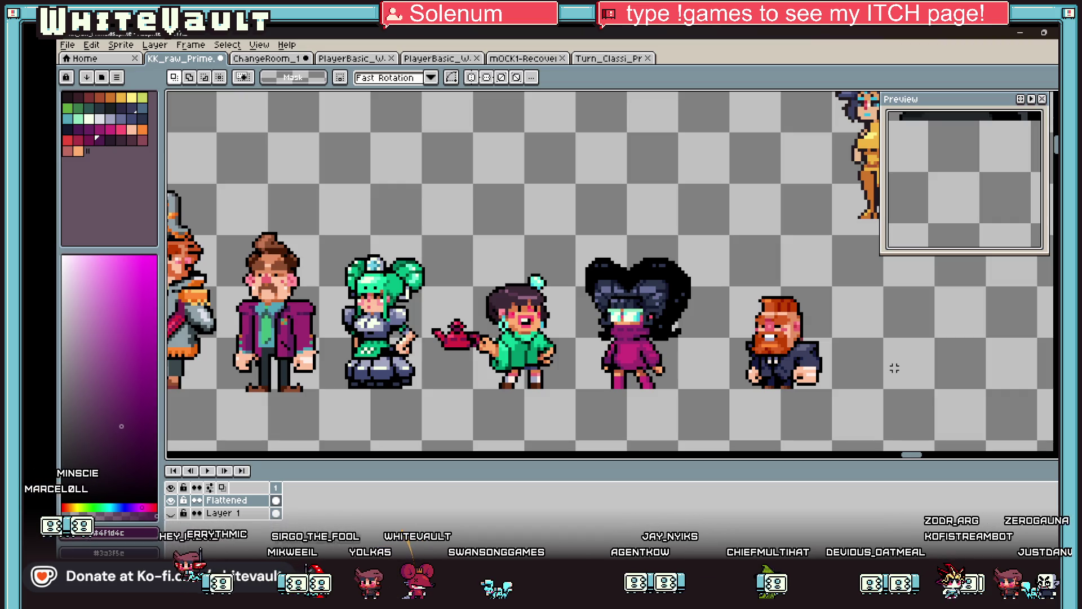
# Nudge the black-haired character in magenta slightly right and commit the move
pyautogui.scroll(-2, 899, 398)
pyautogui.scroll(1, 761, 351)
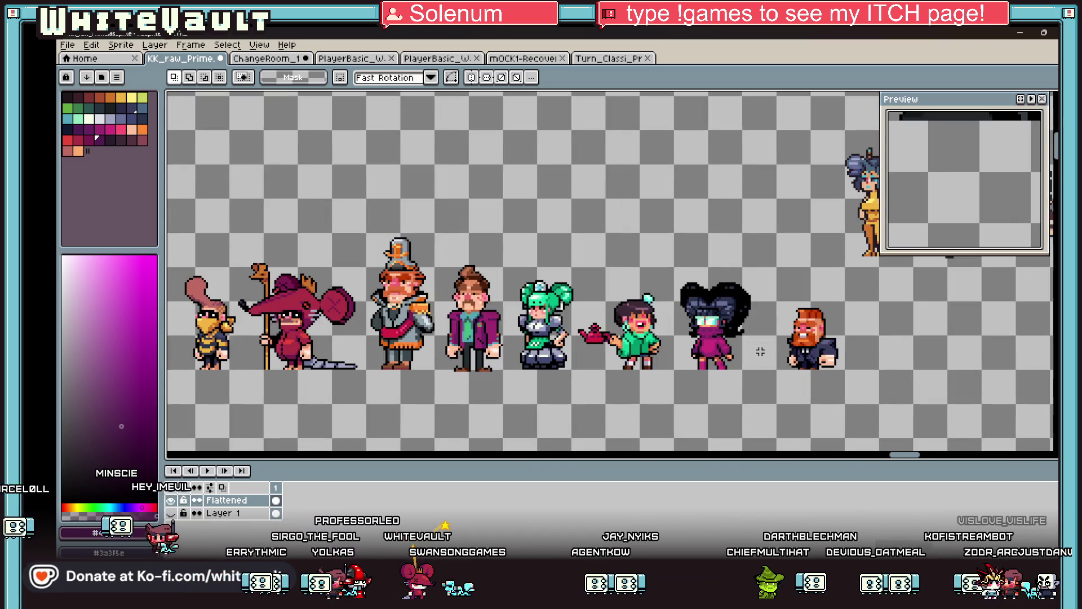
pyautogui.moveTo(672, 266)
pyautogui.mouseDown()
pyautogui.moveTo(738, 376)
pyautogui.moveTo(774, 378)
pyautogui.mouseUp()
pyautogui.scroll(2, 754, 375)
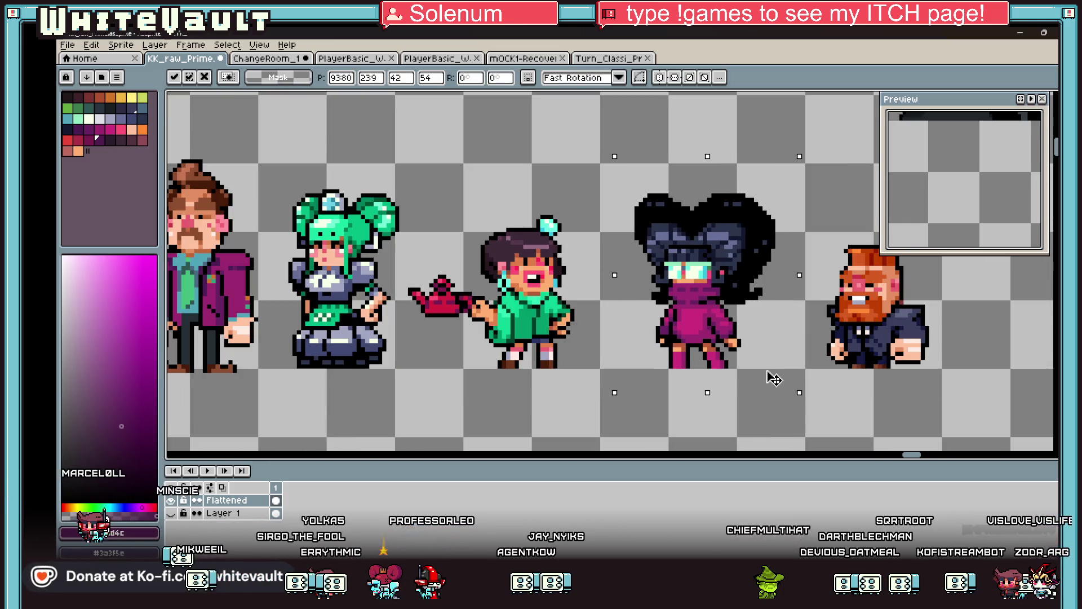
pyautogui.hotkey('ctrl', 'd')
# Shift the group of characters on the left two pixels left and commit
pyautogui.scroll(-2, 911, 388)
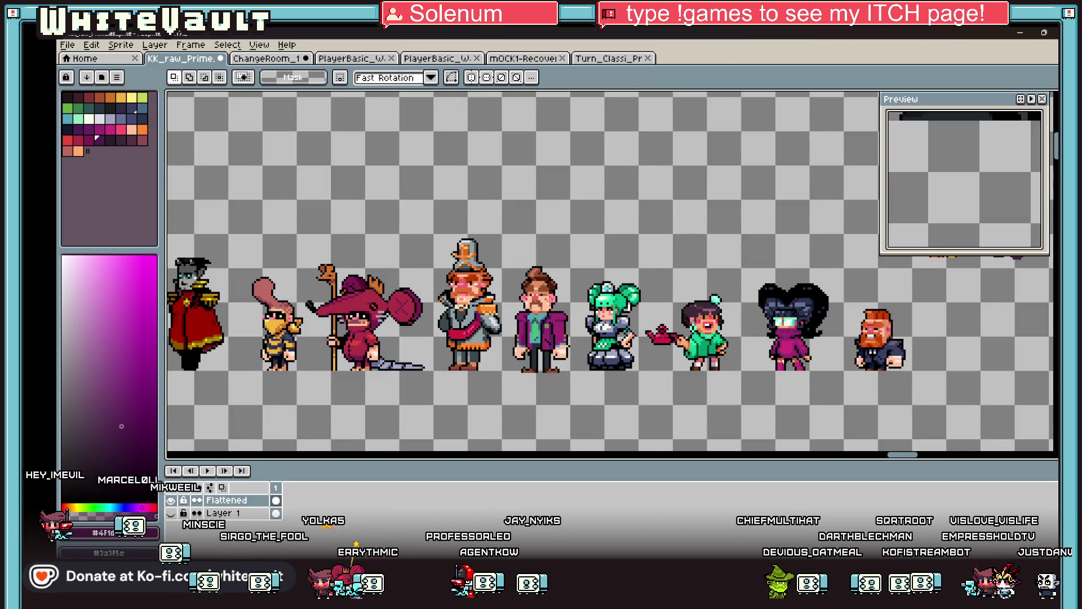
pyautogui.scroll(-2, 762, 358)
pyautogui.moveTo(342, 285)
pyautogui.mouseDown()
pyautogui.moveTo(555, 366)
pyautogui.moveTo(706, 391)
pyautogui.mouseUp()
pyautogui.scroll(2, 696, 369)
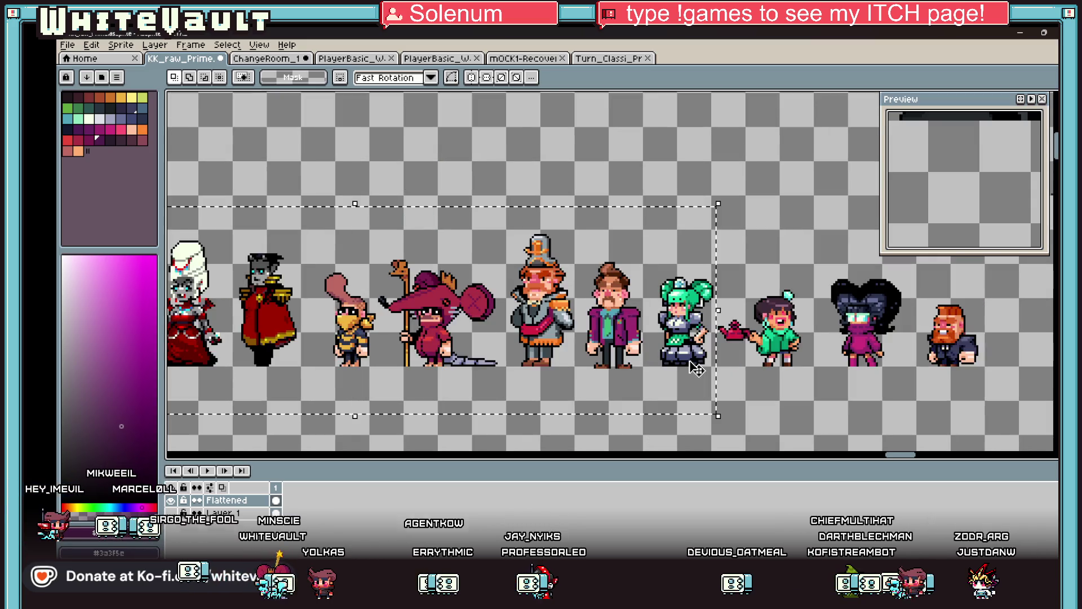
pyautogui.click(696, 369)
pyautogui.press('Left')
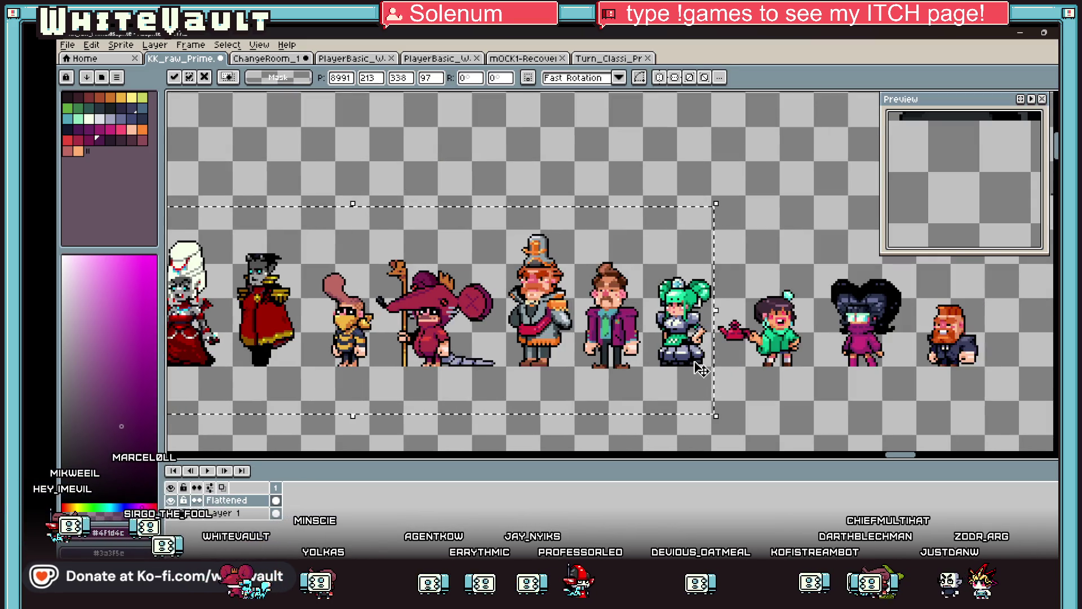
pyautogui.press('Left')
pyautogui.press('Left')
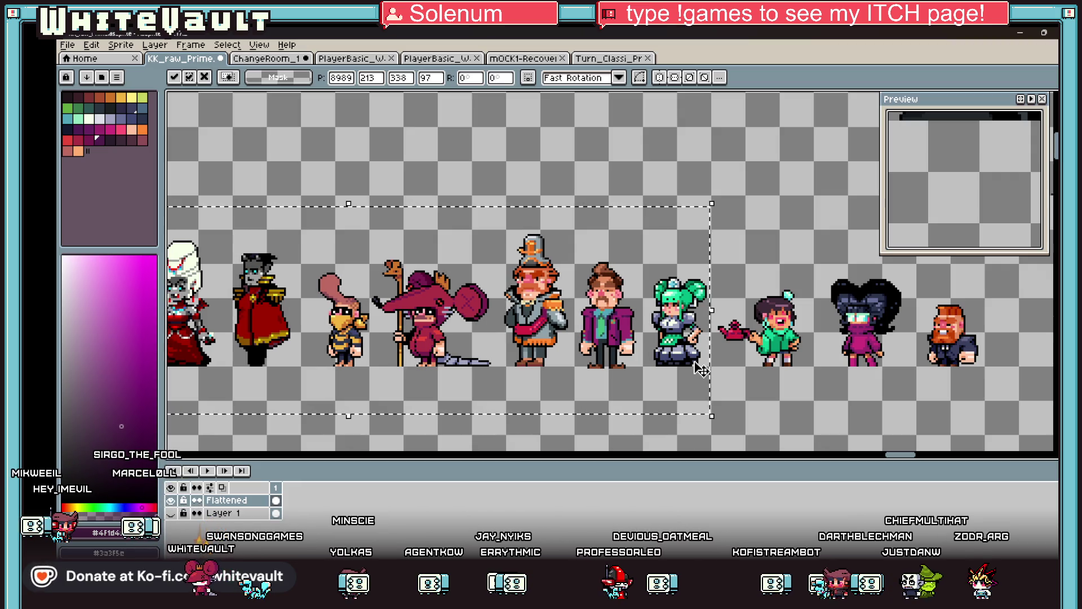
pyautogui.click(786, 211)
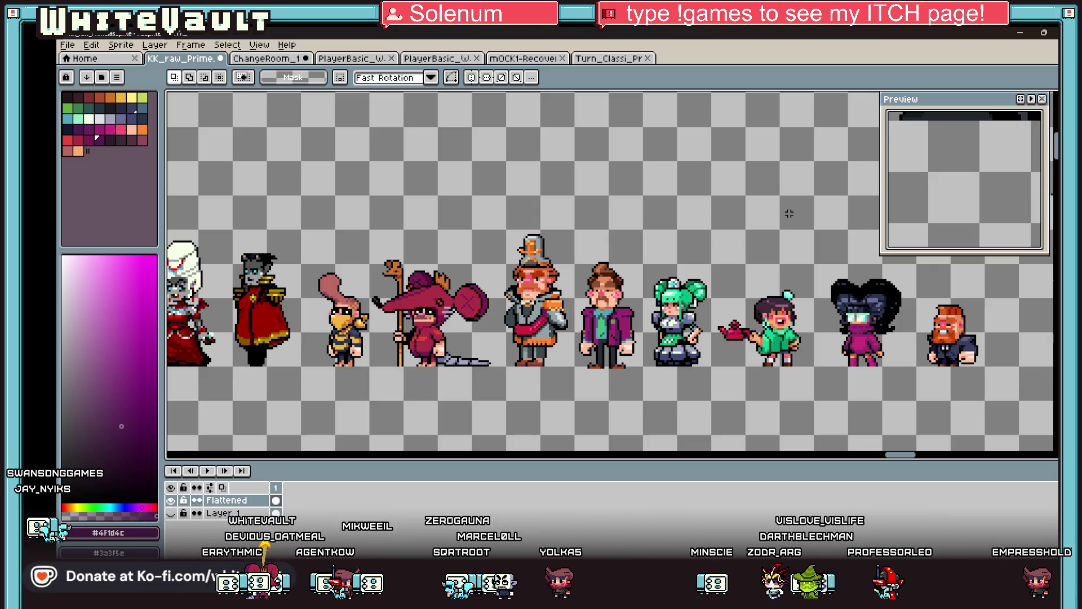
# Nudge the rat mage slightly to even the gaps and commit its new position
pyautogui.scroll(-1, 566, 225)
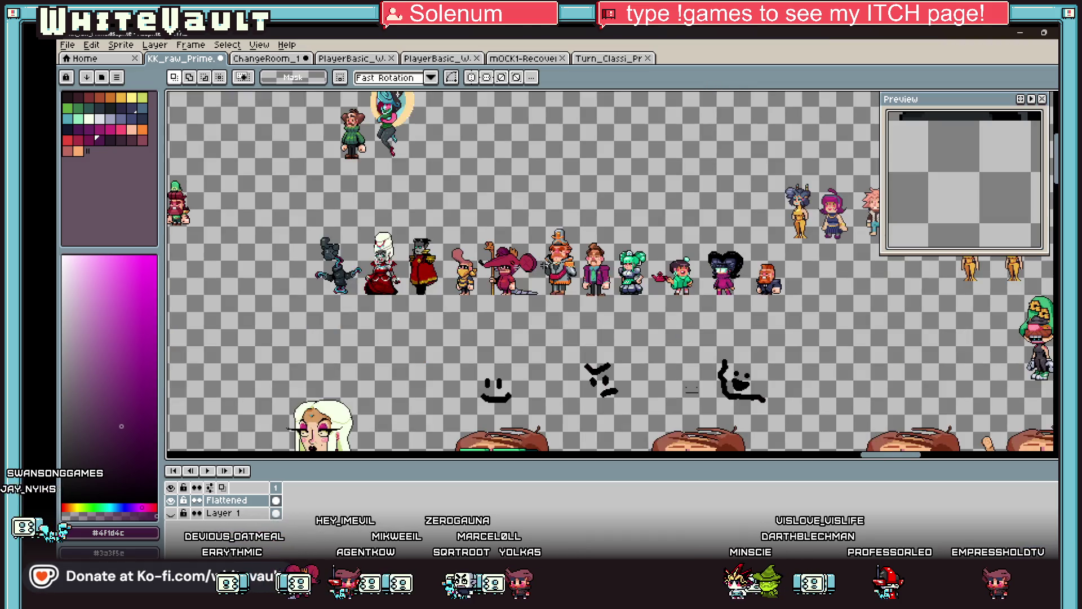
pyautogui.scroll(1, 552, 196)
pyautogui.moveTo(543, 180); pyautogui.dragTo(617, 345)
pyautogui.scroll(1, 610, 321)
pyautogui.scroll(-1, 613, 317)
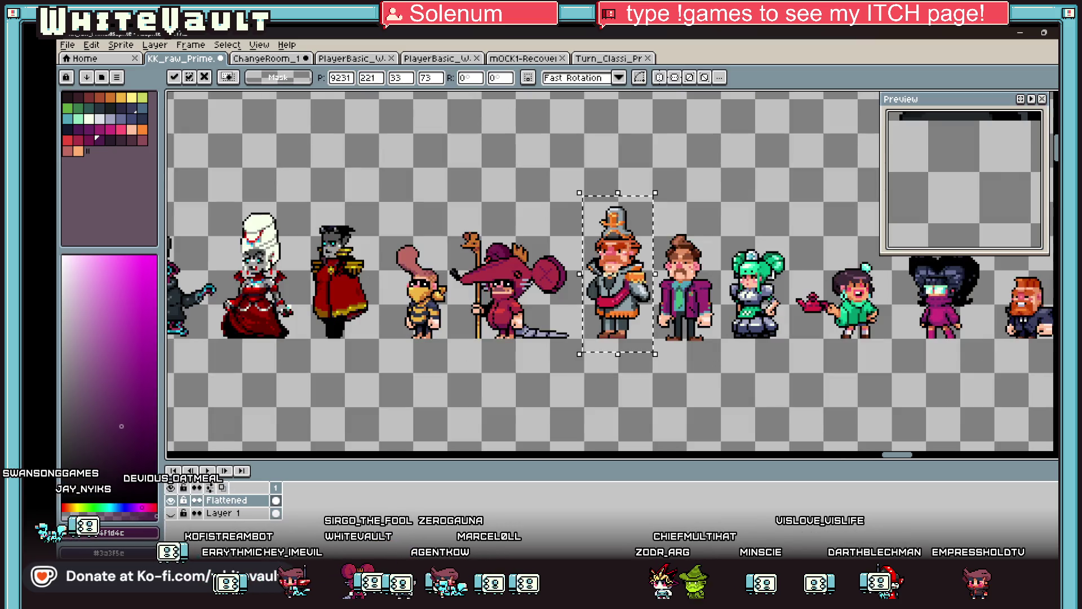
pyautogui.click(469, 263)
pyautogui.moveTo(445, 211)
pyautogui.mouseDown()
pyautogui.moveTo(577, 352)
pyautogui.moveTo(454, 212)
pyautogui.mouseUp()
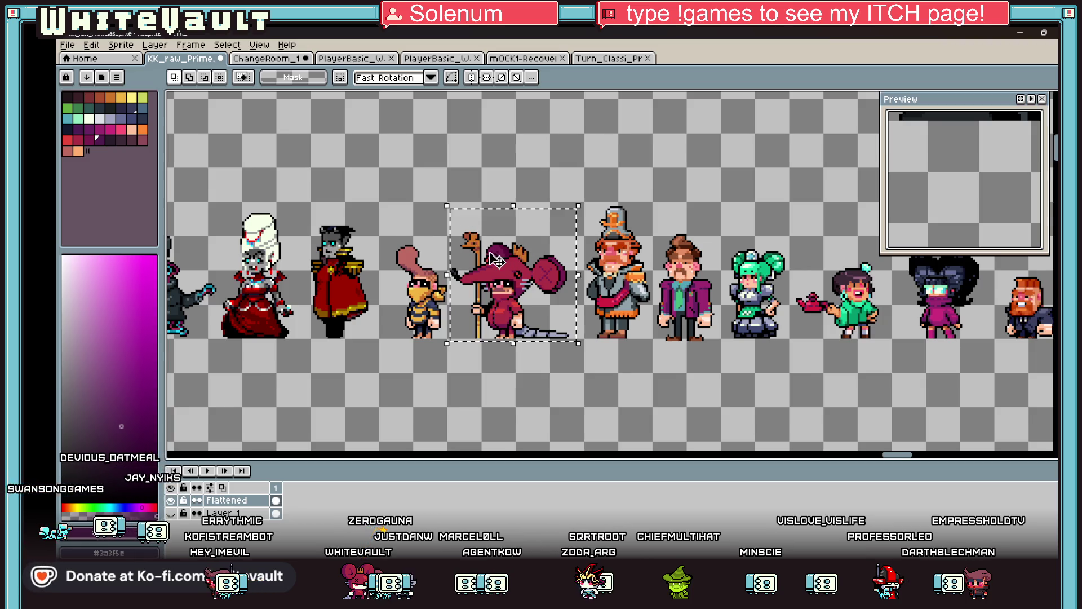
pyautogui.scroll(1, 519, 277)
pyautogui.moveTo(523, 282); pyautogui.dragTo(524, 279)
pyautogui.press('Return')
# Select the bee character and commit its position
pyautogui.scroll(-1, 524, 278)
pyautogui.scroll(-1, 425, 317)
pyautogui.moveTo(415, 274); pyautogui.dragTo(452, 349)
pyautogui.click(445, 338)
pyautogui.press('Return')
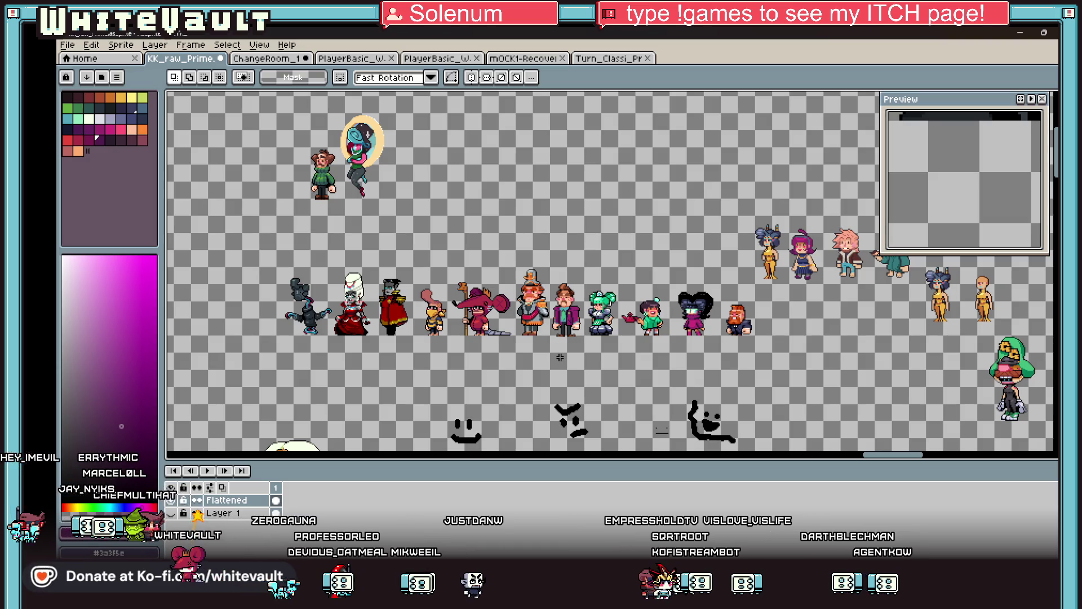
# Marquee-select the small dark-suited figure next to the Suit entry in the costume list
pyautogui.scroll(-3, 536, 239)
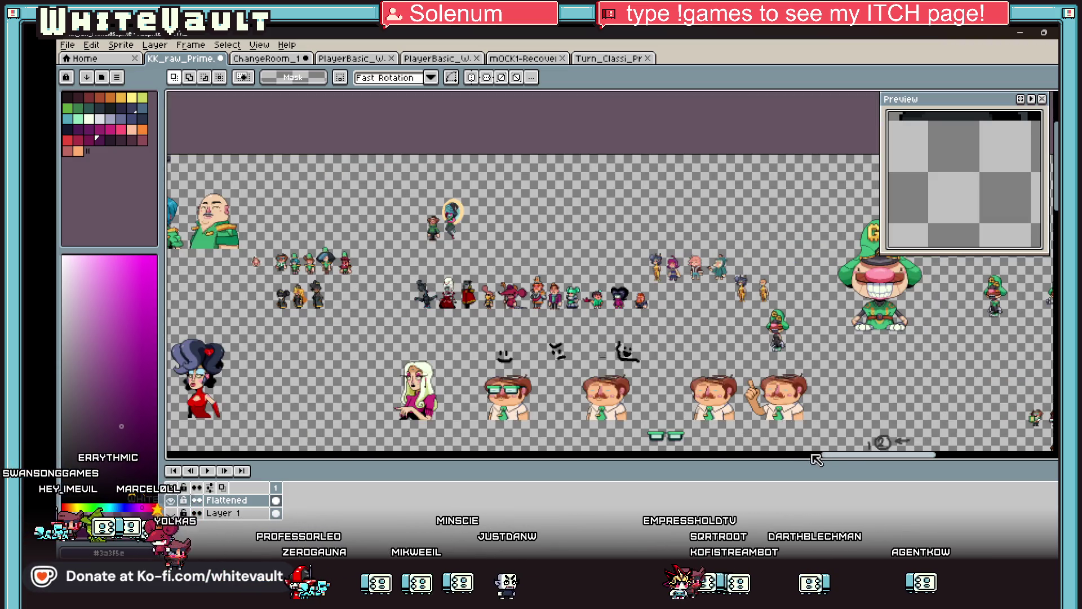
pyautogui.scroll(2, 921, 460)
pyautogui.scroll(-3, 707, 411)
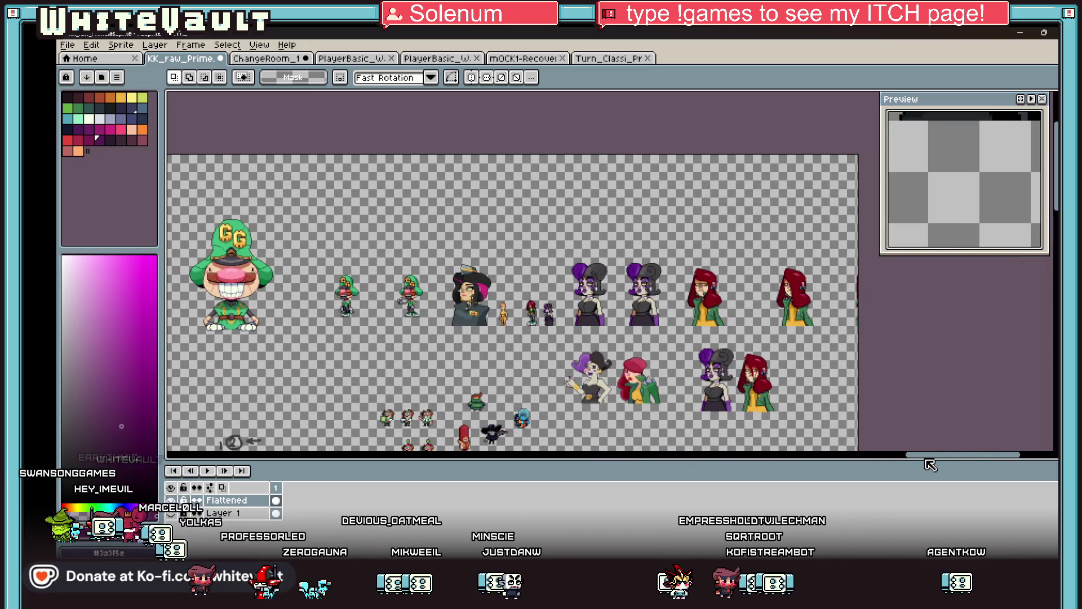
pyautogui.scroll(3, 708, 411)
pyautogui.scroll(1, 707, 412)
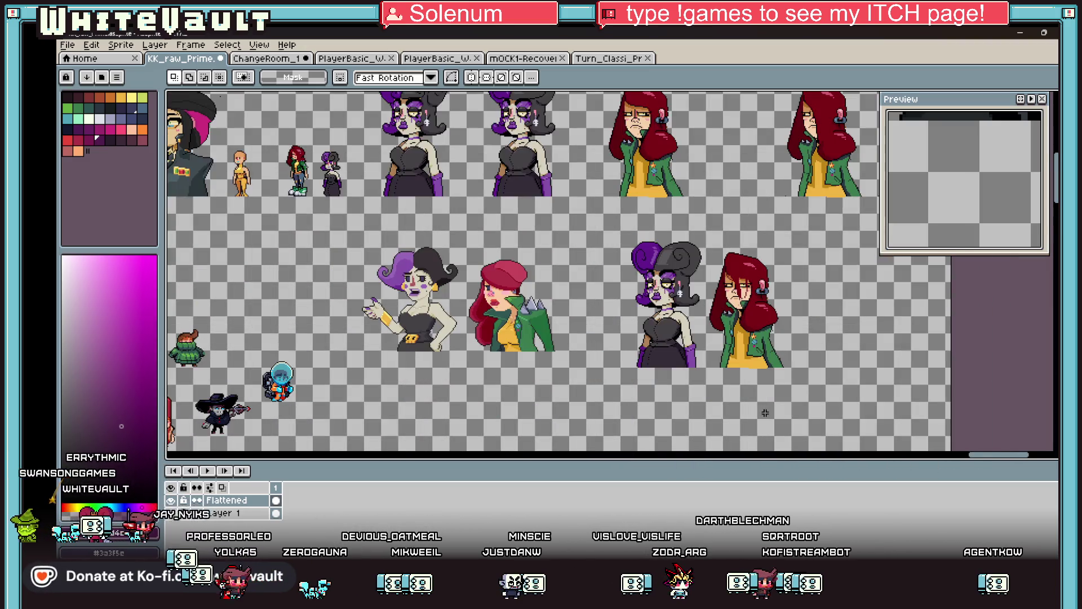
pyautogui.scroll(-2, 457, 215)
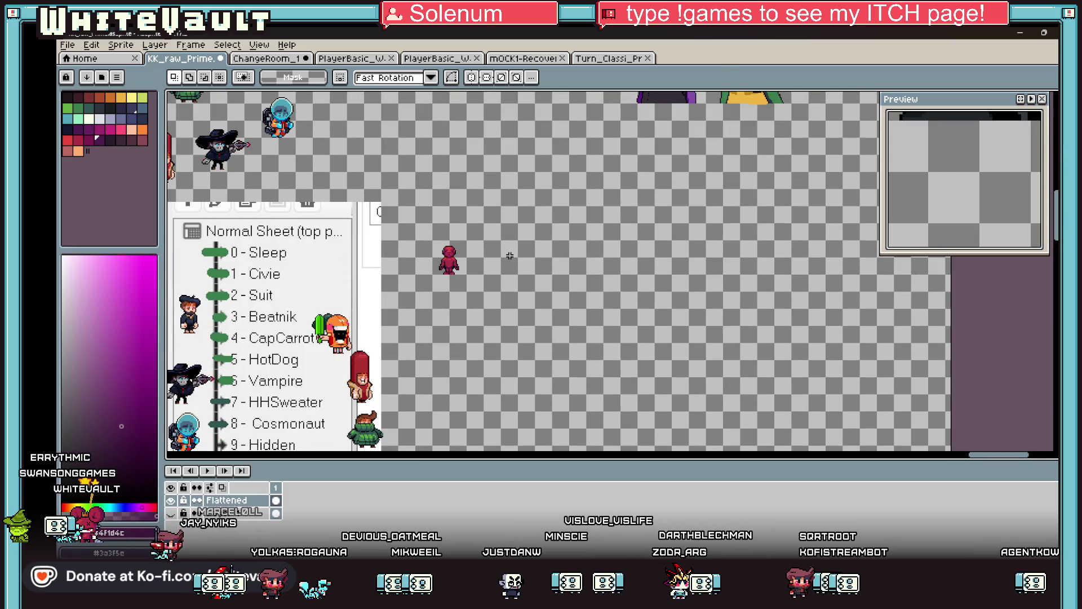
pyautogui.scroll(-1, 457, 214)
pyautogui.scroll(1, 457, 214)
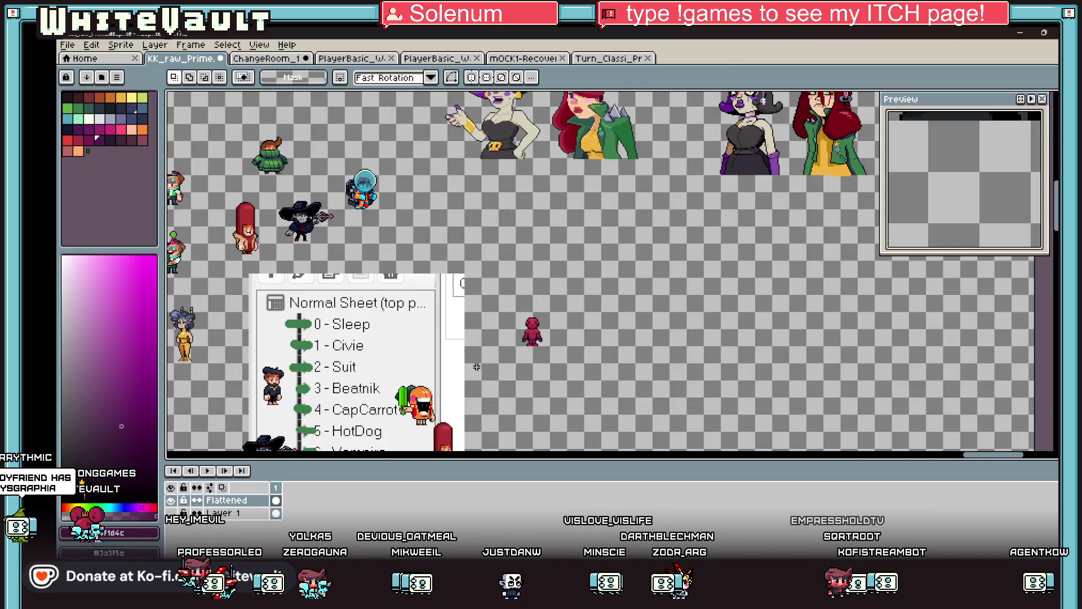
pyautogui.scroll(-1, 499, 328)
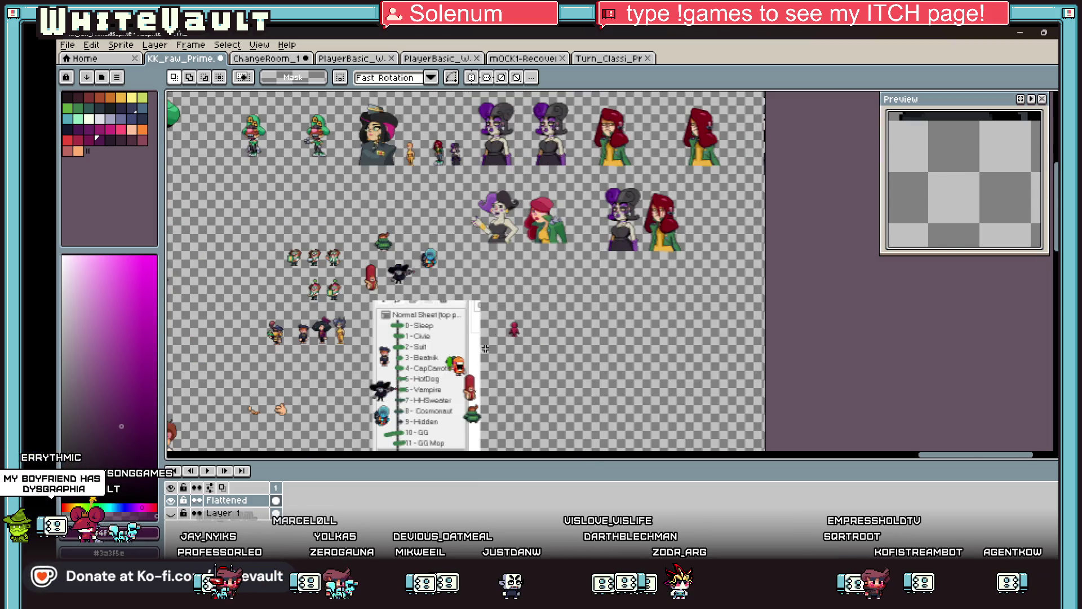
pyautogui.scroll(1, 500, 387)
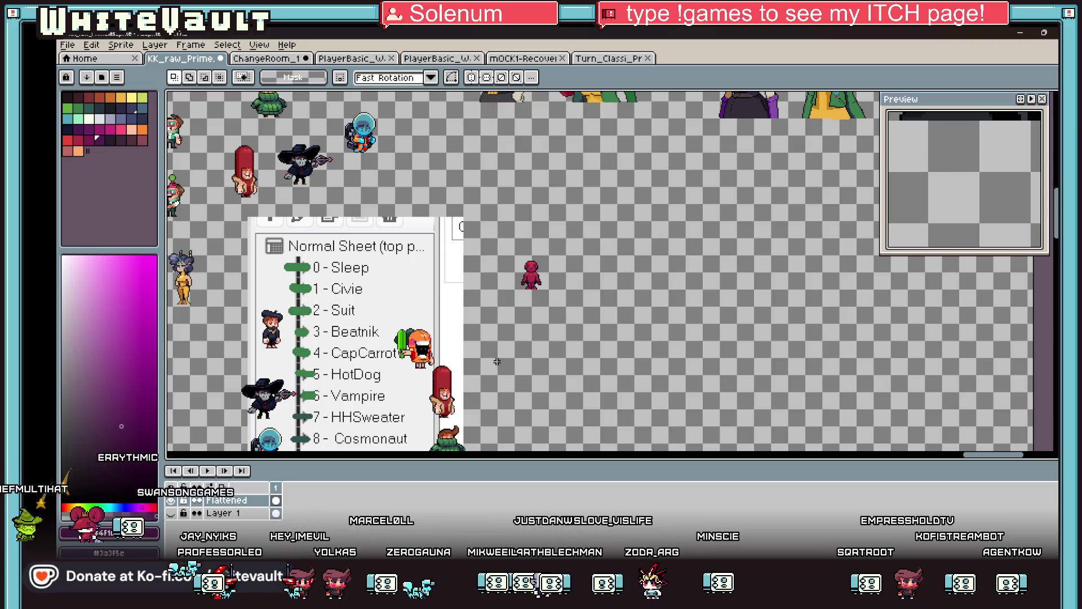
pyautogui.scroll(-1, 497, 362)
pyautogui.scroll(1, 457, 432)
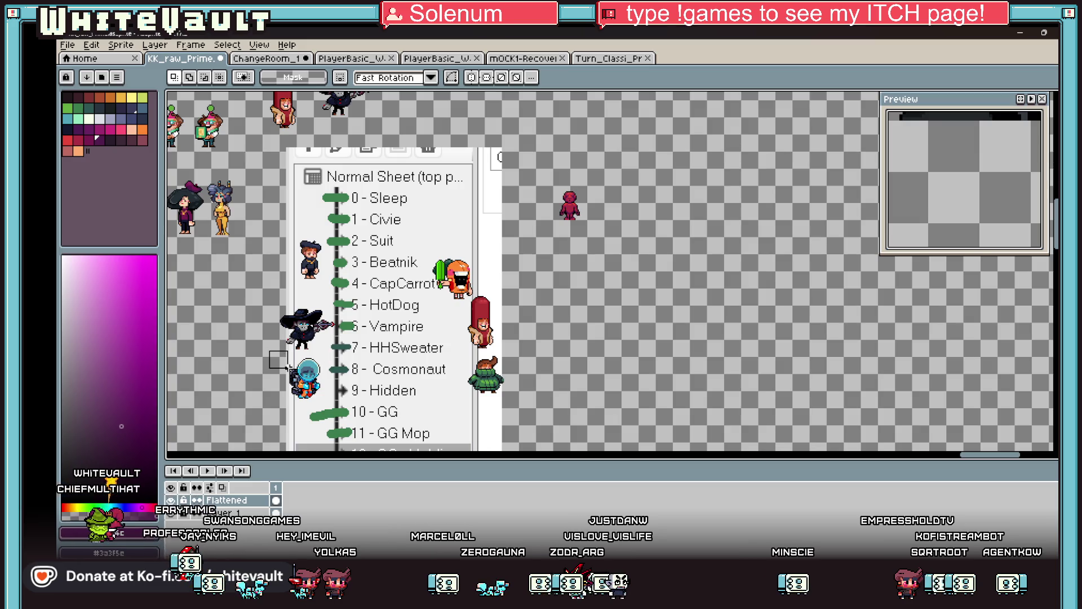
pyautogui.moveTo(256, 293); pyautogui.dragTo(338, 353)
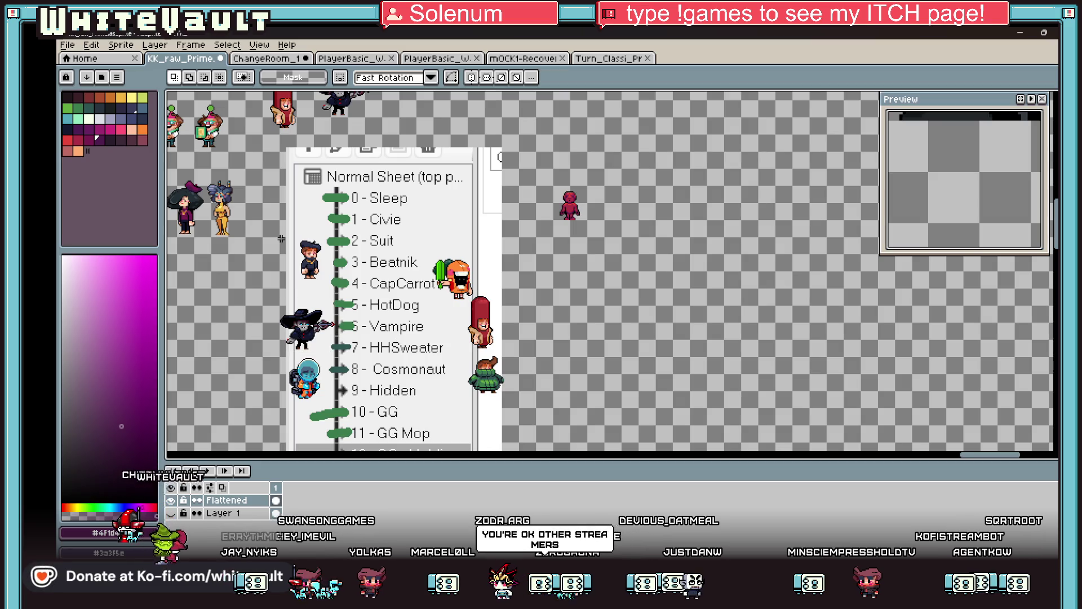
pyautogui.moveTo(311, 262); pyautogui.dragTo(322, 285)
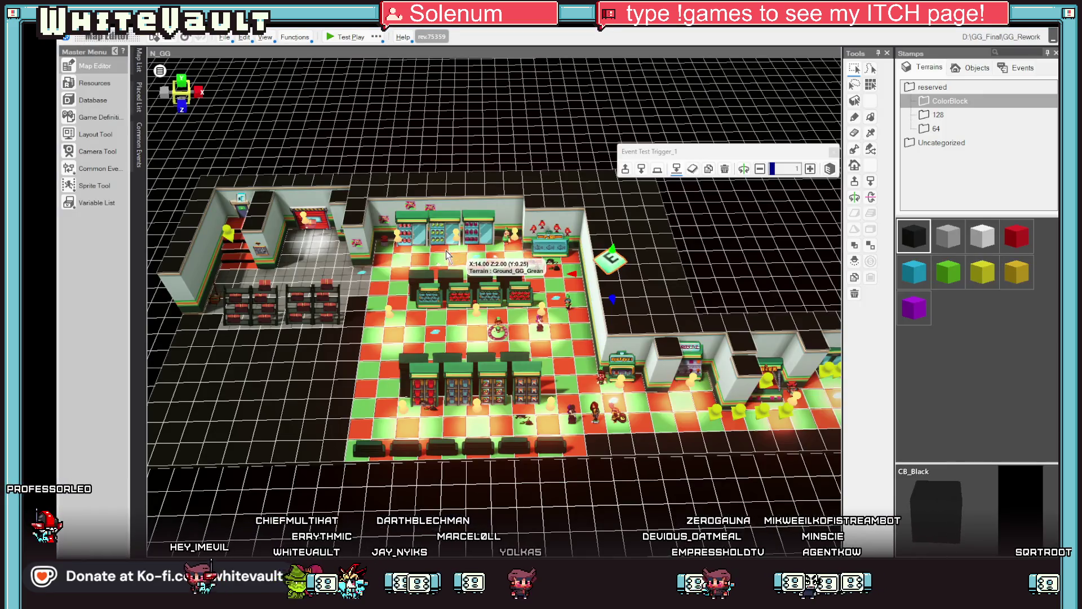
# Place the ringed player character on a grey back-room floor tile, then return to Aseprite
pyautogui.scroll(3, 459, 268)
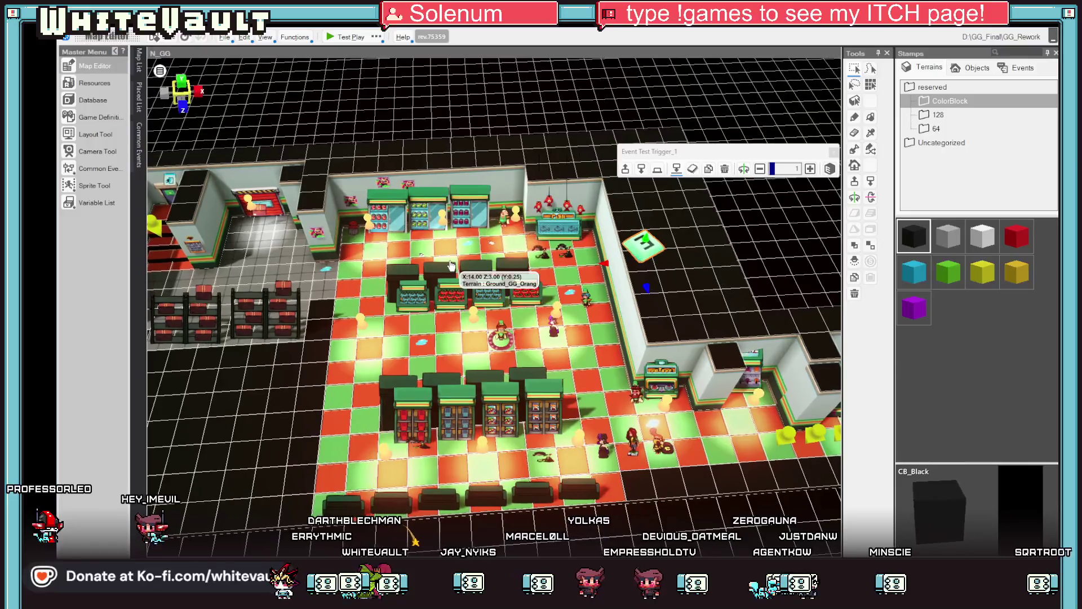
pyautogui.press('Left')
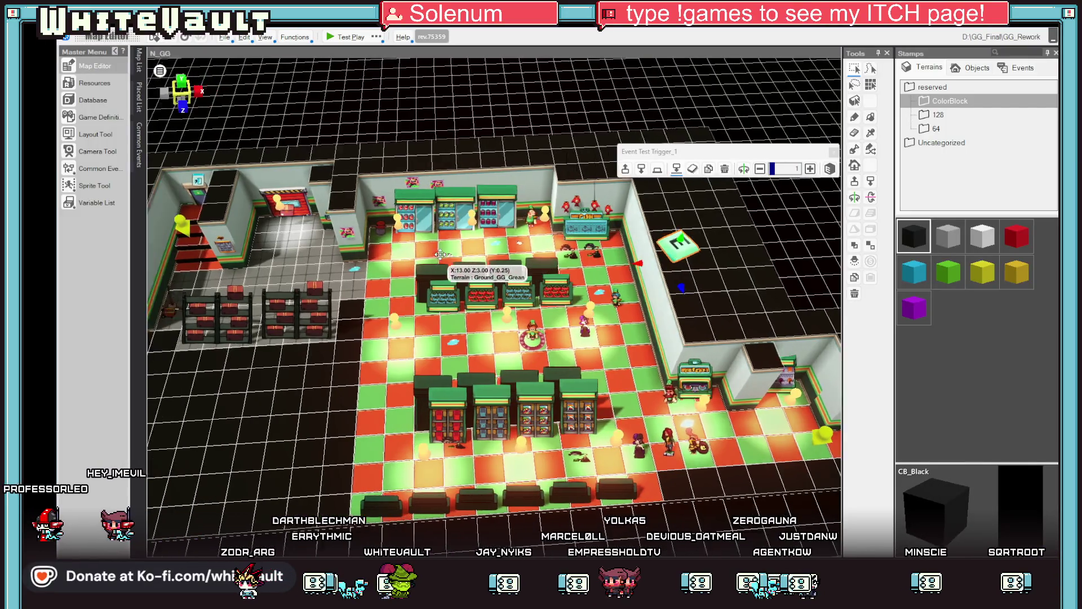
pyautogui.scroll(3, 380, 248)
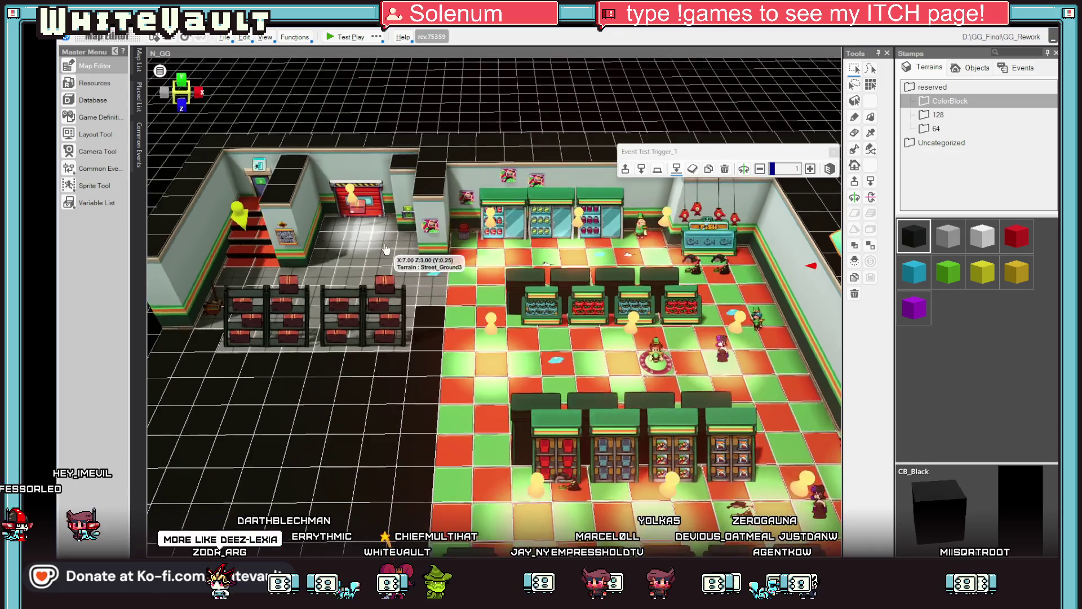
pyautogui.click(358, 207)
pyautogui.scroll(3, 389, 265)
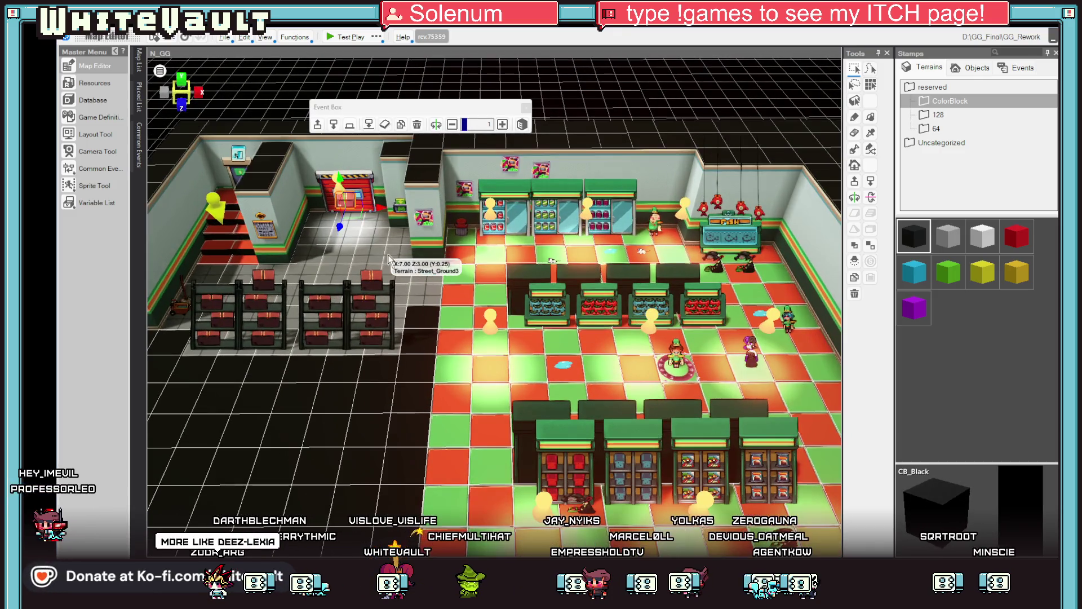
pyautogui.click(364, 249)
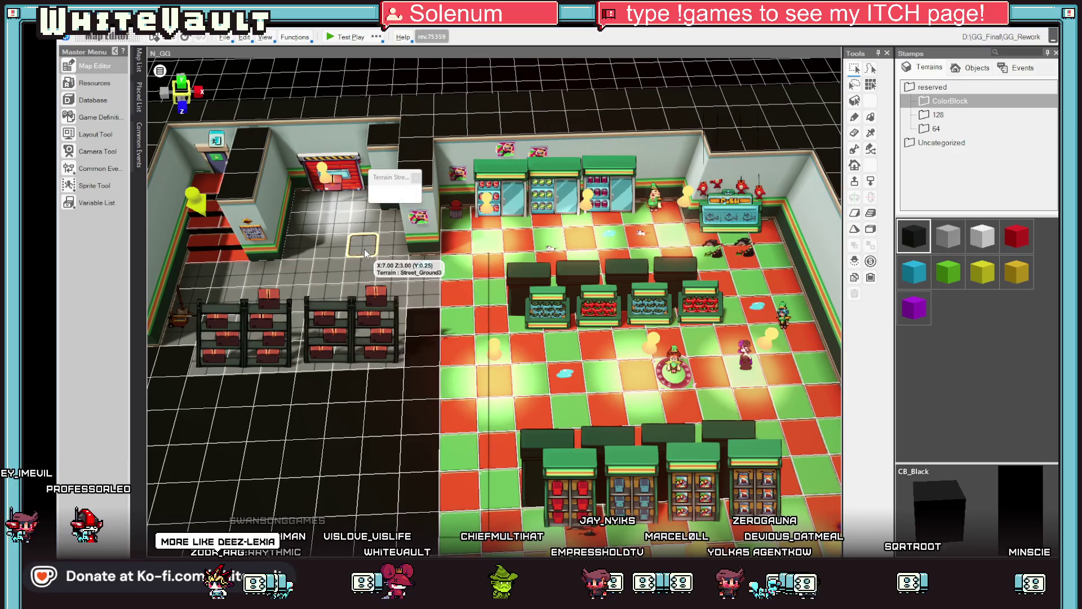
pyautogui.rightClick(364, 249)
pyautogui.click(443, 388)
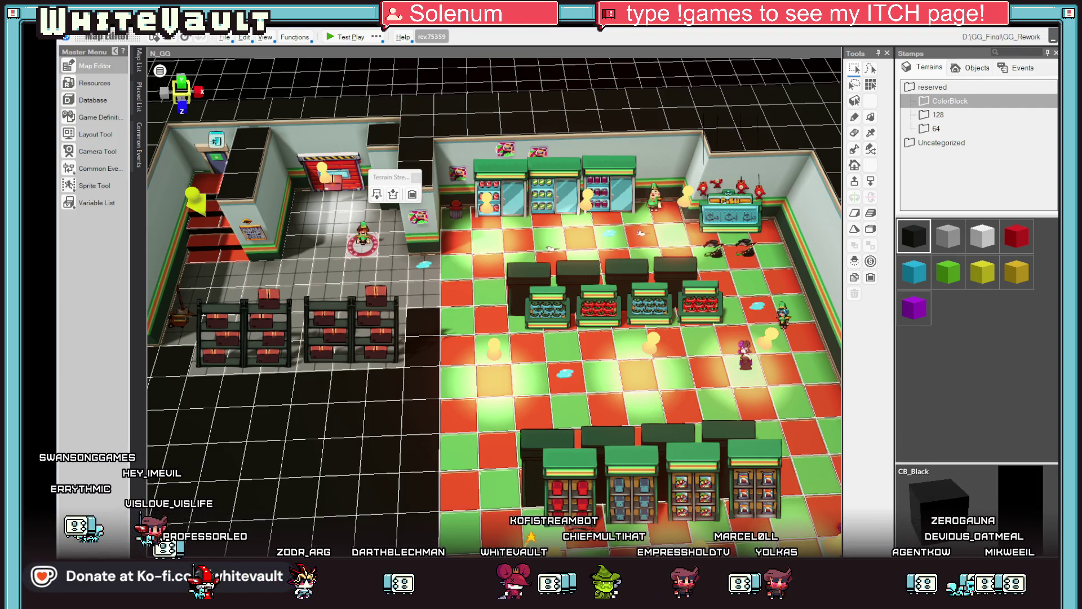
pyautogui.click(1052, 36)
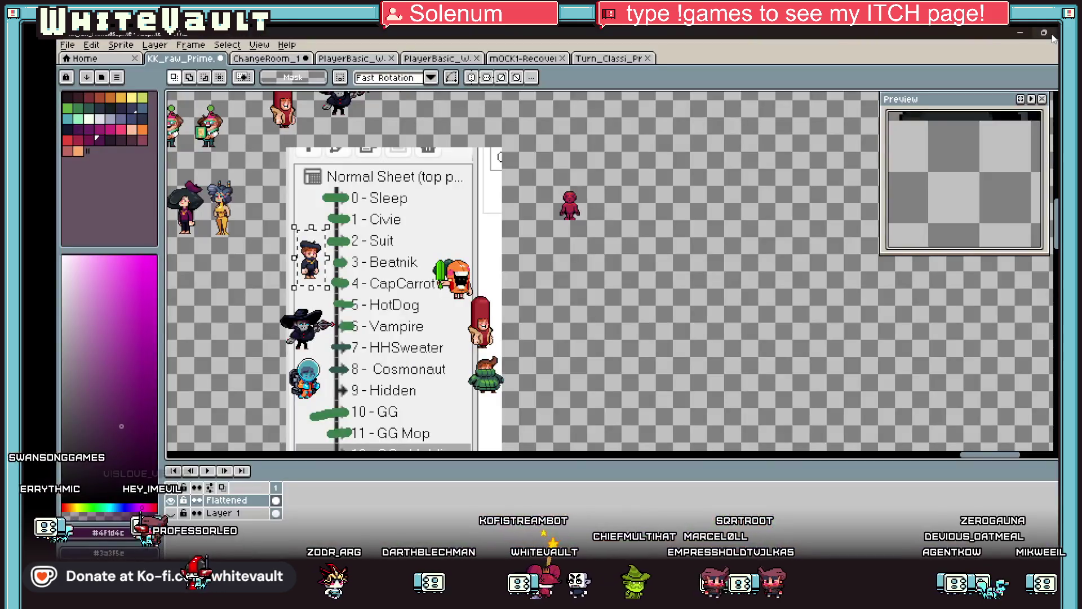
# Launch PNGTuber Plus from the desktop, then restore Aseprite and clear its selection
pyautogui.click(1022, 32)
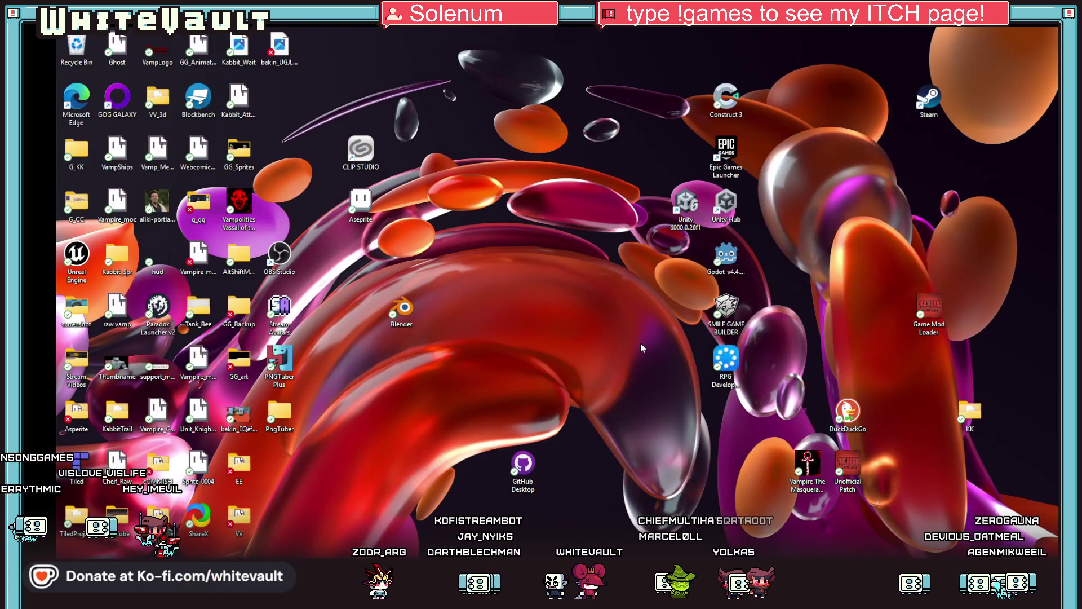
pyautogui.doubleClick(283, 360)
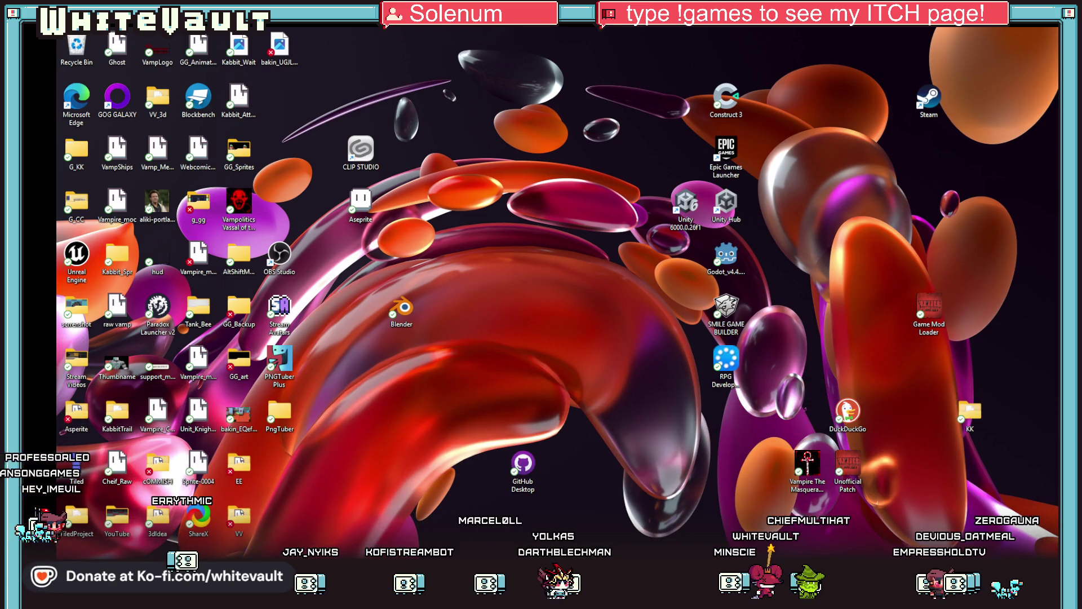
pyautogui.click(587, 532)
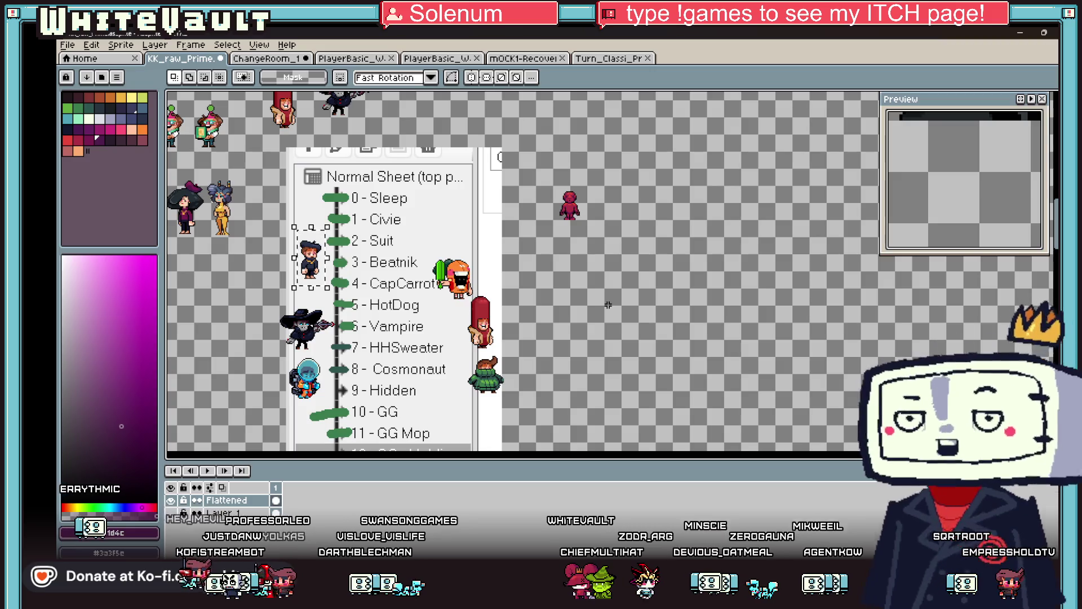
pyautogui.hotkey('ctrl', 'd')
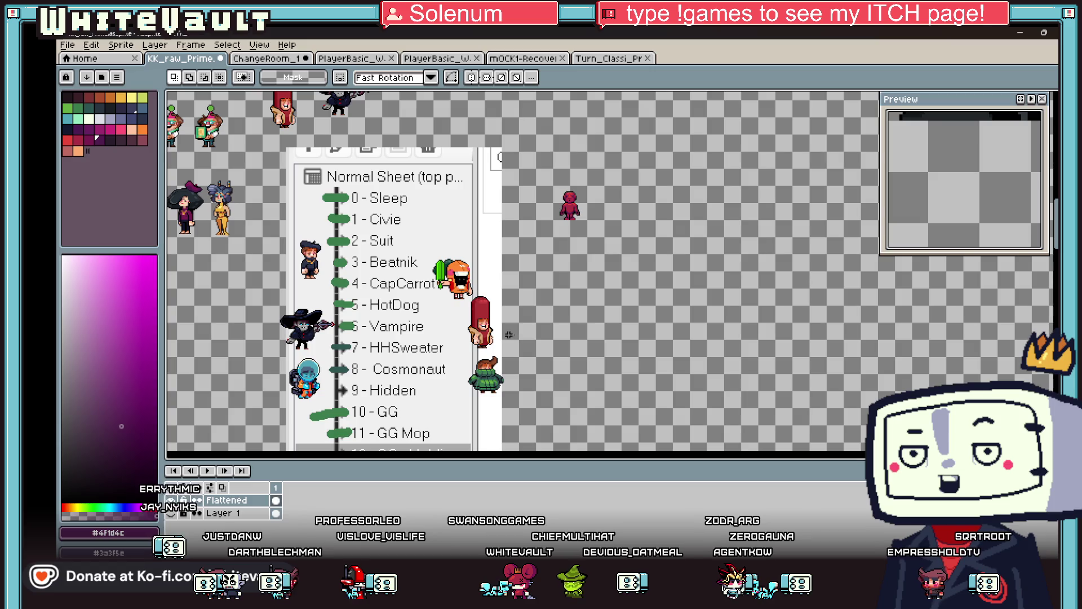
# Duplicate the red mannequin and place the copy beside the original
pyautogui.scroll(1, 476, 310)
pyautogui.scroll(-1, 472, 311)
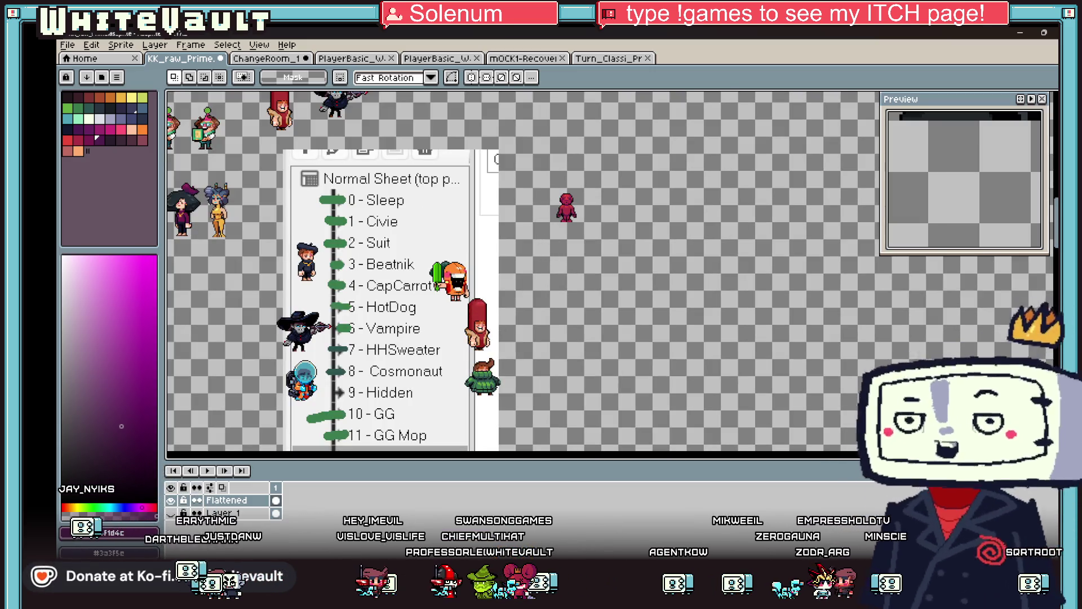
pyautogui.scroll(2, 549, 194)
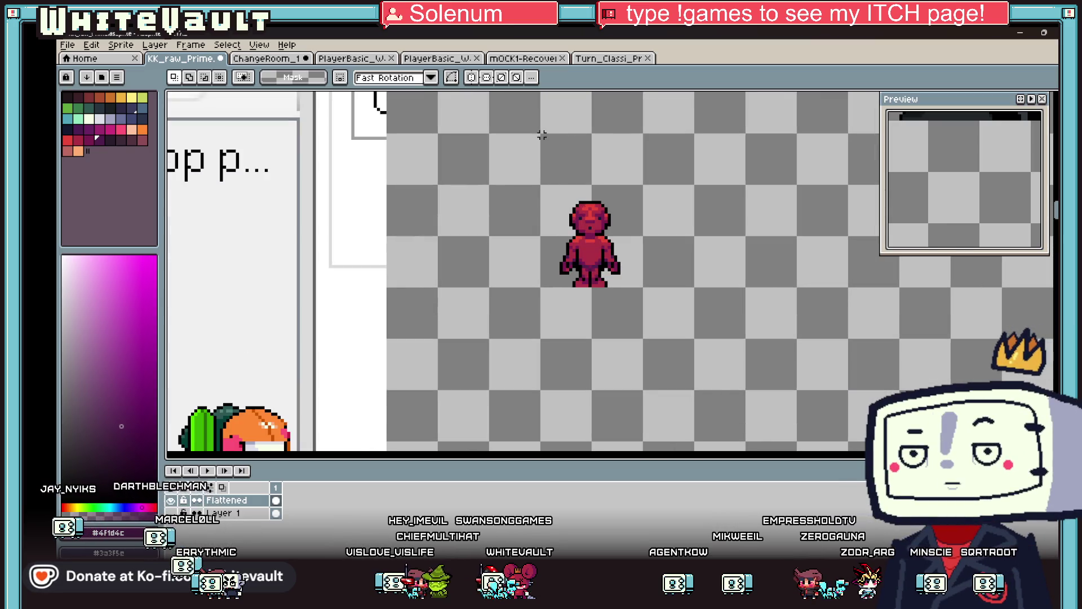
pyautogui.moveTo(540, 132)
pyautogui.mouseDown()
pyautogui.moveTo(633, 285)
pyautogui.moveTo(642, 289)
pyautogui.moveTo(644, 272)
pyautogui.moveTo(712, 270)
pyautogui.mouseUp()
pyautogui.scroll(-1, 641, 288)
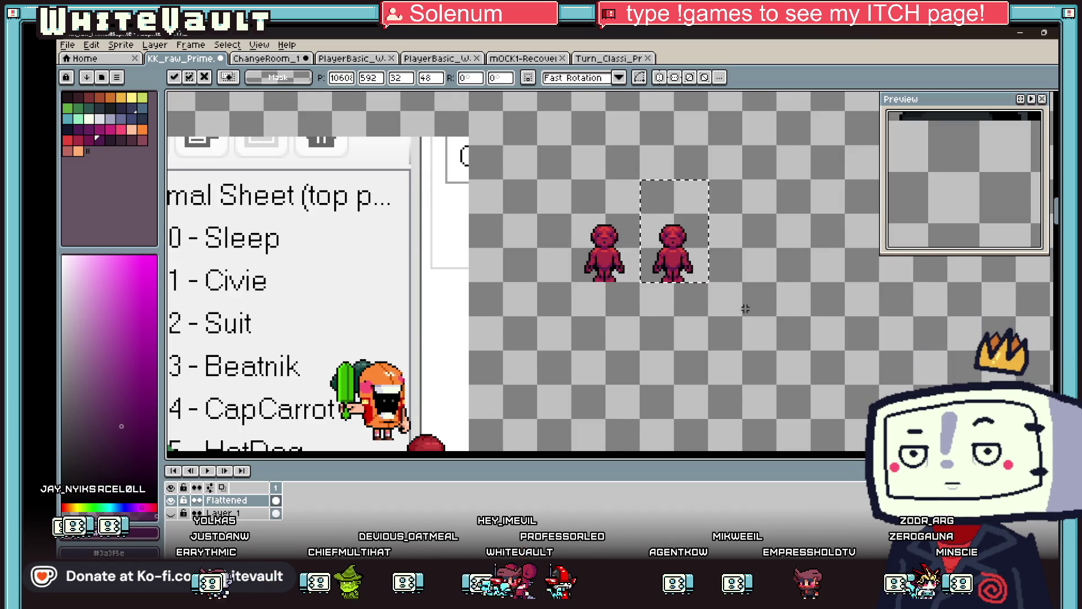
pyautogui.scroll(-2, 739, 374)
pyautogui.press('Return')
# Paste the green-sweater figure beside the mannequins and erase its white background with the Magic Wand
pyautogui.scroll(-3, 739, 373)
pyautogui.scroll(4, 650, 427)
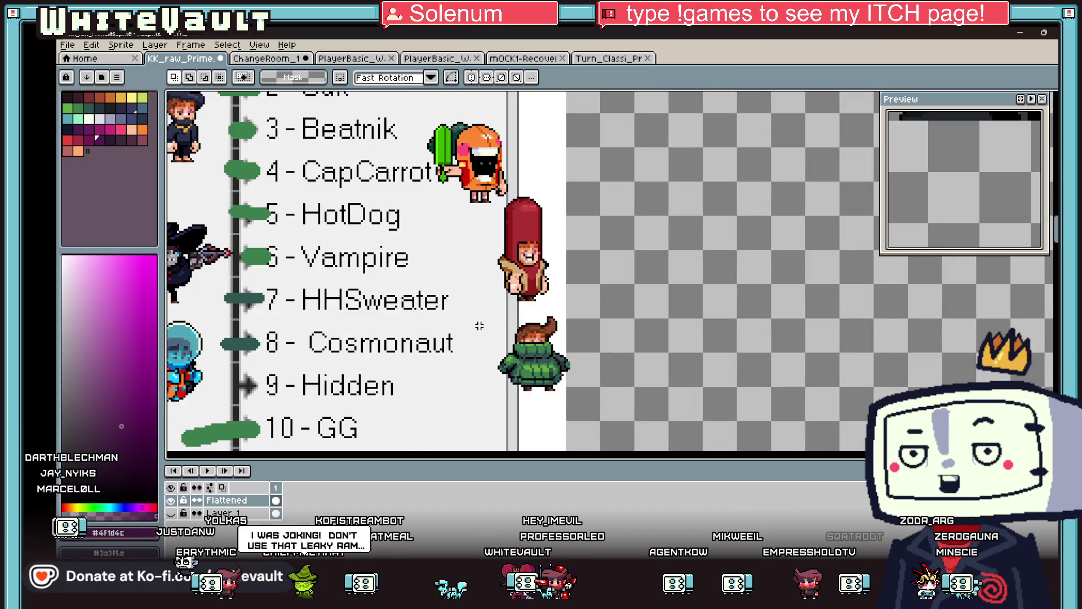
pyautogui.moveTo(486, 309)
pyautogui.mouseDown()
pyautogui.moveTo(584, 410)
pyautogui.moveTo(715, 210)
pyautogui.moveTo(778, 248)
pyautogui.moveTo(668, 266)
pyautogui.mouseUp()
pyautogui.scroll(1, 682, 265)
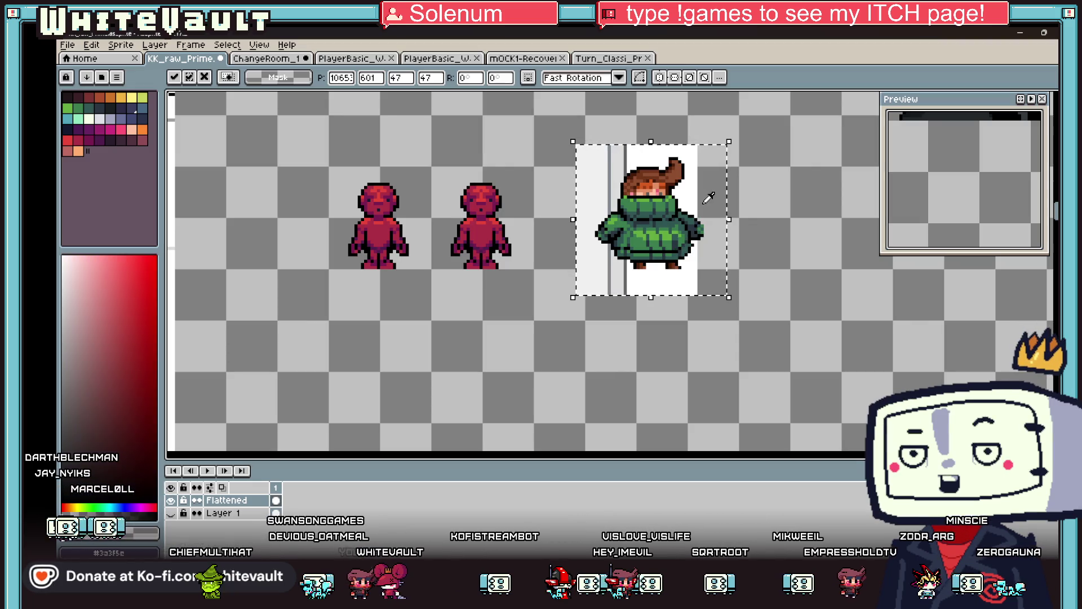
pyautogui.press('Escape')
pyautogui.press('i')
pyautogui.hotkey('ctrl', 'v')
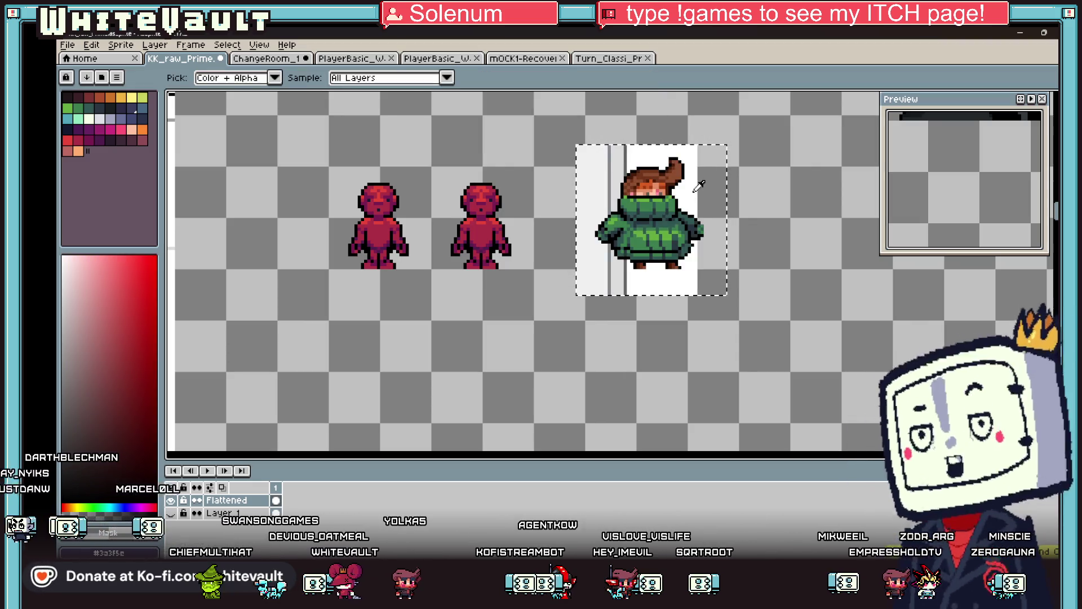
pyautogui.press('w')
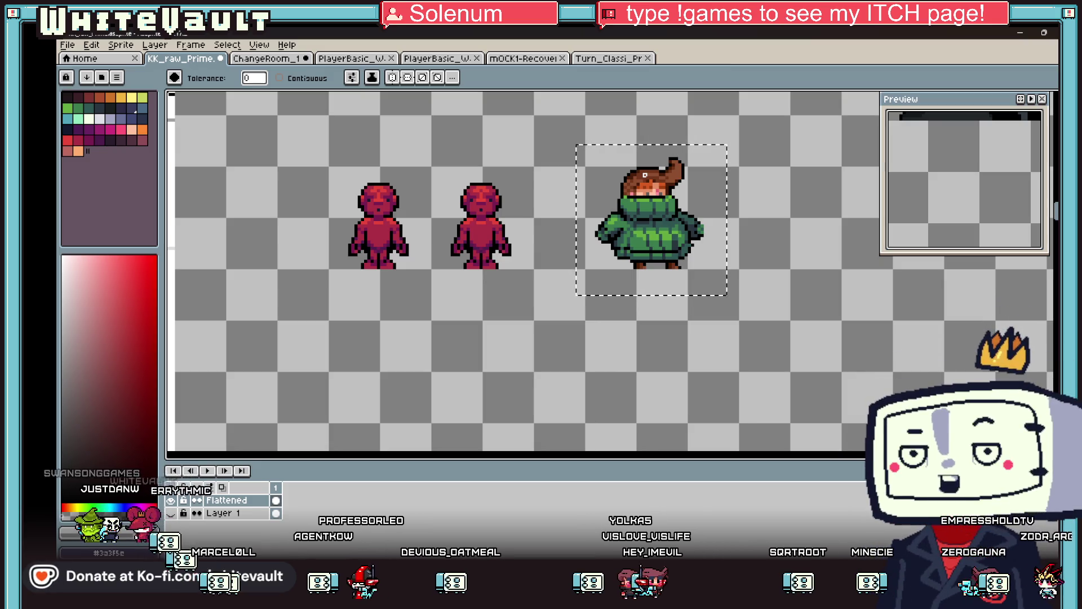
pyautogui.scroll(-2, 610, 230)
pyautogui.scroll(3, 646, 241)
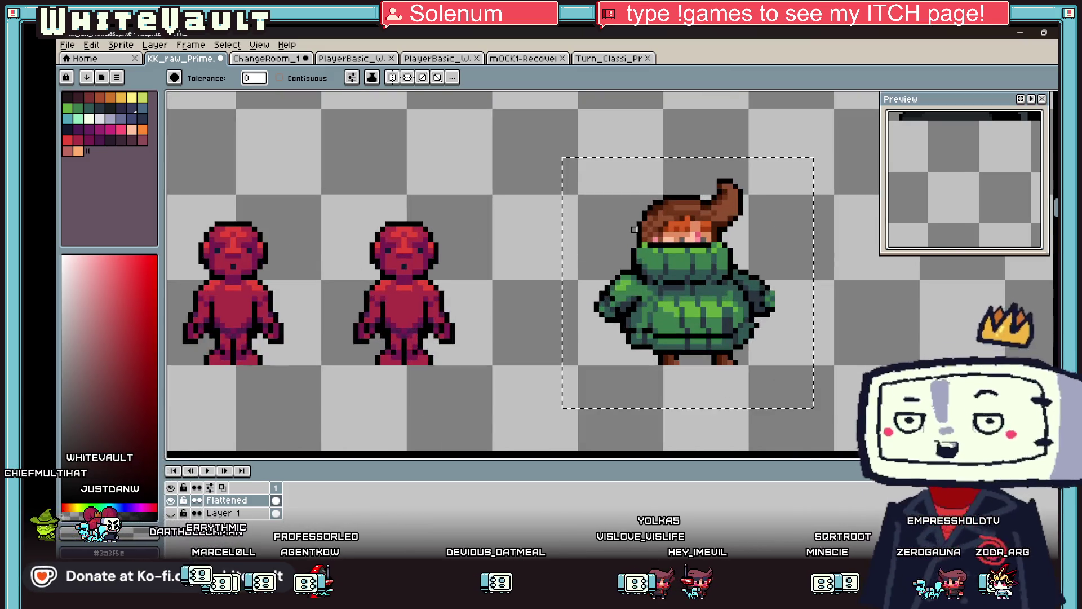
pyautogui.press('b')
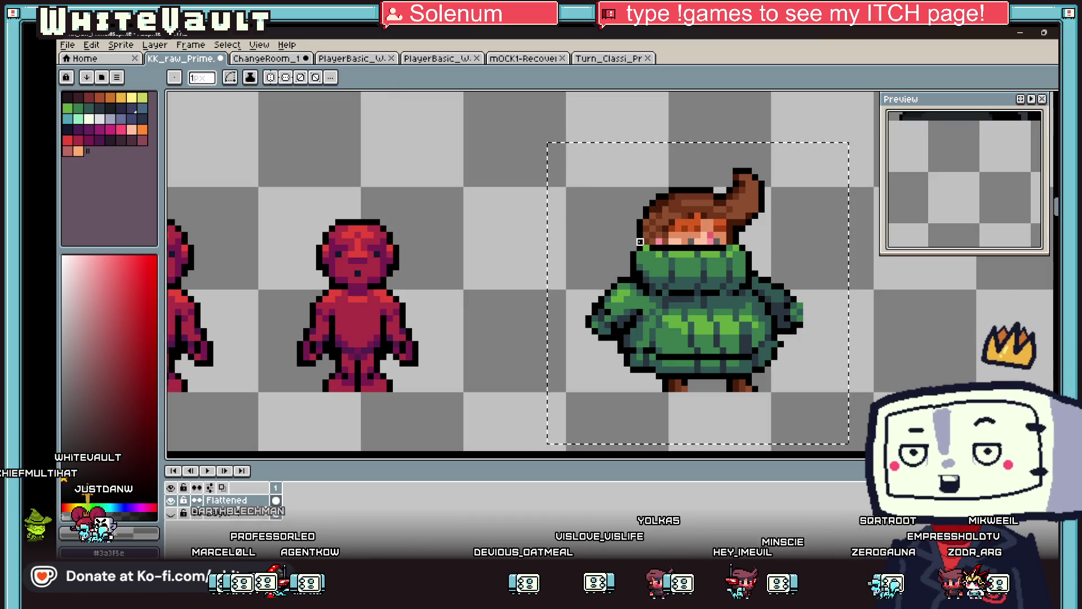
pyautogui.scroll(-1, 643, 242)
pyautogui.scroll(-1, 639, 242)
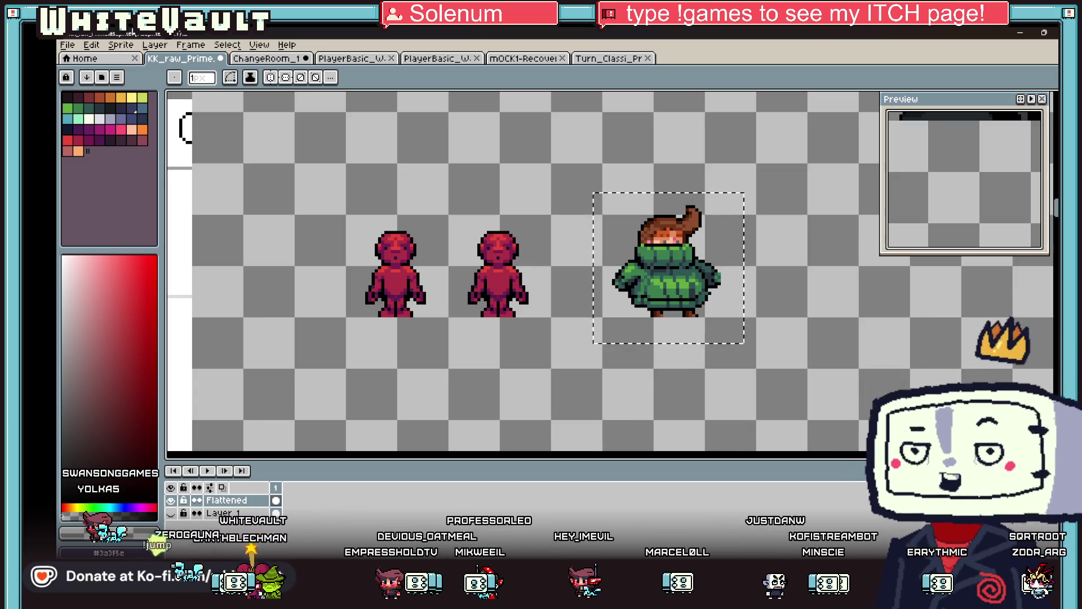
pyautogui.click(603, 59)
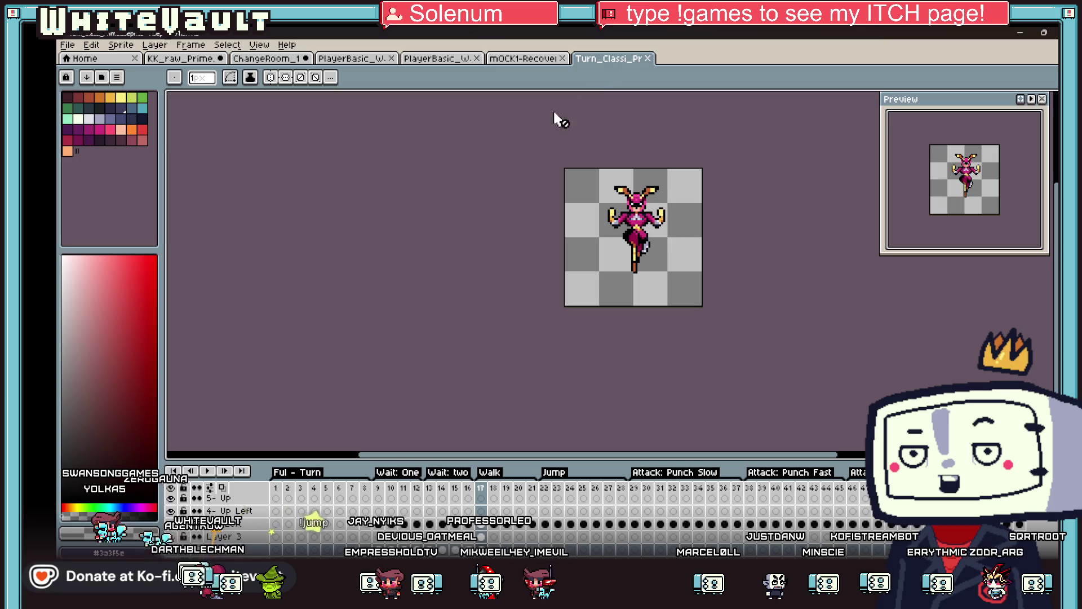
# Enlarge the timeline, make Layer 1 visible, and step through frames 9 to 17
pyautogui.moveTo(584, 462); pyautogui.dragTo(595, 328)
pyautogui.click(481, 445)
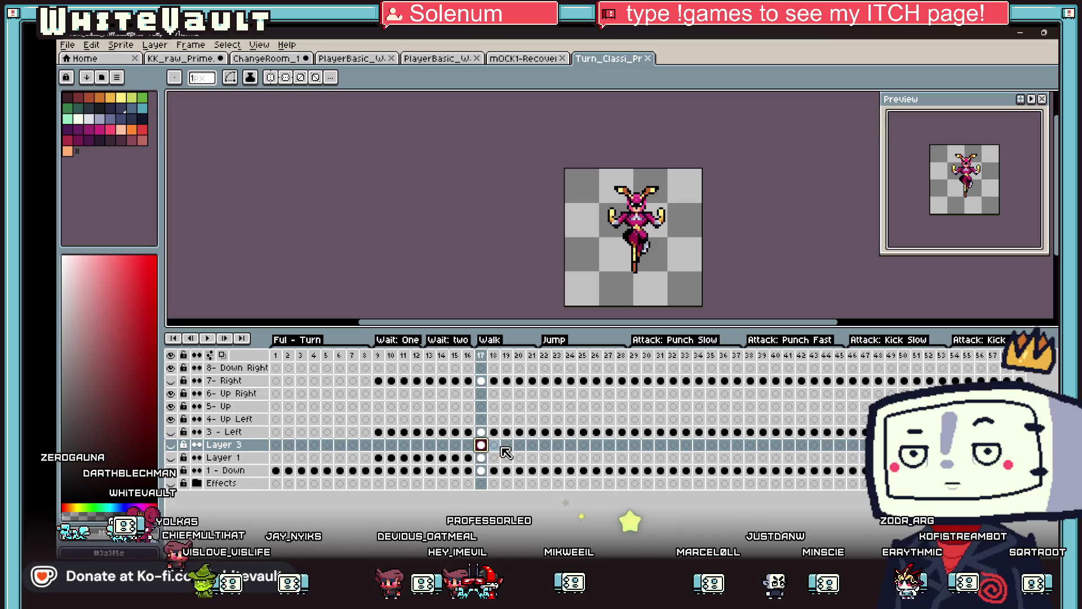
pyautogui.click(213, 457)
pyautogui.click(171, 458)
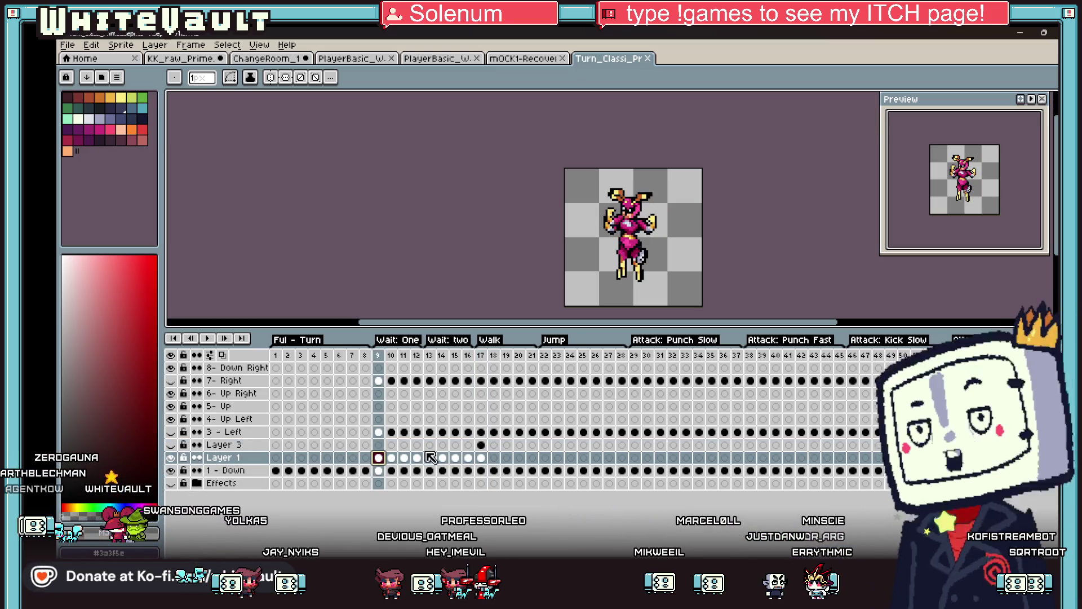
pyautogui.moveTo(399, 464); pyautogui.dragTo(488, 466)
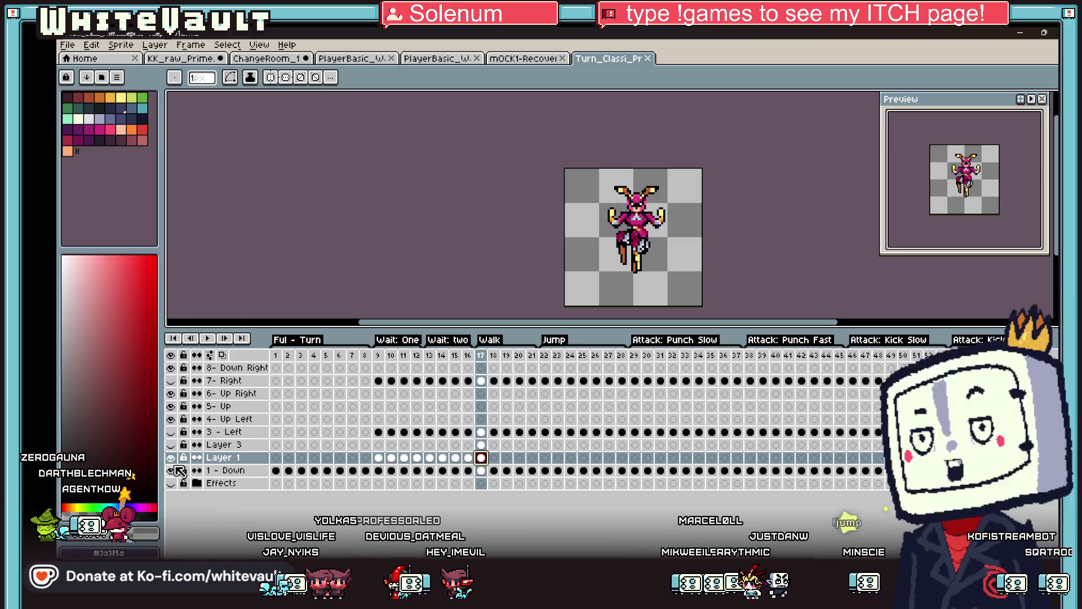
pyautogui.click(470, 458)
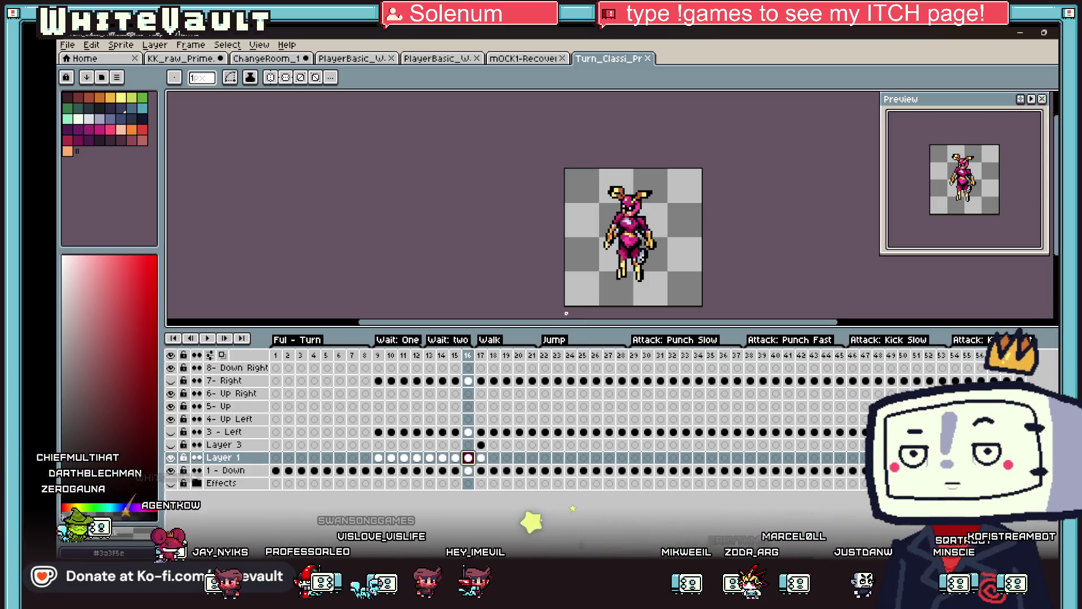
# Browse the mock-up and player sprite tabs, shrink the timeline, and return to KK_raw_Prime
pyautogui.click(516, 58)
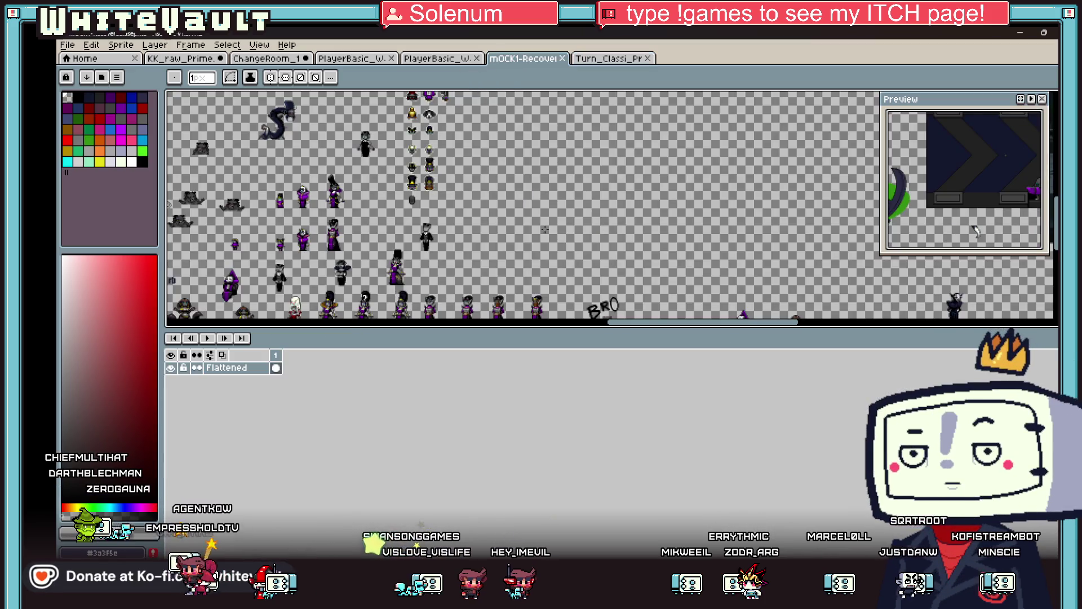
pyautogui.click(455, 60)
pyautogui.click(359, 59)
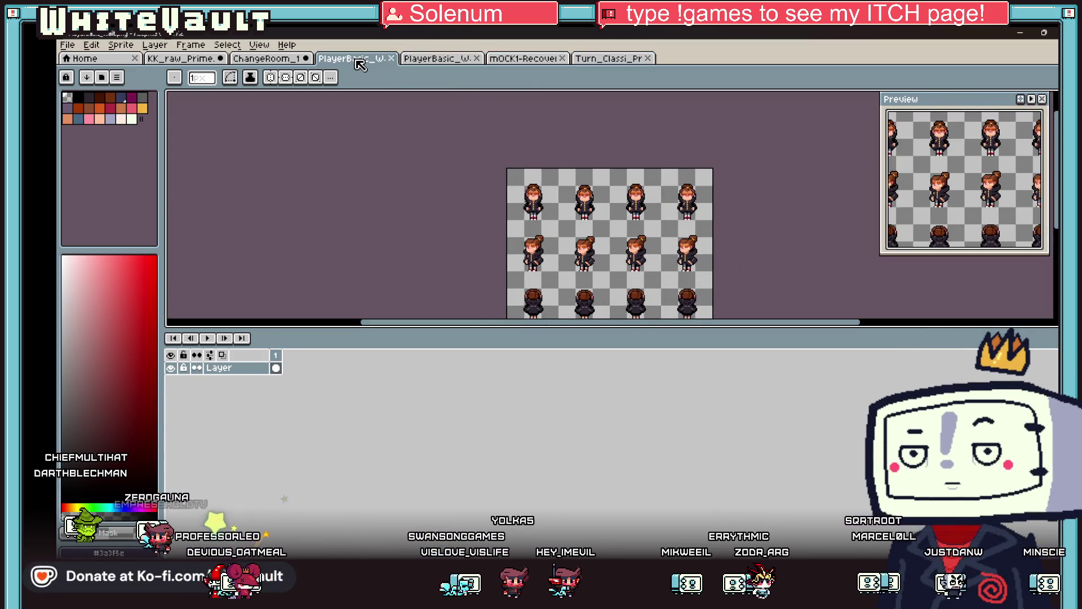
pyautogui.click(285, 61)
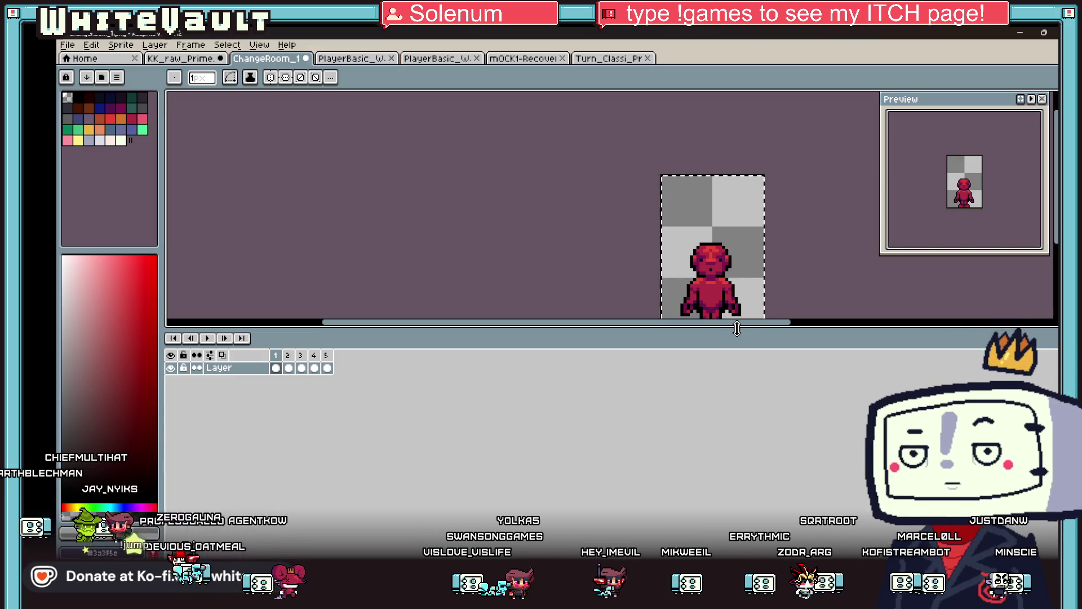
pyautogui.moveTo(763, 330); pyautogui.dragTo(764, 417)
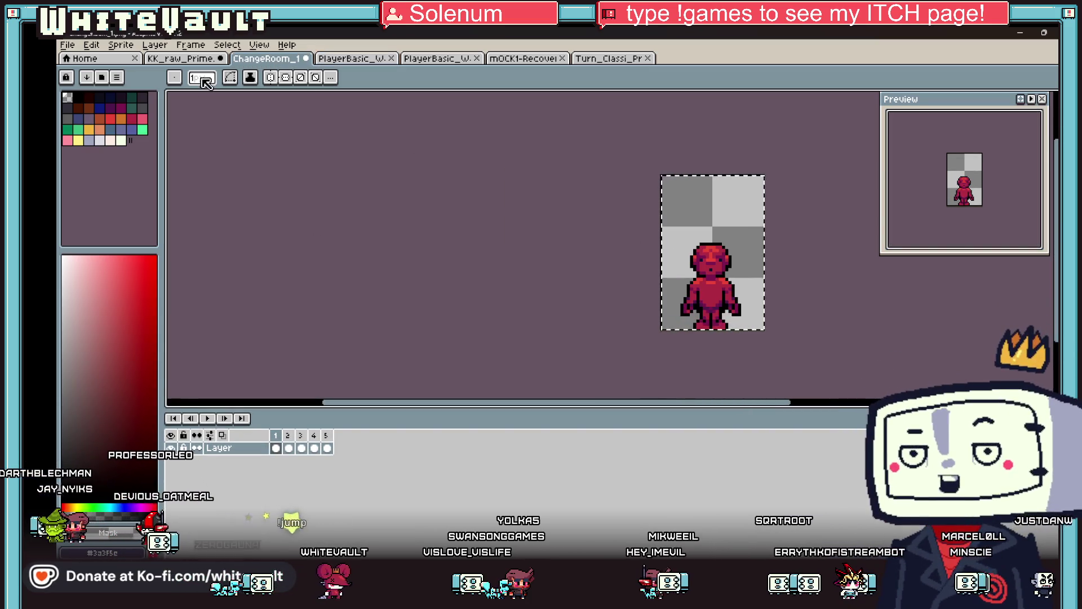
pyautogui.click(197, 59)
pyautogui.scroll(-4, 774, 265)
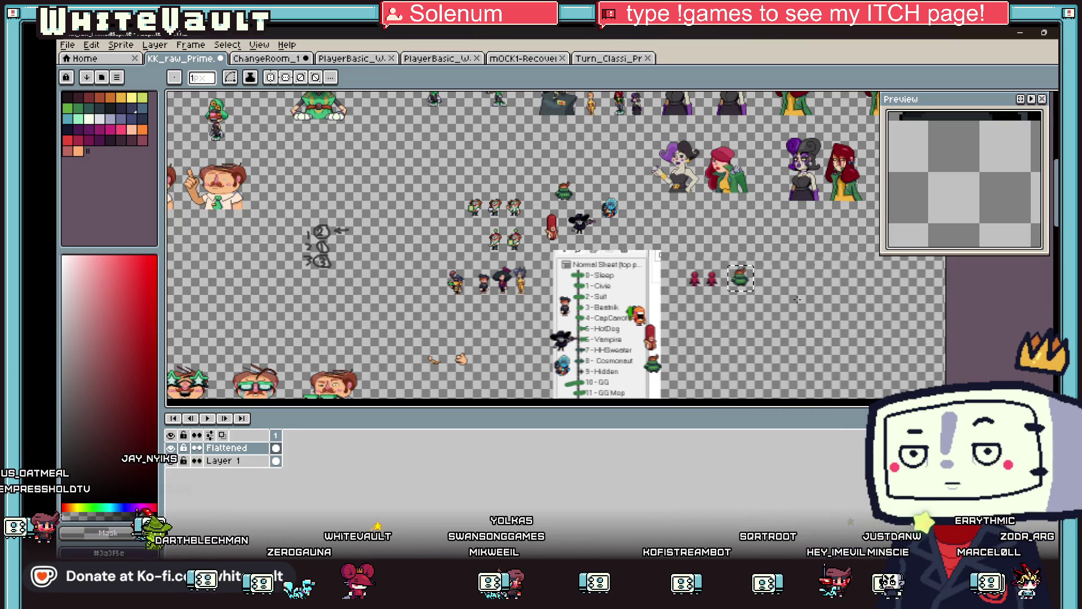
# Marquee-select the green-sweater figure, nudge it left and up, then deselect to commit
pyautogui.scroll(4, 797, 300)
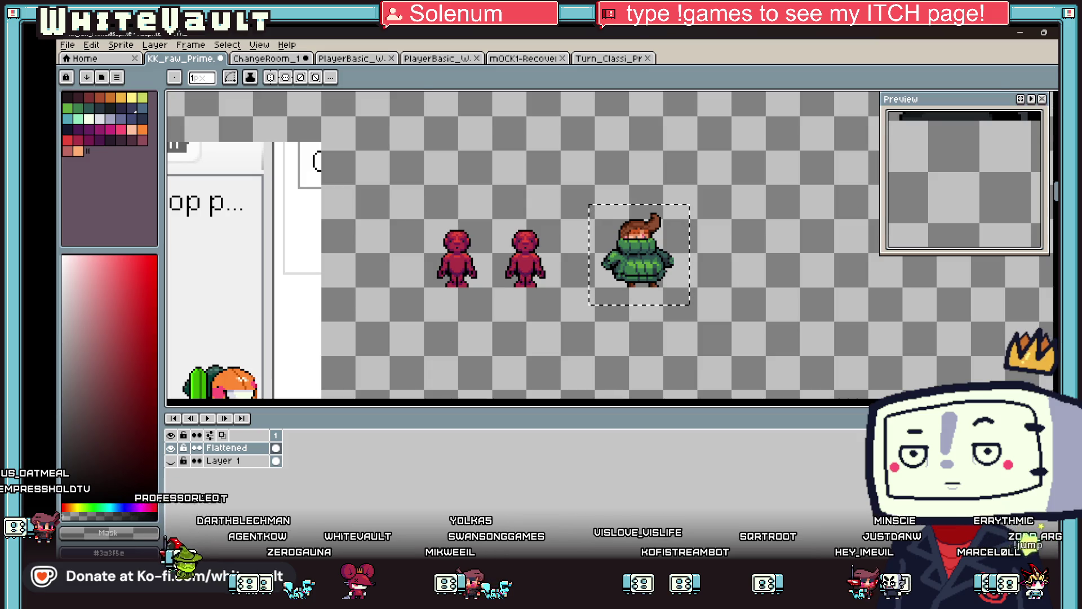
pyautogui.press('m')
pyautogui.scroll(1, 598, 205)
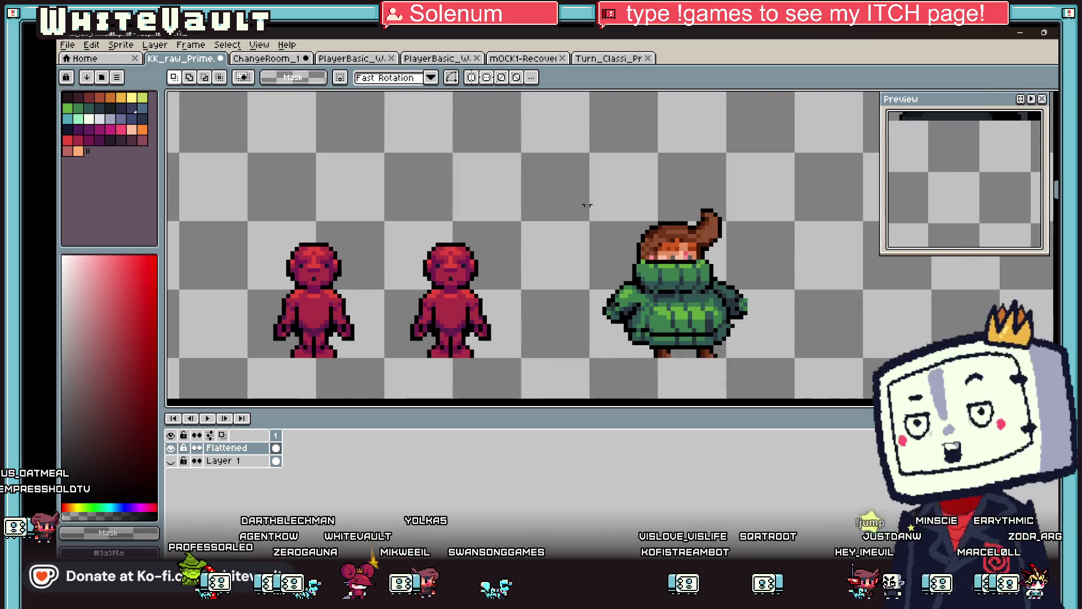
pyautogui.moveTo(591, 154)
pyautogui.mouseDown()
pyautogui.moveTo(741, 278)
pyautogui.moveTo(773, 356)
pyautogui.moveTo(801, 361)
pyautogui.mouseUp()
pyautogui.press('Left')
pyautogui.press('Left')
pyautogui.press('Left')
pyautogui.press('Up')
pyautogui.hotkey('ctrl', 'd')
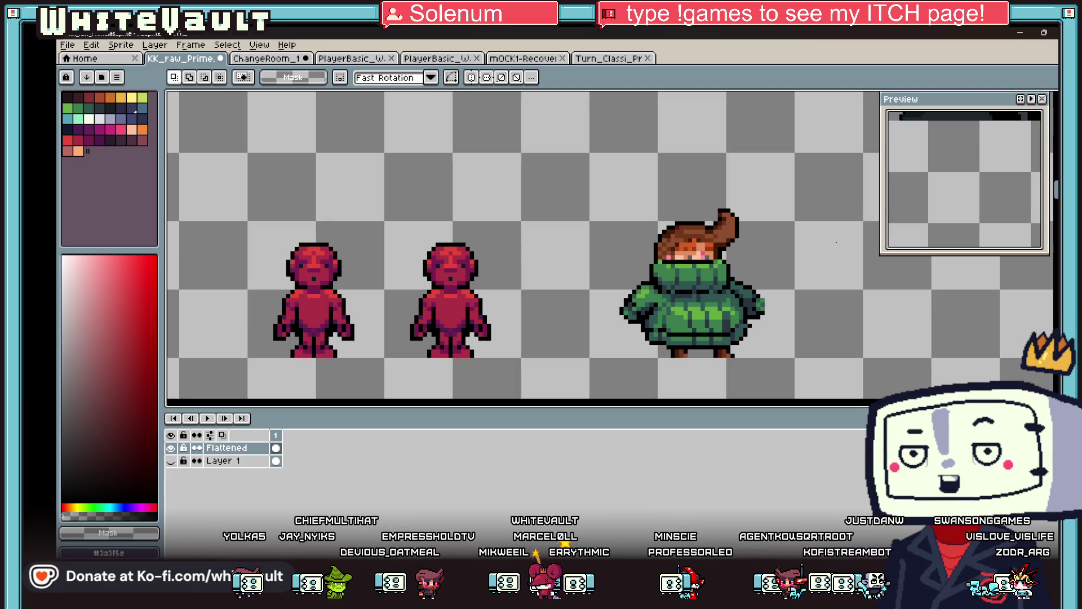
pyautogui.scroll(-2, 603, 167)
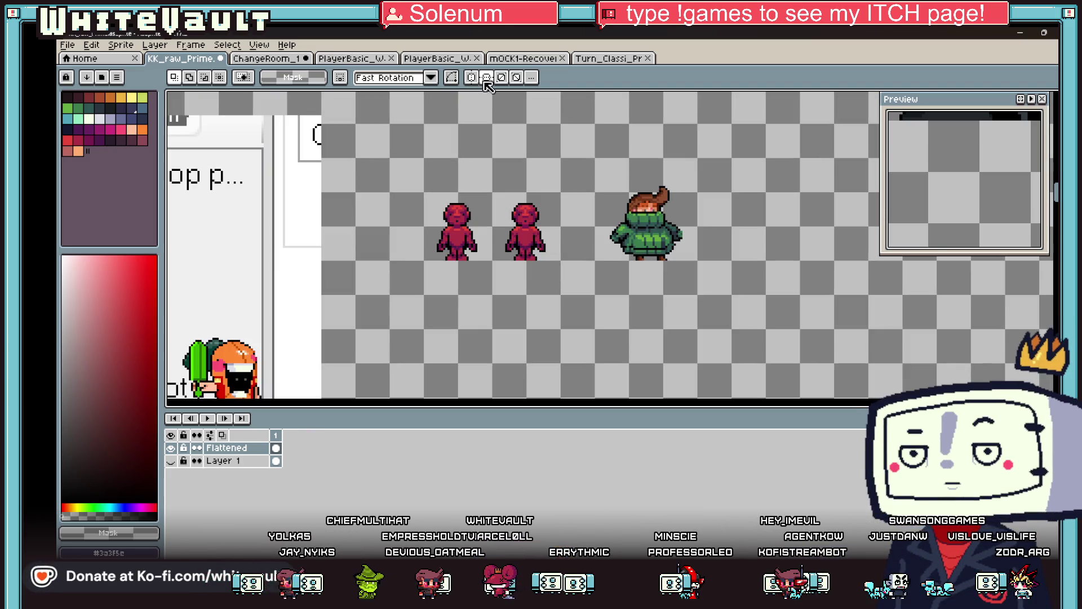
pyautogui.scroll(2, 495, 157)
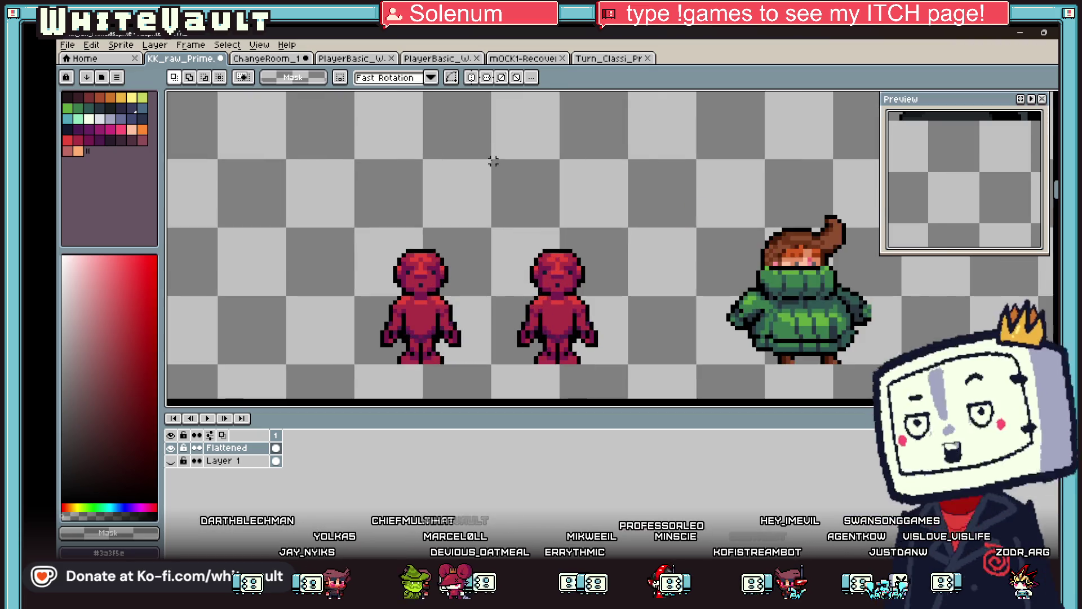
# Select the green-sweater character and move it further right along the row
pyautogui.moveTo(492, 161)
pyautogui.mouseDown()
pyautogui.moveTo(556, 331)
pyautogui.moveTo(626, 361)
pyautogui.mouseUp()
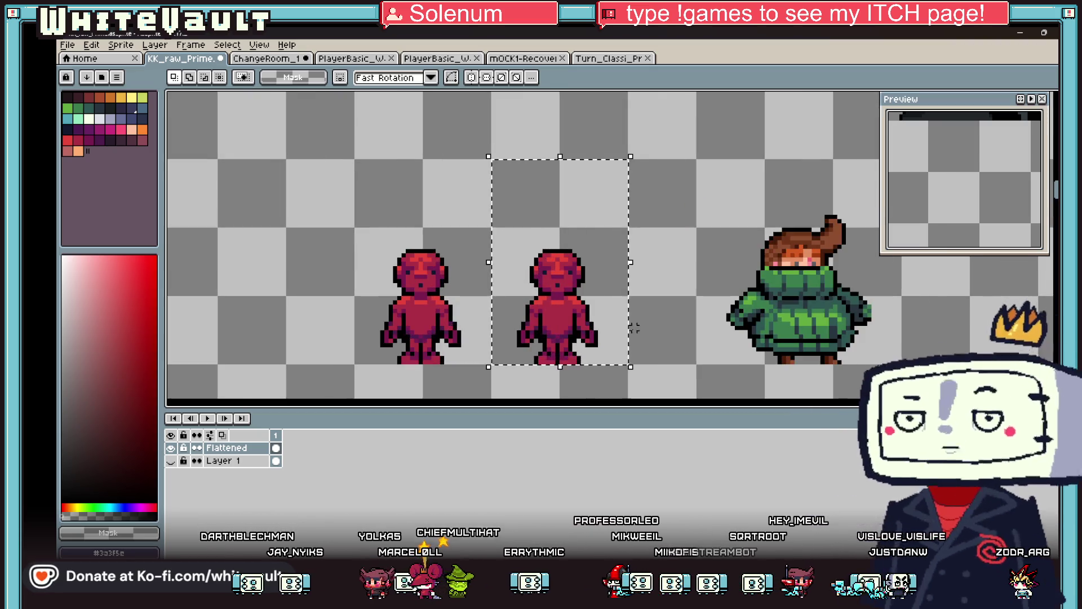
pyautogui.scroll(-2, 646, 327)
pyautogui.moveTo(668, 246); pyautogui.dragTo(834, 386)
pyautogui.moveTo(750, 341); pyautogui.dragTo(883, 343)
pyautogui.click(693, 318)
pyautogui.scroll(1, 561, 249)
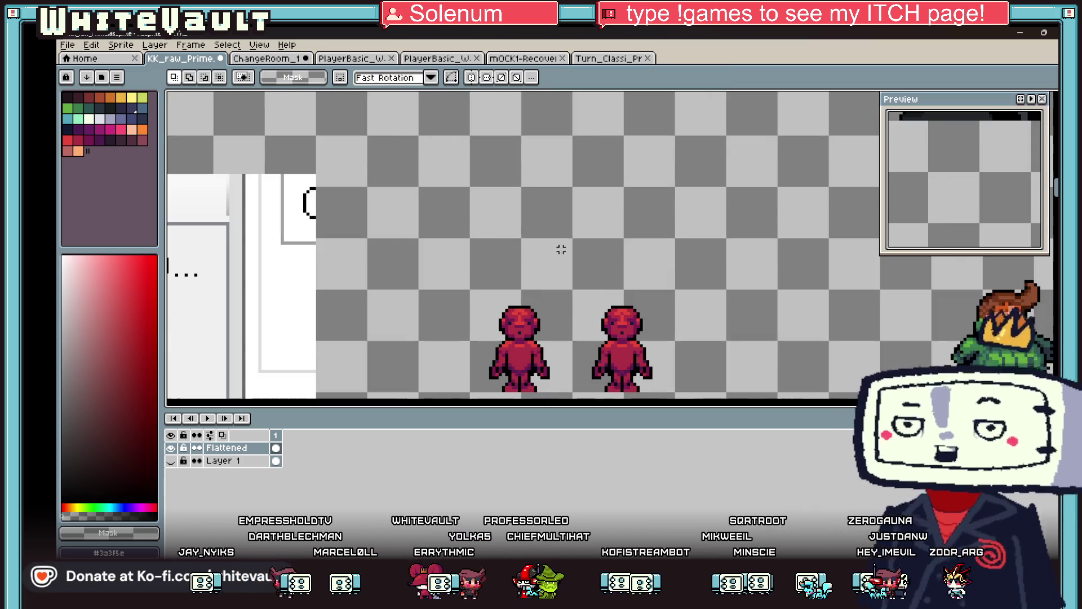
# Nudge the left and right red mannequins one pixel right each
pyautogui.moveTo(573, 167); pyautogui.dragTo(663, 319)
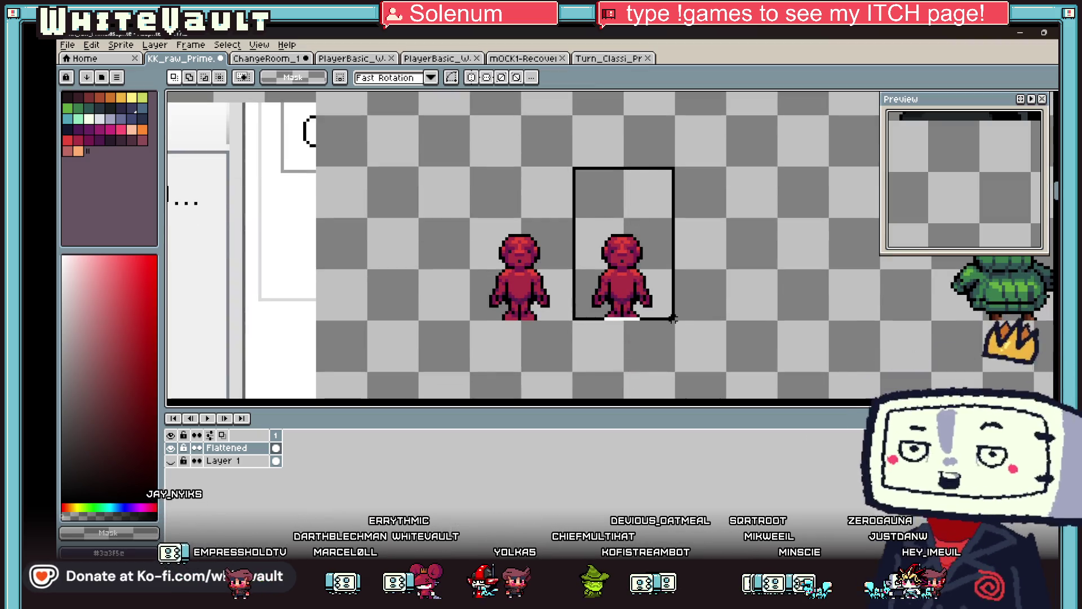
pyautogui.scroll(-1, 665, 310)
pyautogui.scroll(1, 662, 299)
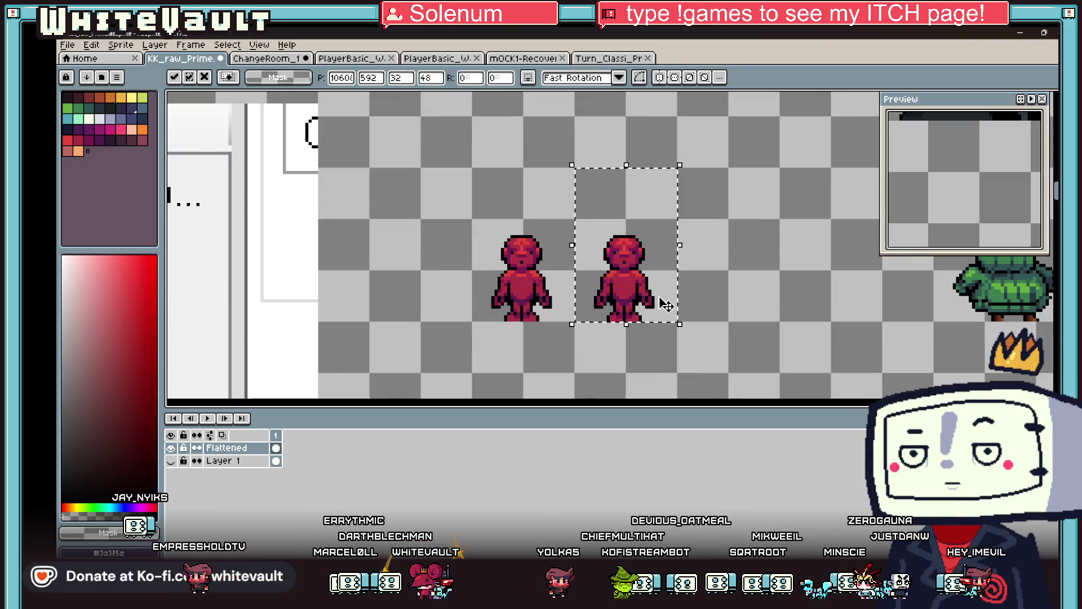
pyautogui.click(663, 300)
pyautogui.moveTo(443, 203); pyautogui.dragTo(562, 345)
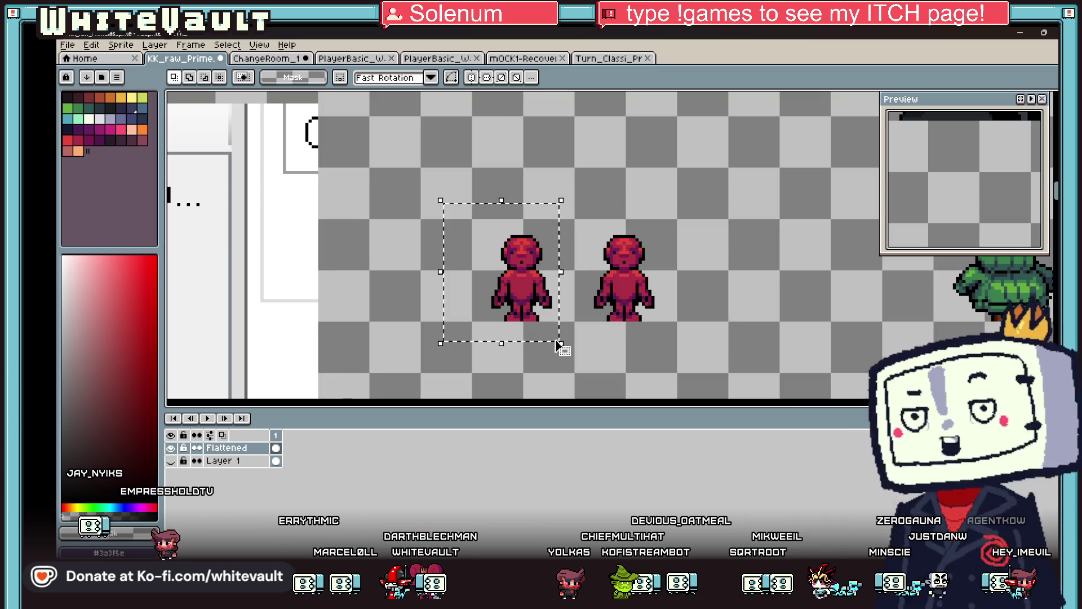
pyautogui.press('Right')
pyautogui.click(589, 227)
pyautogui.moveTo(583, 225); pyautogui.dragTo(665, 356)
pyautogui.press('Right')
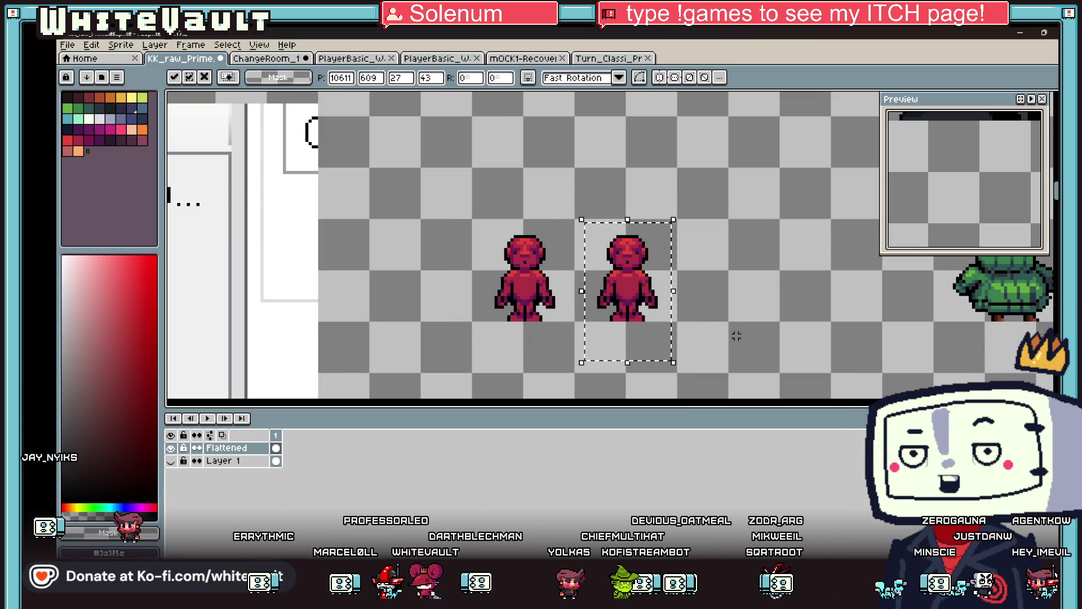
pyautogui.click(553, 222)
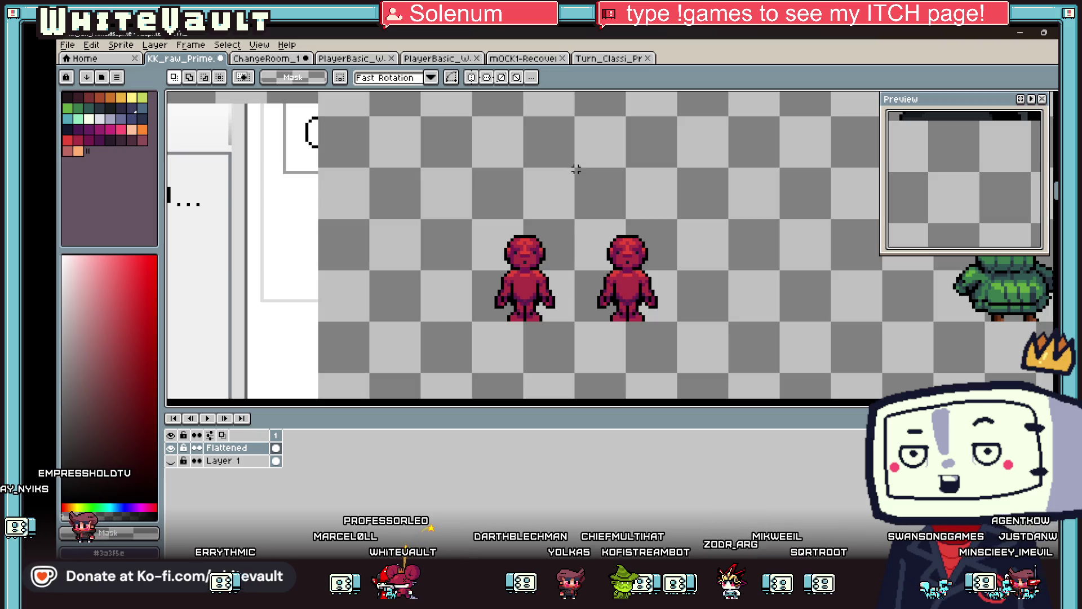
# Copy the right red mannequin to add more figures, making four in a row
pyautogui.moveTo(576, 168); pyautogui.dragTo(675, 319)
pyautogui.scroll(-1, 675, 278)
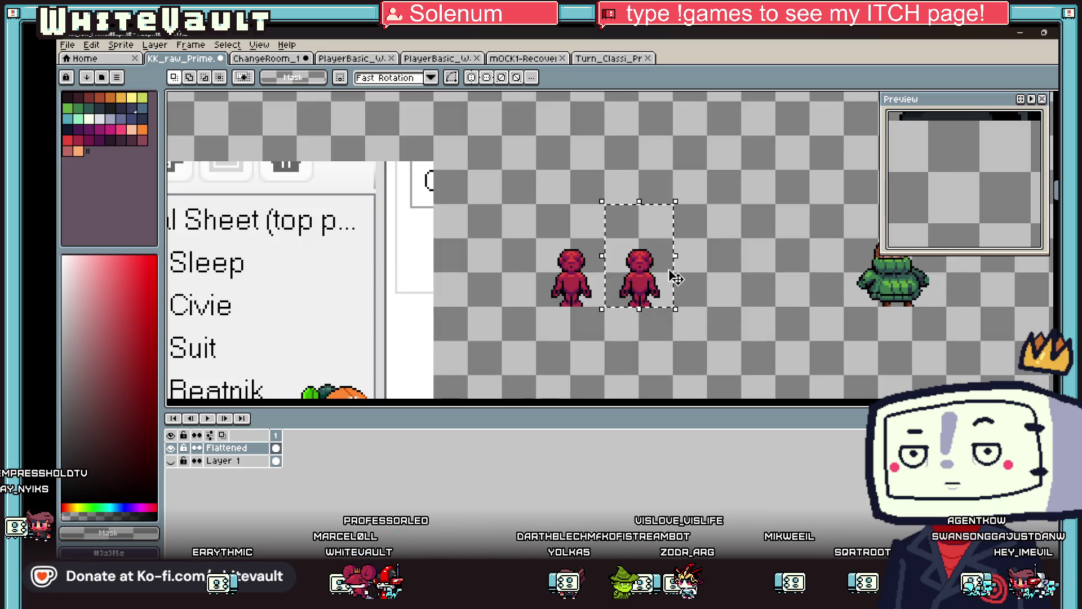
pyautogui.click(631, 297)
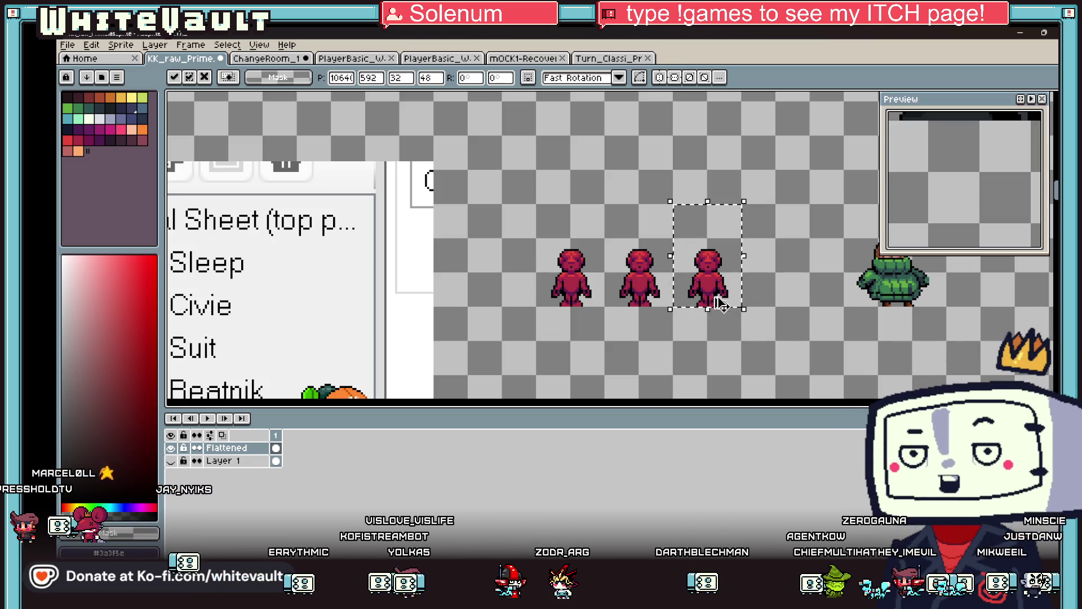
pyautogui.moveTo(722, 305); pyautogui.dragTo(790, 303)
pyautogui.click(819, 328)
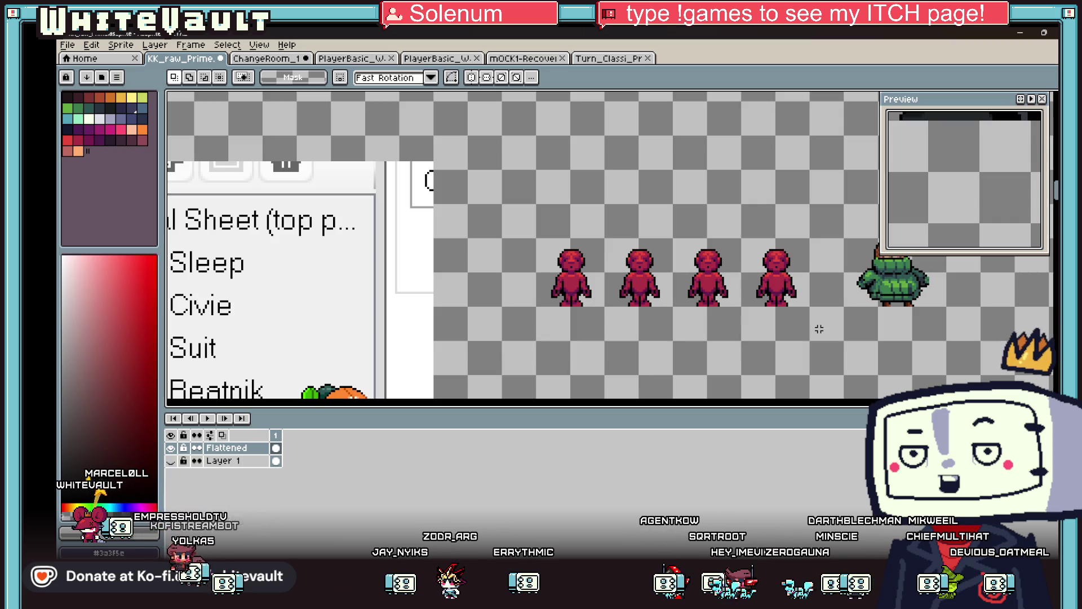
pyautogui.scroll(-2, 785, 325)
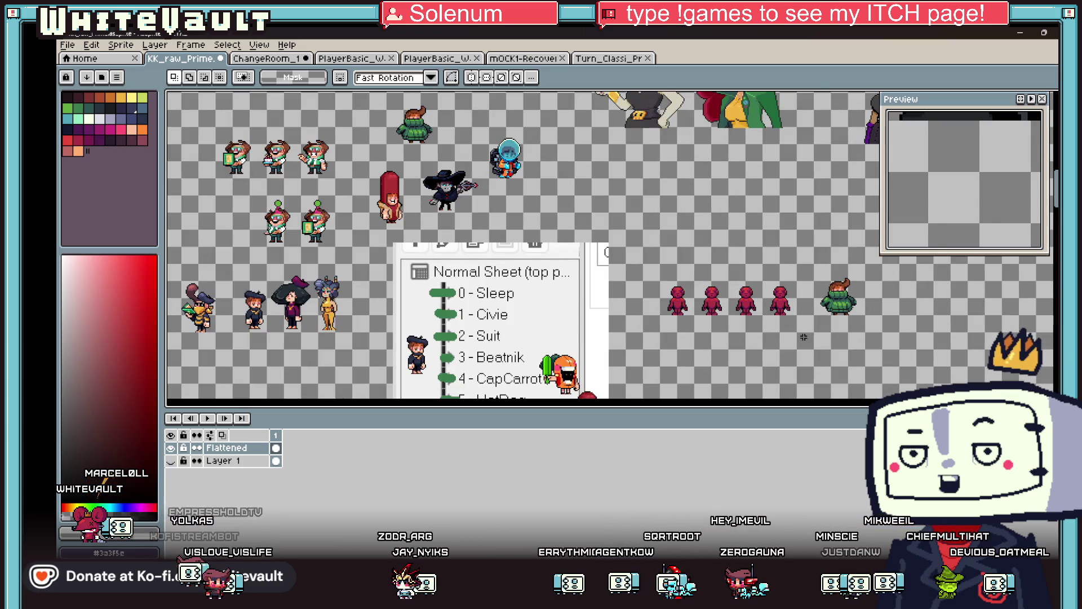
pyautogui.scroll(2, 833, 327)
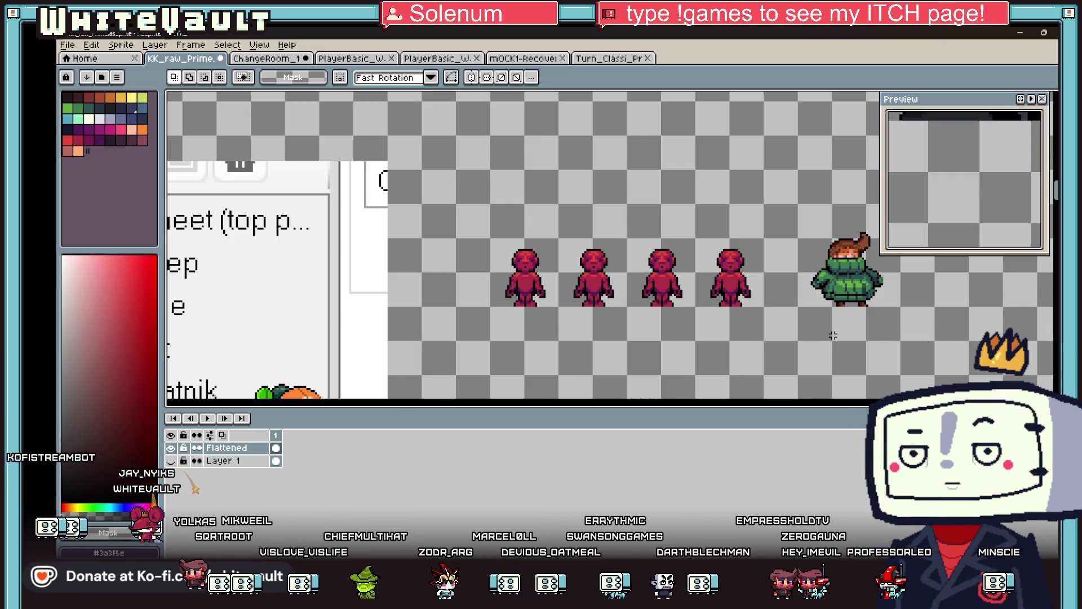
pyautogui.scroll(-2, 783, 254)
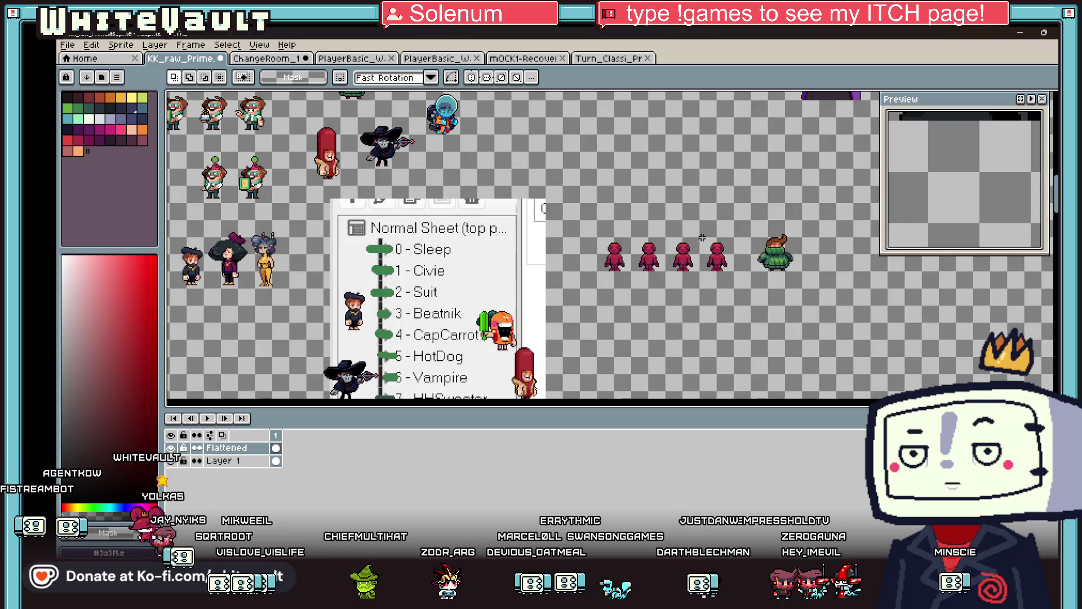
pyautogui.scroll(2, 534, 125)
pyautogui.scroll(-3, 566, 178)
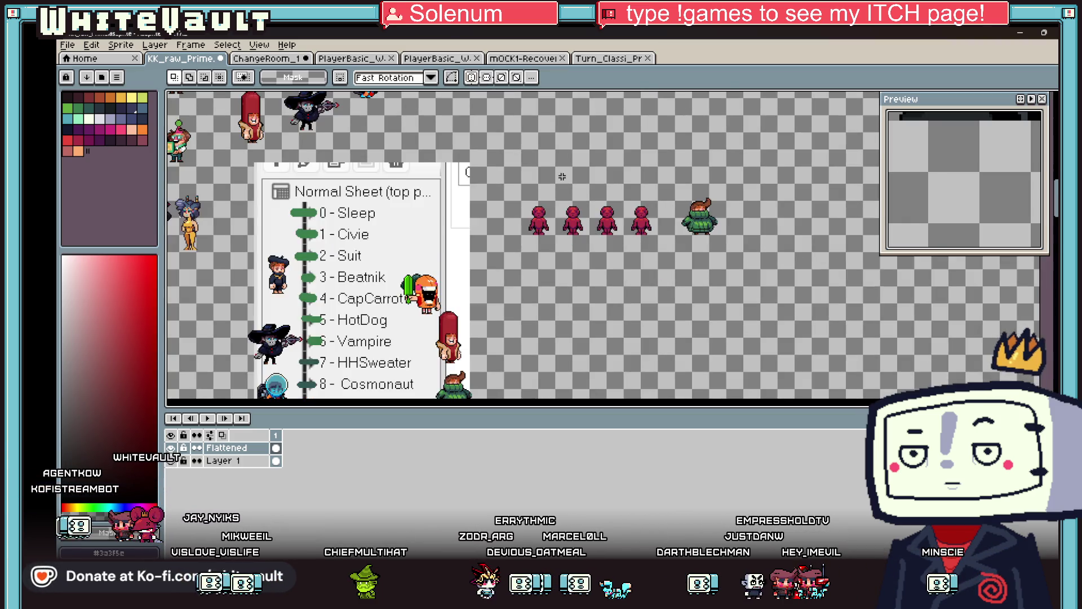
pyautogui.scroll(-4, 474, 148)
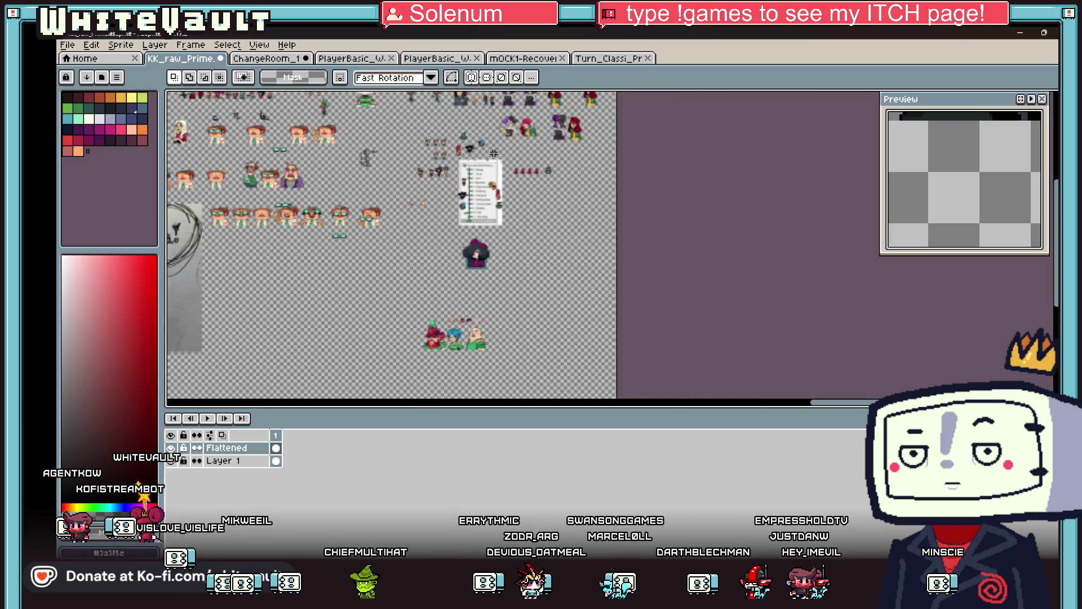
# Zoom in and move the vertical symmetry axis through the second red mannequin
pyautogui.scroll(-1, 474, 148)
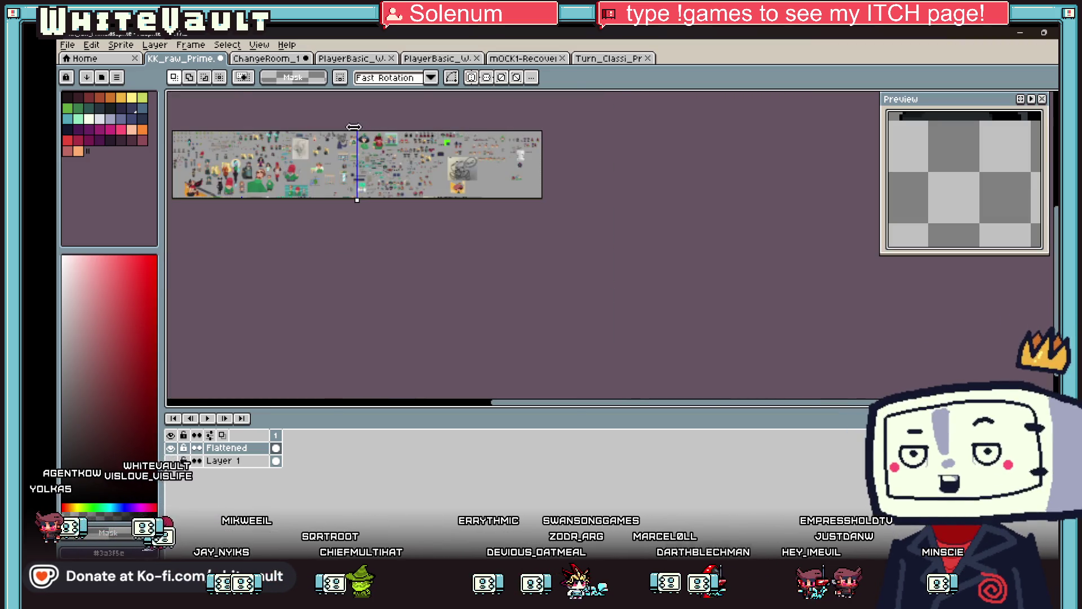
pyautogui.scroll(2, 538, 145)
pyautogui.scroll(2, 715, 171)
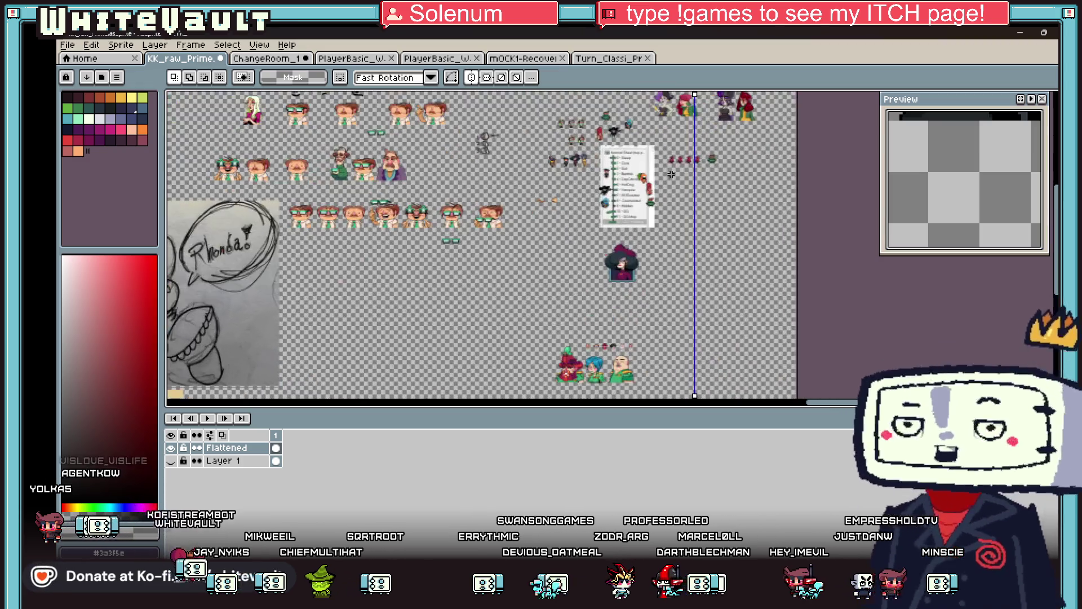
pyautogui.scroll(1, 715, 171)
pyautogui.scroll(-3, 362, 181)
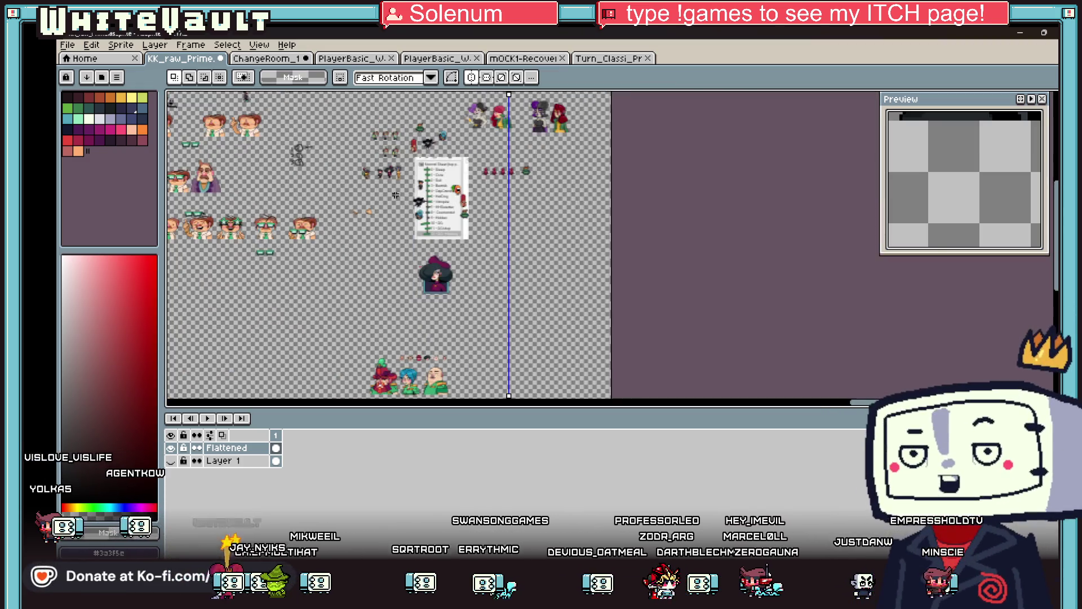
pyautogui.scroll(1, 495, 116)
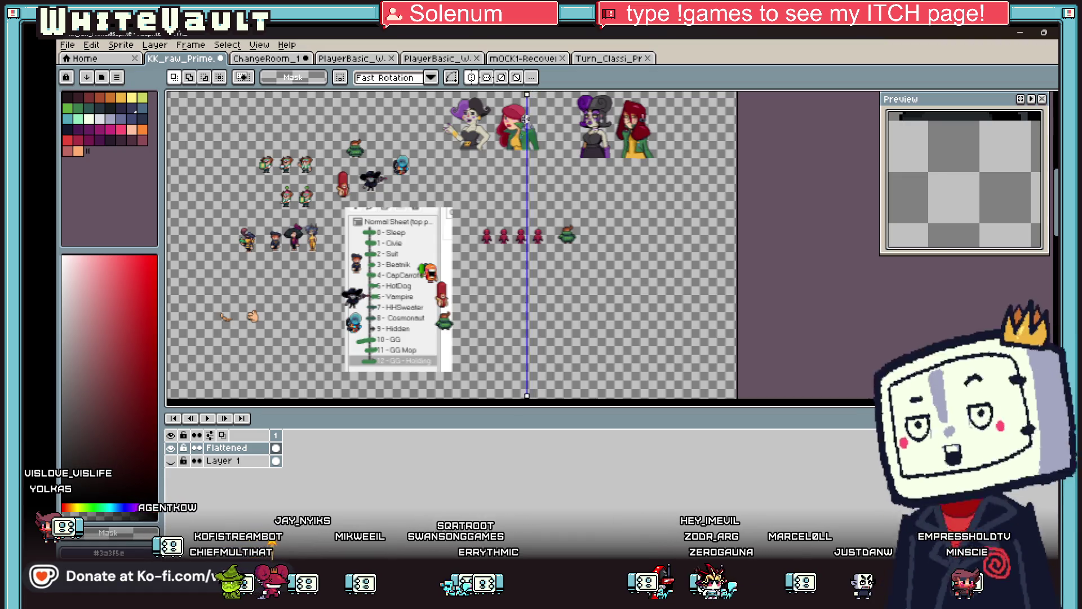
pyautogui.scroll(2, 532, 96)
pyautogui.scroll(-3, 471, 319)
pyautogui.scroll(3, 464, 291)
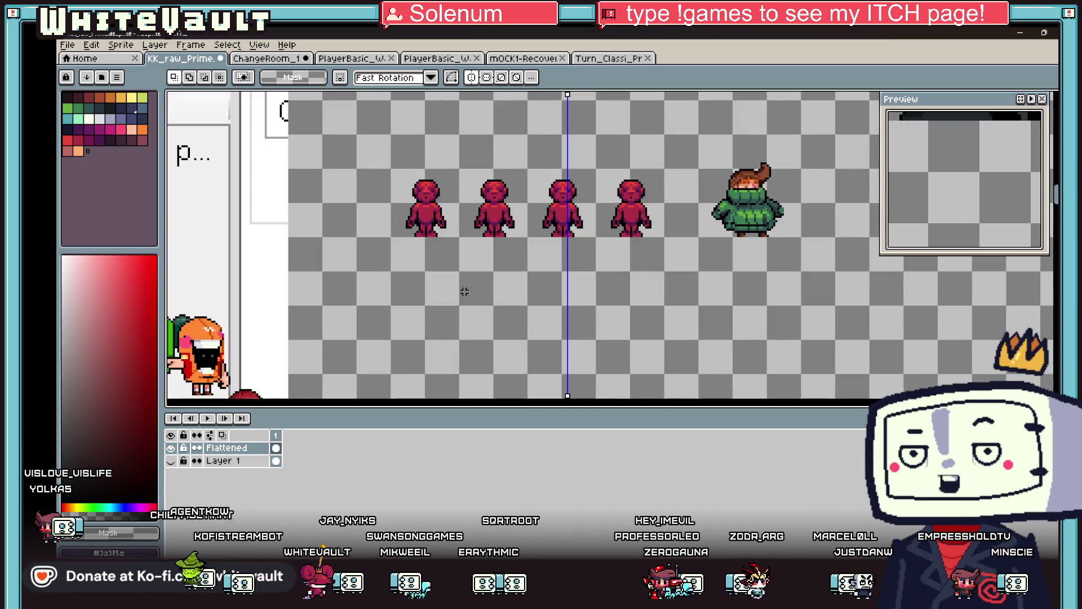
pyautogui.scroll(1, 495, 182)
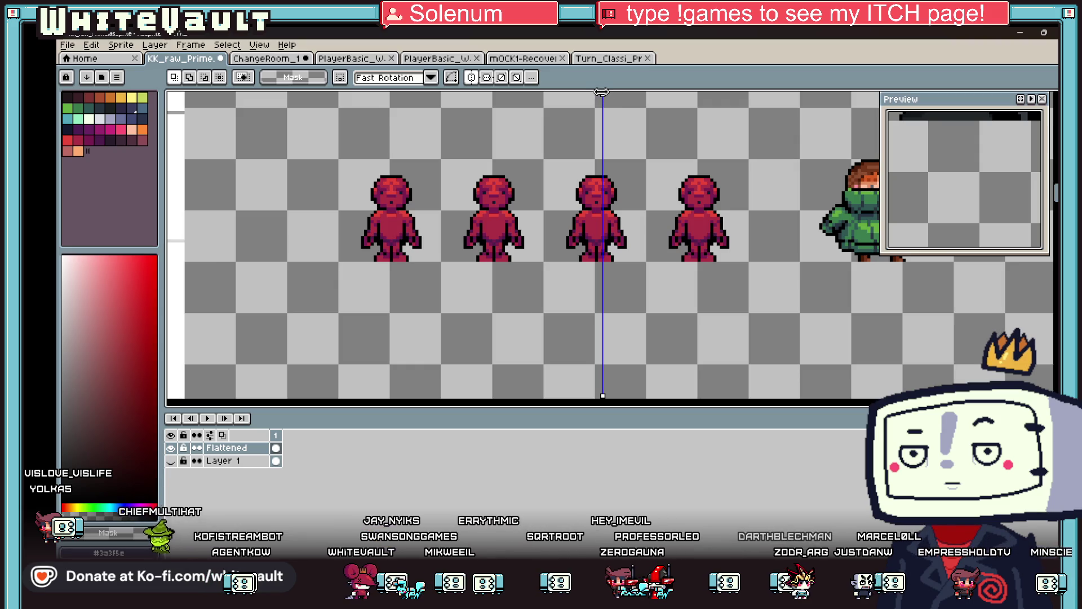
pyautogui.moveTo(602, 92); pyautogui.dragTo(493, 93)
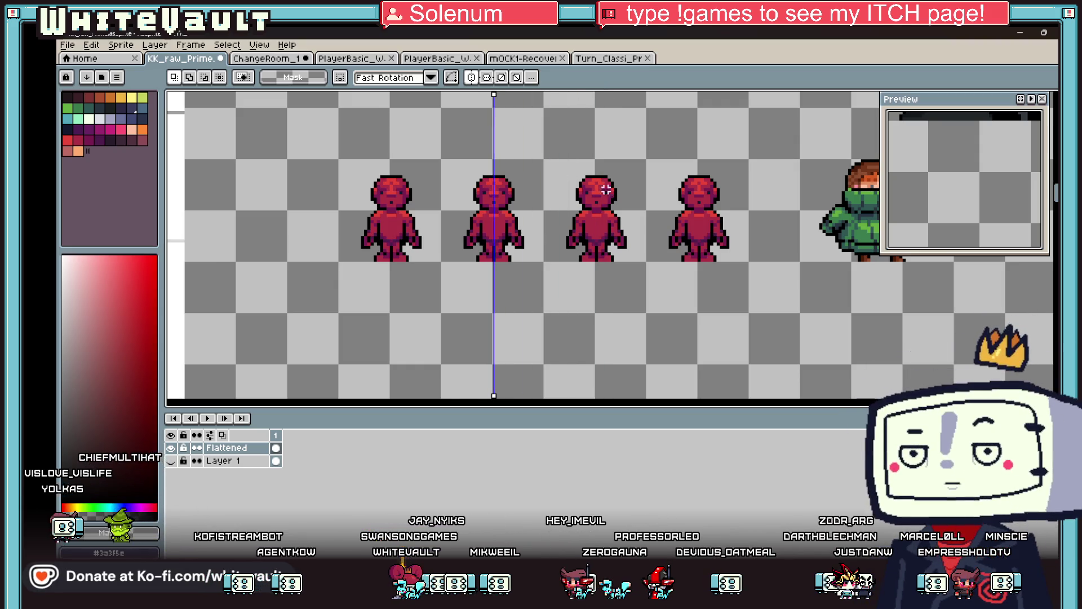
# Eyedropper the sweater green #3b7d4f and frame the green-sweater character in the Preview
pyautogui.press('i')
pyautogui.click(866, 191)
pyautogui.press('b')
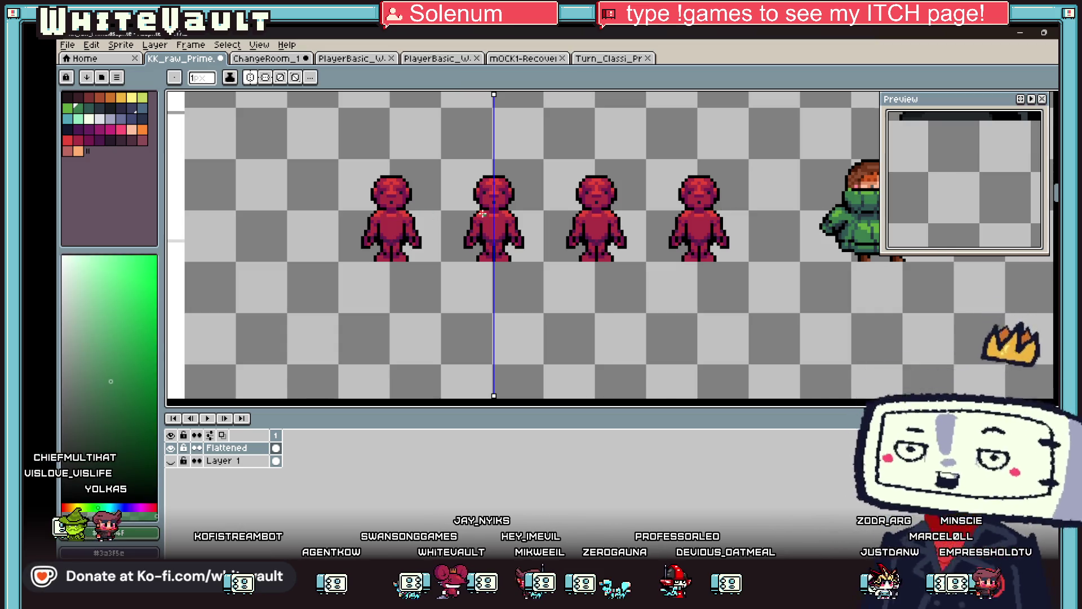
pyautogui.scroll(5, 482, 213)
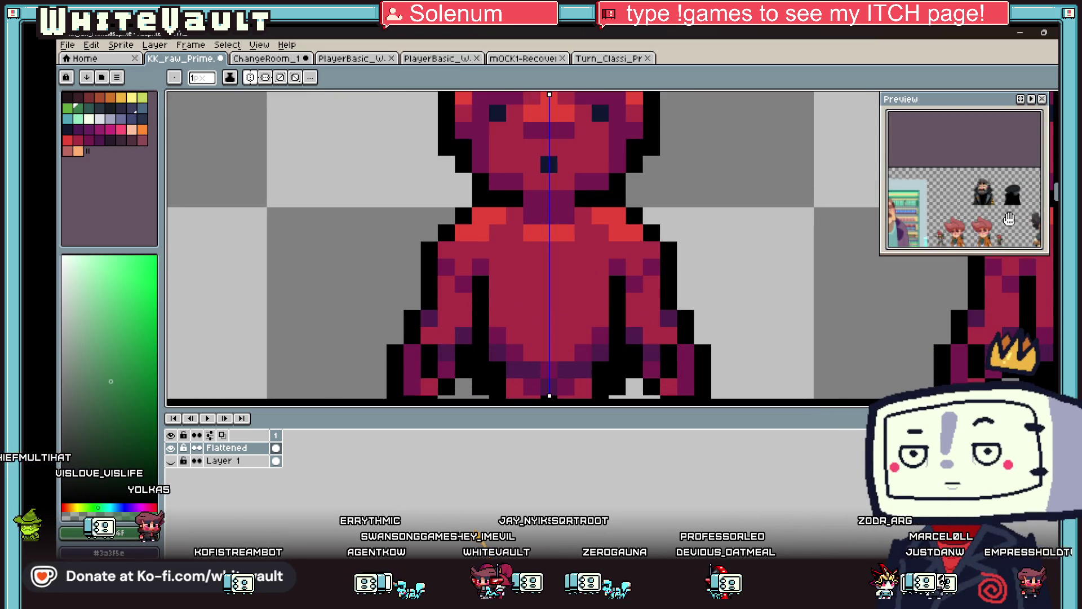
pyautogui.scroll(-3, 1009, 219)
pyautogui.moveTo(887, 196); pyautogui.dragTo(897, 199)
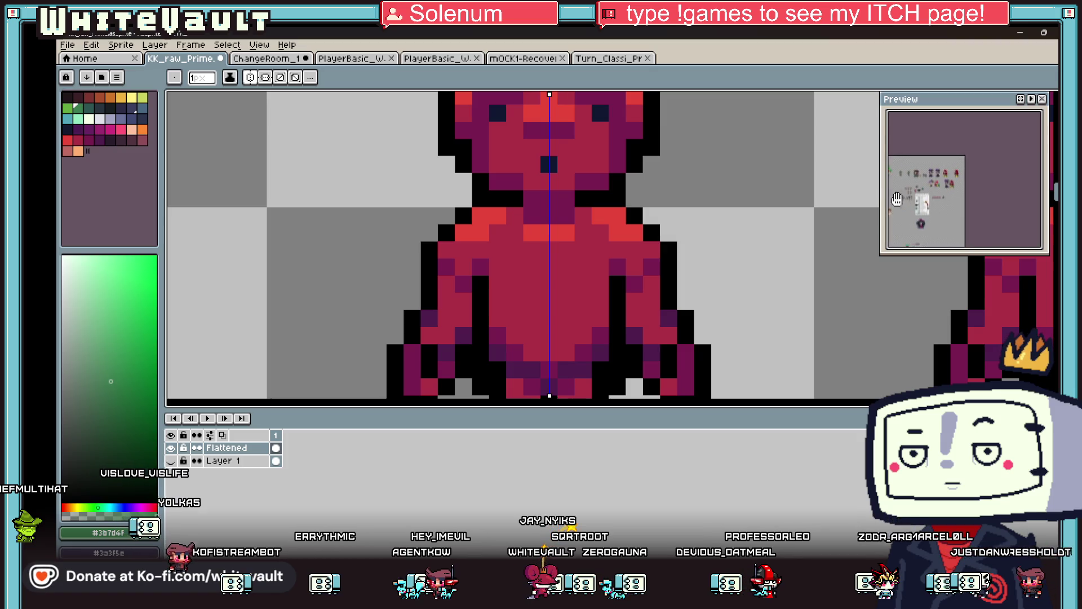
pyautogui.scroll(5, 951, 184)
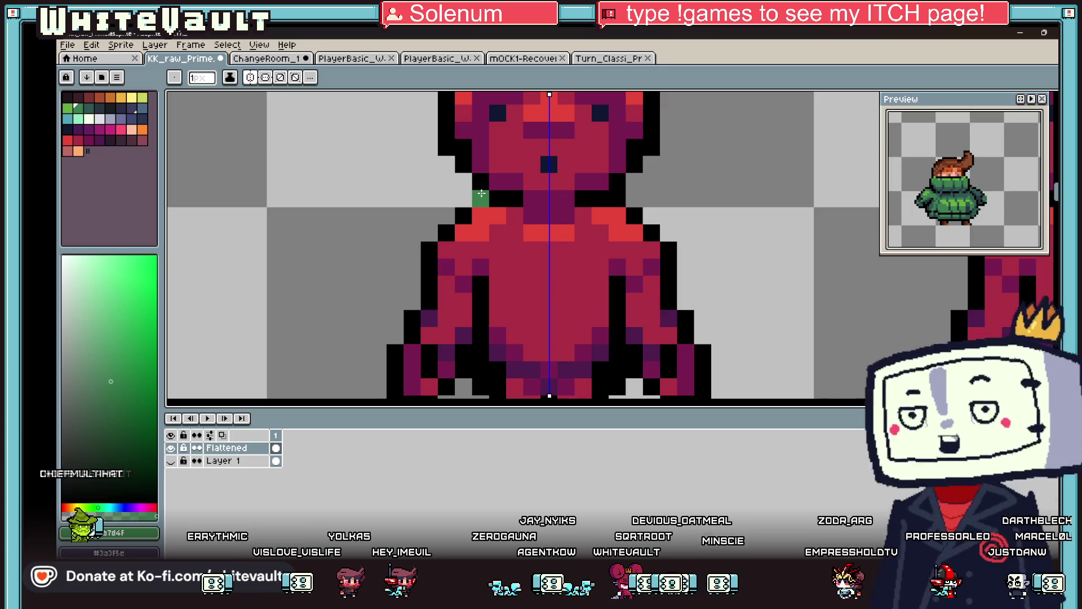
# Paint a mirrored green collar across the second mannequin's shoulders and chest rows
pyautogui.moveTo(464, 164); pyautogui.dragTo(550, 199)
pyautogui.click(447, 181)
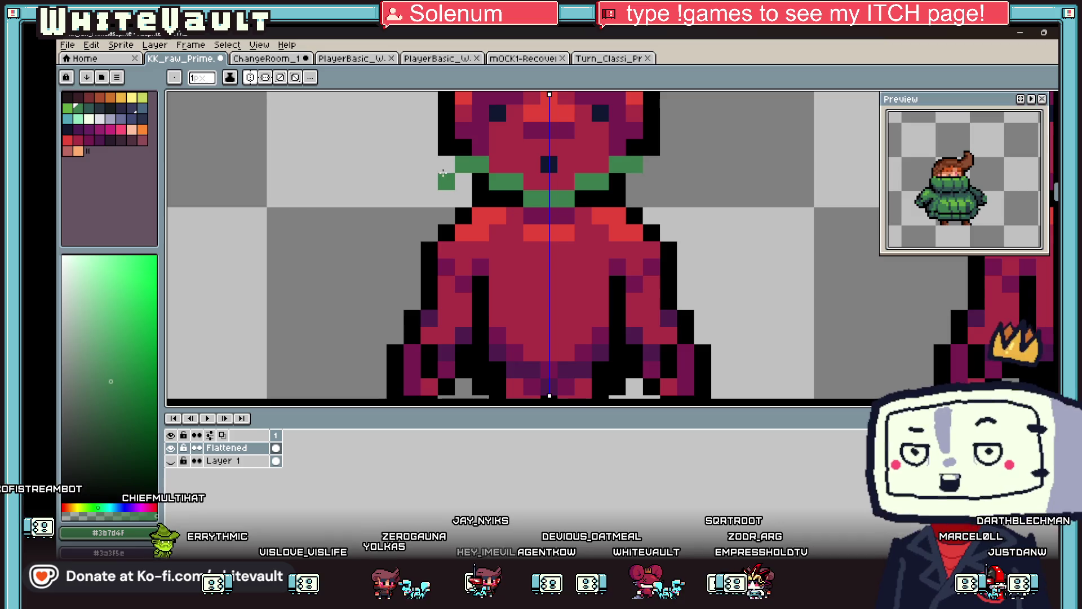
pyautogui.click(447, 198)
pyautogui.moveTo(464, 214)
pyautogui.mouseDown()
pyautogui.moveTo(481, 232)
pyautogui.moveTo(561, 257)
pyautogui.mouseUp()
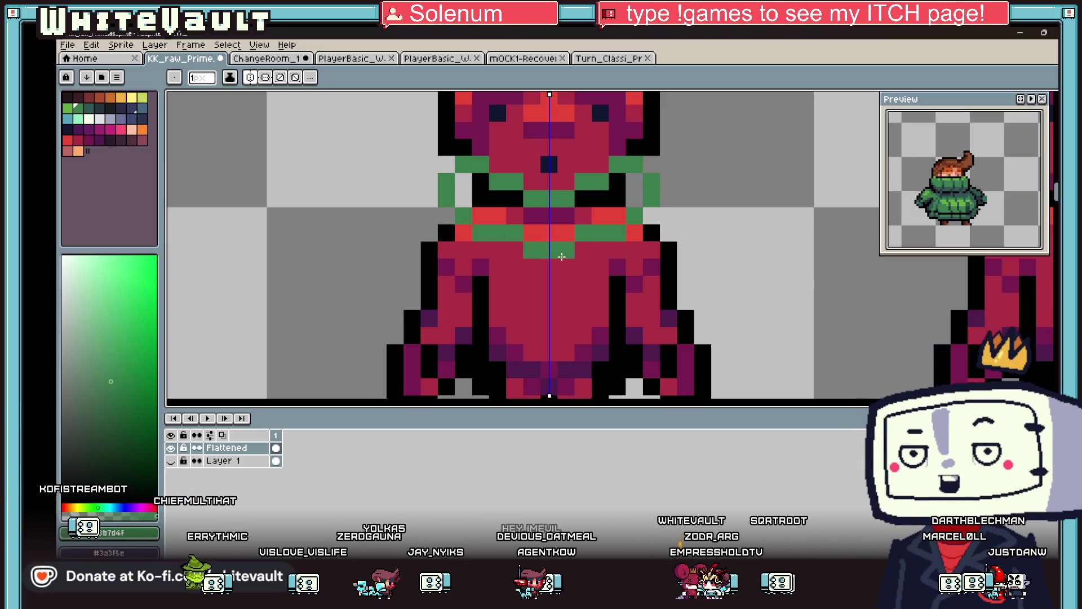
pyautogui.moveTo(473, 199)
pyautogui.mouseDown()
pyautogui.moveTo(522, 199)
pyautogui.moveTo(538, 216)
pyautogui.mouseUp()
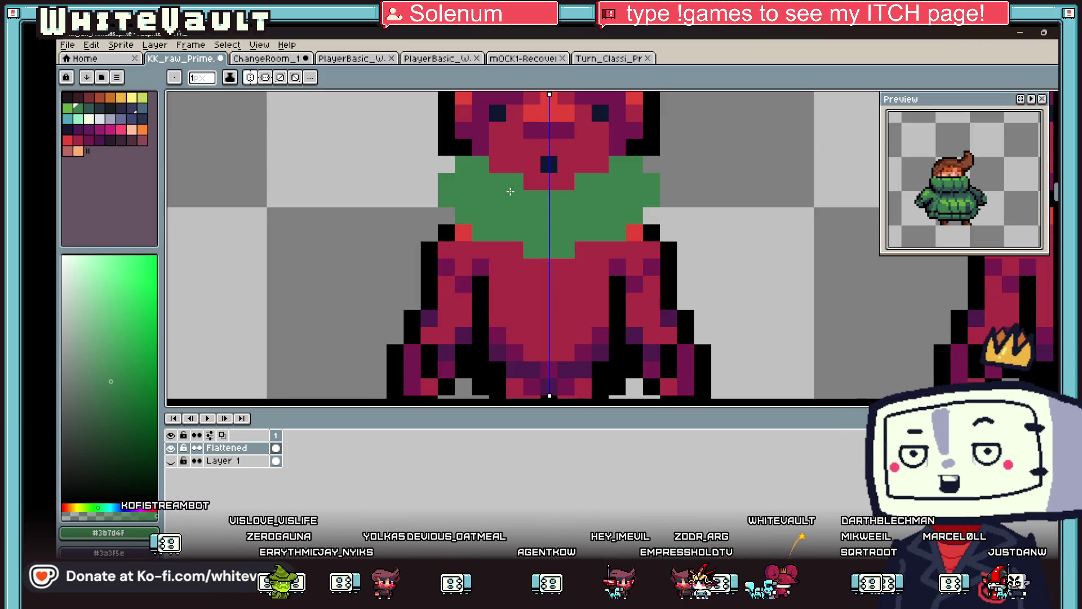
pyautogui.scroll(-2, 538, 226)
pyautogui.scroll(3, 526, 194)
# Sample black from the head outline and outline the collar's edges
pyautogui.press('i')
pyautogui.press('b')
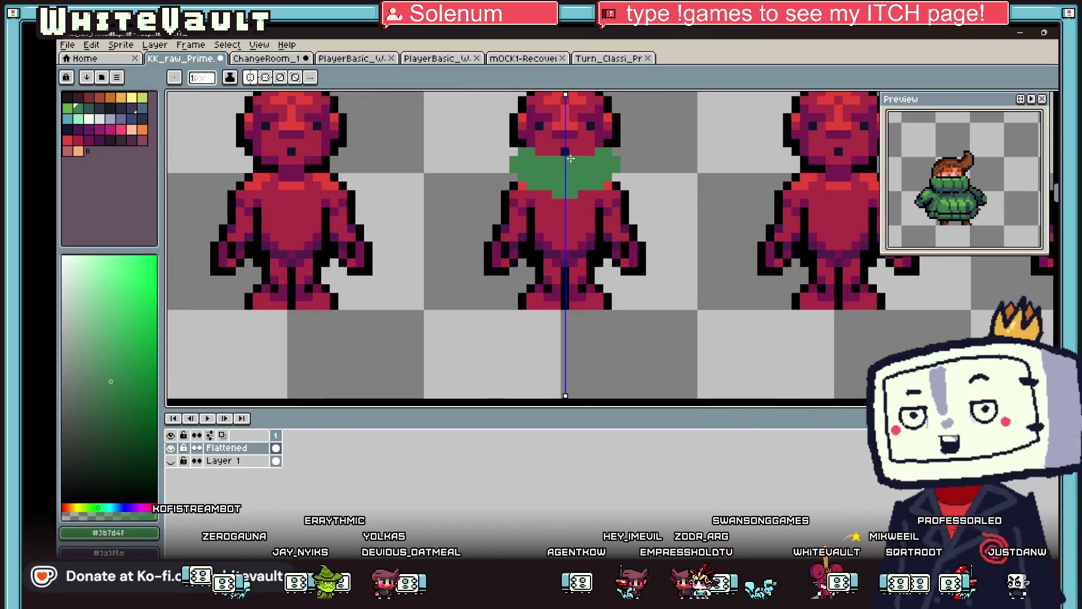
pyautogui.scroll(-3, 542, 151)
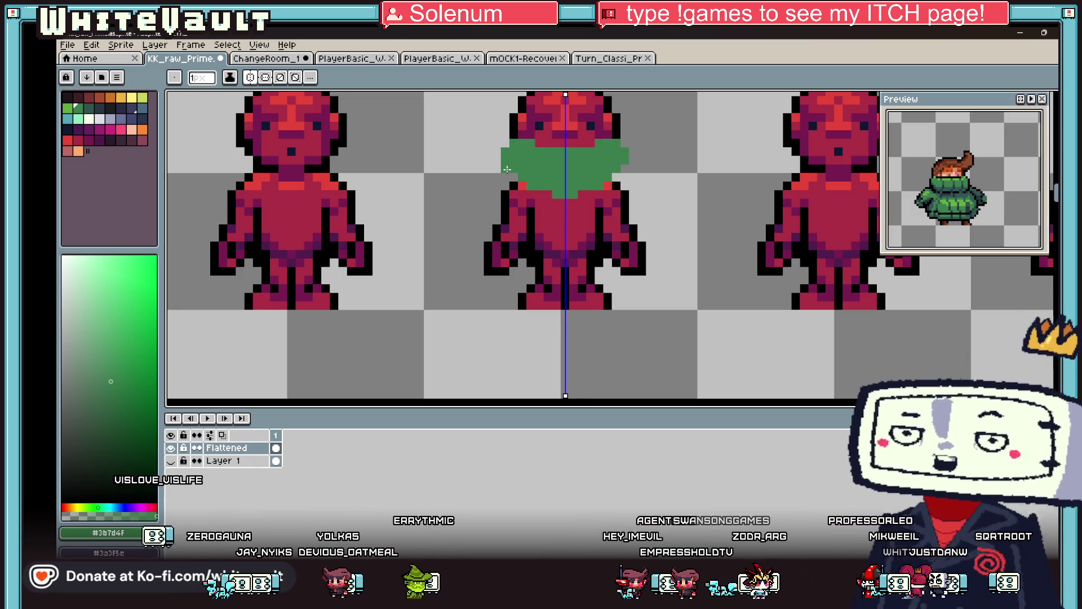
pyautogui.keyDown('alt'); pyautogui.click(523, 134); pyautogui.keyUp('alt')
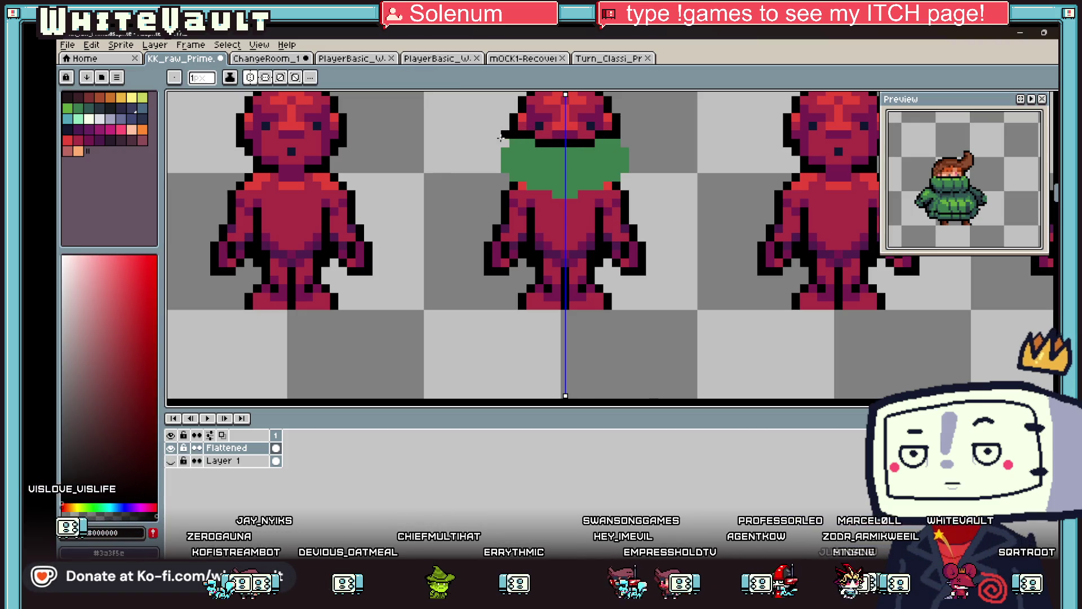
pyautogui.moveTo(501, 137); pyautogui.dragTo(503, 173)
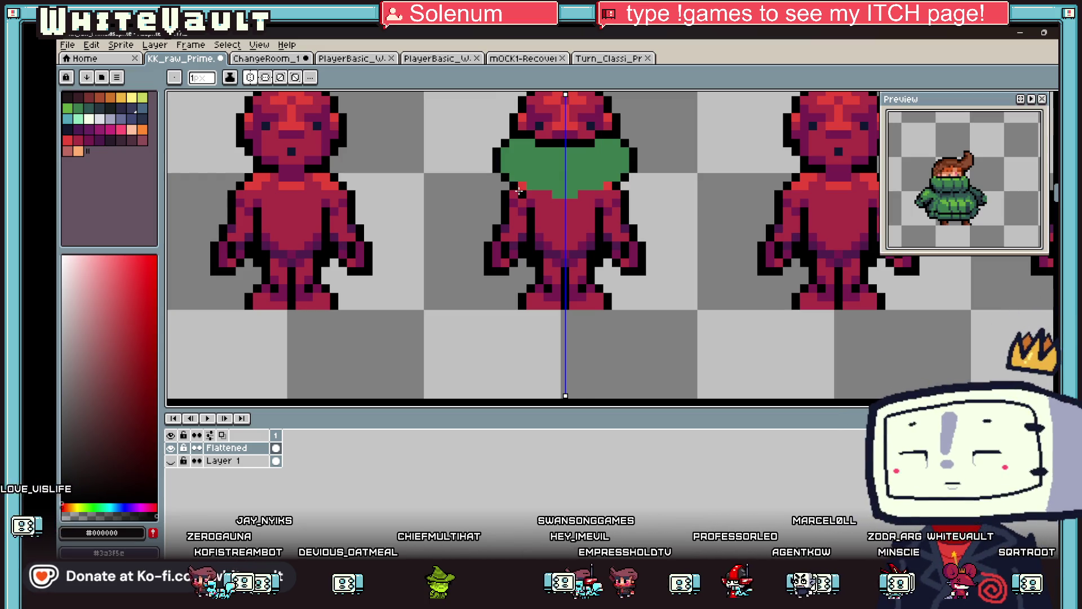
# Shade the collar with darker green pixels, trying a bucket fill and undoing it
pyautogui.press('alt')
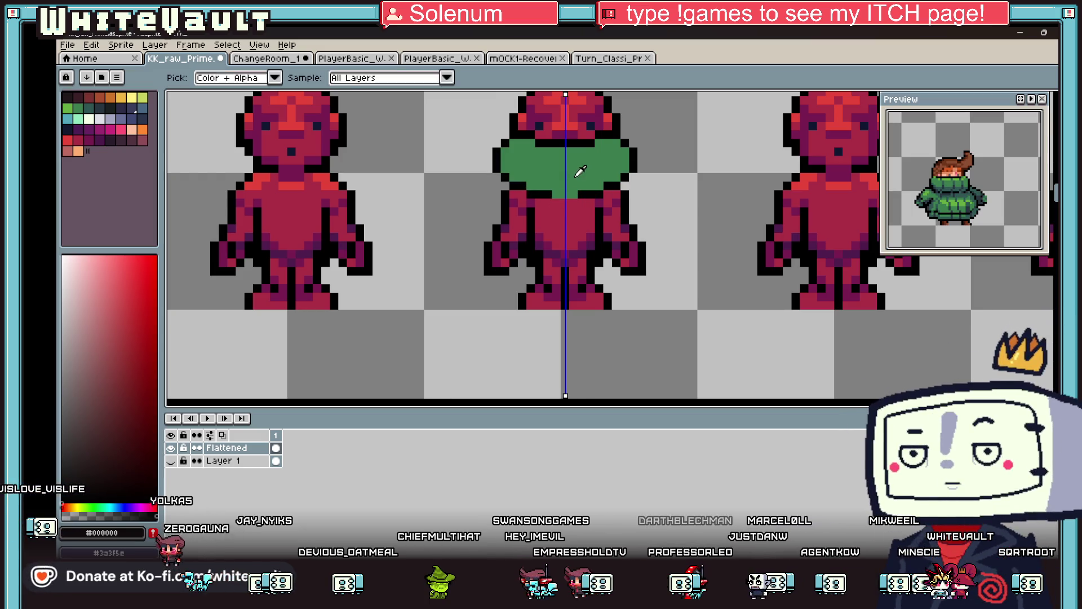
pyautogui.keyDown('alt'); pyautogui.click(581, 170); pyautogui.keyUp('alt')
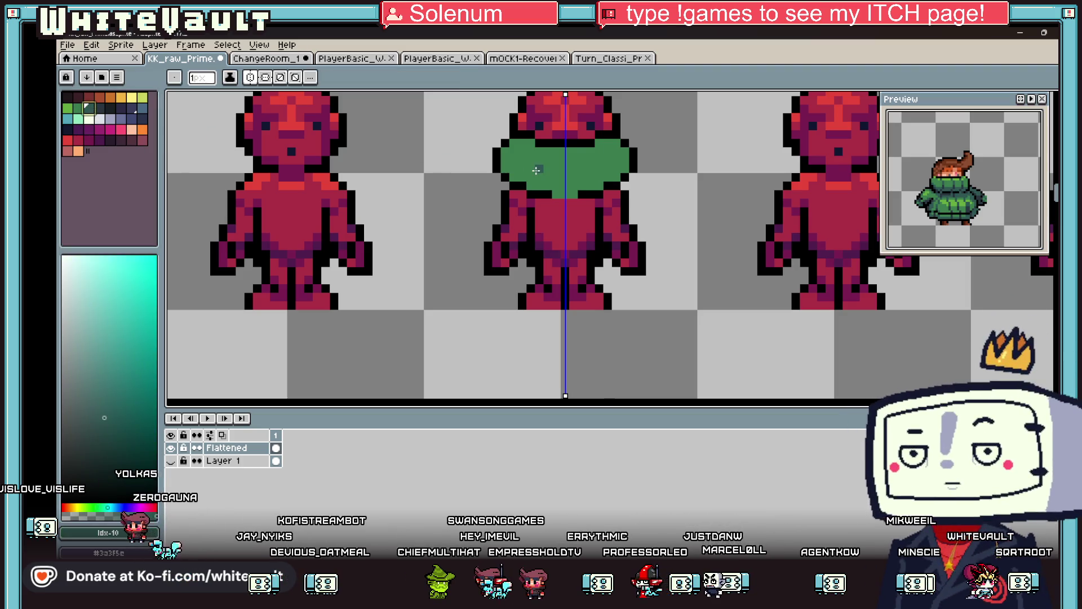
pyautogui.moveTo(514, 166); pyautogui.dragTo(554, 185)
pyautogui.press('g')
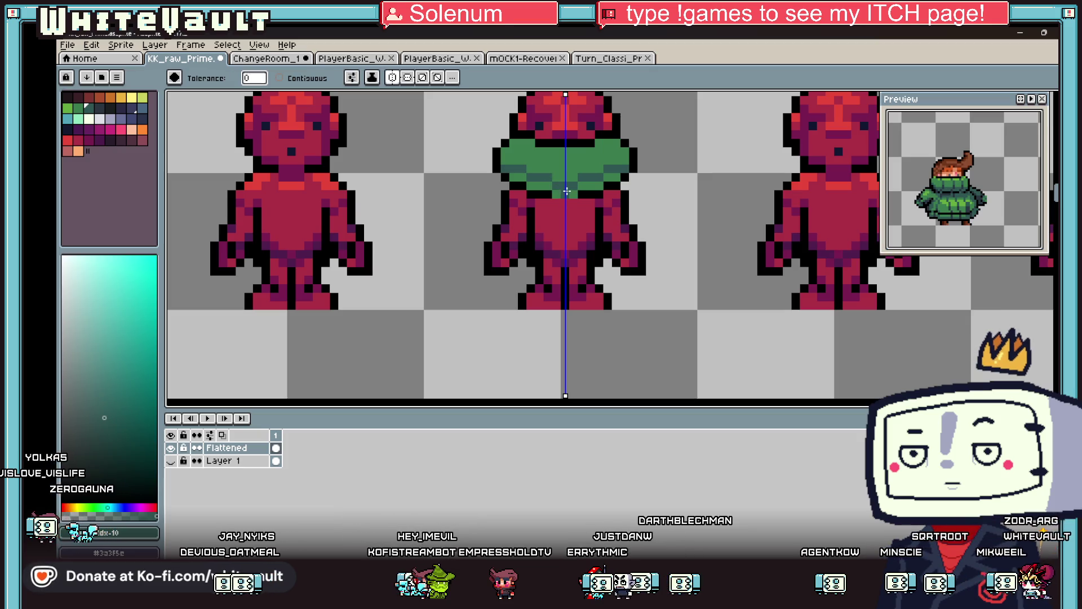
pyautogui.click(545, 188)
pyautogui.hotkey('ctrl', 'z')
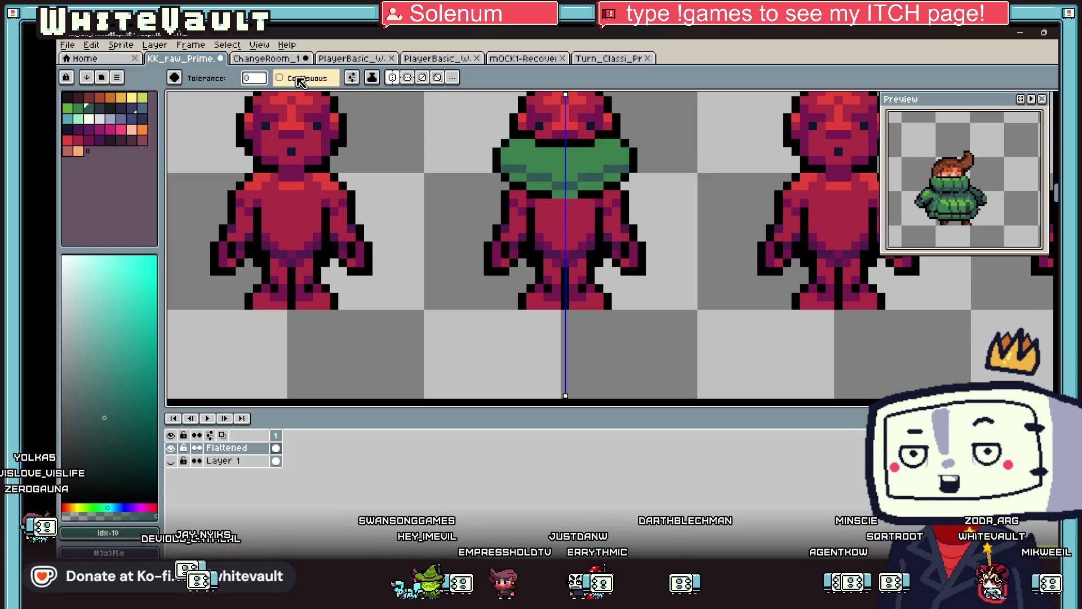
pyautogui.press('b')
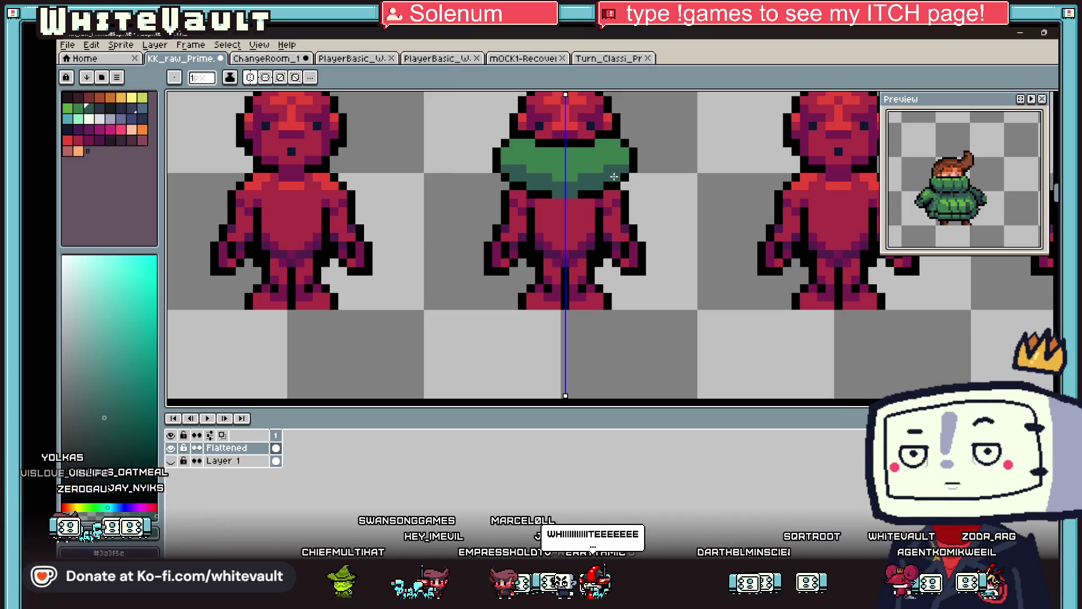
pyautogui.press('i')
pyautogui.scroll(2, 614, 176)
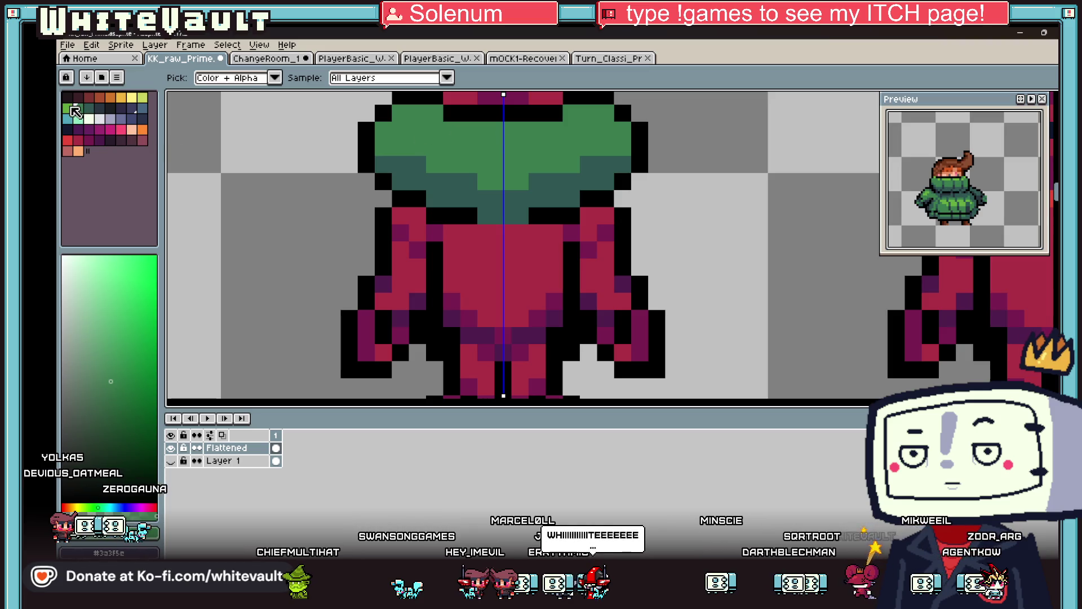
# Draw a light-green highlight row across the top of the collar
pyautogui.click(69, 108)
pyautogui.press('b')
pyautogui.click(389, 123)
pyautogui.moveTo(448, 147); pyautogui.dragTo(532, 148)
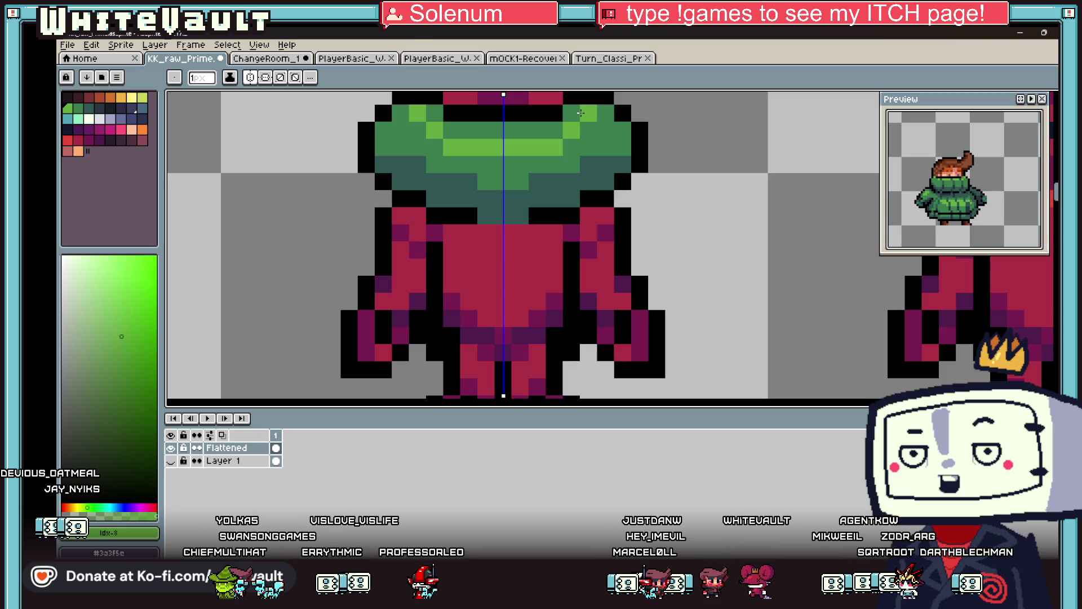
pyautogui.scroll(-4, 543, 92)
# Sample the dark green and paint mirrored shading strokes down the sweater
pyautogui.press('i')
pyautogui.scroll(1, 535, 196)
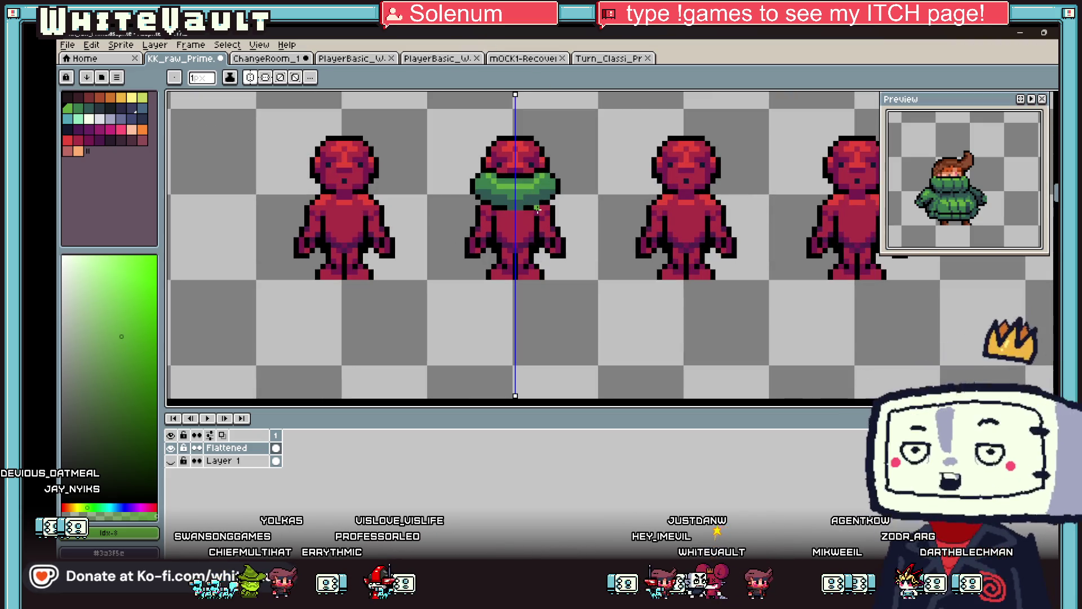
pyautogui.scroll(2, 534, 196)
pyautogui.click(527, 190)
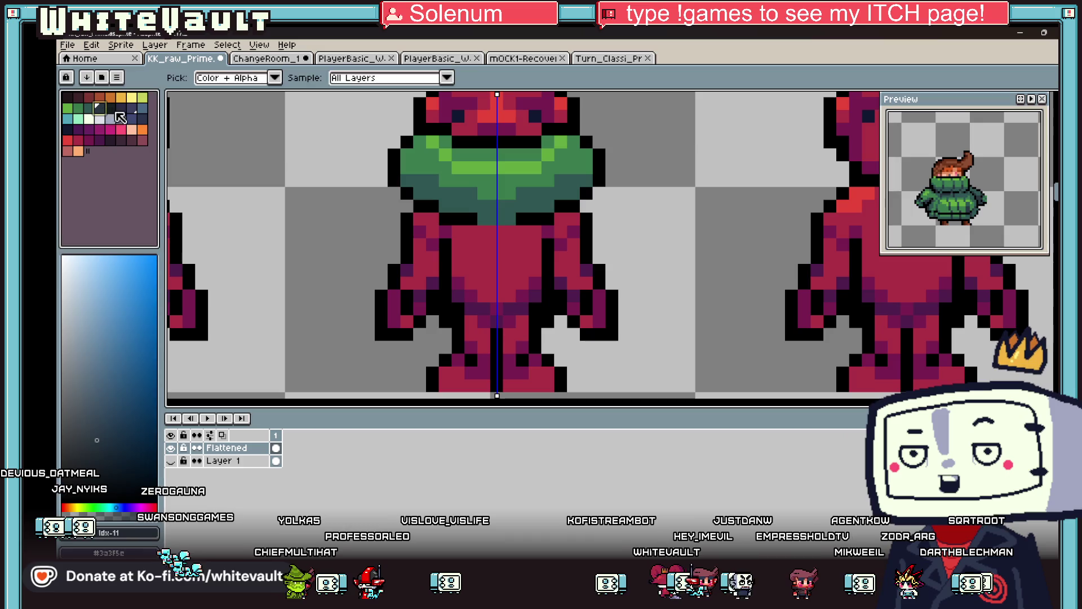
pyautogui.press('b')
pyautogui.scroll(2, 527, 191)
pyautogui.moveTo(542, 164); pyautogui.dragTo(543, 198)
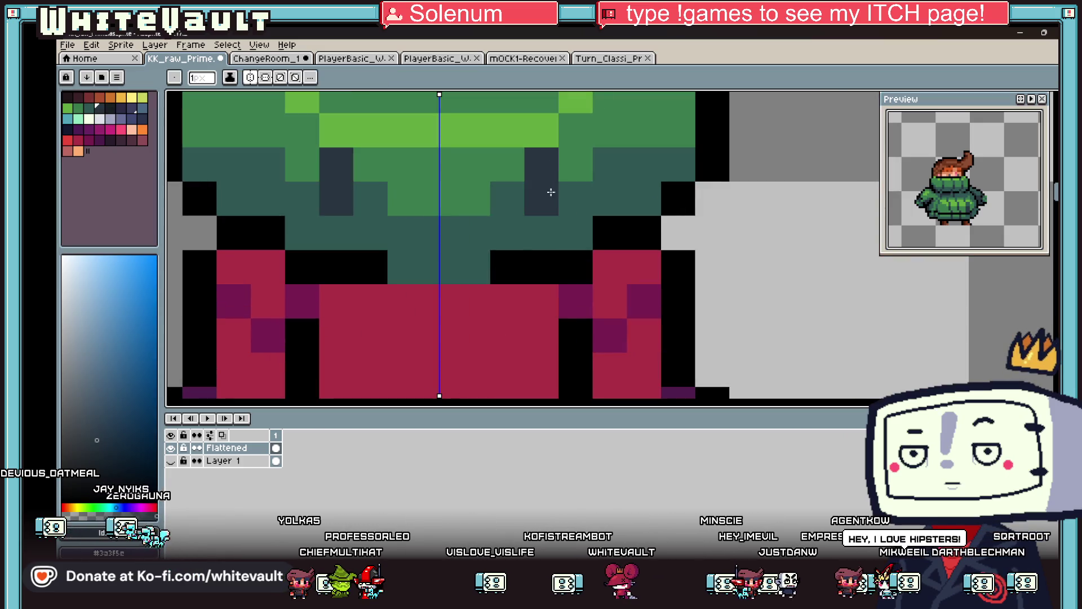
pyautogui.click(515, 239)
pyautogui.scroll(-4, 515, 238)
pyautogui.scroll(3, 571, 178)
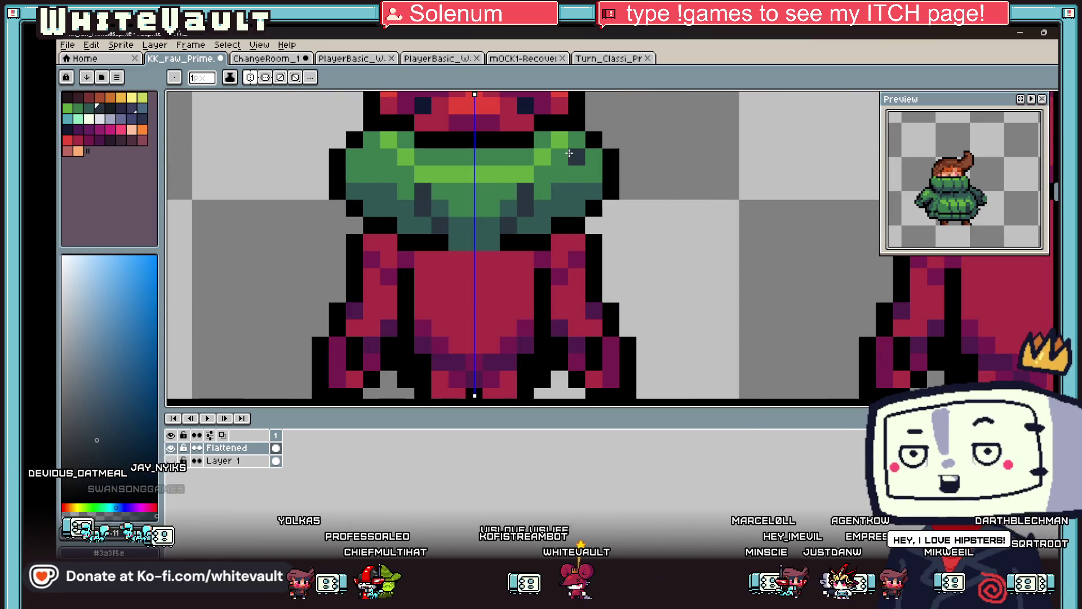
pyautogui.click(577, 197)
# Move the light-green highlight up one row and repaint the old row mid green
pyautogui.press('i')
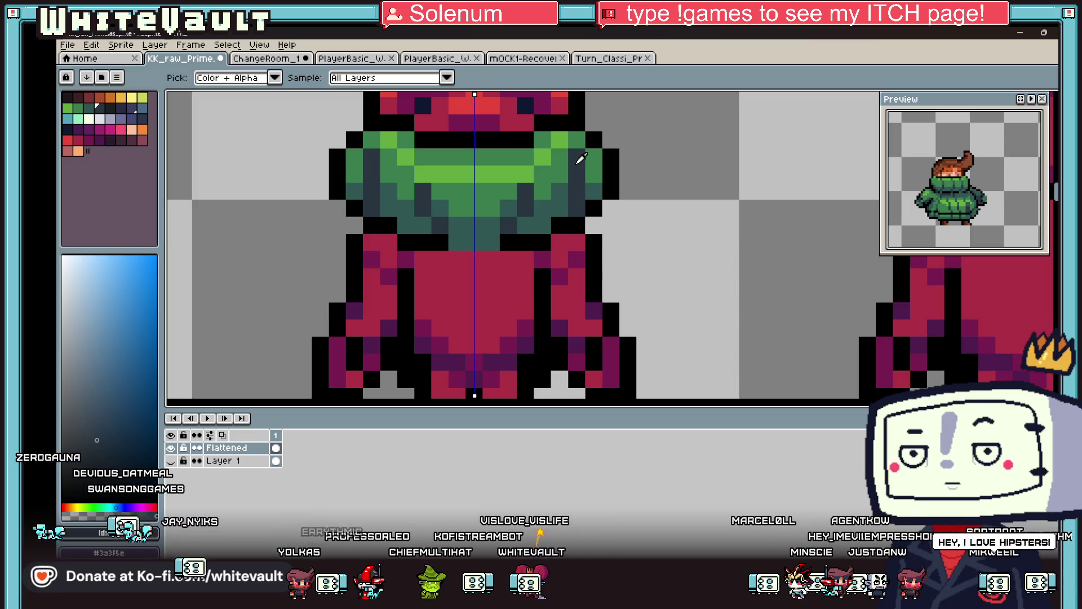
pyautogui.scroll(-4, 581, 160)
pyautogui.scroll(1, 585, 166)
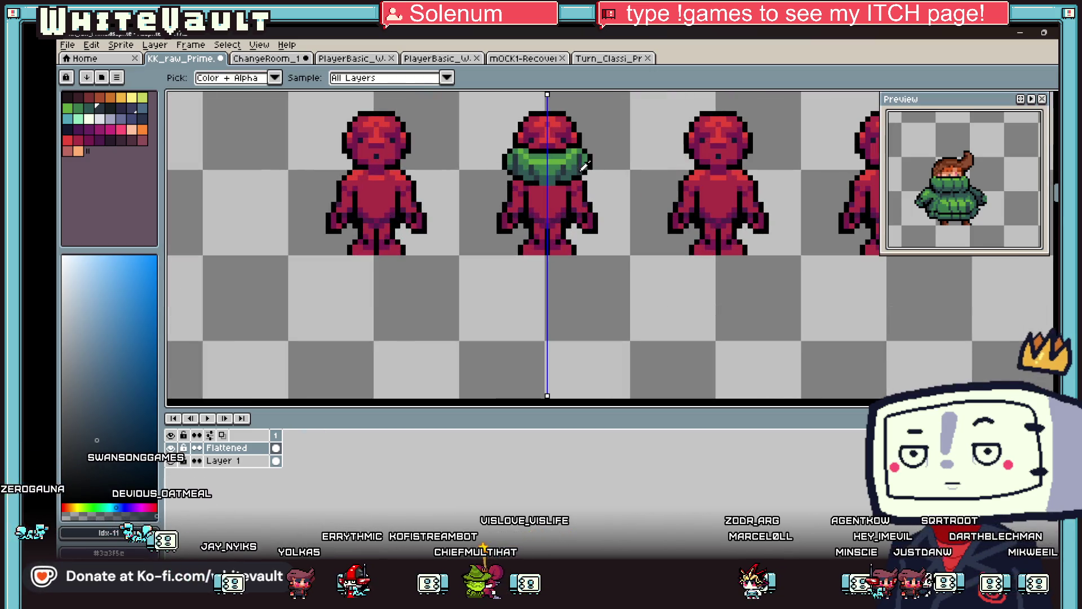
pyautogui.scroll(2, 602, 164)
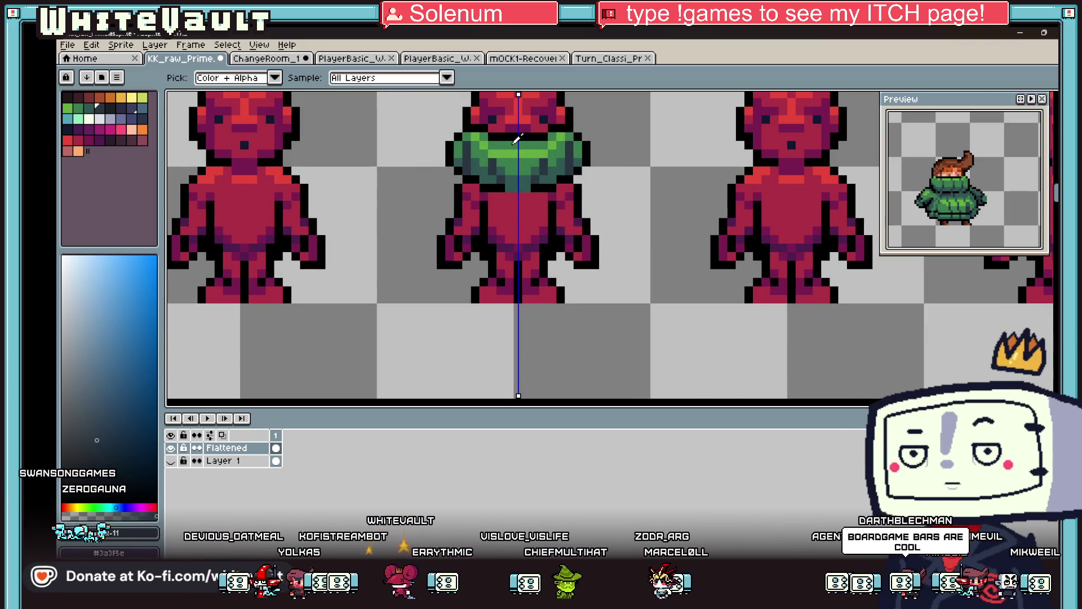
pyautogui.scroll(2, 517, 139)
pyautogui.keyDown('alt'); pyautogui.click(421, 112); pyautogui.keyUp('alt')
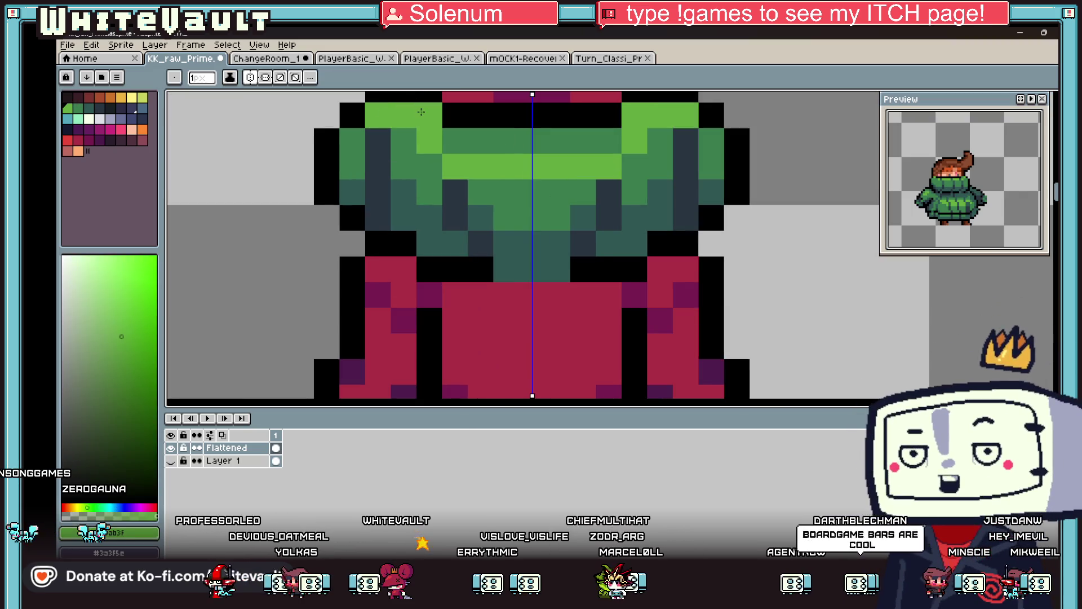
pyautogui.moveTo(454, 141); pyautogui.dragTo(614, 141)
pyautogui.keyDown('alt'); pyautogui.click(556, 188); pyautogui.keyUp('alt')
pyautogui.moveTo(454, 167); pyautogui.dragTo(620, 151)
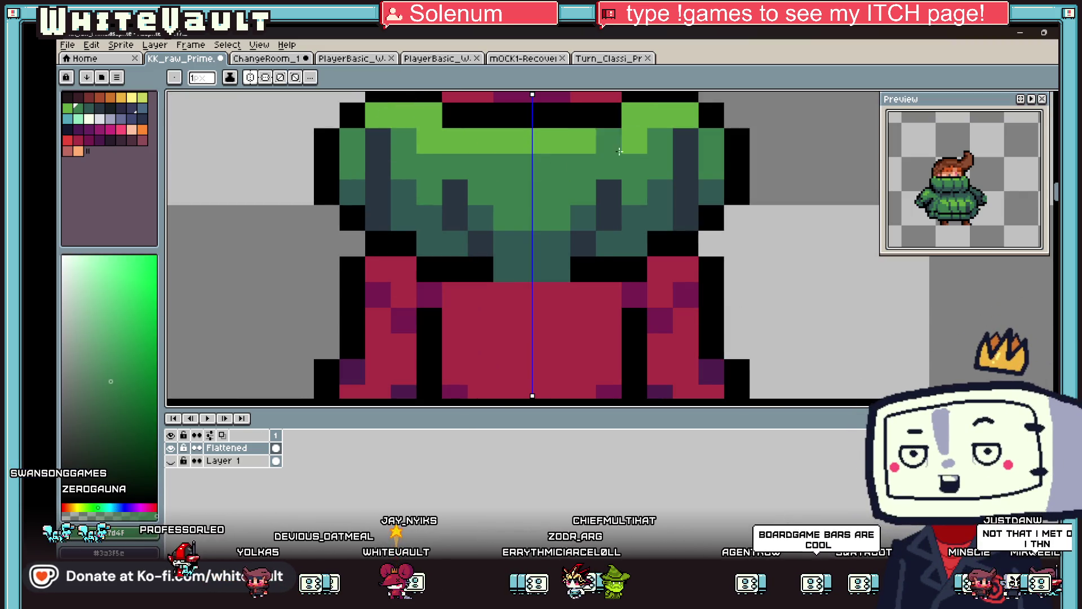
# Repaint the dark side column mid green, add teal side pixels, and blend toward the centre
pyautogui.moveTo(378, 138); pyautogui.dragTo(378, 169)
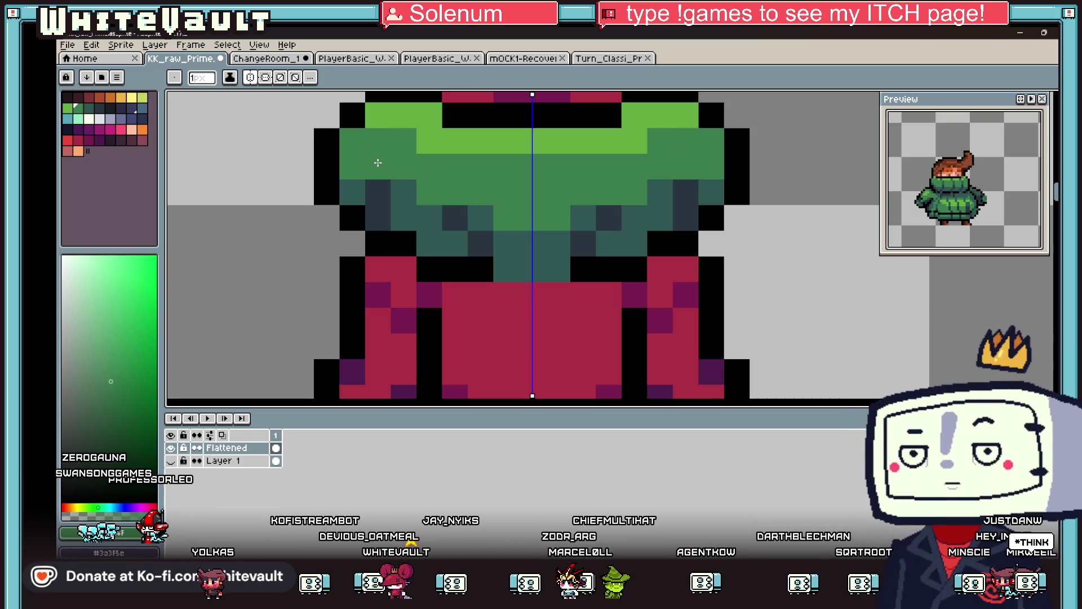
pyautogui.keyDown('alt'); pyautogui.click(353, 192); pyautogui.keyUp('alt')
pyautogui.click(382, 198)
pyautogui.click(378, 217)
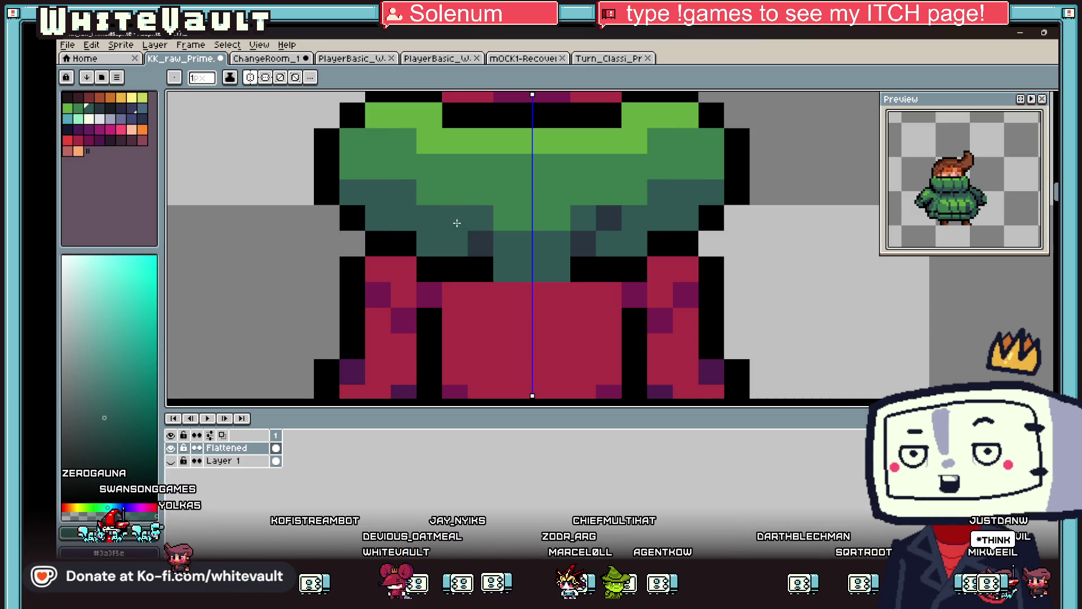
pyautogui.scroll(-5, 481, 242)
pyautogui.scroll(5, 366, 221)
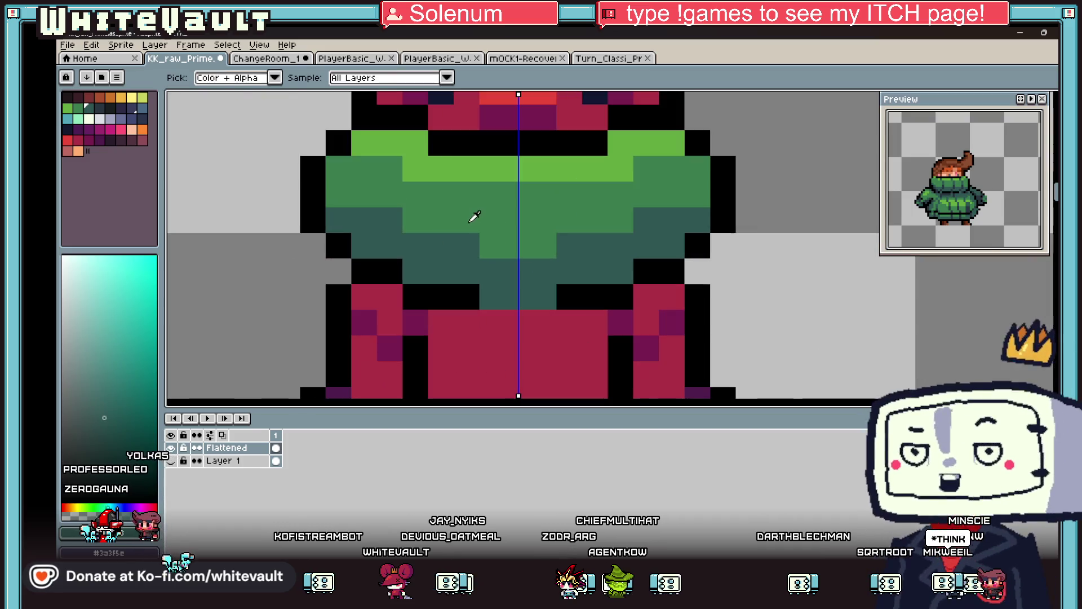
pyautogui.moveTo(366, 222); pyautogui.dragTo(513, 264)
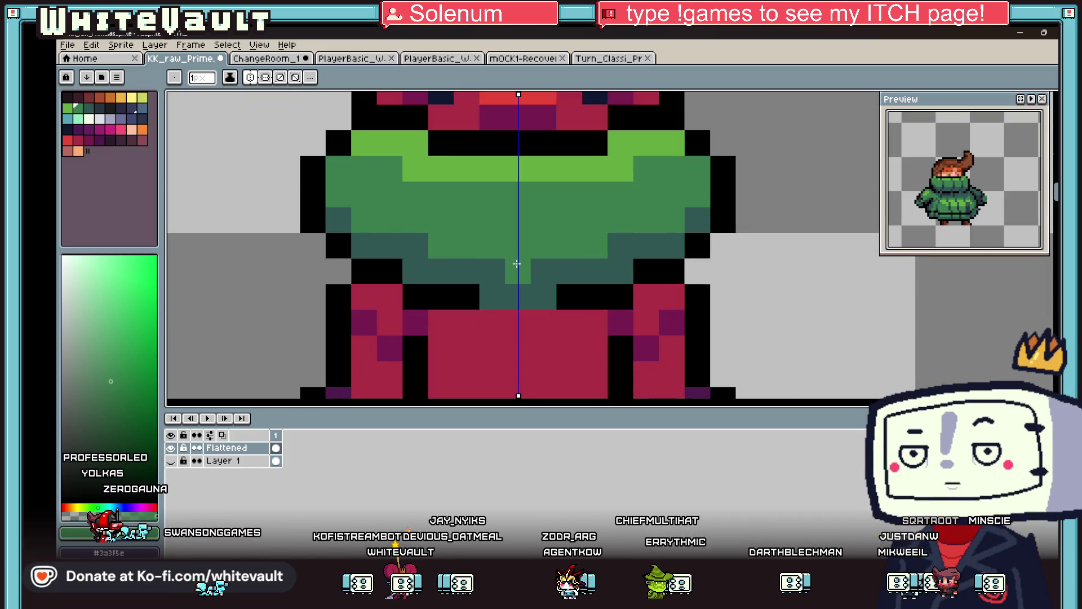
pyautogui.scroll(-4, 517, 263)
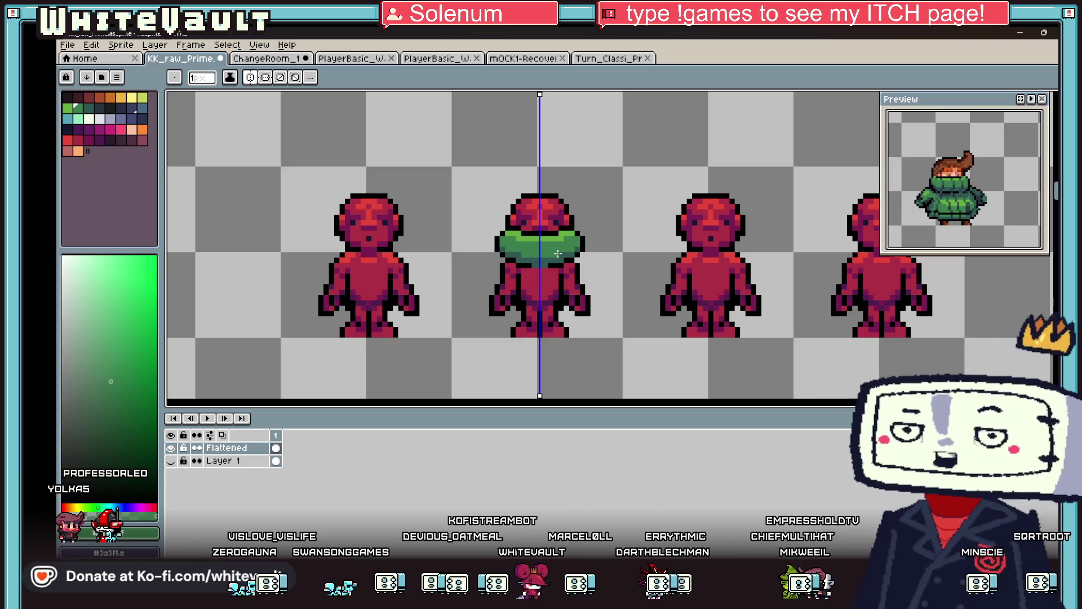
# Draw mirrored light-green rows across the sweater's upper band
pyautogui.press('i')
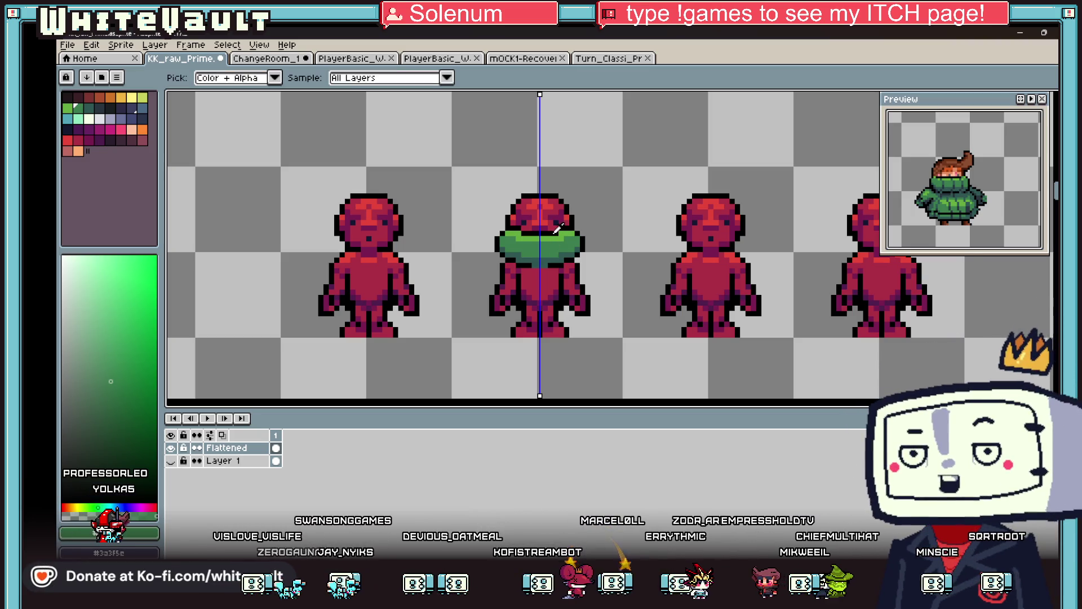
pyautogui.scroll(3, 555, 256)
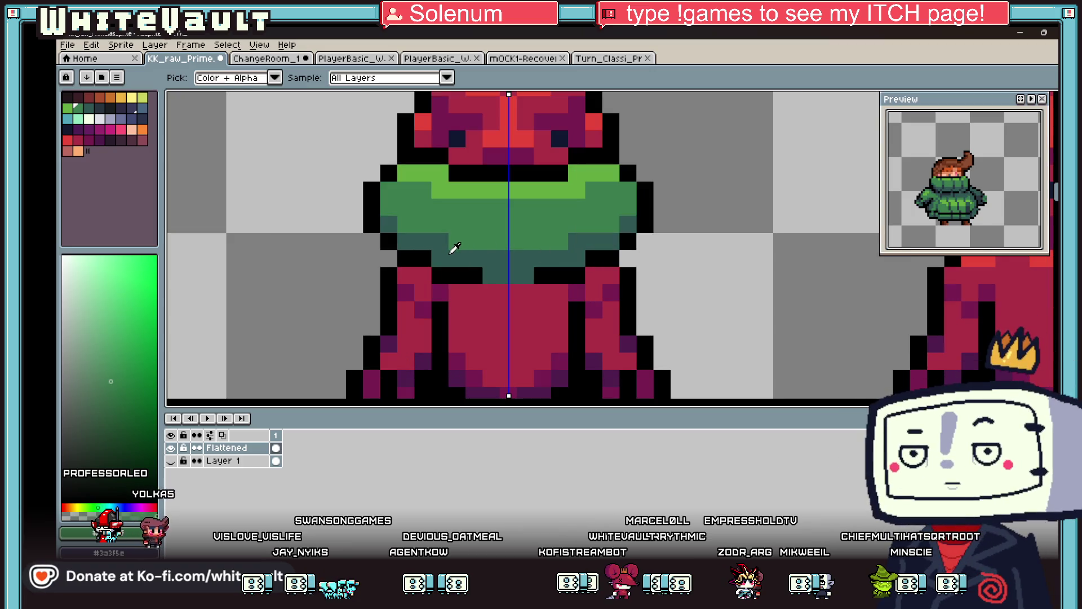
pyautogui.click(434, 262)
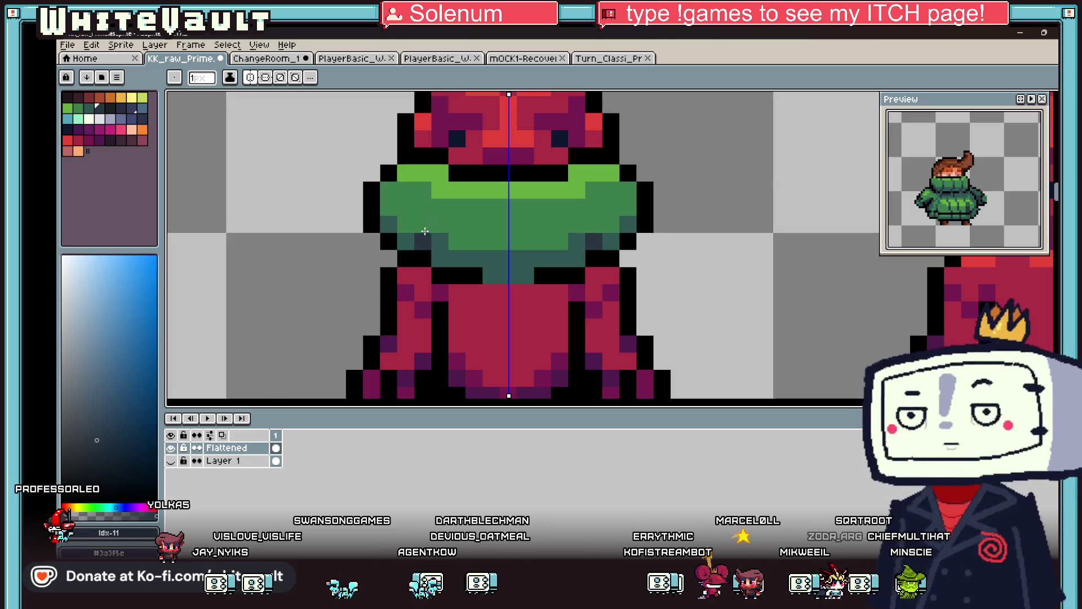
pyautogui.press('i')
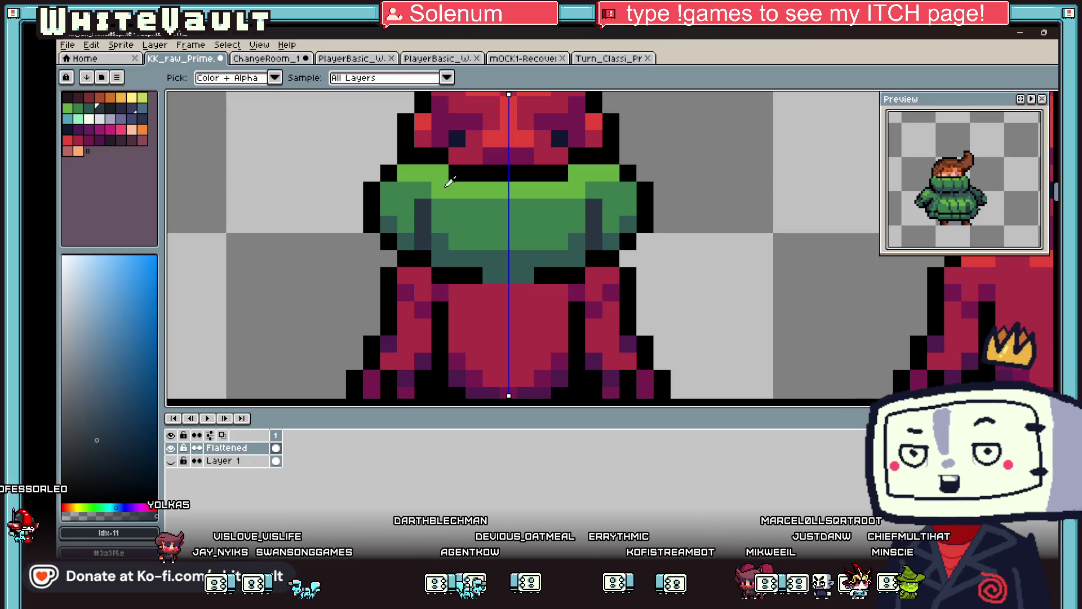
pyautogui.click(453, 198)
pyautogui.moveTo(473, 190); pyautogui.dragTo(561, 190)
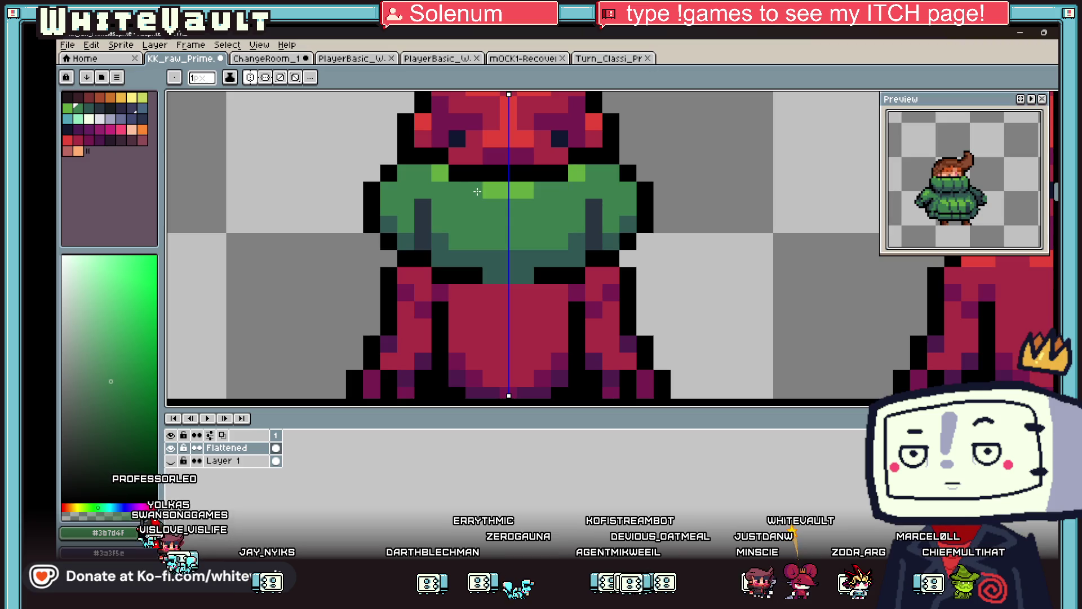
pyautogui.moveTo(441, 173); pyautogui.dragTo(403, 173)
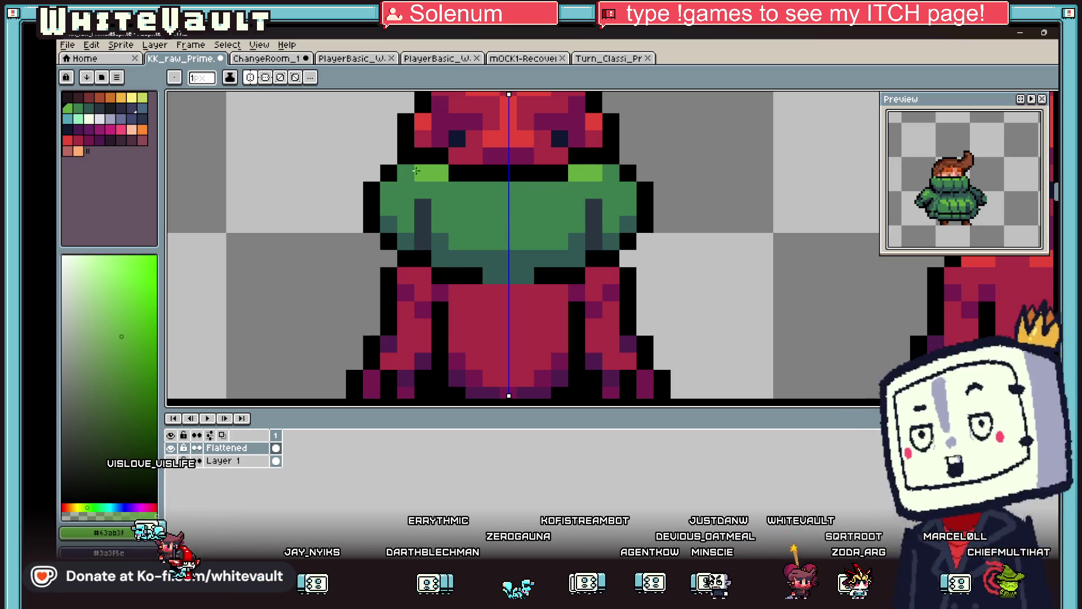
pyautogui.click(474, 190)
pyautogui.moveTo(468, 190); pyautogui.dragTo(541, 190)
# Sample the dark slate and teal shades and add darker pixels to the sweater
pyautogui.press('i')
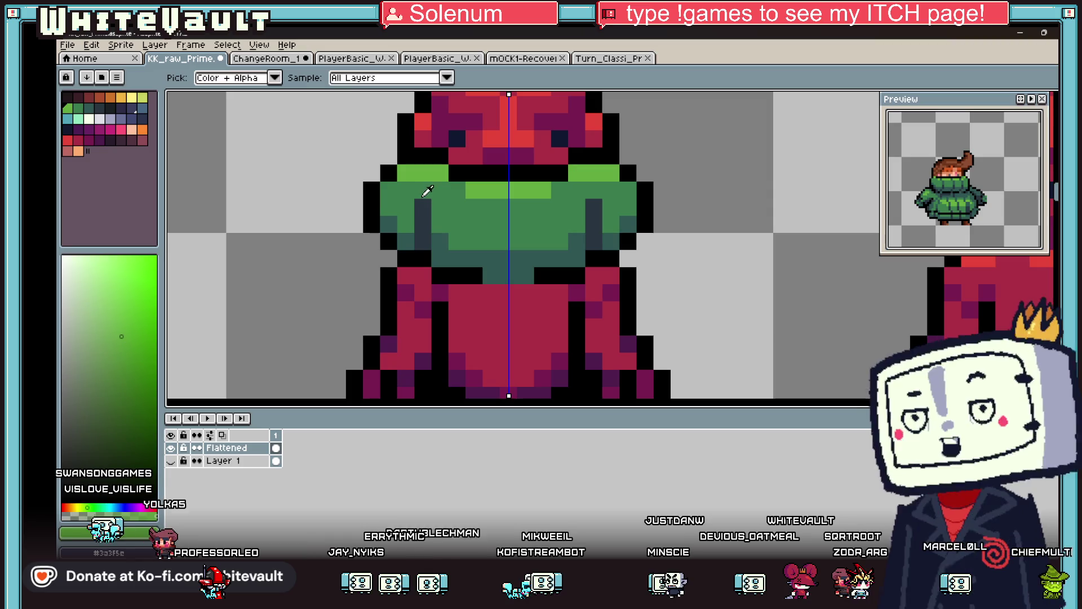
pyautogui.click(425, 203)
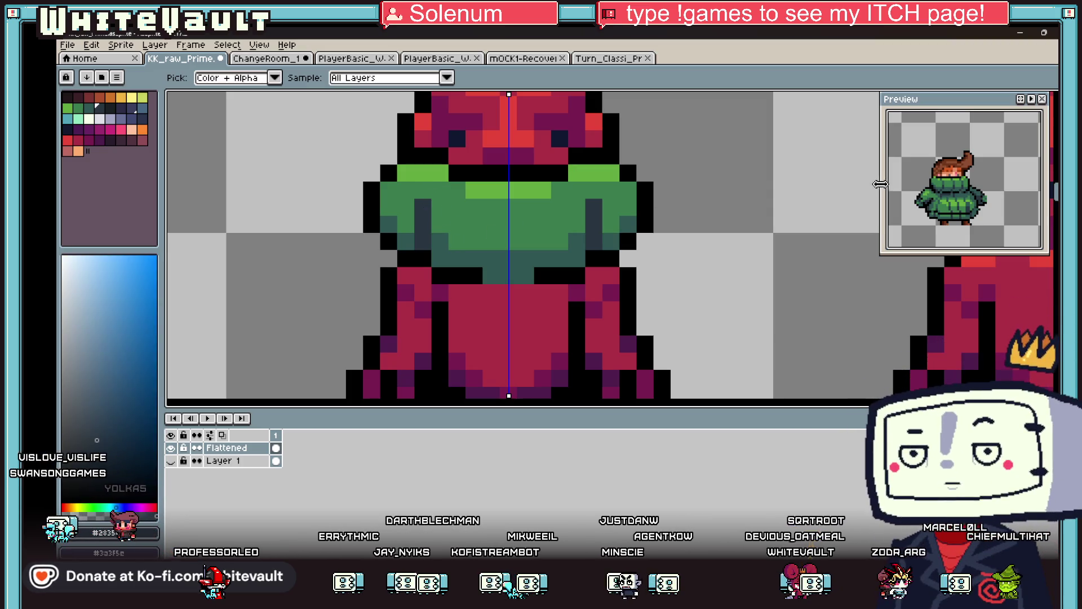
pyautogui.scroll(2, 969, 185)
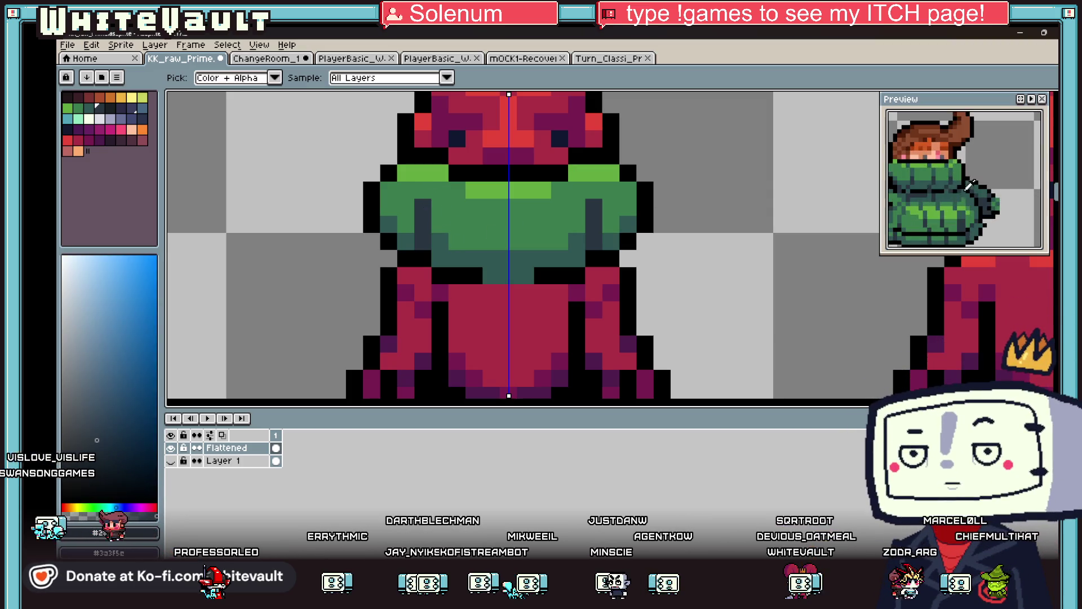
pyautogui.click(445, 244)
pyautogui.press('b')
pyautogui.click(423, 176)
pyautogui.keyDown('alt'); pyautogui.click(424, 191); pyautogui.keyUp('alt')
pyautogui.scroll(-5, 429, 189)
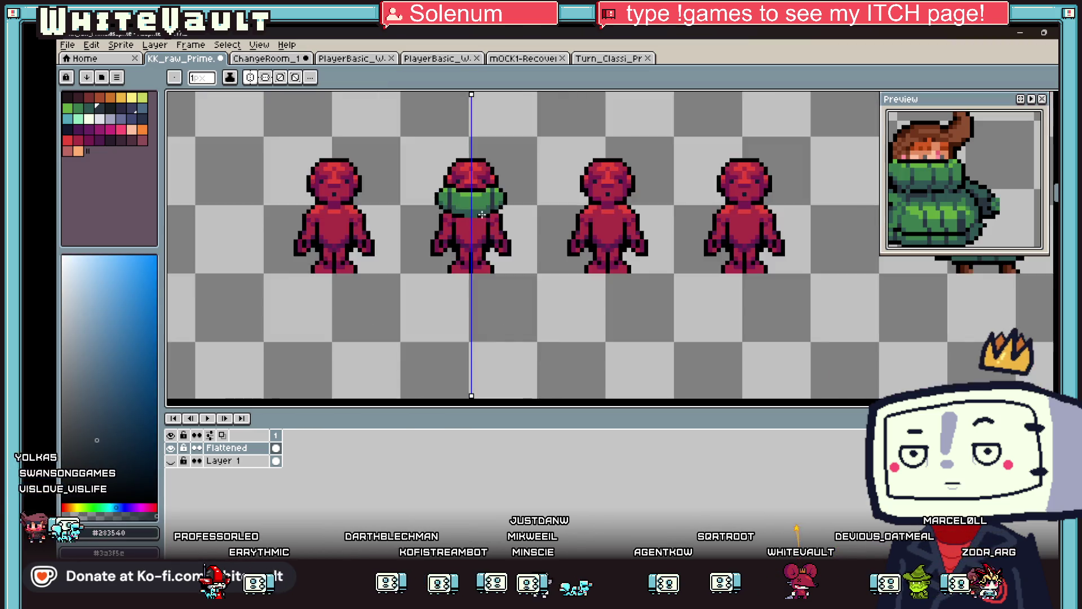
# Draw a dark vertical stripe and a dark pixel down the sweater, mirrored on both sides
pyautogui.scroll(4, 462, 182)
pyautogui.scroll(3, 461, 182)
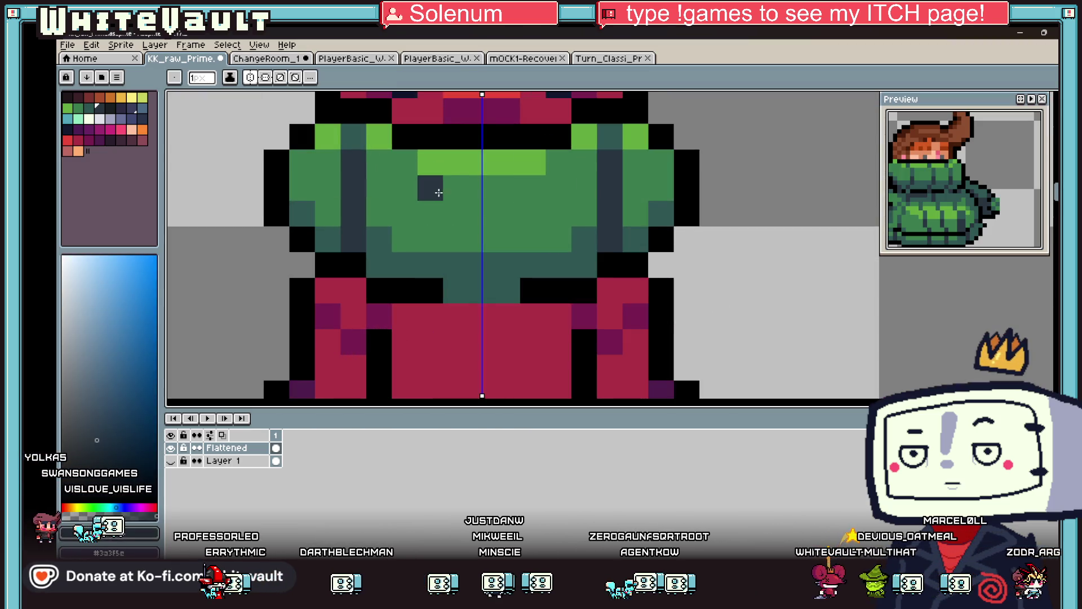
pyautogui.moveTo(438, 192); pyautogui.dragTo(430, 245)
pyautogui.click(456, 288)
pyautogui.scroll(-3, 454, 245)
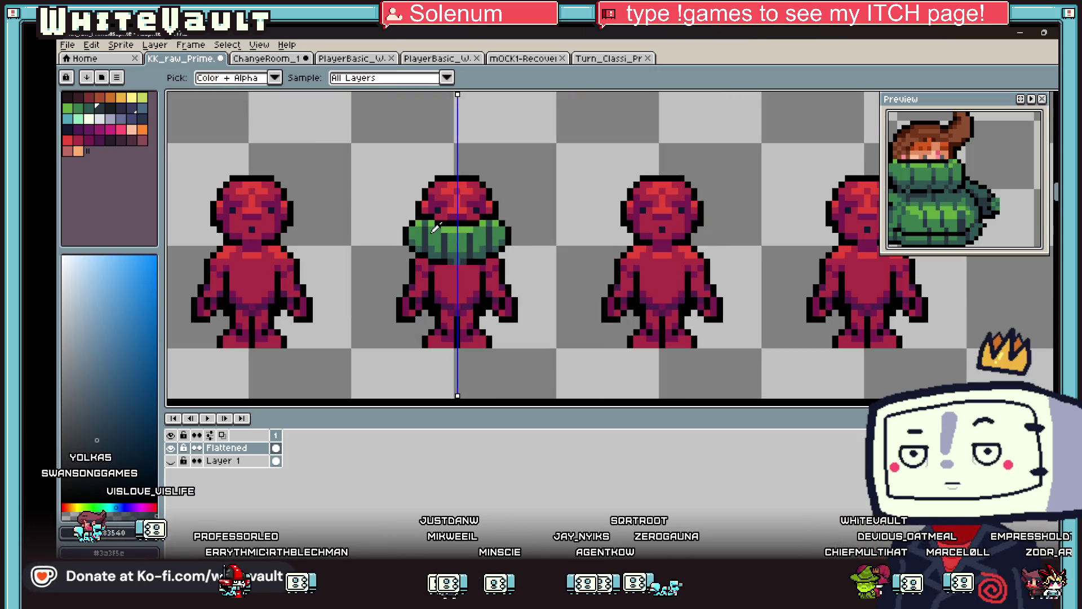
pyautogui.scroll(3, 436, 227)
# Sample the sweater's medium green and repaint its top-row pixels darker on both sides
pyautogui.keyDown('alt'); pyautogui.click(517, 251); pyautogui.keyUp('alt')
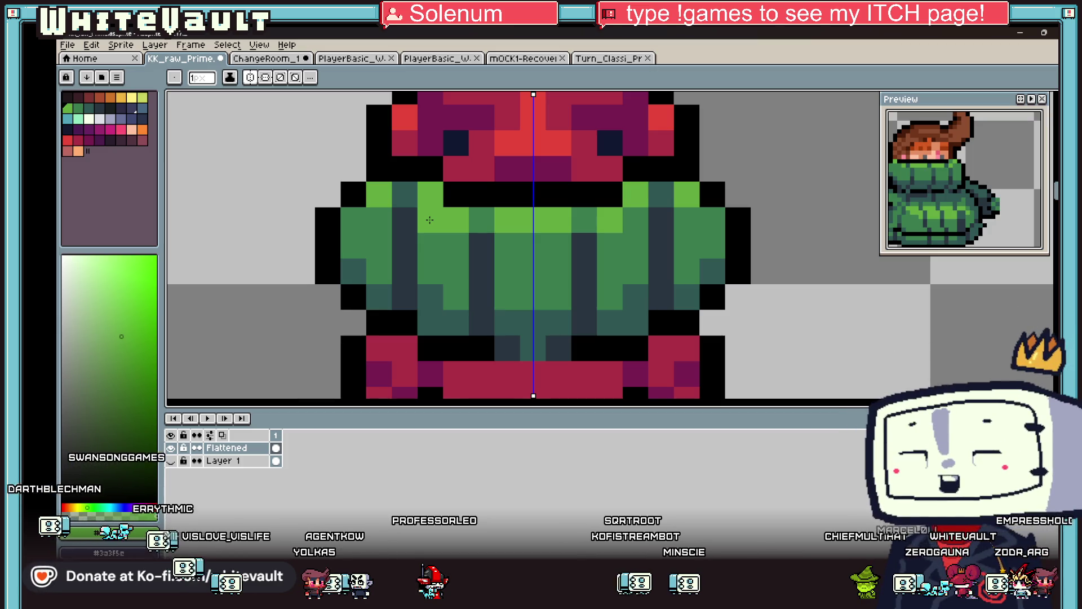
pyautogui.scroll(-4, 609, 209)
pyautogui.scroll(-1, 609, 209)
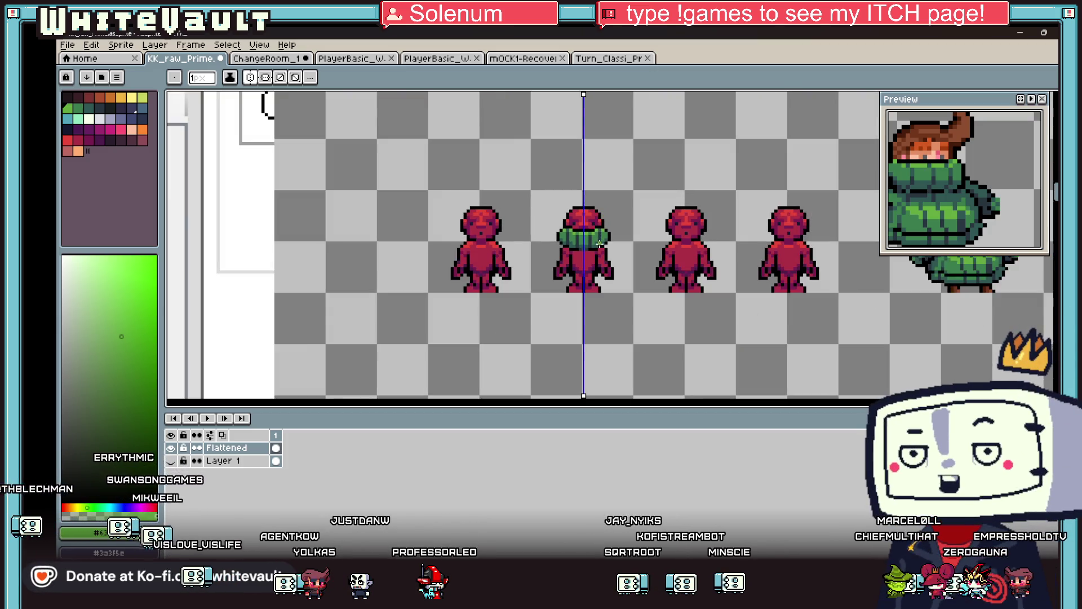
pyautogui.scroll(4, 586, 220)
pyautogui.press('i')
pyautogui.scroll(2, 586, 220)
pyautogui.click(573, 234)
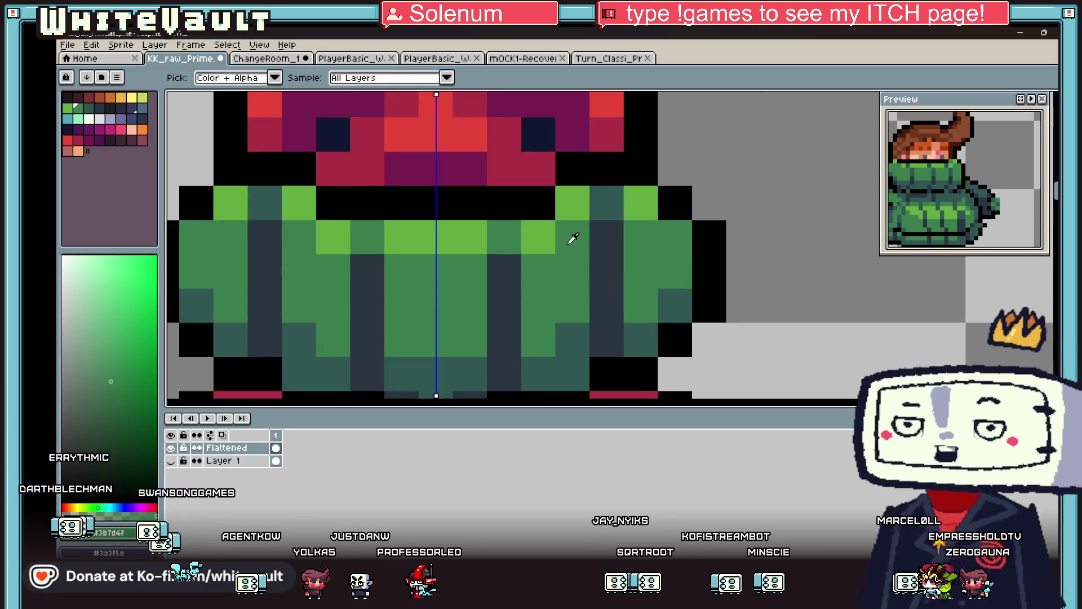
pyautogui.press('b')
pyautogui.click(572, 202)
pyautogui.click(641, 202)
# Sample the dark teal and paint mirrored teal pixels plus one at the sweater's centre
pyautogui.press('i')
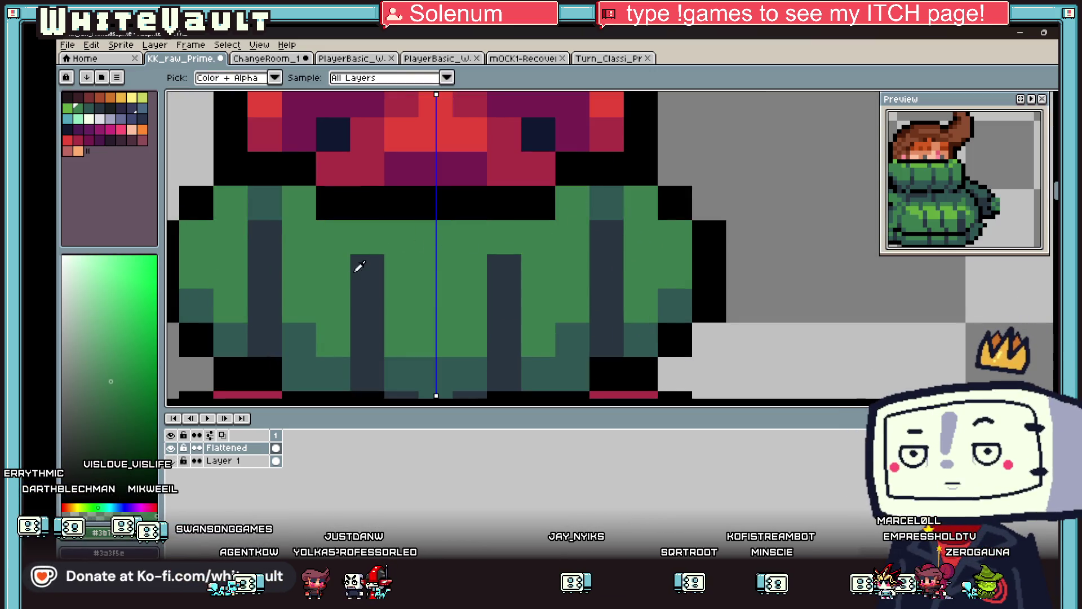
pyautogui.click(276, 193)
pyautogui.press('b')
pyautogui.click(366, 236)
pyautogui.click(421, 255)
pyautogui.scroll(-5, 421, 255)
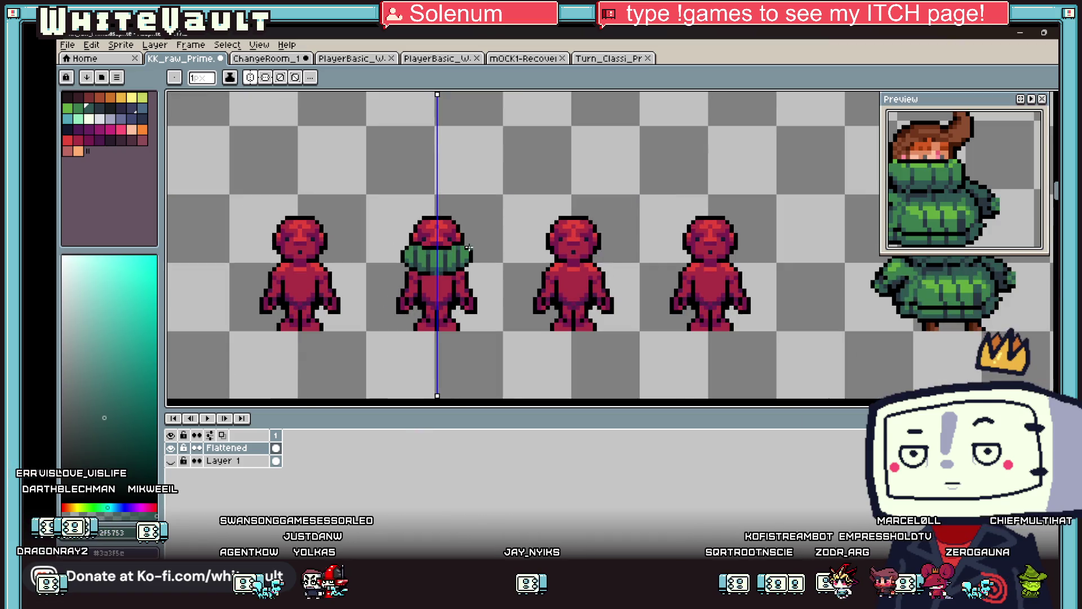
pyautogui.scroll(4, 414, 250)
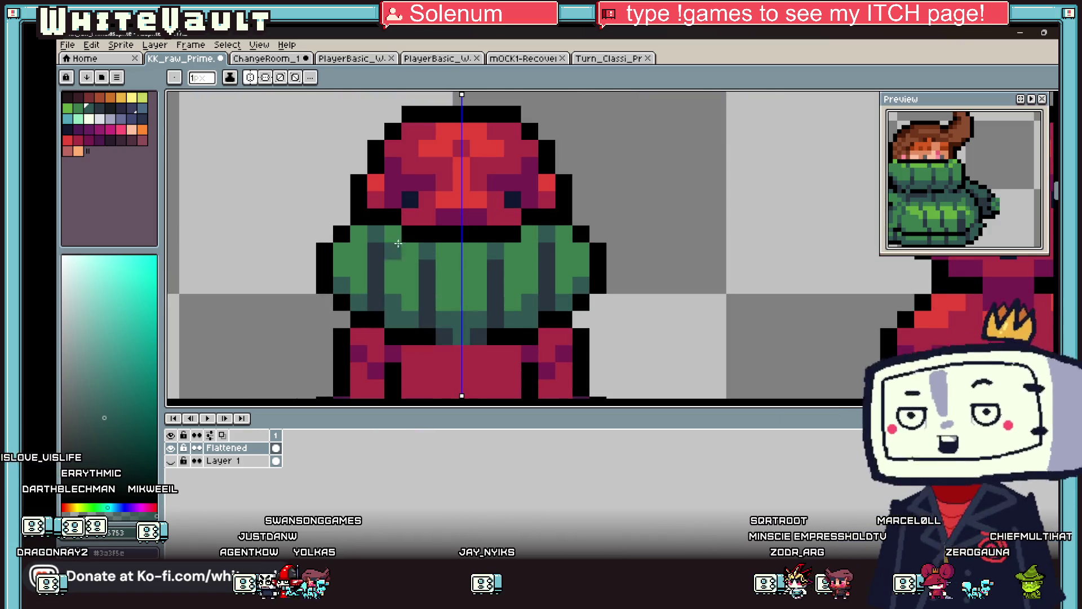
pyautogui.scroll(-4, 406, 252)
pyautogui.scroll(4, 393, 255)
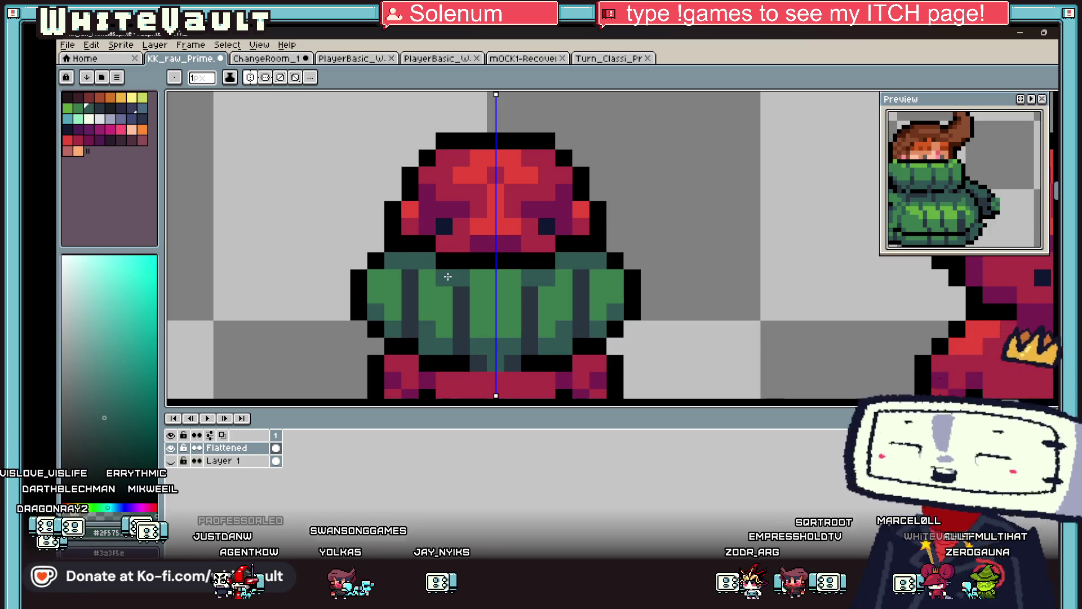
# Sample the dark blue and then the dark teal shades from the sweater
pyautogui.press('i')
pyautogui.scroll(-4, 534, 275)
pyautogui.scroll(3, 517, 290)
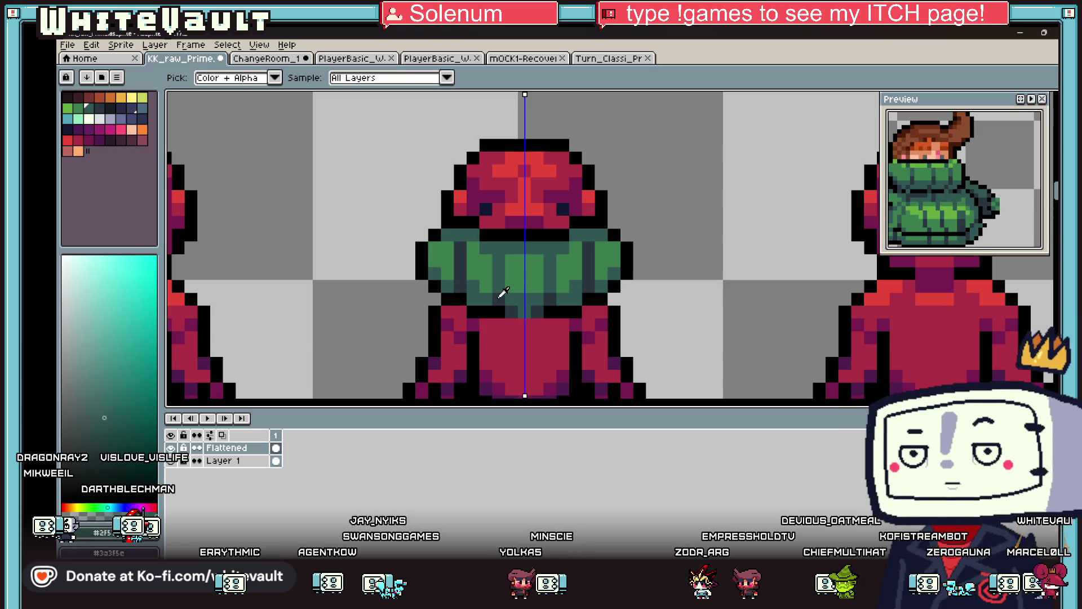
pyautogui.keyDown('alt'); pyautogui.click(498, 246); pyautogui.keyUp('alt')
pyautogui.keyDown('alt'); pyautogui.click(457, 247); pyautogui.keyUp('alt')
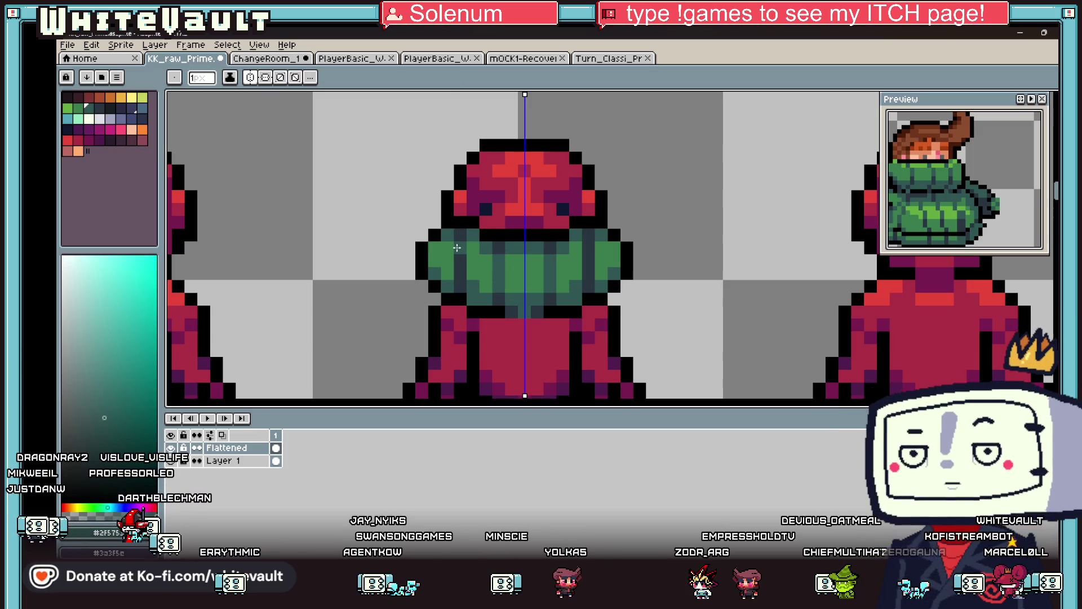
pyautogui.scroll(-5, 460, 277)
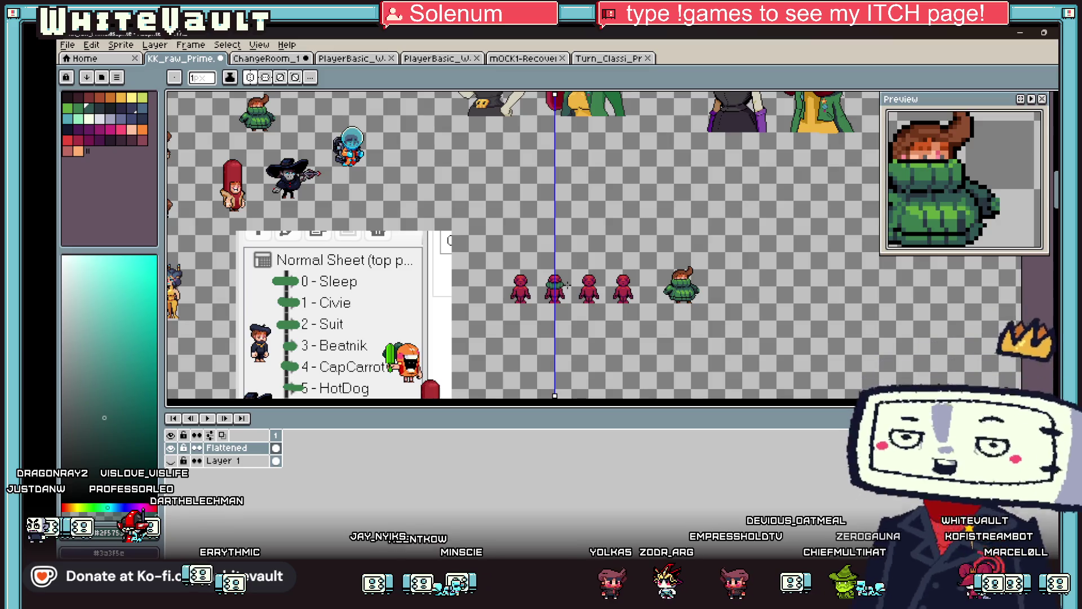
# Undo the sweater's outline, shading and flat green fill, then return to the pencil
pyautogui.scroll(5, 564, 286)
pyautogui.press('v')
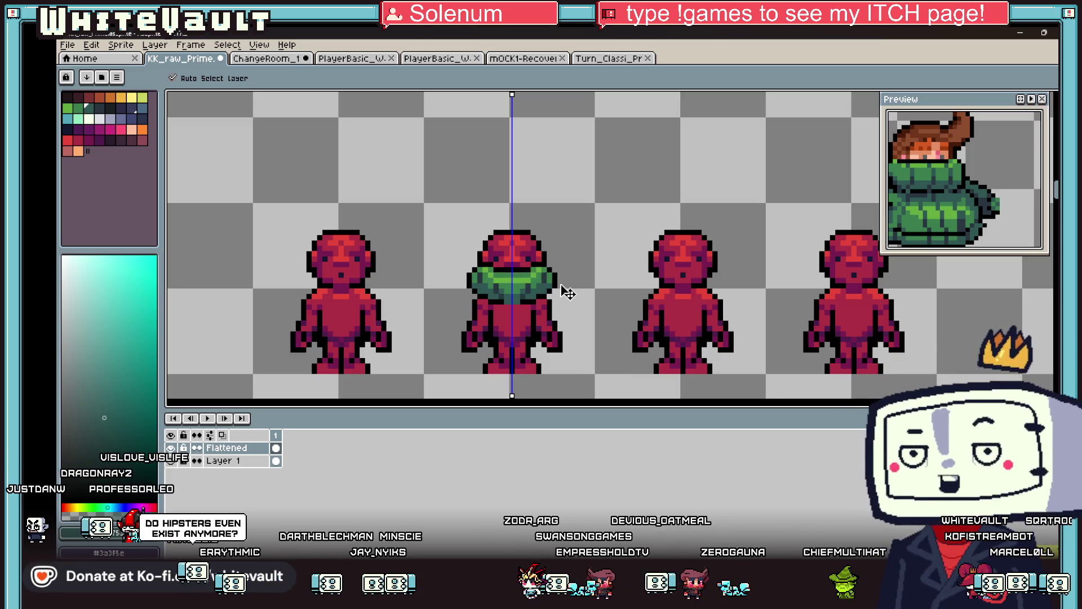
pyautogui.hotkey('ctrl', 'z')
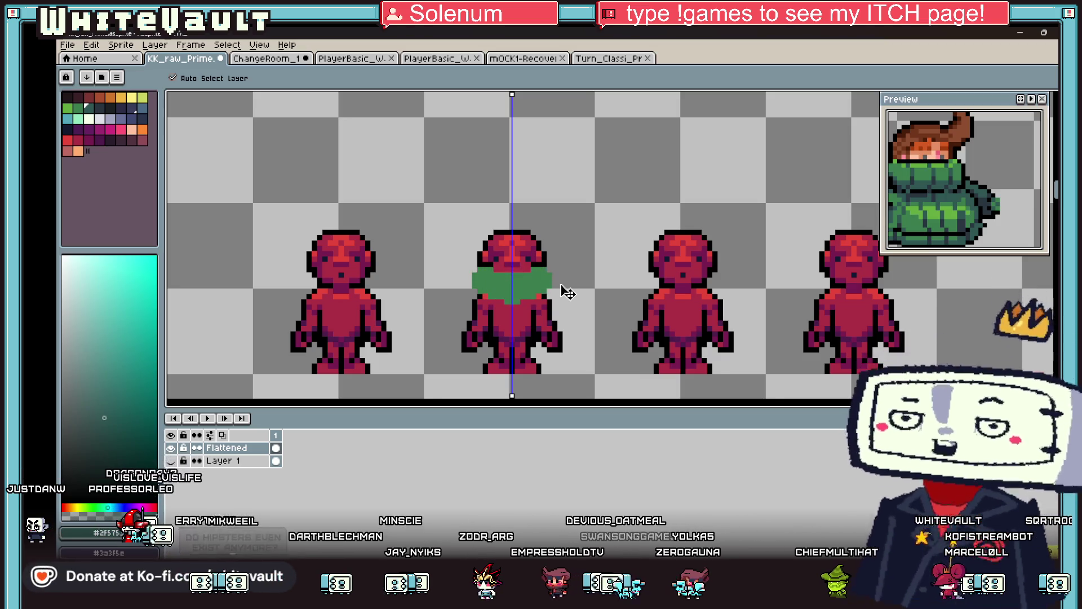
pyautogui.hotkey('ctrl', 'z')
pyautogui.hotkey('ctrl', 'z')
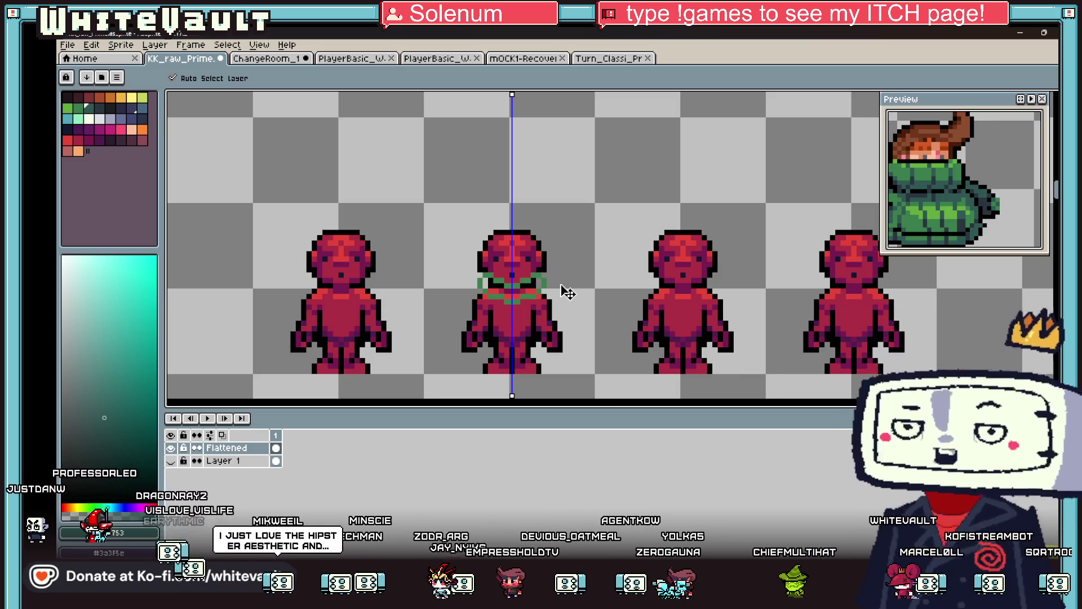
pyautogui.press('b')
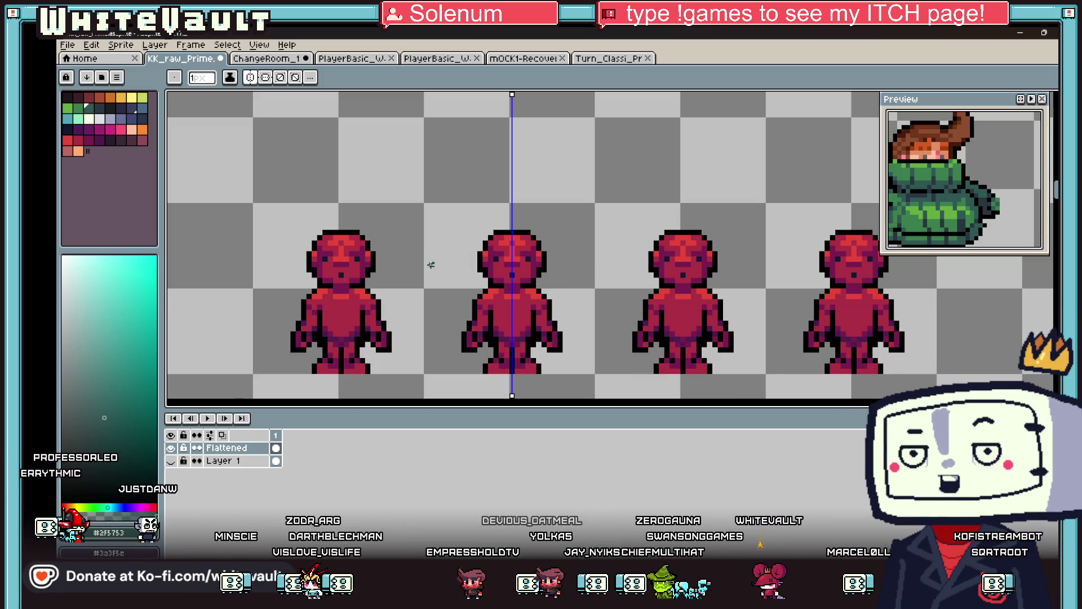
pyautogui.scroll(-3, 512, 265)
# Sample the other character's green and paint it below the shoulders, down the arms and along the hem
pyautogui.press('i')
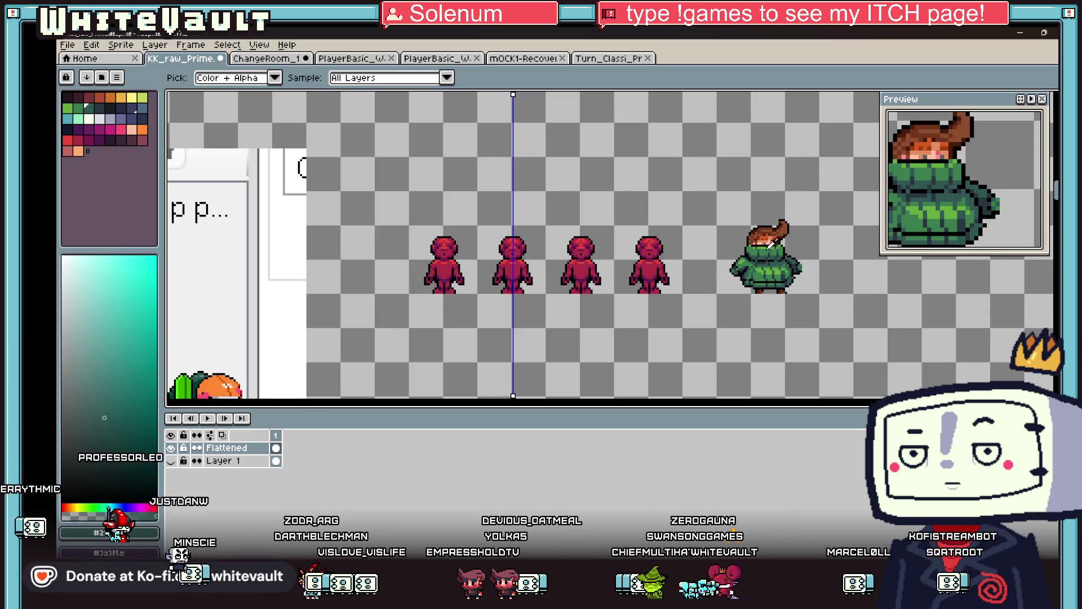
pyautogui.click(768, 247)
pyautogui.press('b')
pyautogui.scroll(3, 483, 265)
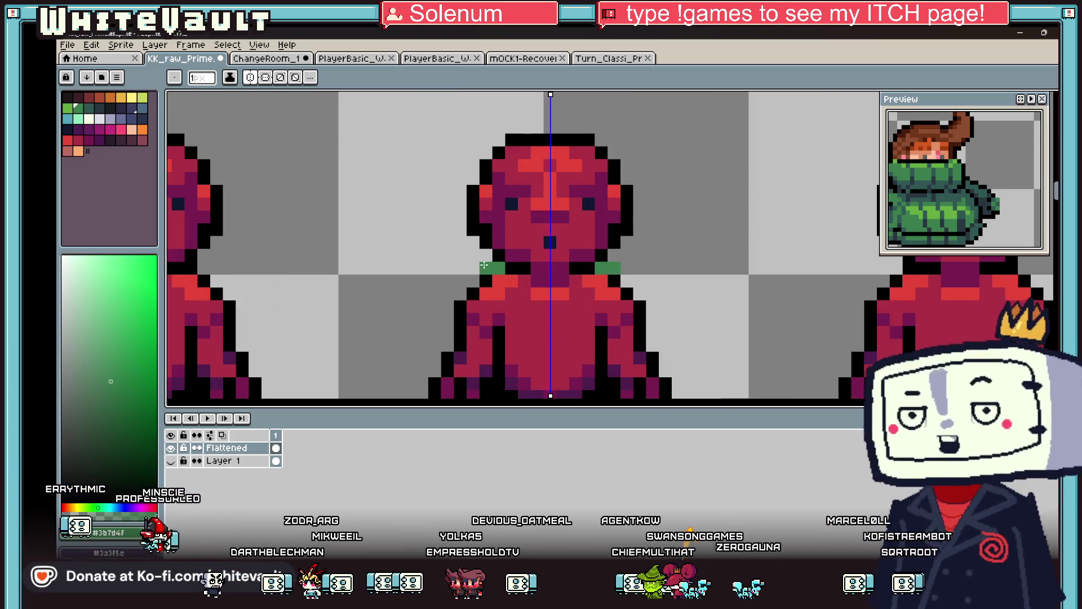
pyautogui.moveTo(483, 265); pyautogui.dragTo(461, 294)
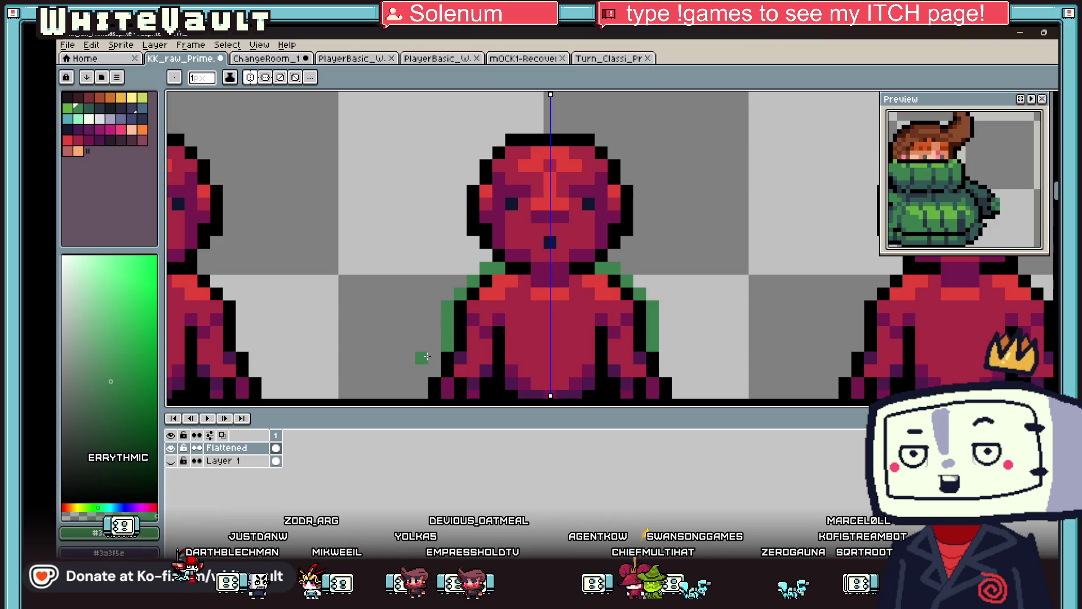
pyautogui.scroll(-1, 451, 380)
pyautogui.moveTo(451, 380)
pyautogui.mouseDown()
pyautogui.moveTo(484, 372)
pyautogui.moveTo(489, 309)
pyautogui.moveTo(506, 311)
pyautogui.mouseUp()
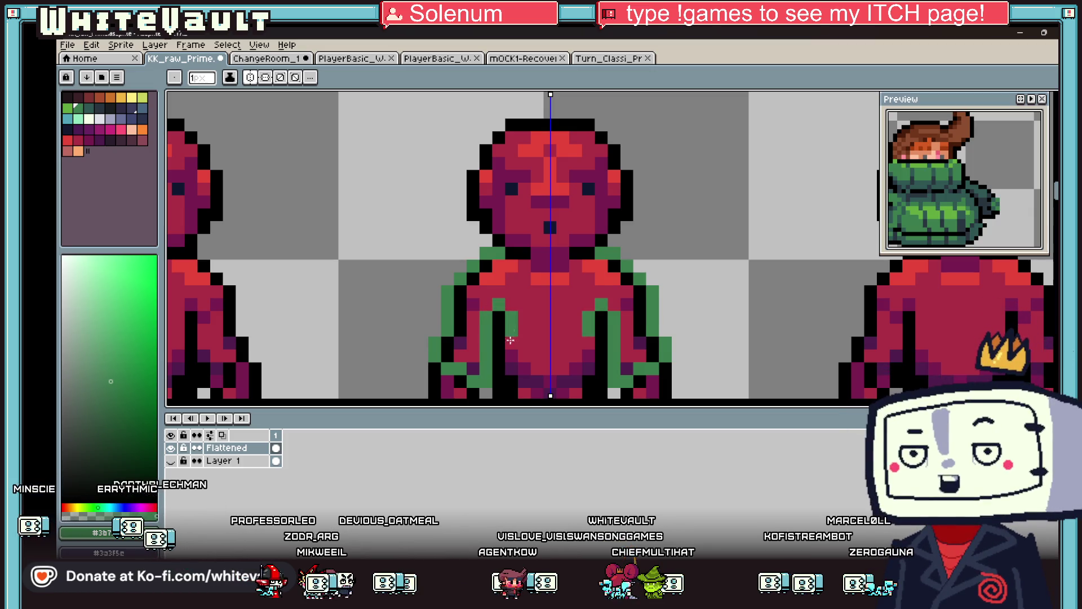
pyautogui.scroll(-1, 511, 340)
pyautogui.click(499, 359)
pyautogui.moveTo(501, 364); pyautogui.dragTo(544, 376)
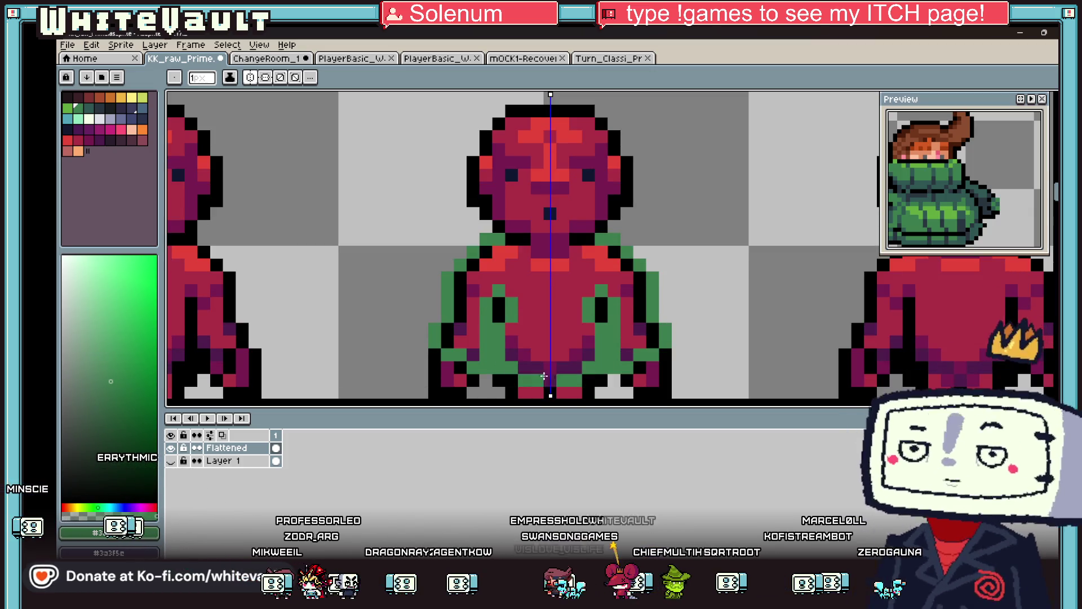
# Turn the torso's red centre, purple side pixels and bottom strip green
pyautogui.moveTo(575, 302); pyautogui.dragTo(556, 347)
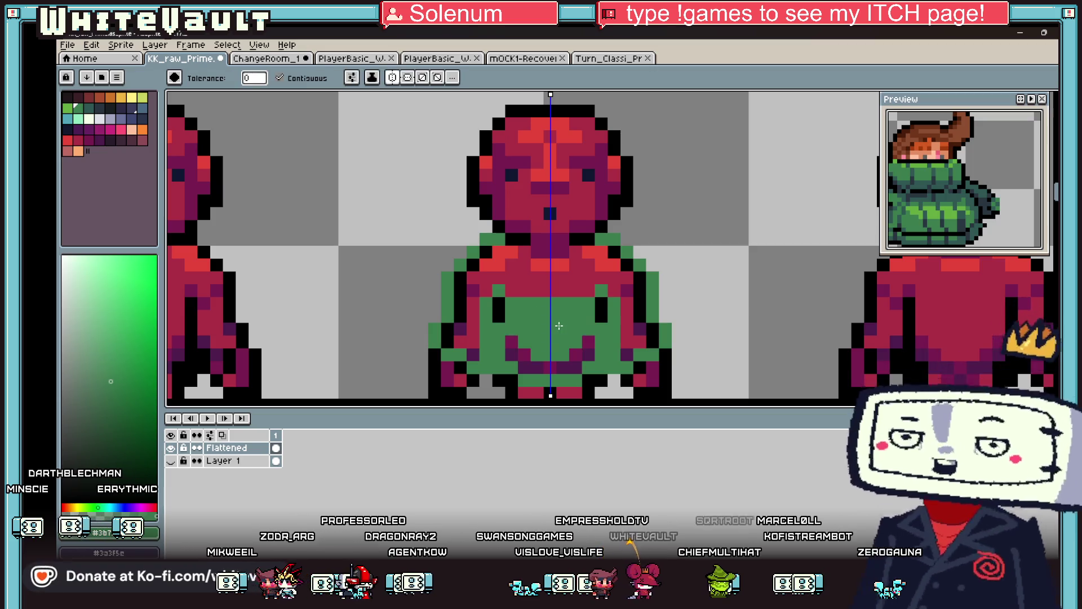
pyautogui.scroll(-2, 556, 345)
pyautogui.press('i')
pyautogui.scroll(4, 563, 337)
pyautogui.press('b')
pyautogui.moveTo(462, 327); pyautogui.dragTo(462, 352)
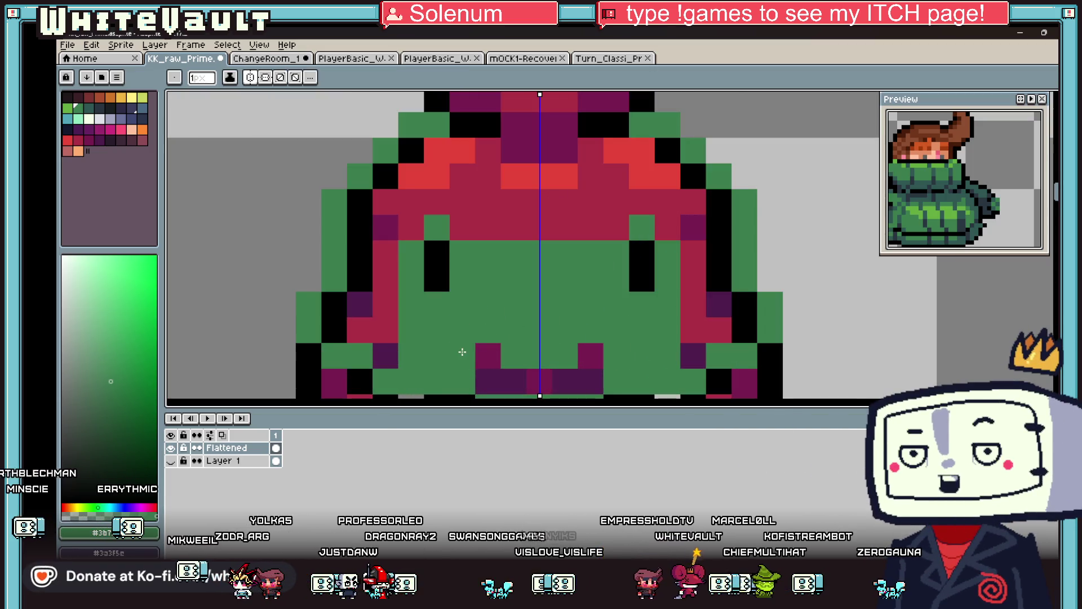
pyautogui.moveTo(590, 381); pyautogui.dragTo(491, 379)
pyautogui.scroll(-3, 490, 379)
pyautogui.scroll(3, 451, 338)
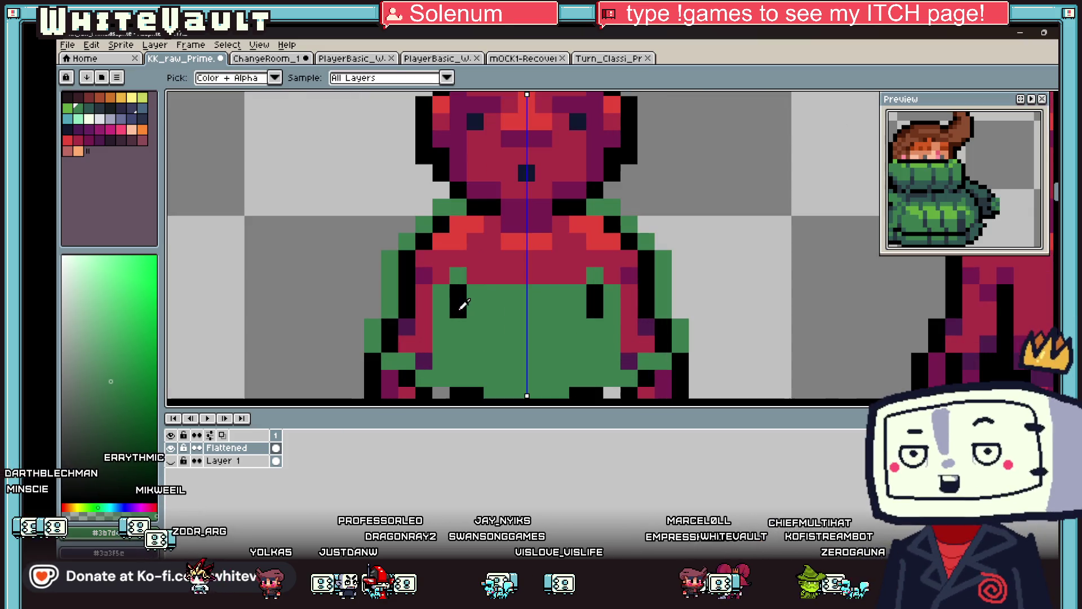
# Paint the crimson band under the chest in the sweater's green
pyautogui.keyDown('alt'); pyautogui.click(445, 336); pyautogui.keyUp('alt')
pyautogui.scroll(-3, 446, 335)
pyautogui.keyDown('alt'); pyautogui.click(425, 164); pyautogui.keyUp('alt')
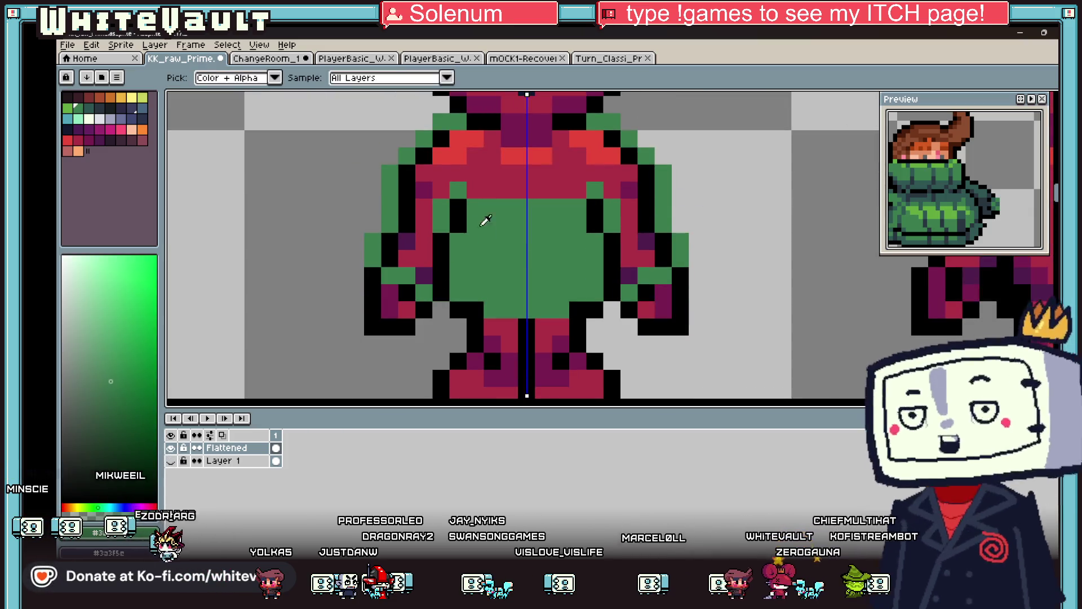
pyautogui.moveTo(429, 171)
pyautogui.mouseDown()
pyautogui.moveTo(490, 189)
pyautogui.moveTo(480, 182)
pyautogui.moveTo(424, 277)
pyautogui.mouseUp()
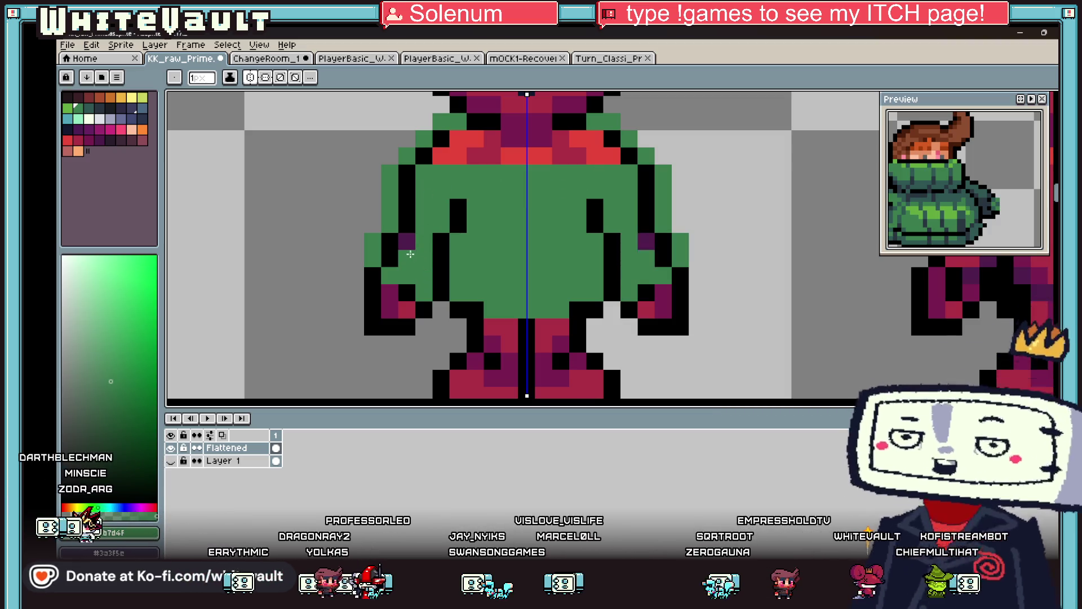
# Outline the sweater's side edge in black
pyautogui.scroll(-1, 451, 157)
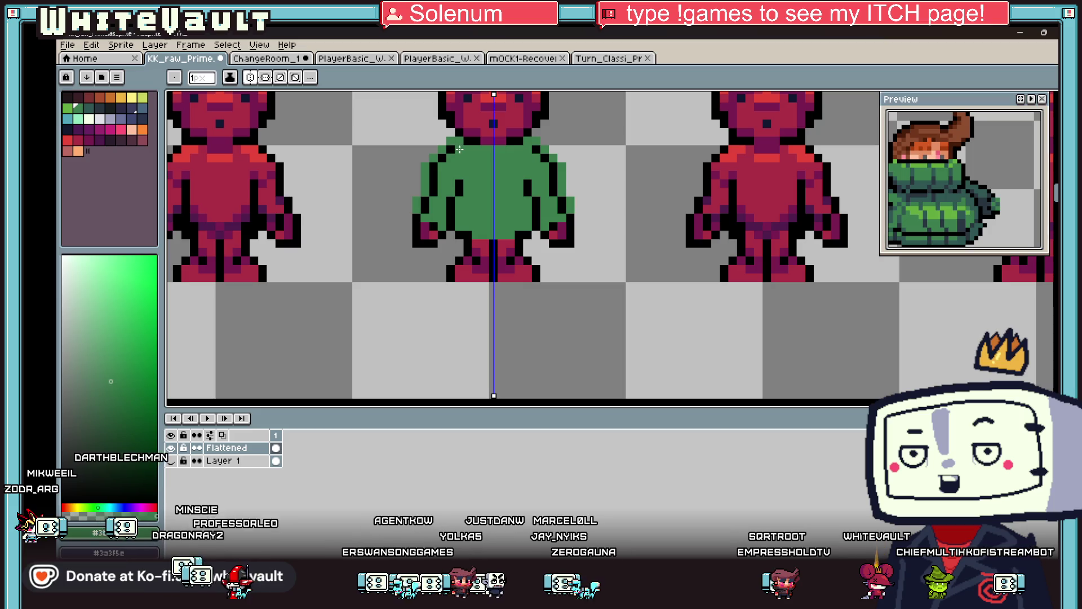
pyautogui.scroll(1, 450, 148)
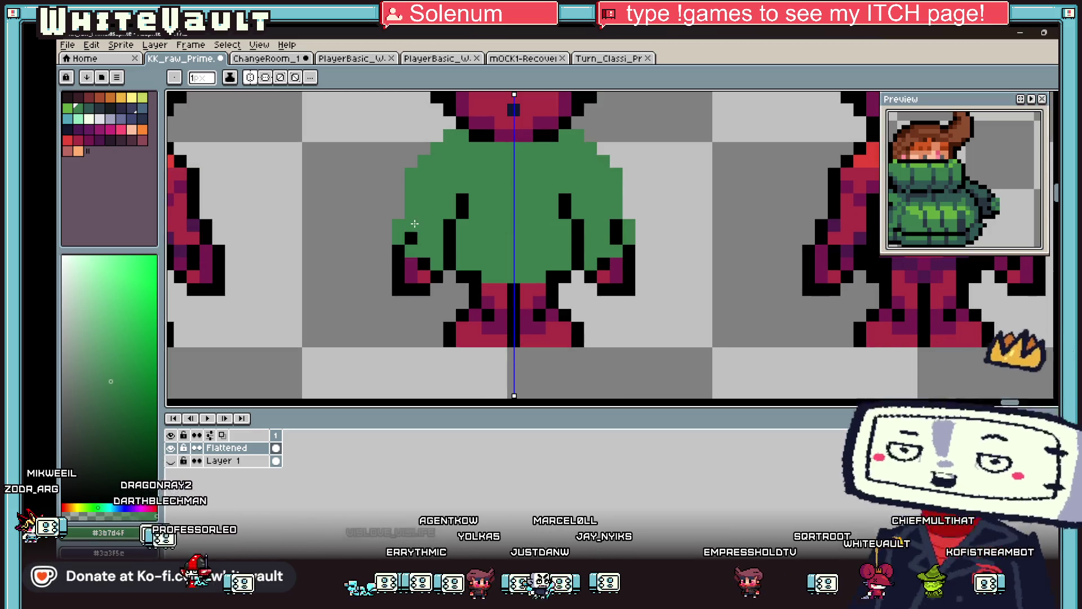
pyautogui.keyDown('alt'); pyautogui.click(384, 239); pyautogui.keyUp('alt')
pyautogui.moveTo(385, 225); pyautogui.dragTo(424, 149)
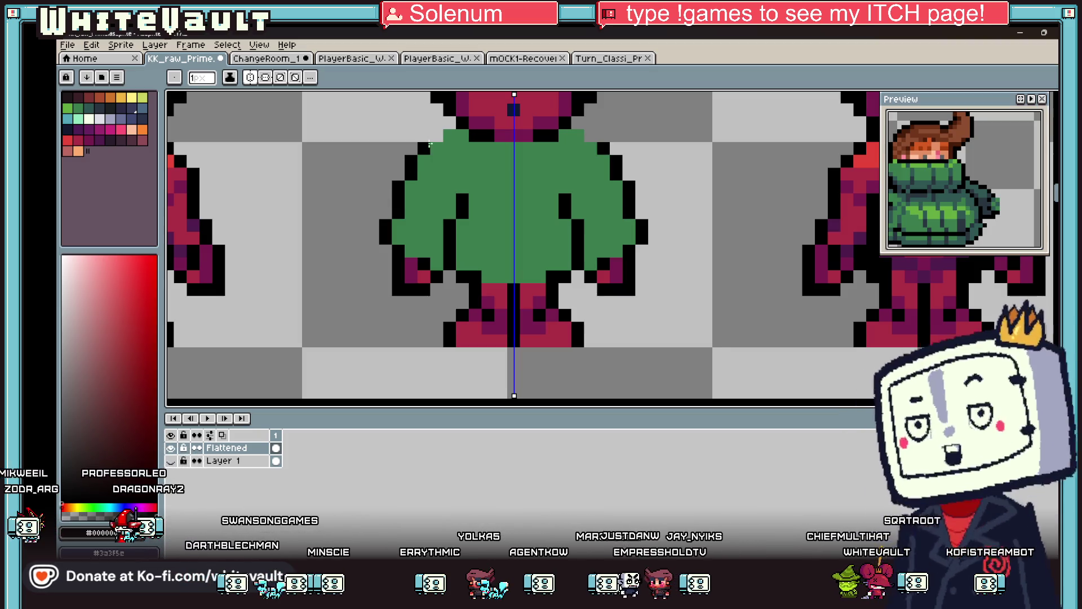
pyautogui.scroll(-4, 529, 160)
pyautogui.scroll(2, 529, 161)
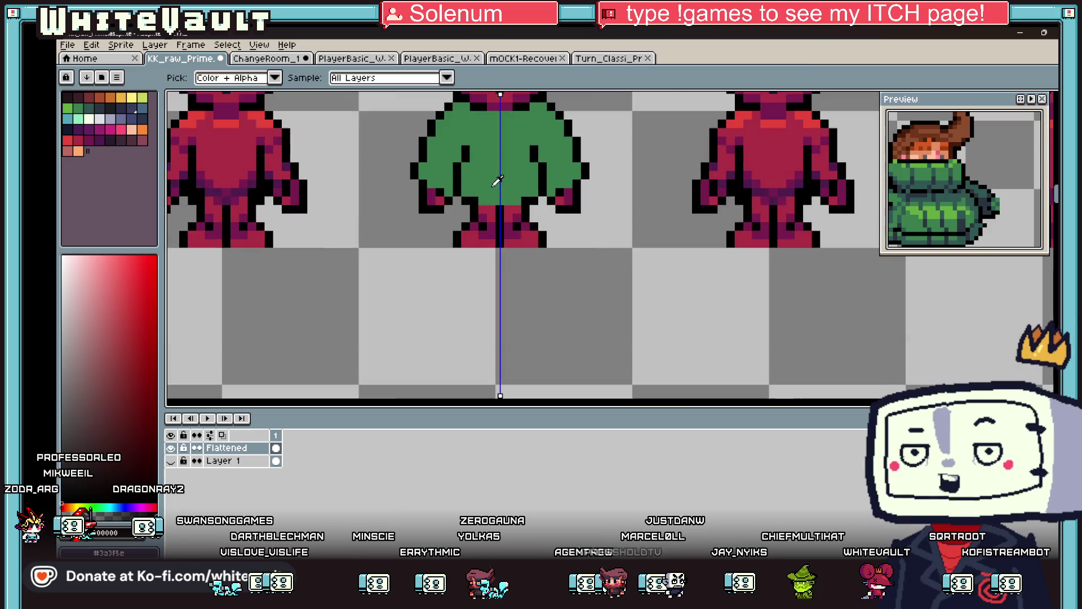
pyautogui.scroll(-4, 657, 181)
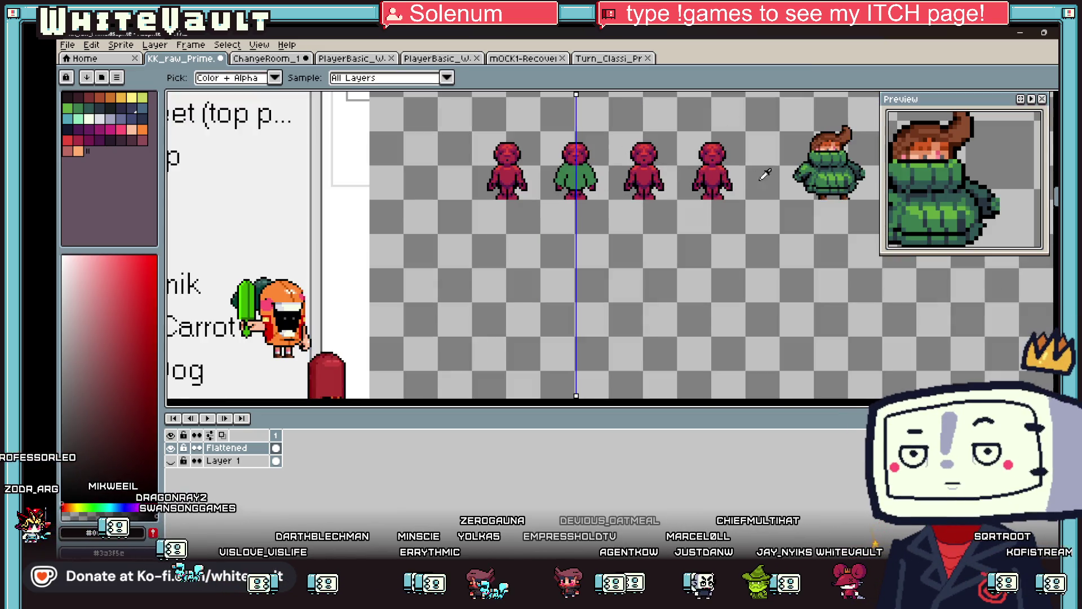
# Paint a teal shading band along the sweater hem with green pixels beneath it
pyautogui.keyDown('alt'); pyautogui.click(843, 187); pyautogui.keyUp('alt')
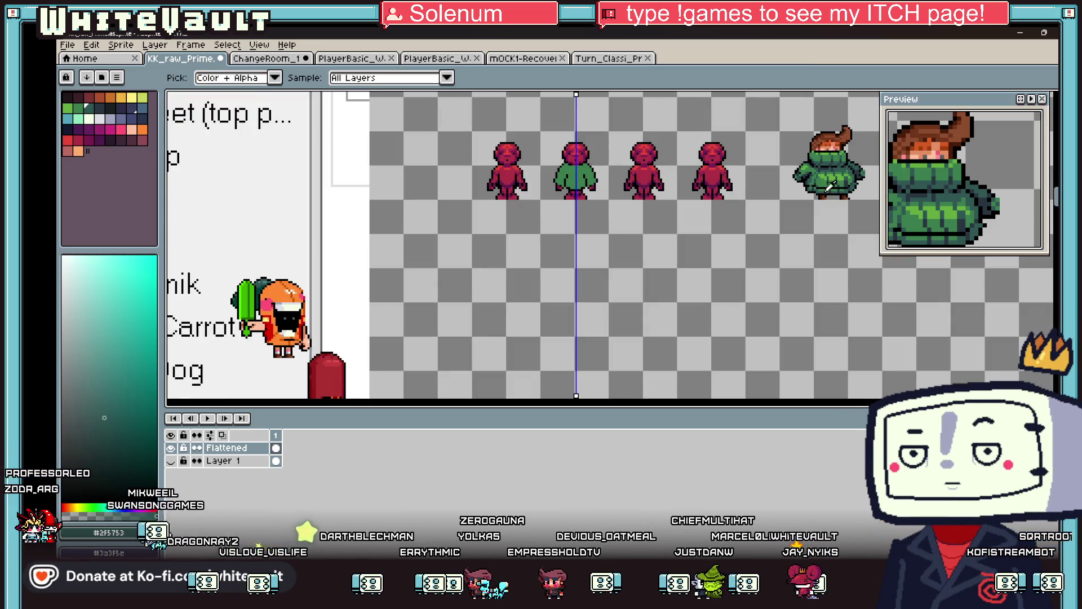
pyautogui.scroll(4, 578, 190)
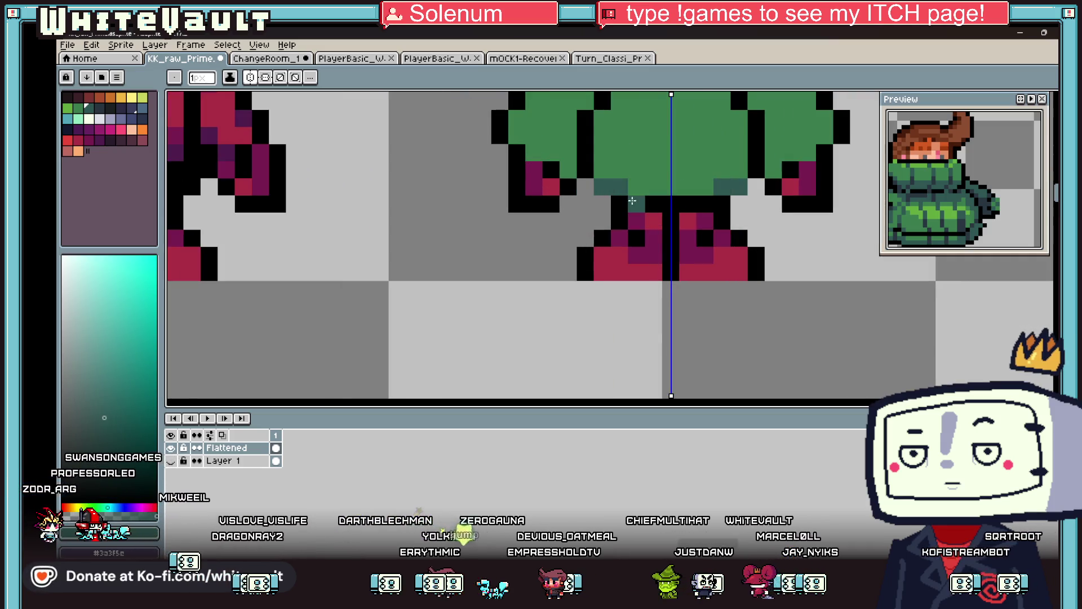
pyautogui.click(756, 186)
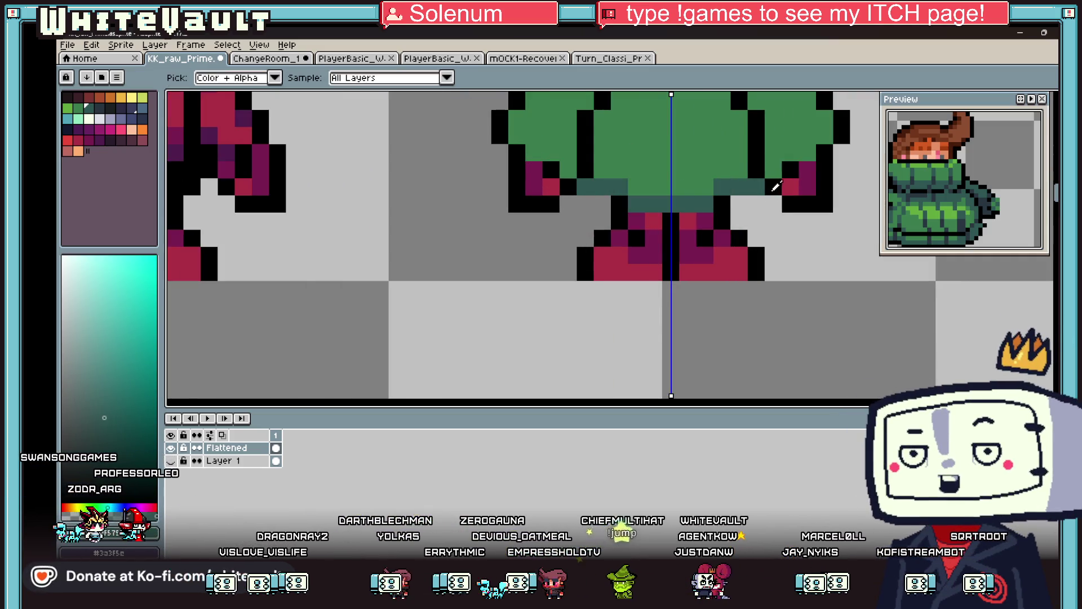
pyautogui.keyDown('alt'); pyautogui.click(741, 153); pyautogui.keyUp('alt')
pyautogui.moveTo(756, 203); pyautogui.dragTo(637, 220)
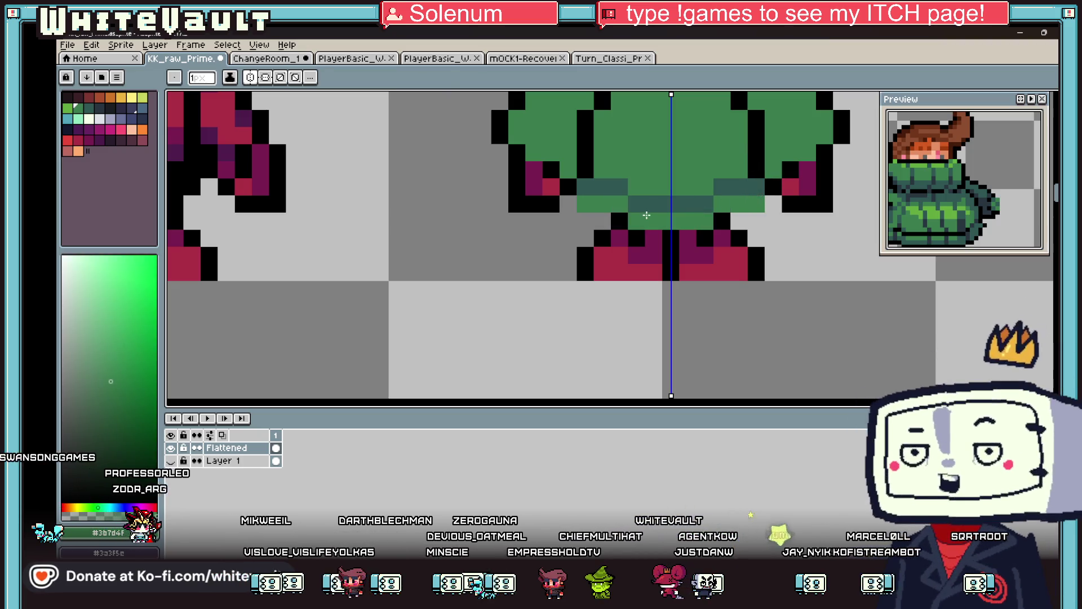
# Add a black outline pixel below the sweater hem
pyautogui.keyDown('alt'); pyautogui.click(572, 183); pyautogui.keyUp('alt')
pyautogui.click(581, 217)
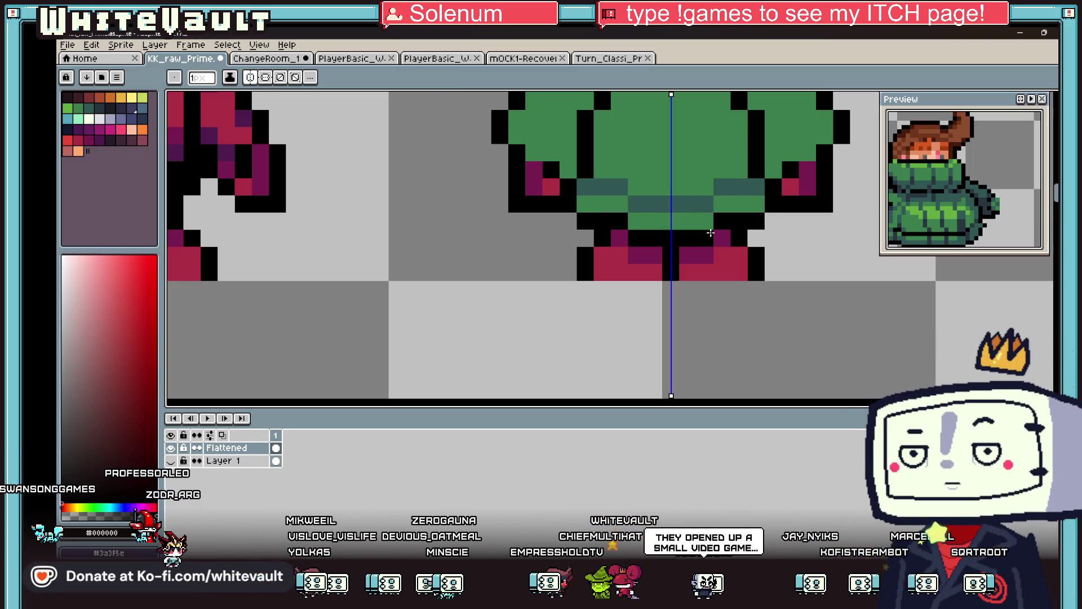
pyautogui.scroll(-4, 711, 233)
pyautogui.scroll(1, 778, 194)
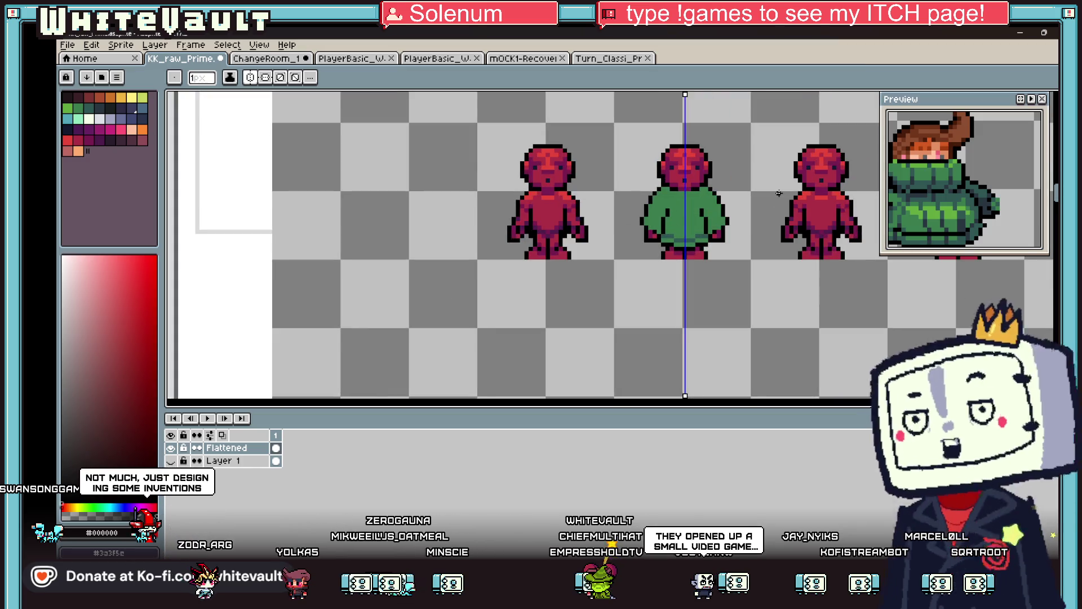
pyautogui.scroll(-1, 787, 237)
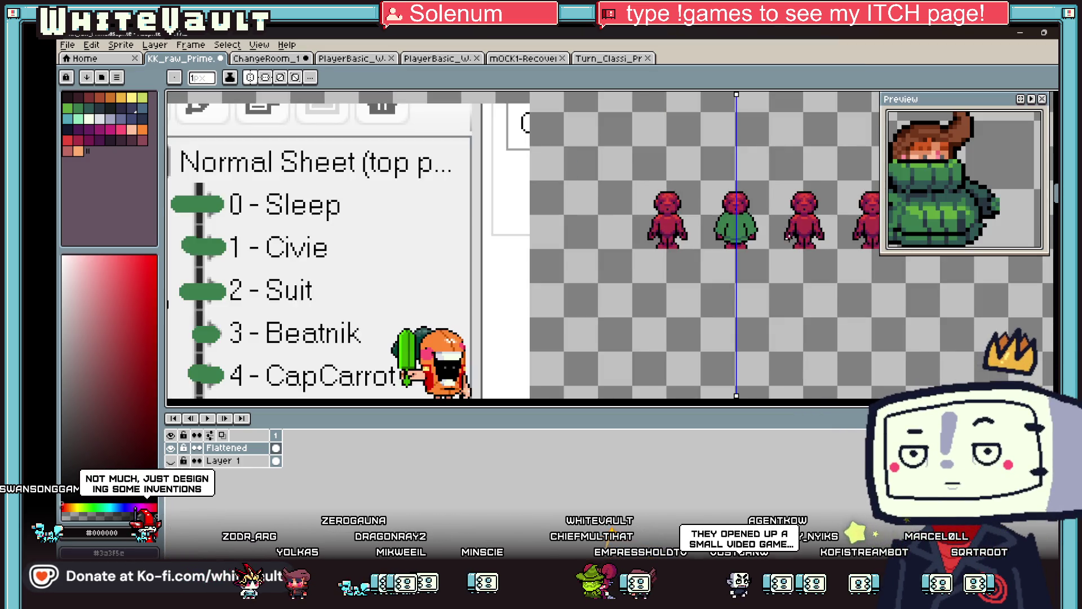
pyautogui.press('v')
pyautogui.press('b')
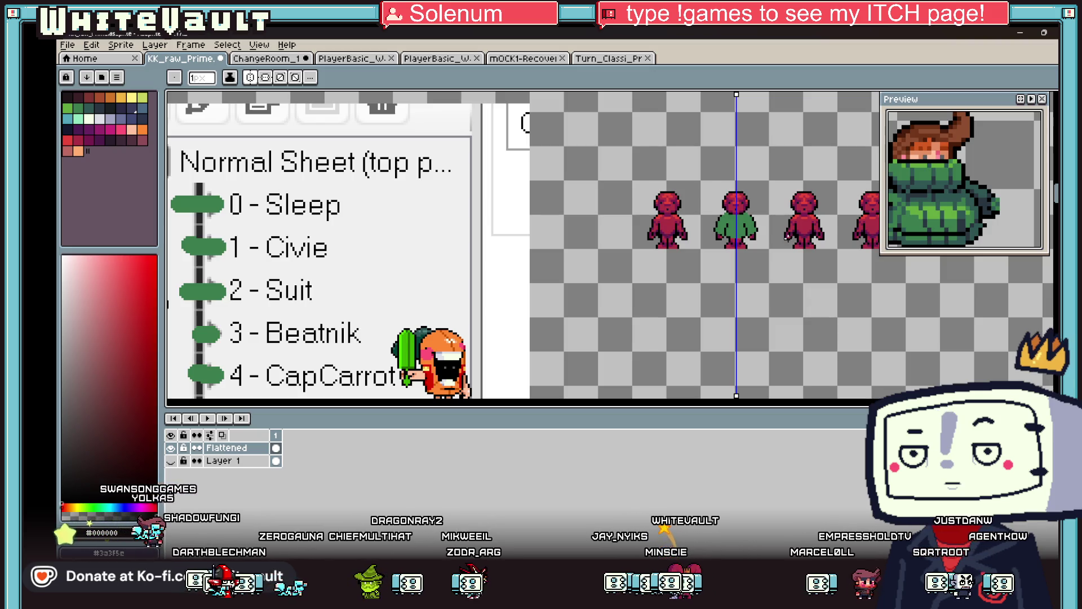
pyautogui.press('i')
pyautogui.scroll(4, 742, 238)
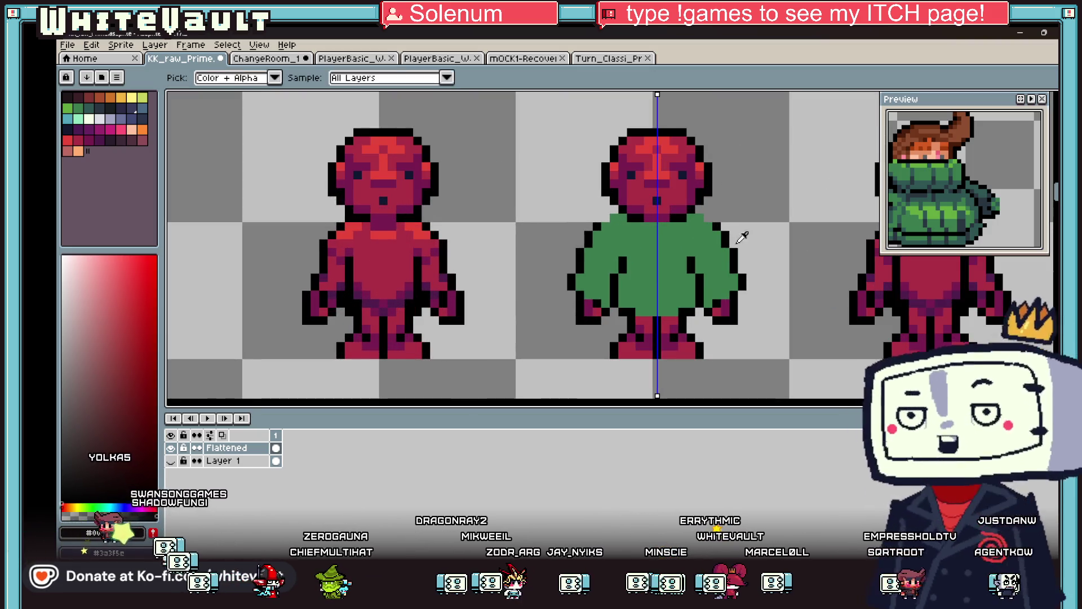
# Draw a black outline pixel on the sweater's side
pyautogui.press('b')
pyautogui.scroll(3, 689, 240)
pyautogui.moveTo(689, 229)
pyautogui.mouseDown()
pyautogui.moveTo(721, 269)
pyautogui.moveTo(747, 345)
pyautogui.moveTo(737, 345)
pyautogui.moveTo(717, 272)
pyautogui.mouseUp()
pyautogui.scroll(-3, 747, 345)
pyautogui.click(734, 366)
# Repaint the stray black pixels on the sweater green
pyautogui.keyDown('alt'); pyautogui.click(684, 339); pyautogui.keyUp('alt')
pyautogui.click(694, 251)
pyautogui.click(695, 229)
pyautogui.scroll(-3, 695, 208)
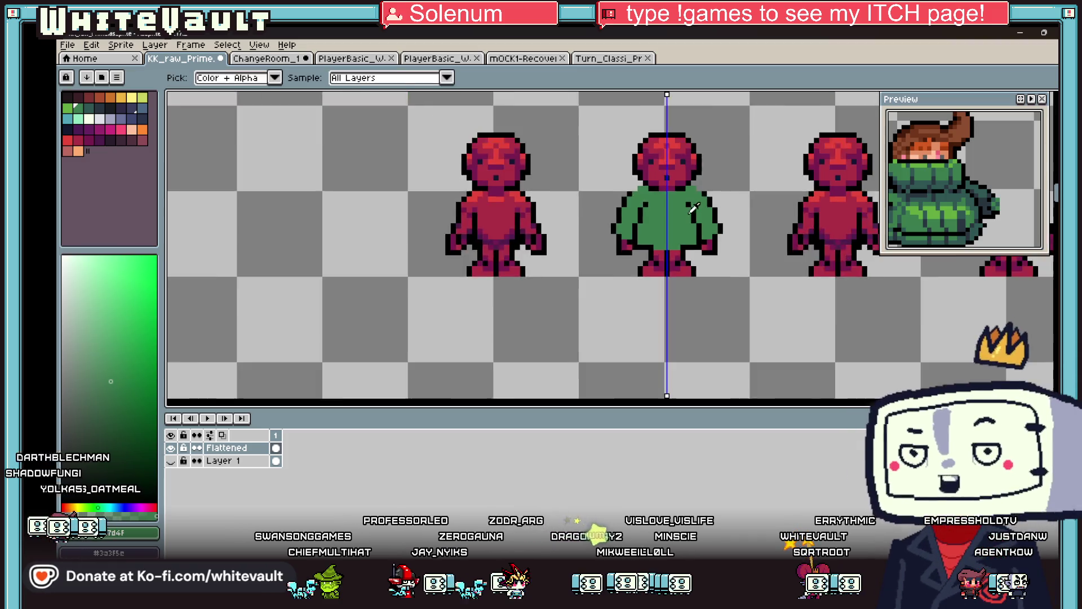
pyautogui.scroll(-2, 694, 207)
pyautogui.scroll(4, 714, 208)
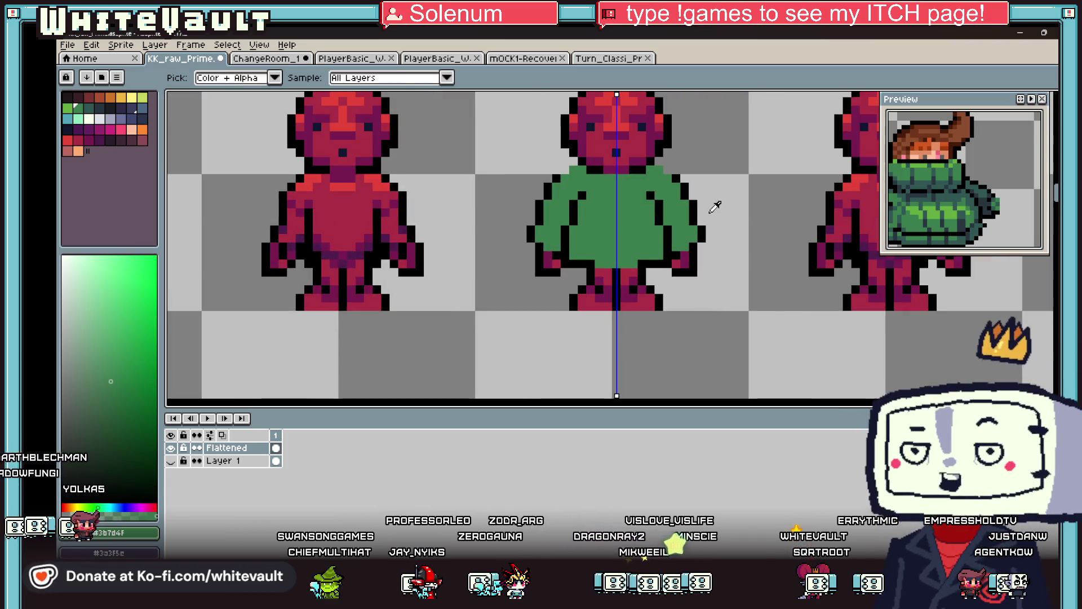
# Draw a black strip below the green torso and move the preview window lower
pyautogui.keyDown('alt'); pyautogui.click(590, 259); pyautogui.keyUp('alt')
pyautogui.moveTo(596, 270); pyautogui.dragTo(610, 272)
pyautogui.keyDown('alt'); pyautogui.click(586, 264); pyautogui.keyUp('alt')
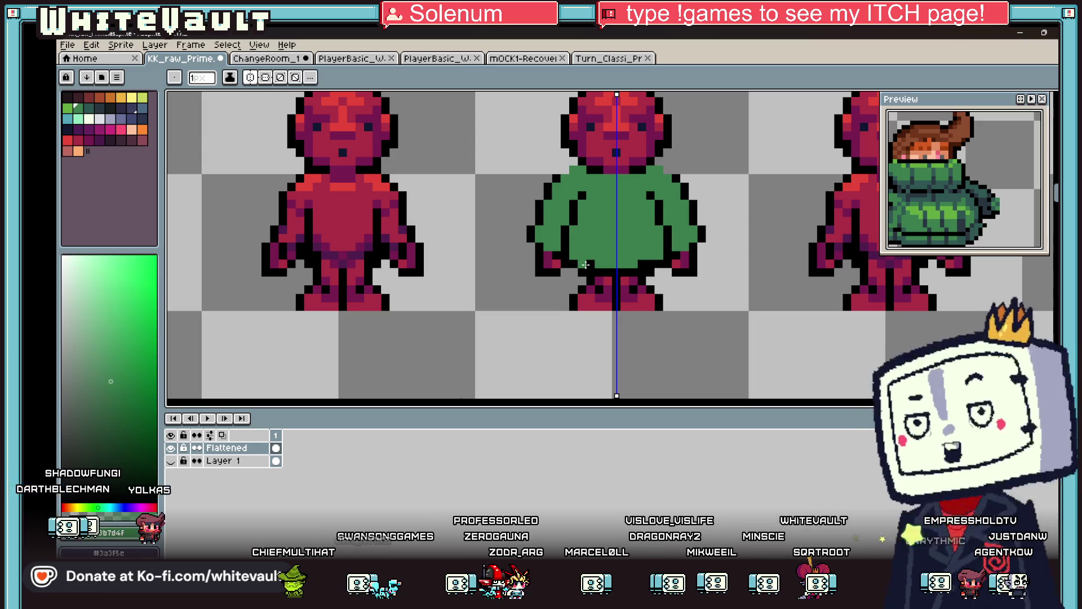
pyautogui.scroll(-2, 589, 265)
pyautogui.scroll(5, 635, 205)
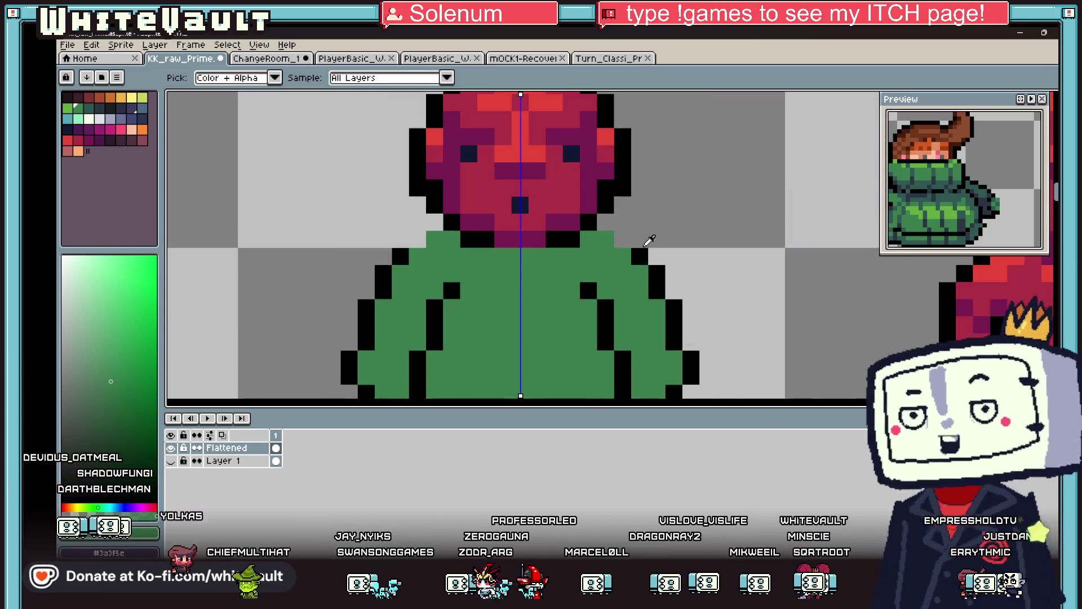
pyautogui.keyDown('alt'); pyautogui.click(622, 238); pyautogui.keyUp('alt')
pyautogui.scroll(-4, 622, 238)
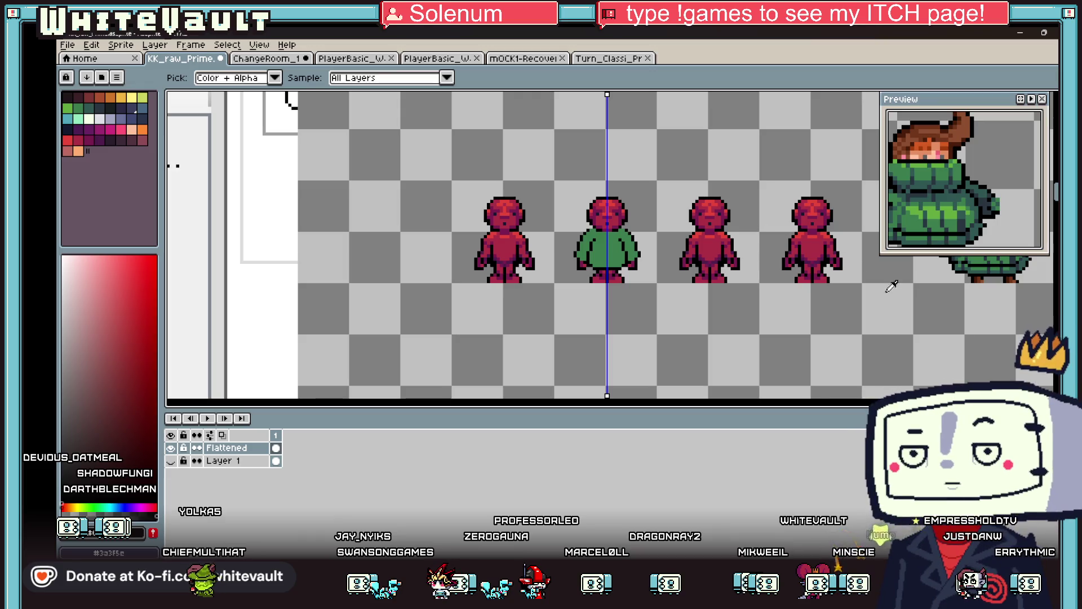
pyautogui.hscroll(2, 607, 245)
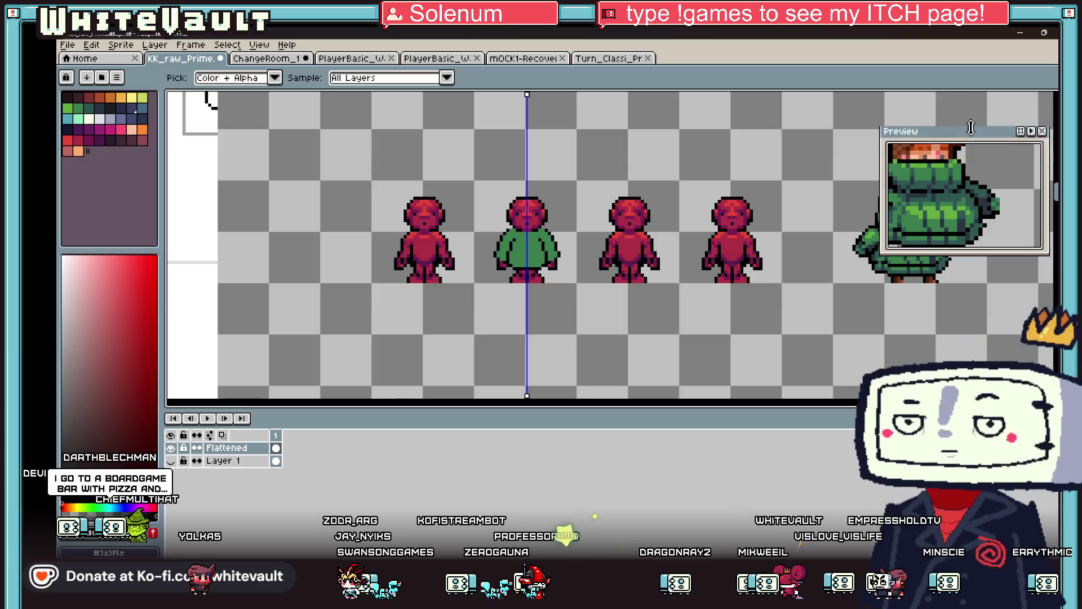
pyautogui.moveTo(973, 103); pyautogui.dragTo(977, 305)
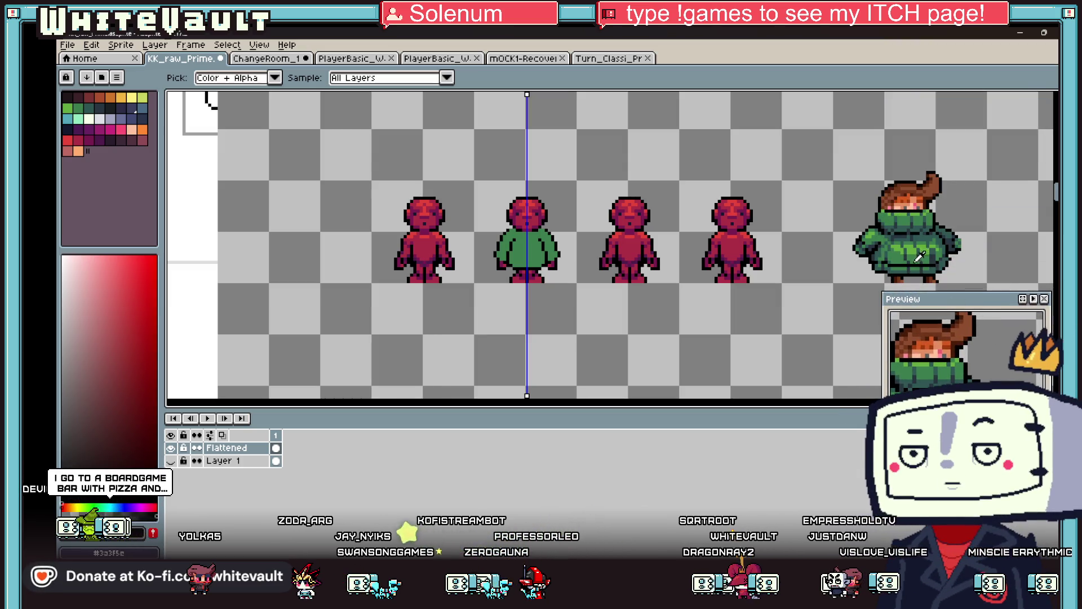
# Sample the sweater's teal shade and draw a teal shading row across the sweater
pyautogui.keyDown('alt'); pyautogui.click(916, 242); pyautogui.keyUp('alt')
pyautogui.scroll(2, 516, 246)
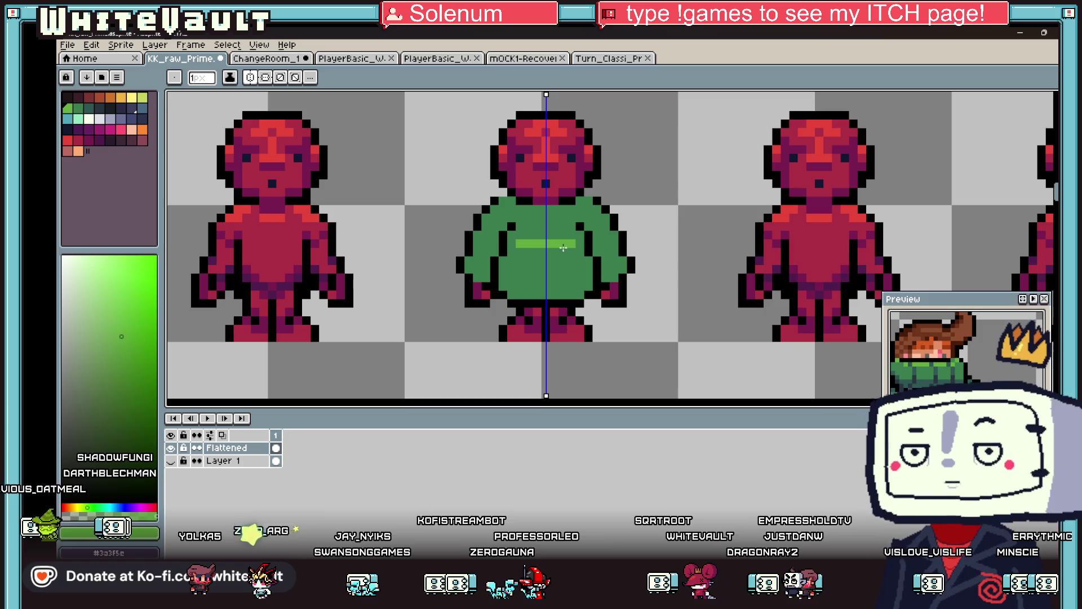
pyautogui.scroll(-3, 531, 250)
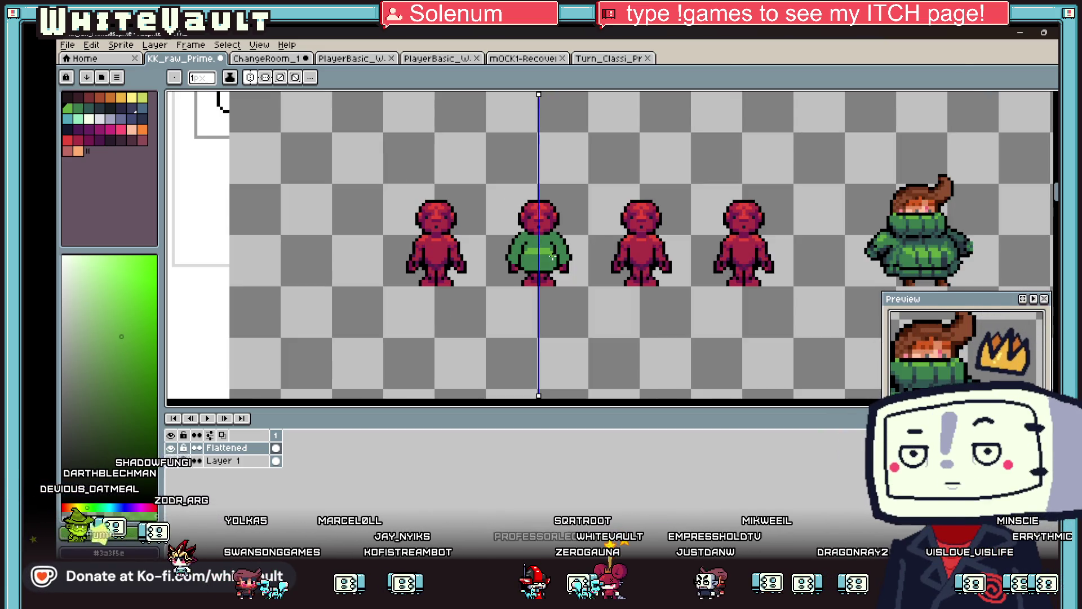
pyautogui.press('alt')
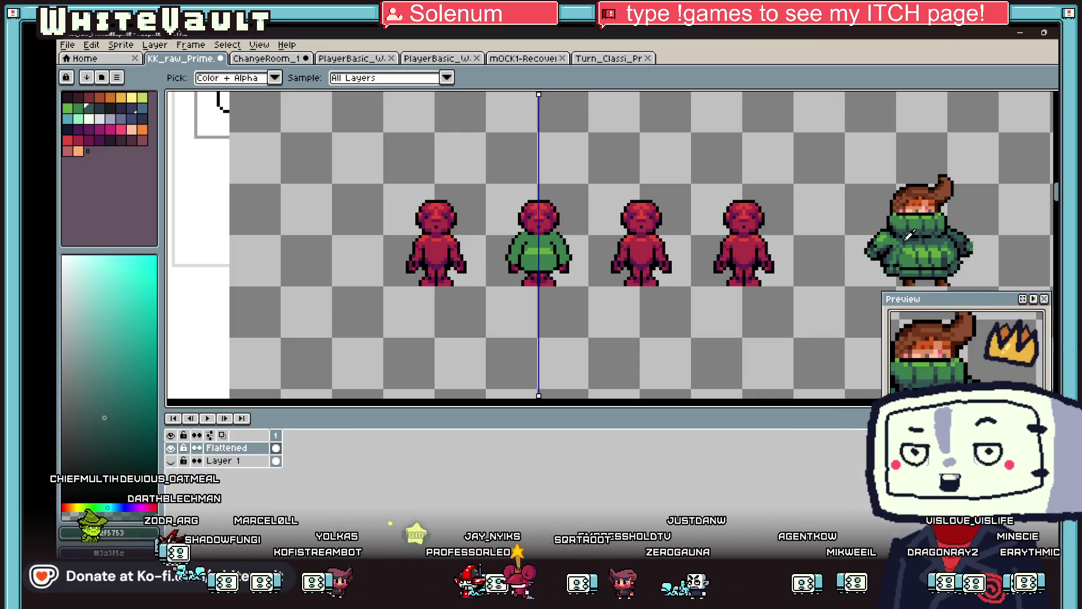
pyautogui.scroll(3, 520, 246)
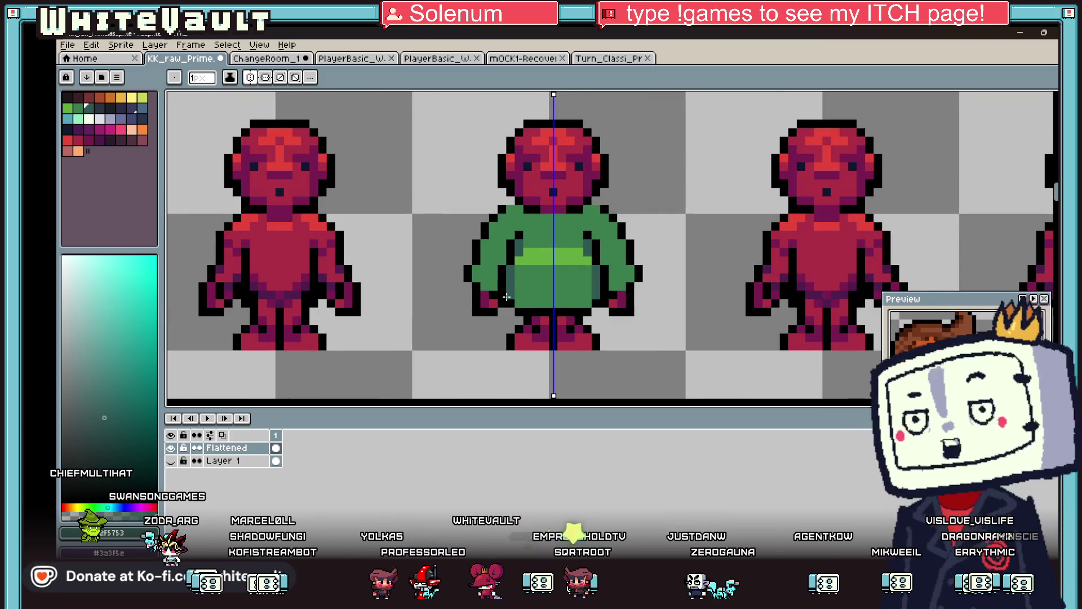
pyautogui.keyDown('alt'); pyautogui.click(520, 261); pyautogui.keyUp('alt')
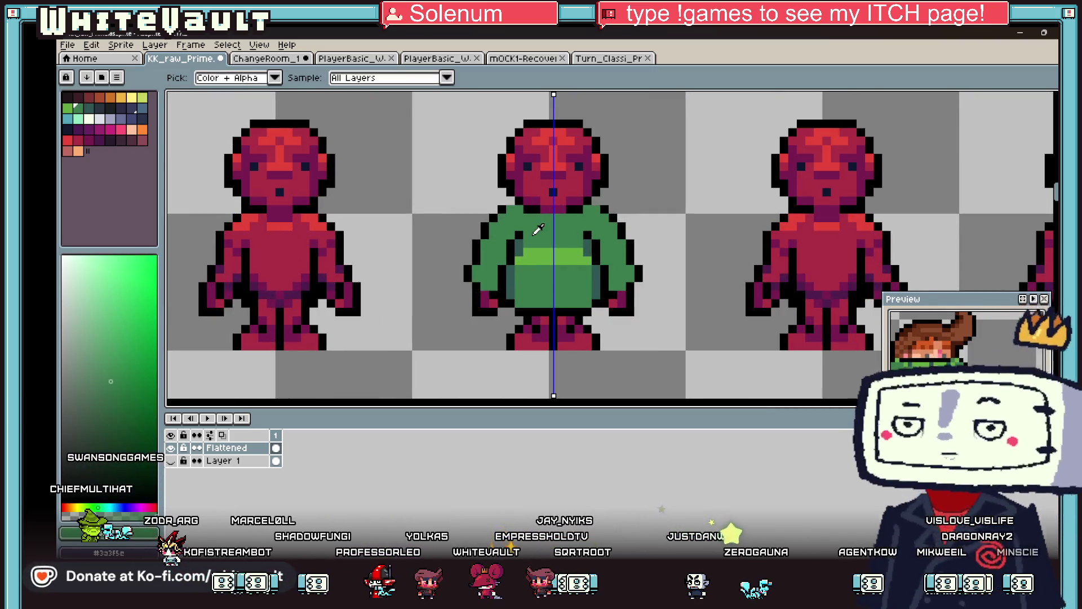
pyautogui.keyDown('alt'); pyautogui.click(519, 254); pyautogui.keyUp('alt')
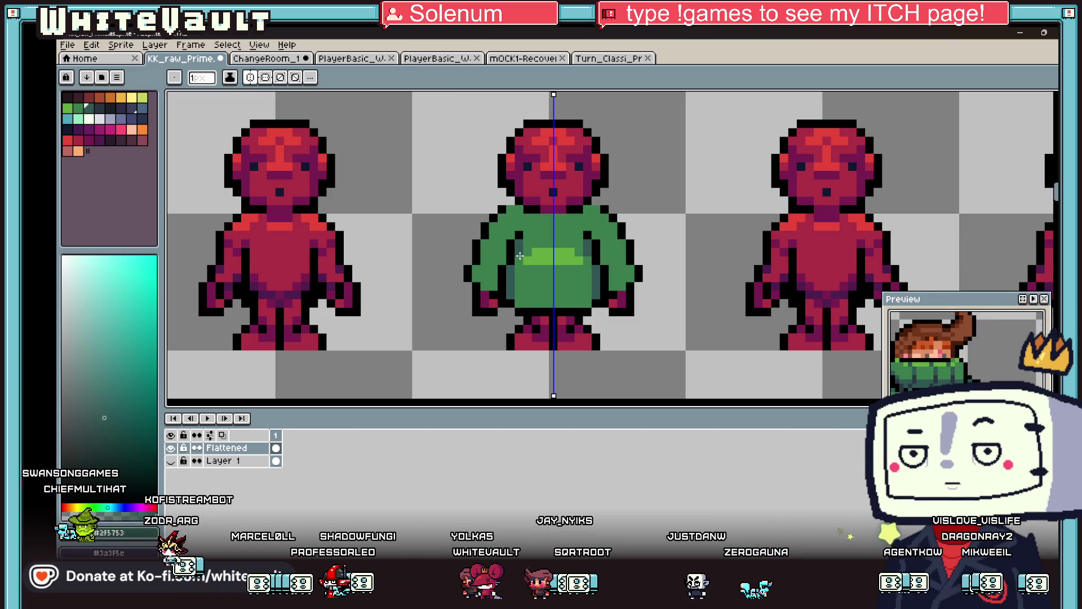
pyautogui.scroll(-3, 503, 258)
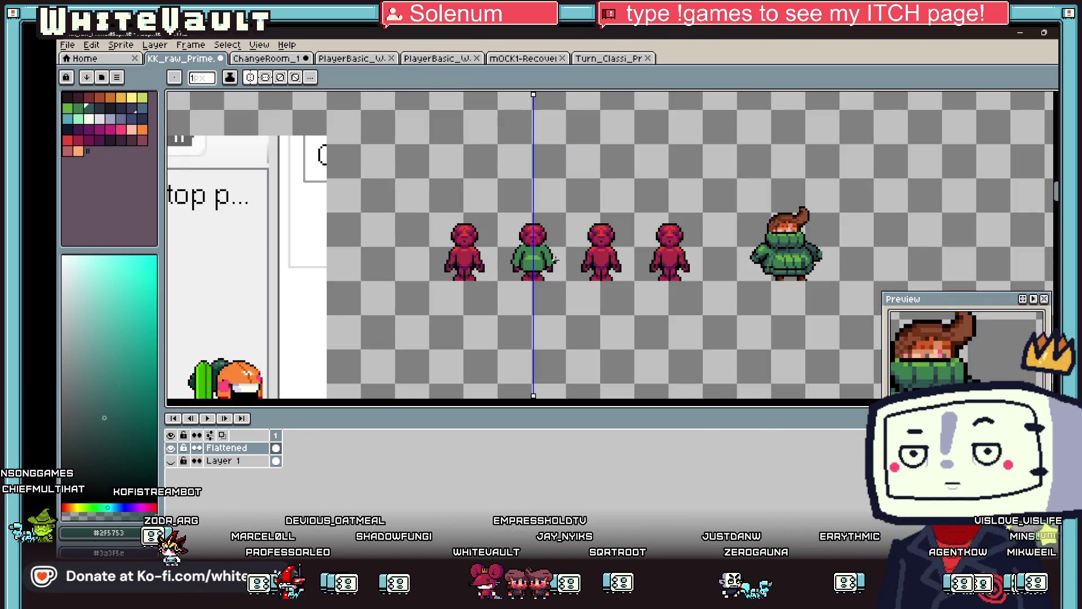
pyautogui.scroll(2, 412, 243)
pyautogui.scroll(2, 412, 243)
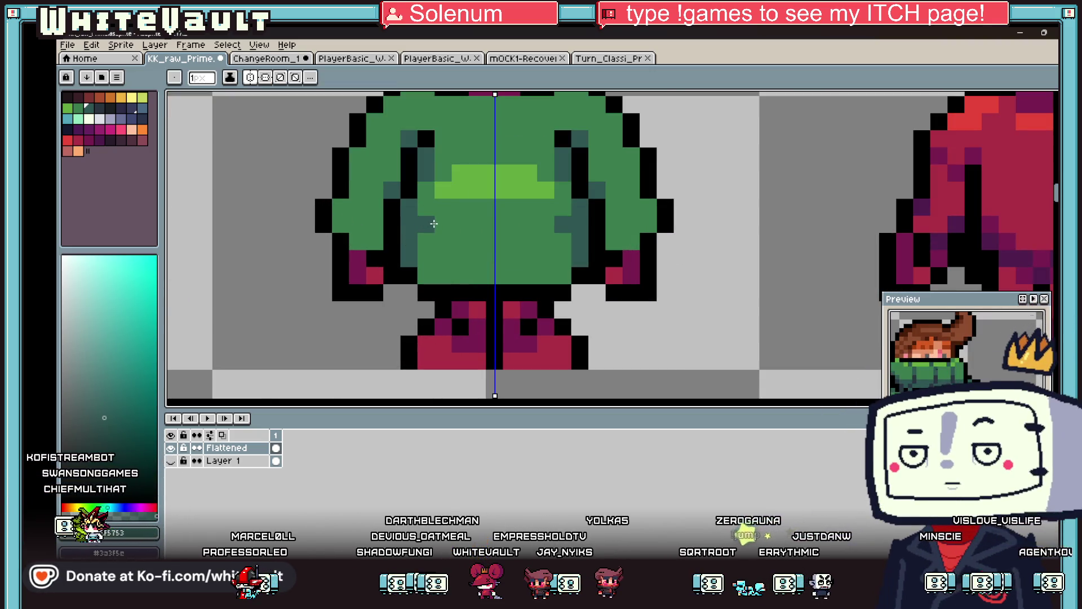
pyautogui.moveTo(462, 237); pyautogui.dragTo(532, 236)
# Draw a darker teal row along the sweater's bottom edge
pyautogui.keyDown('alt'); pyautogui.click(615, 276); pyautogui.keyUp('alt')
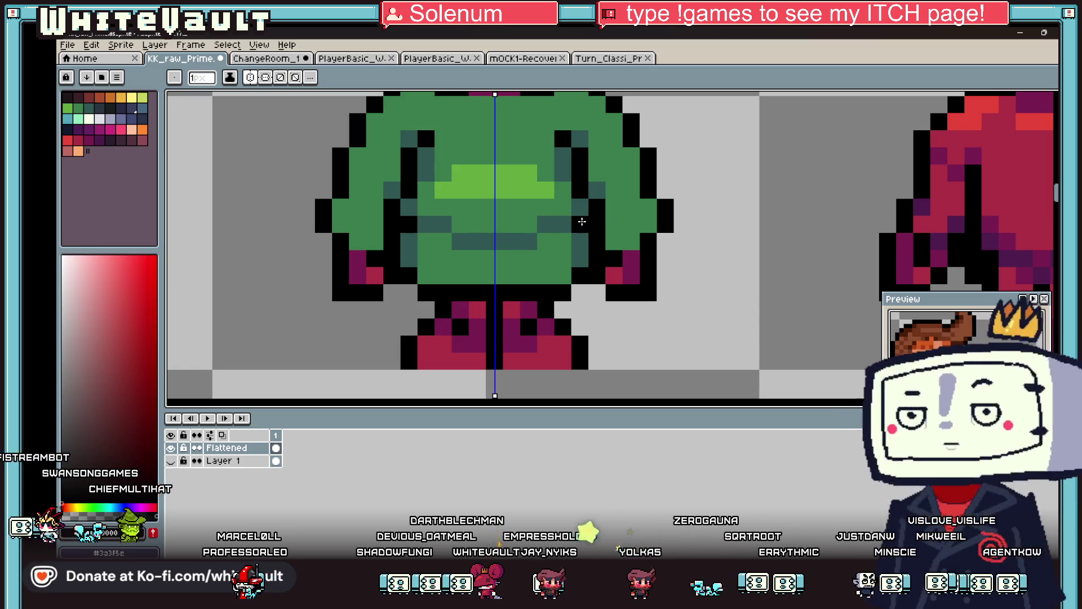
pyautogui.scroll(-3, 589, 231)
pyautogui.scroll(-1, 586, 231)
pyautogui.scroll(2, 812, 226)
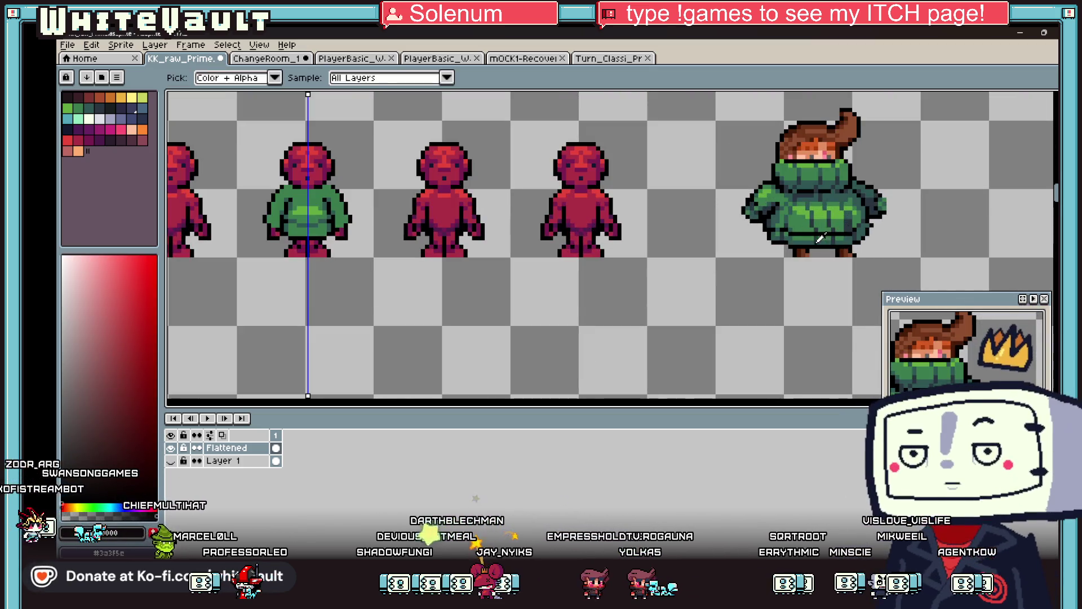
pyautogui.keyDown('alt'); pyautogui.click(817, 237); pyautogui.keyUp('alt')
pyautogui.scroll(3, 363, 238)
pyautogui.moveTo(282, 231); pyautogui.dragTo(364, 234)
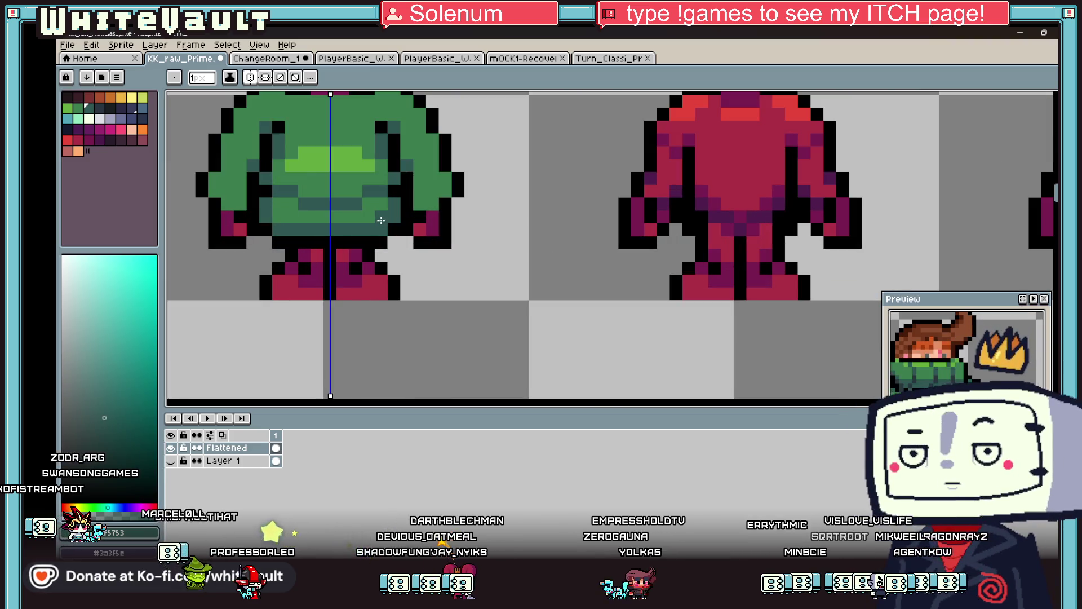
pyautogui.press('alt')
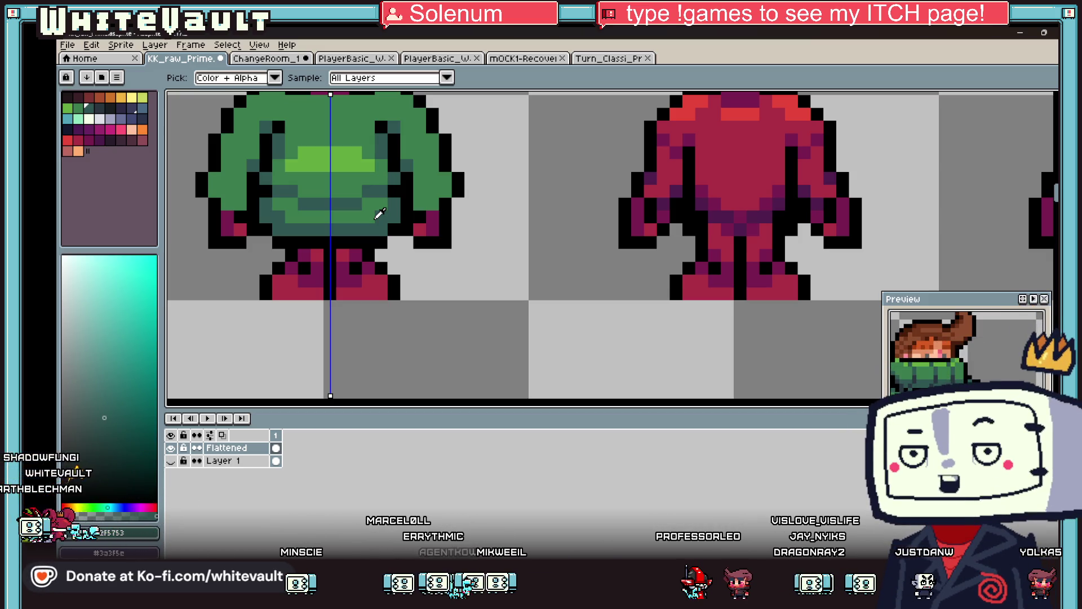
# Pick the dark teal sweater shade and add a dark teal pixel to the sleeve
pyautogui.scroll(-5, 357, 205)
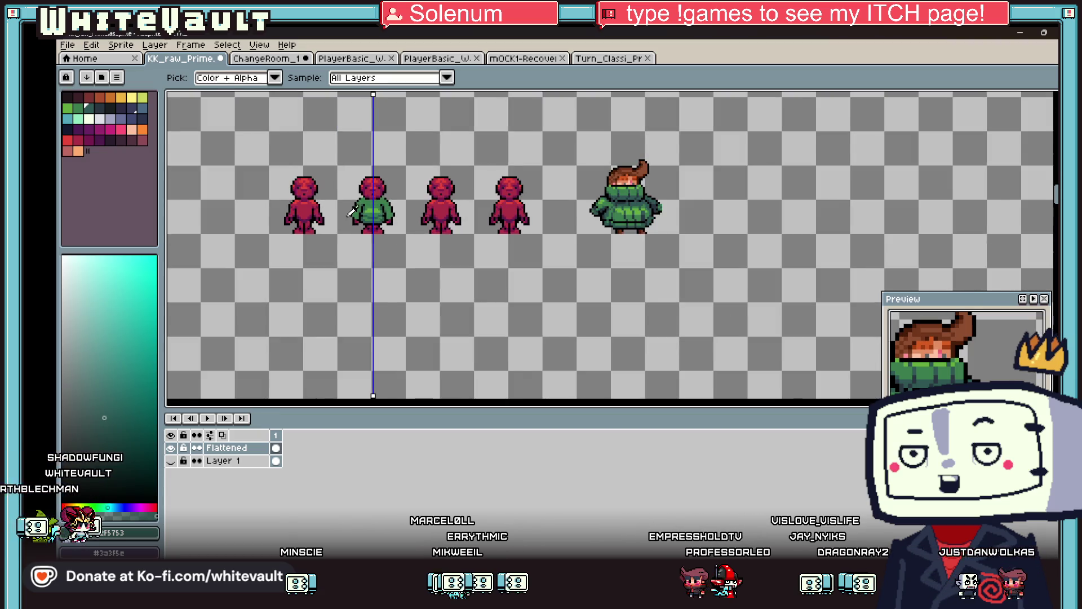
pyautogui.scroll(4, 347, 203)
pyautogui.scroll(3, 440, 251)
pyautogui.keyDown('alt'); pyautogui.click(440, 252); pyautogui.keyUp('alt')
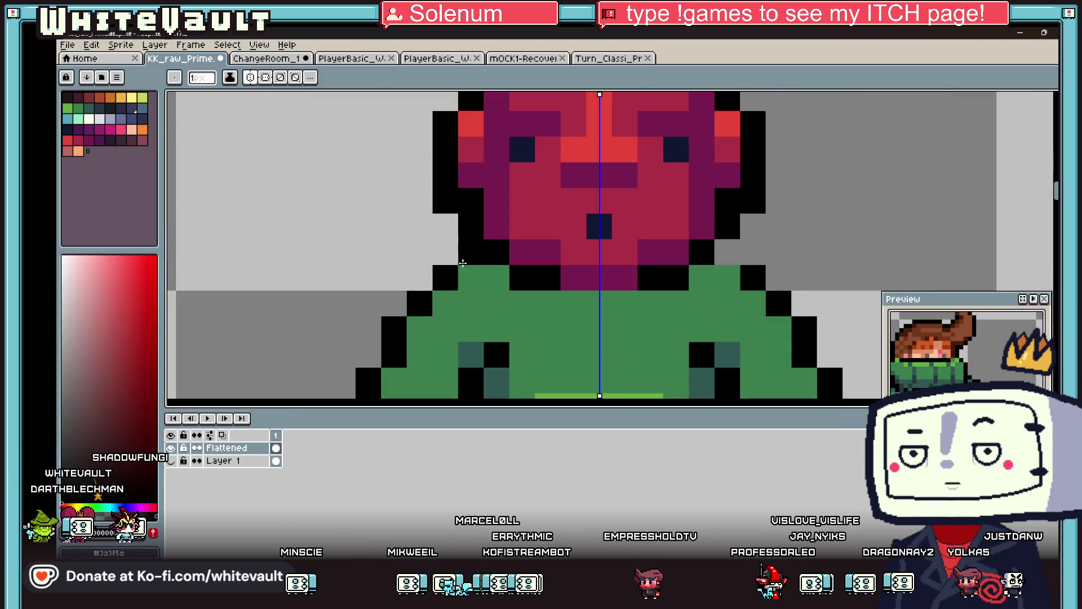
pyautogui.scroll(-5, 525, 278)
pyautogui.scroll(-3, 525, 278)
pyautogui.scroll(6, 530, 293)
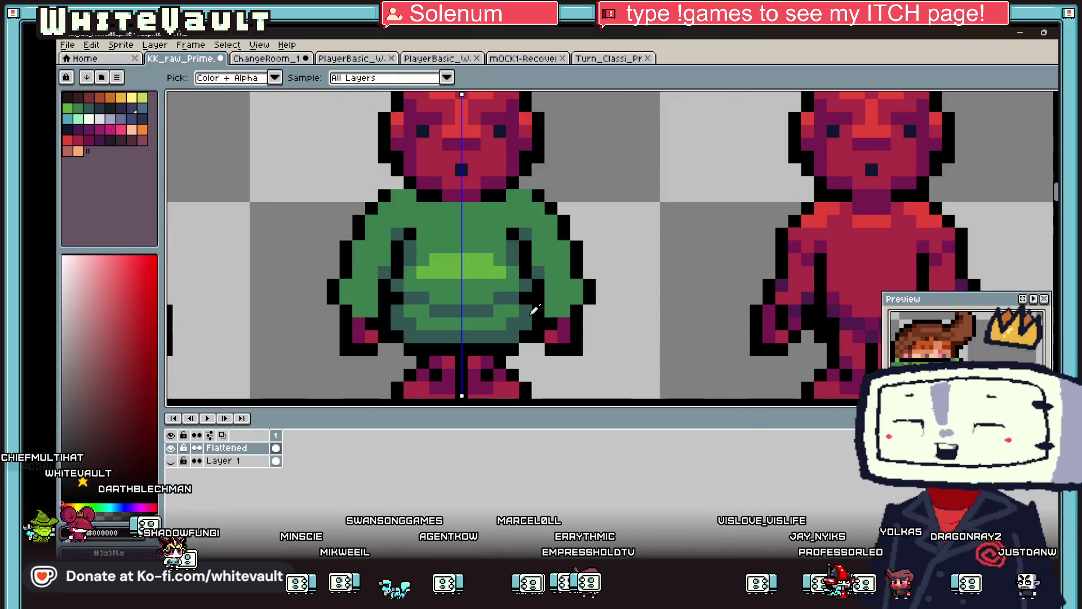
pyautogui.keyDown('alt'); pyautogui.click(533, 312); pyautogui.keyUp('alt')
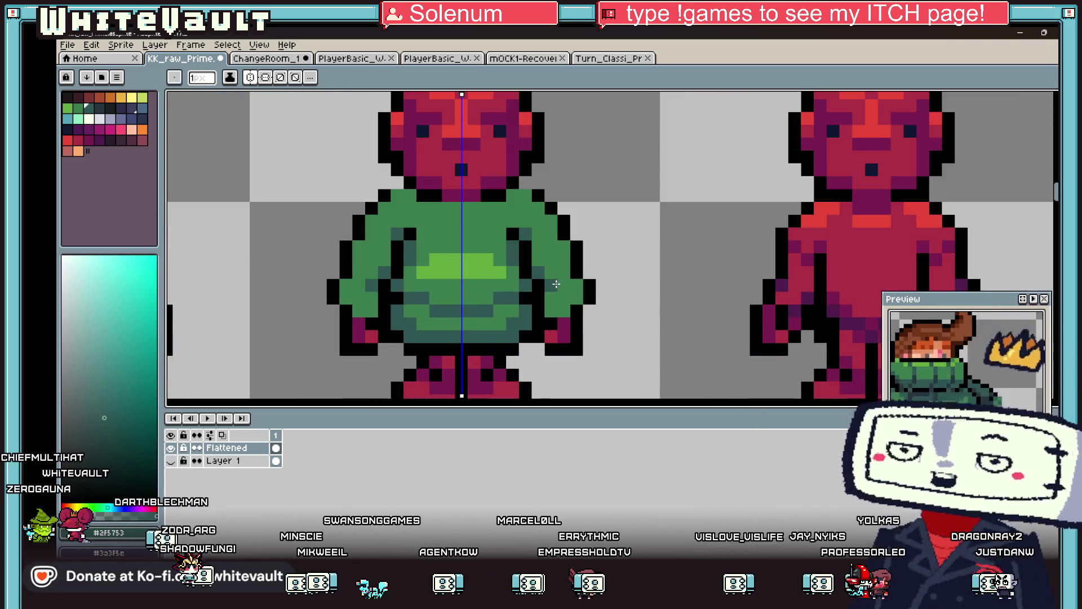
pyautogui.click(558, 280)
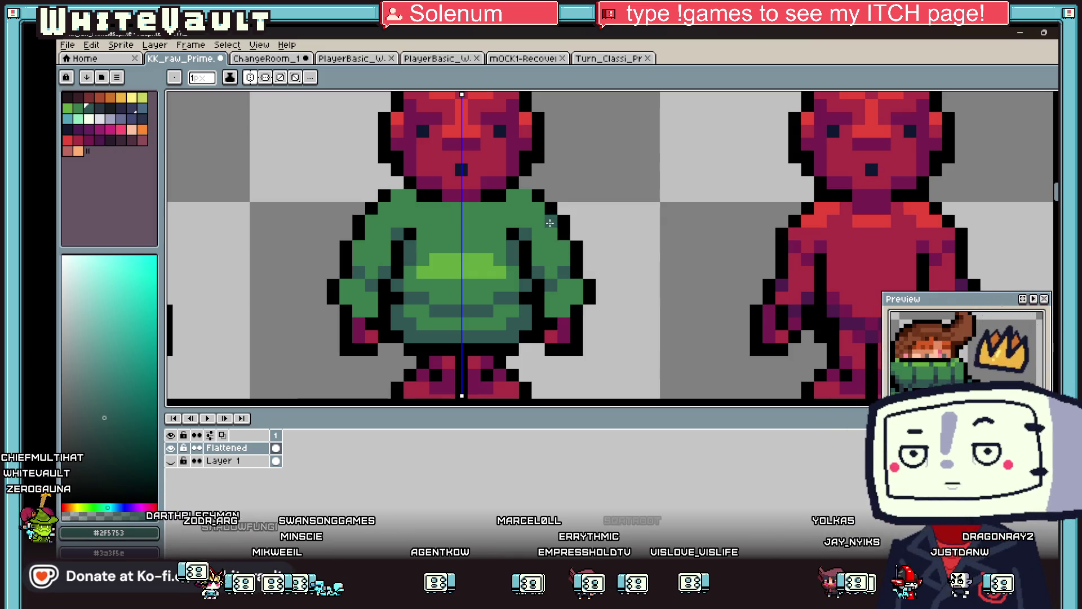
# Draw a mirrored dark teal #2f5753 vertical fold line down the sleeve
pyautogui.press('alt')
pyautogui.scroll(-3, 524, 258)
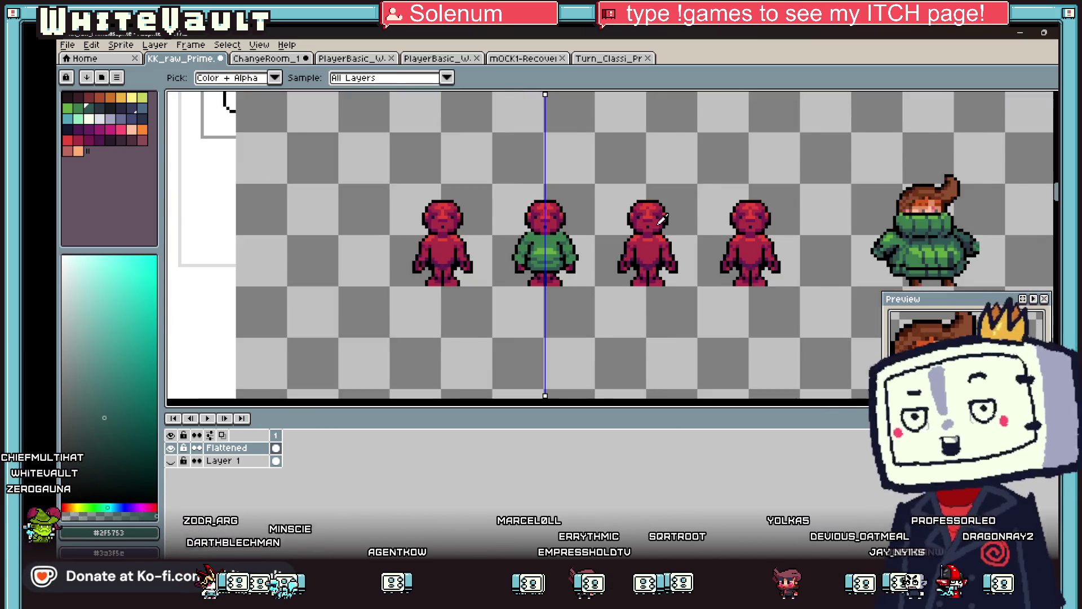
pyautogui.scroll(1, 411, 254)
pyautogui.scroll(2, 350, 265)
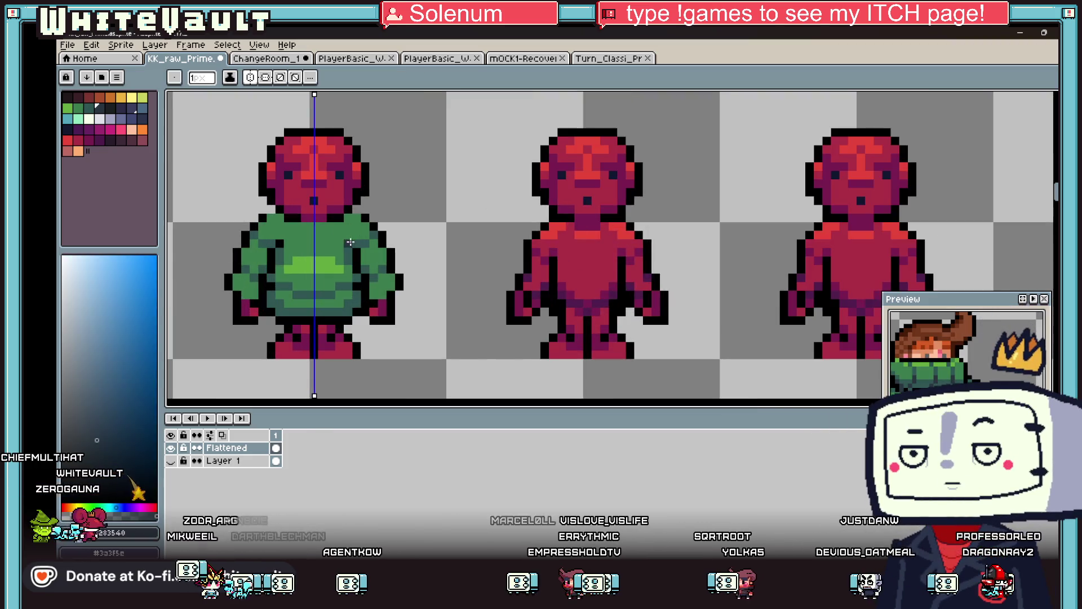
pyautogui.scroll(1, 371, 287)
pyautogui.scroll(1, 372, 287)
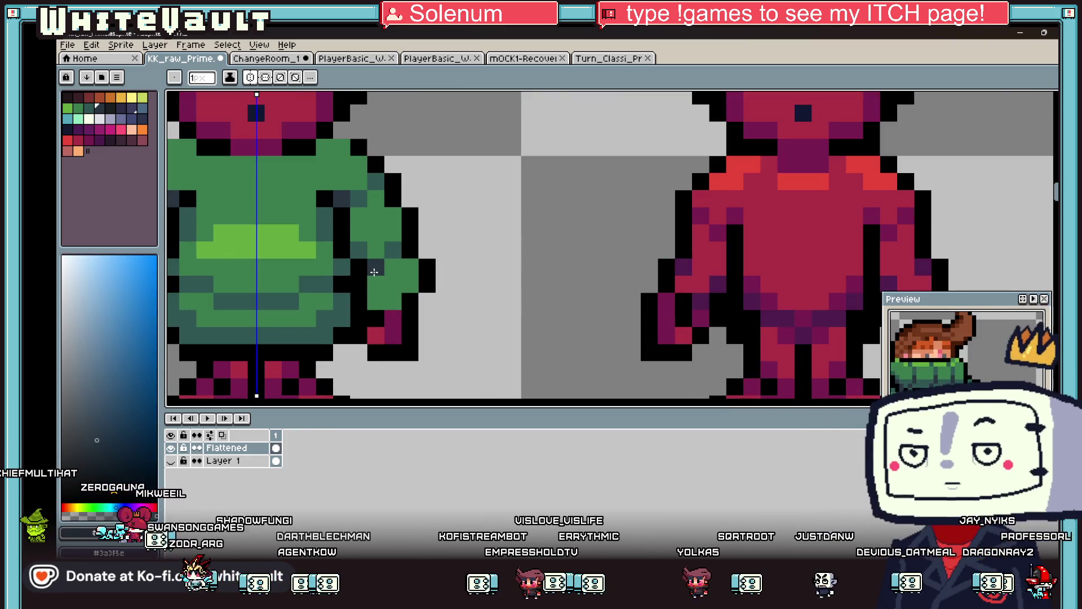
pyautogui.keyDown('alt'); pyautogui.click(378, 303); pyautogui.keyUp('alt')
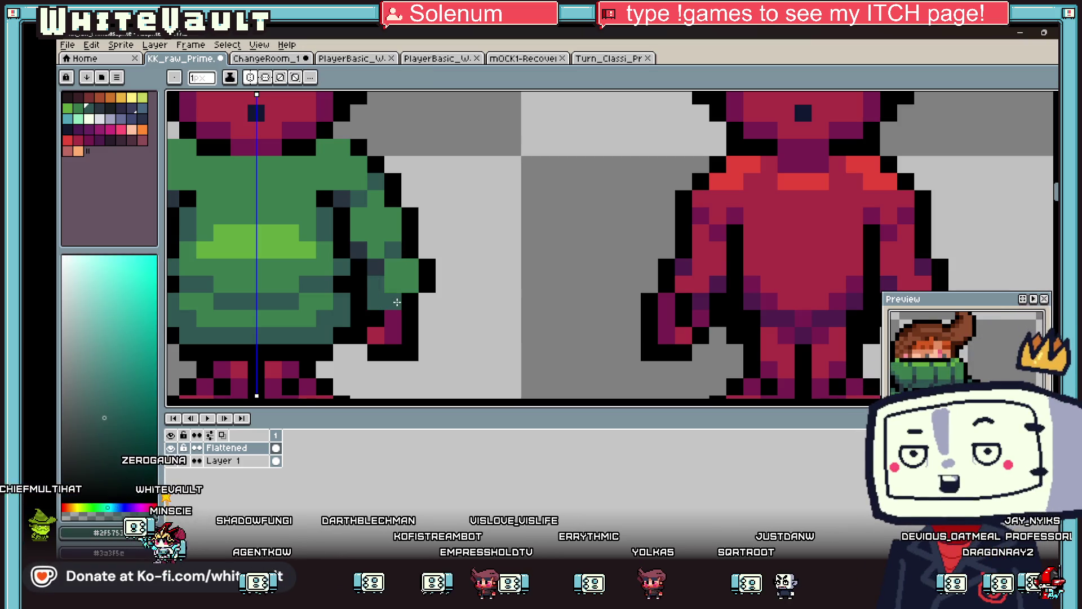
pyautogui.moveTo(359, 248); pyautogui.dragTo(360, 216)
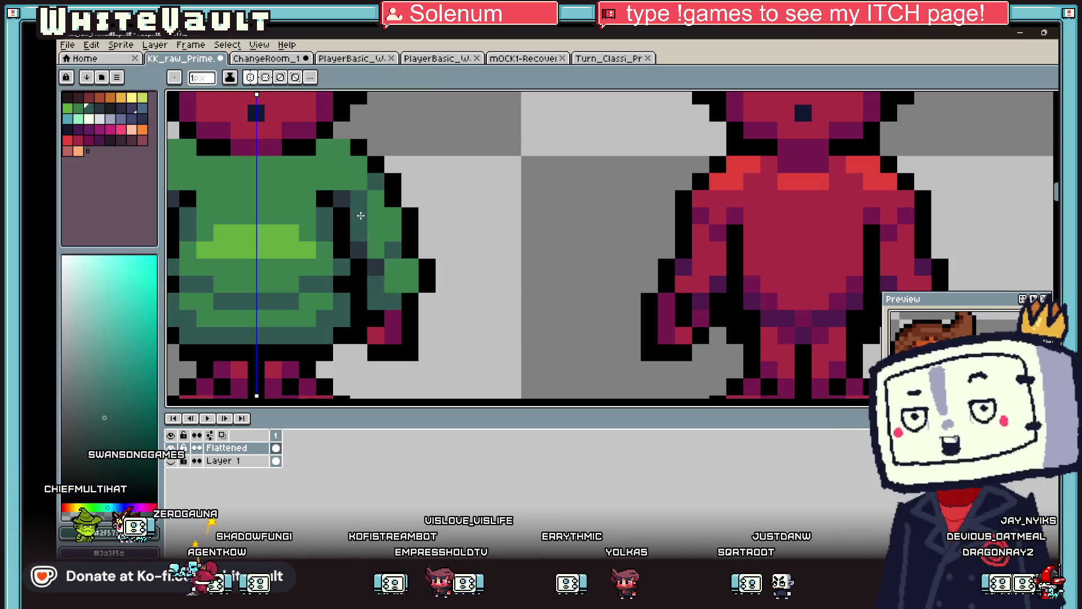
pyautogui.scroll(-3, 355, 223)
pyautogui.scroll(3, 339, 234)
pyautogui.scroll(-3, 423, 234)
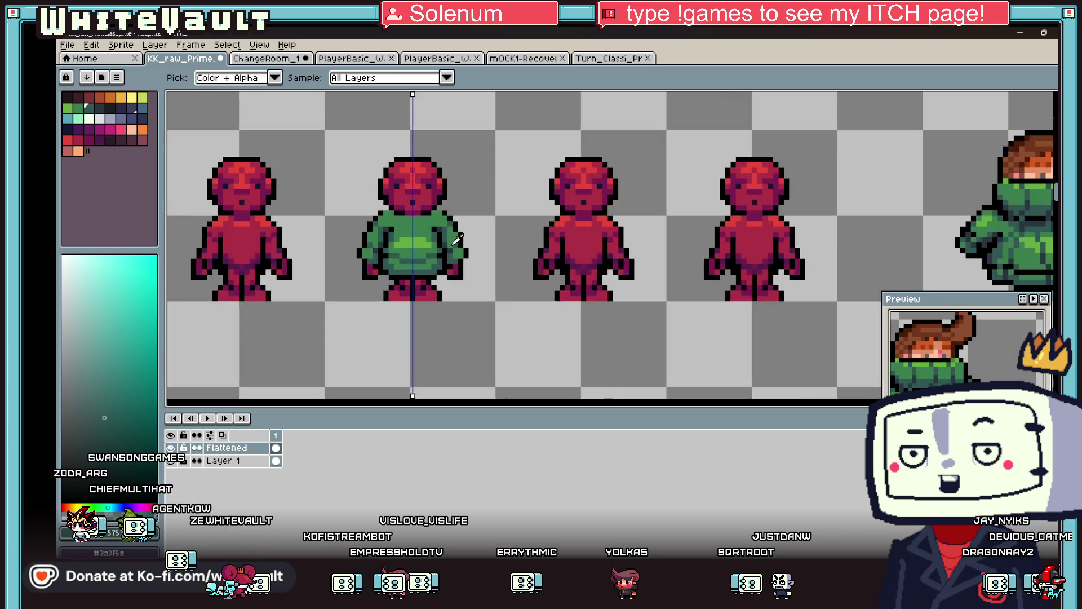
pyautogui.keyDown('alt'); pyautogui.click(541, 214); pyautogui.keyUp('alt')
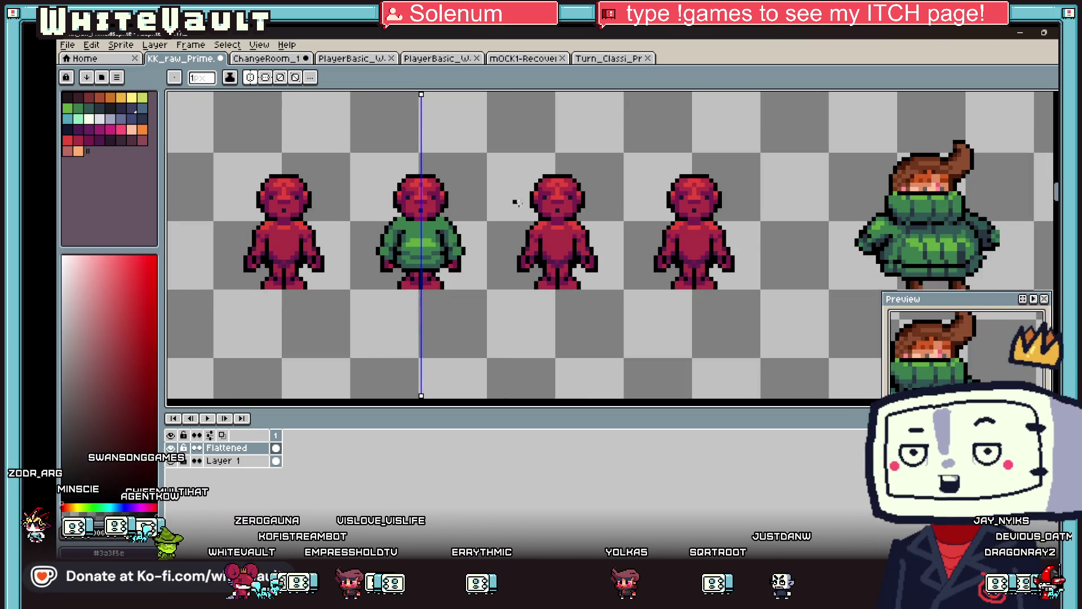
pyautogui.scroll(1, 404, 215)
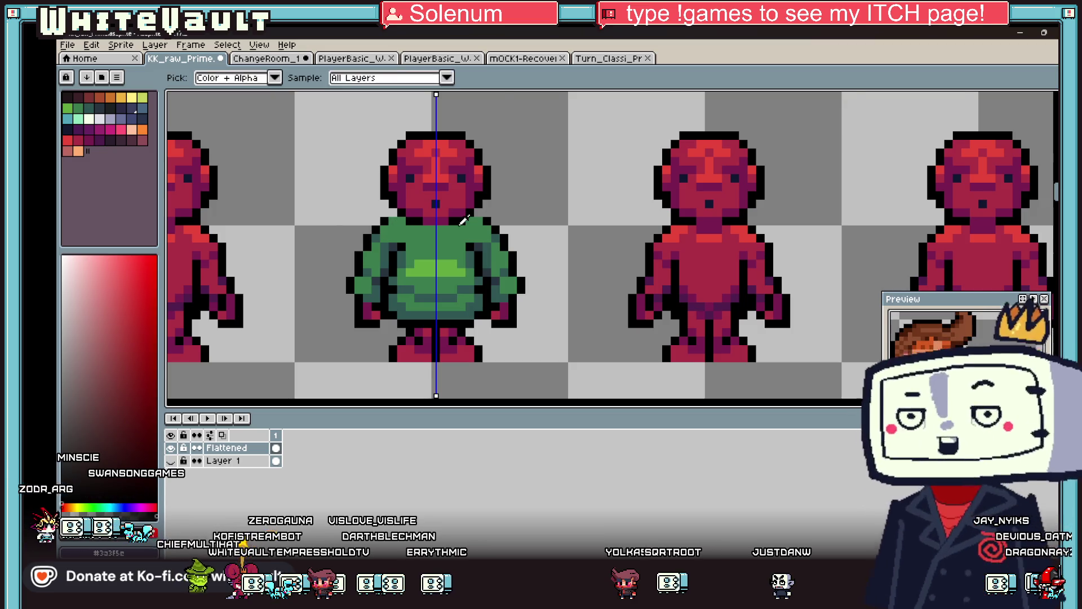
pyautogui.scroll(-2, 501, 219)
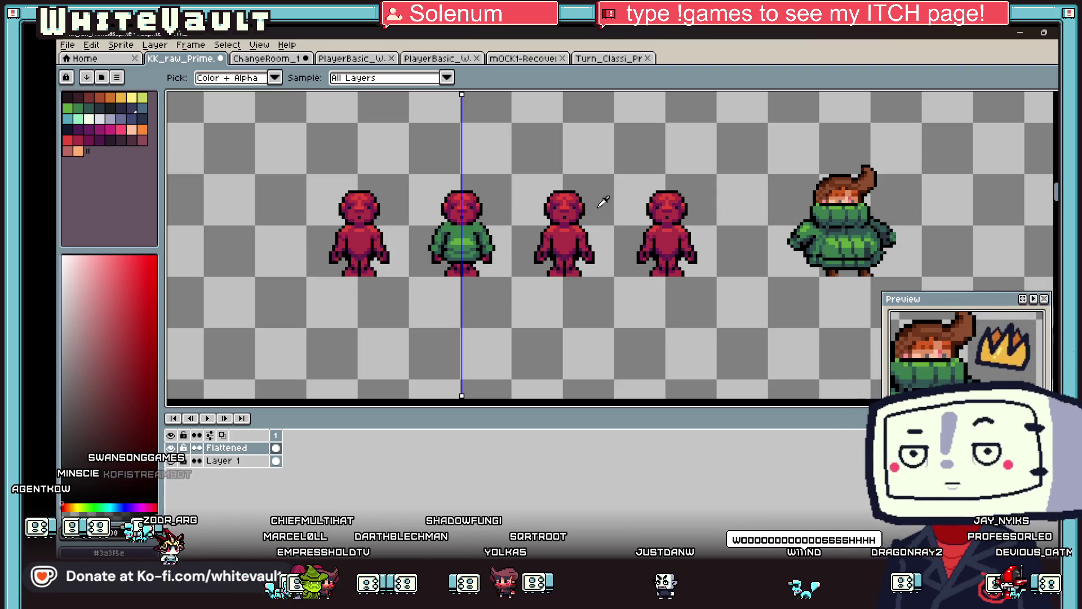
# Draw a mirrored black band across the mannequin's lower face with the pencil
pyautogui.press('b')
pyautogui.scroll(3, 443, 210)
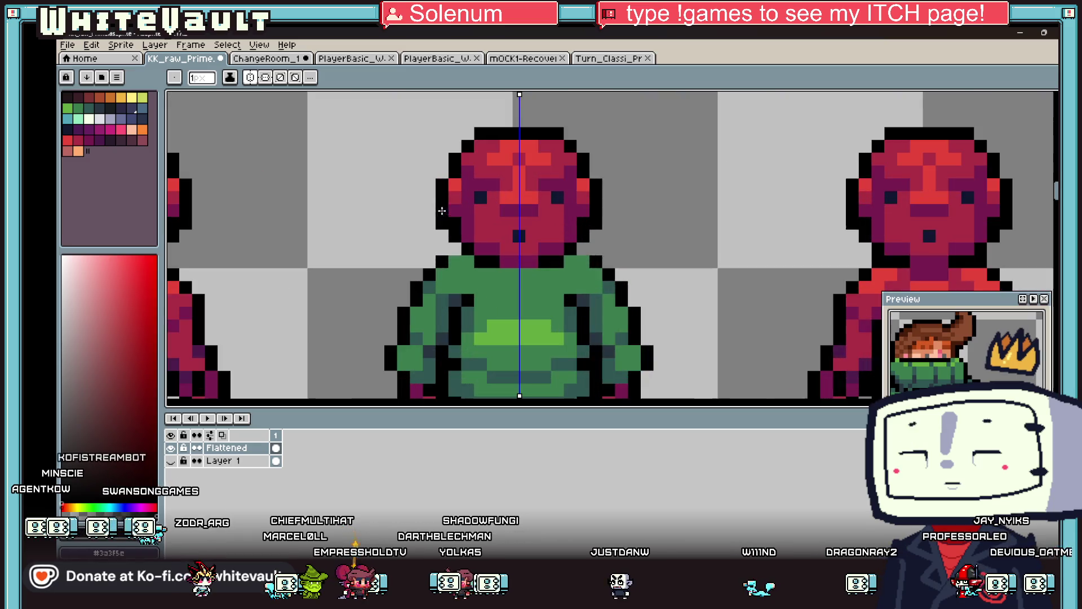
pyautogui.scroll(1, 441, 196)
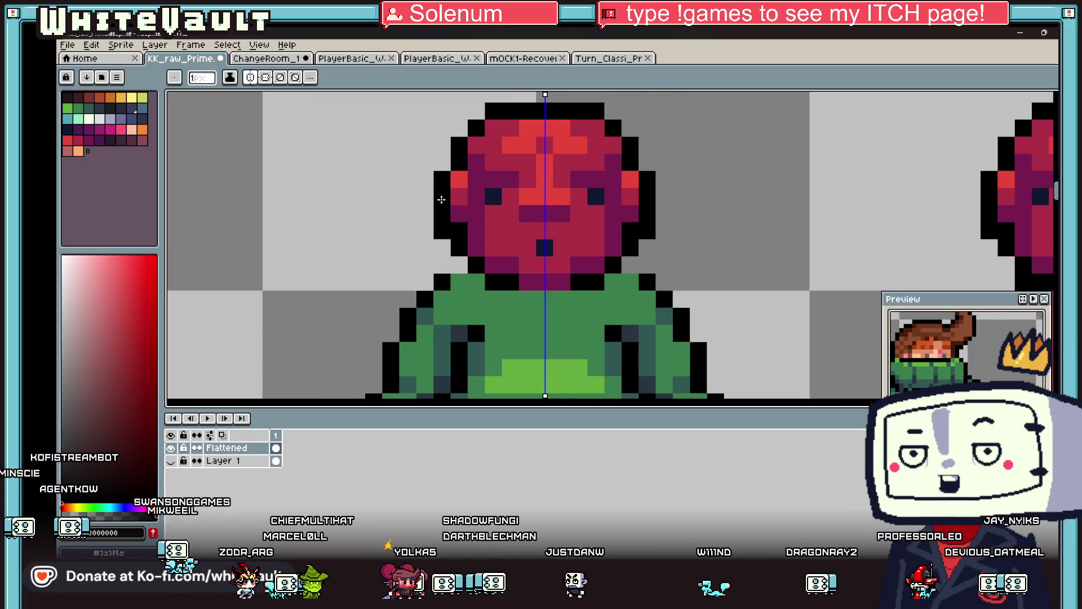
pyautogui.moveTo(459, 219); pyautogui.dragTo(527, 231)
# Fill below the band with sweater green and outline the collar's sides in black
pyautogui.keyDown('alt'); pyautogui.click(473, 280); pyautogui.keyUp('alt')
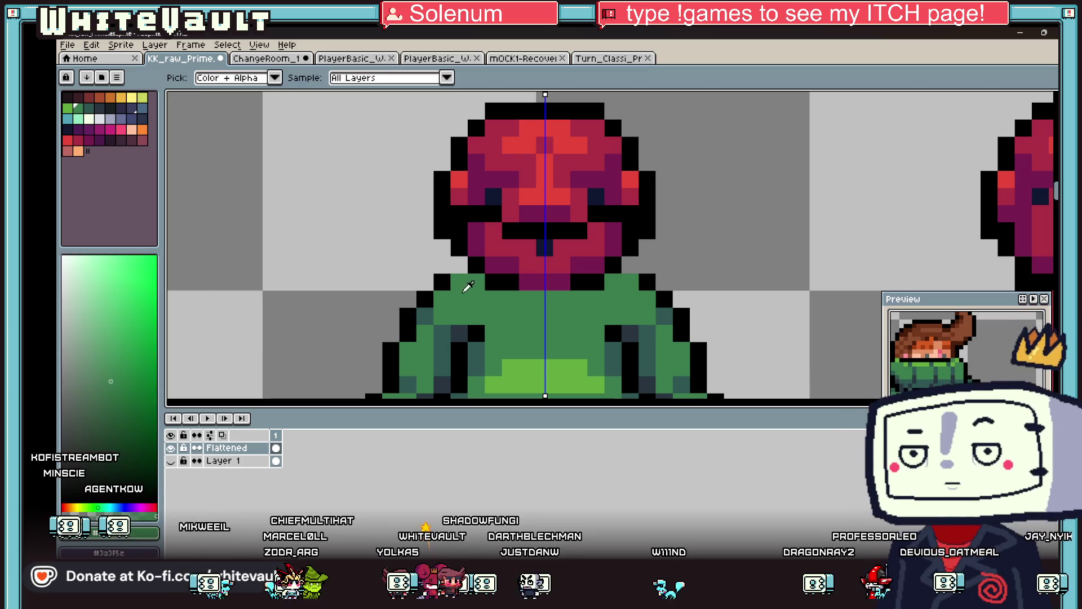
pyautogui.moveTo(460, 234); pyautogui.dragTo(496, 248)
pyautogui.keyDown('alt'); pyautogui.click(442, 248); pyautogui.keyUp('alt')
pyautogui.moveTo(426, 197)
pyautogui.mouseDown()
pyautogui.moveTo(409, 217)
pyautogui.moveTo(410, 246)
pyautogui.moveTo(443, 248)
pyautogui.moveTo(426, 245)
pyautogui.moveTo(425, 211)
pyautogui.mouseUp()
pyautogui.keyDown('alt'); pyautogui.click(473, 265); pyautogui.keyUp('alt')
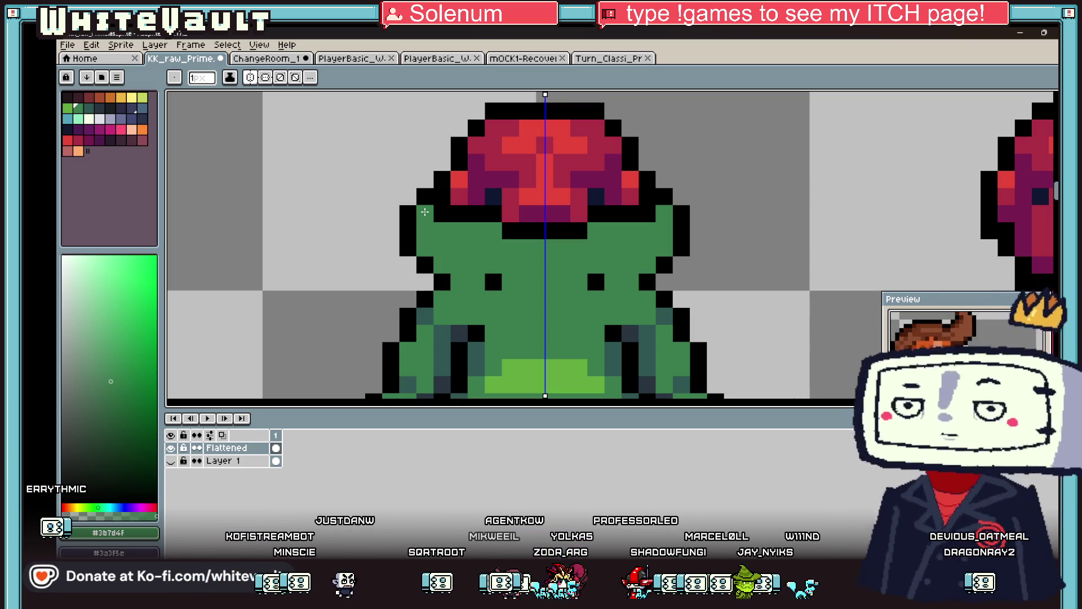
pyautogui.press('i')
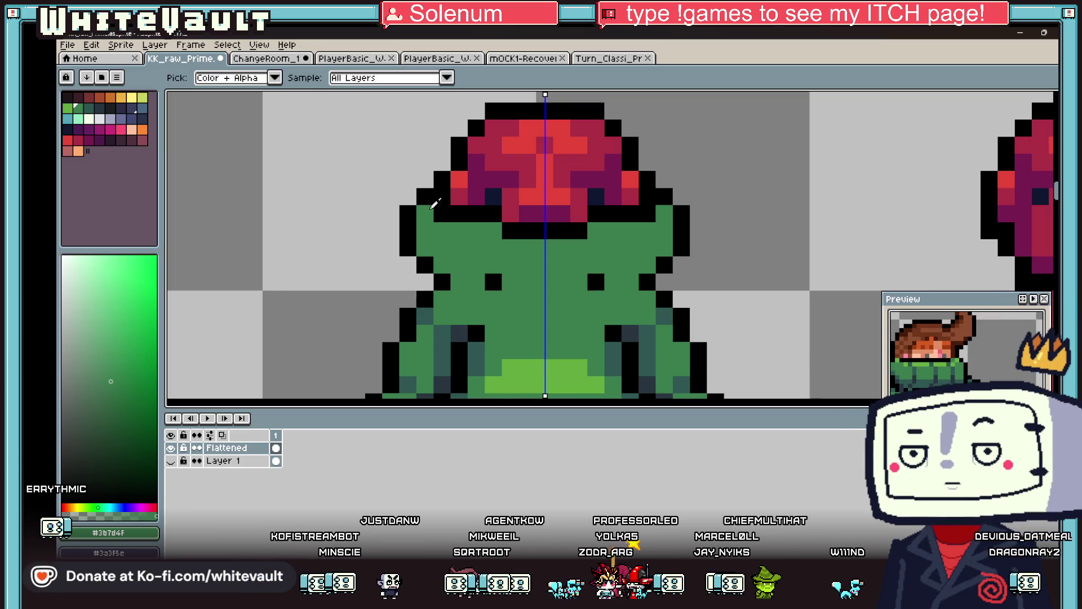
pyautogui.scroll(-3, 434, 203)
pyautogui.scroll(3, 545, 287)
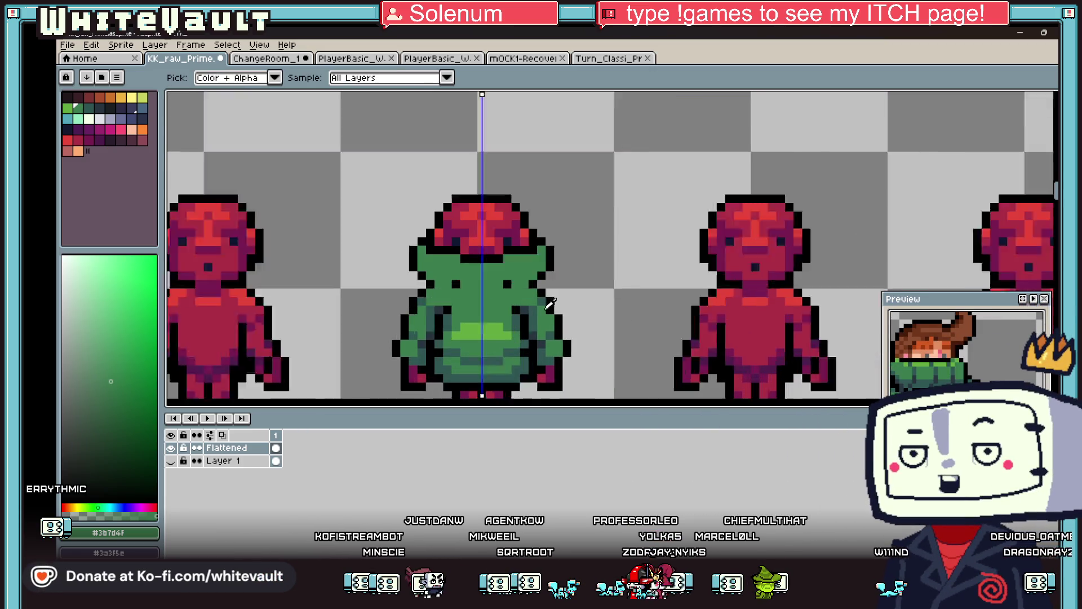
# Draw a dark teal shading row across the collar
pyautogui.click(506, 274)
pyautogui.press('b')
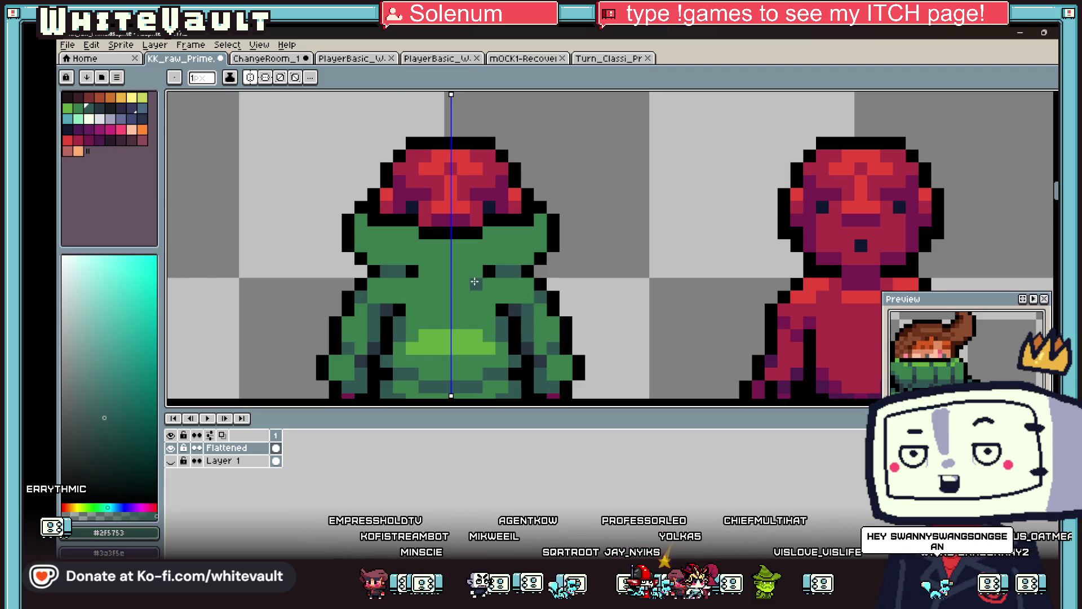
pyautogui.moveTo(482, 284); pyautogui.dragTo(420, 284)
pyautogui.press('i')
pyautogui.click(385, 297)
pyautogui.press('b')
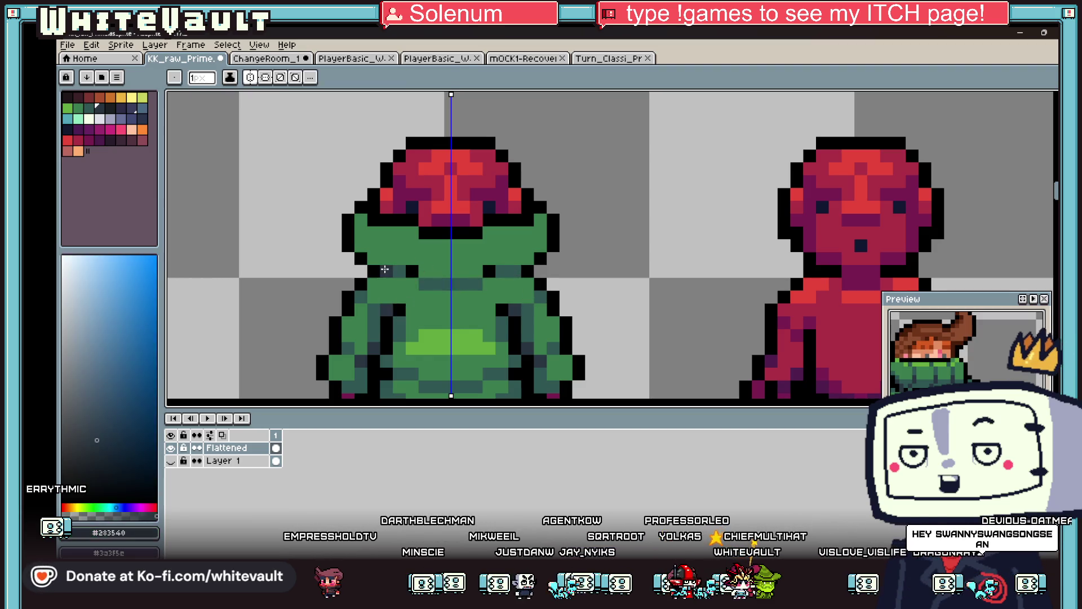
pyautogui.press('i')
pyautogui.click(399, 270)
pyautogui.press('b')
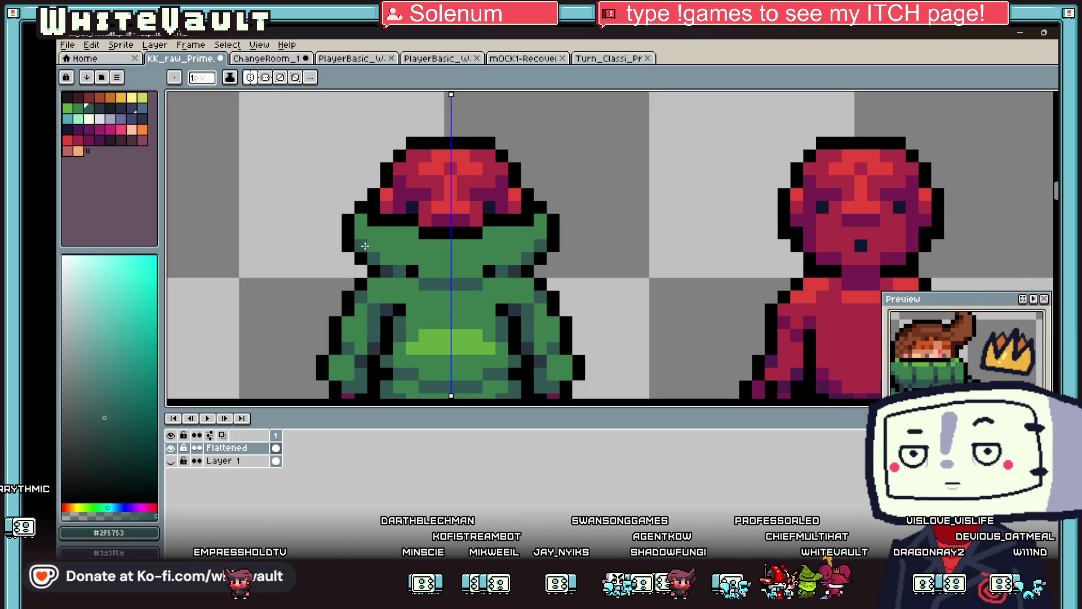
pyautogui.scroll(-3, 410, 277)
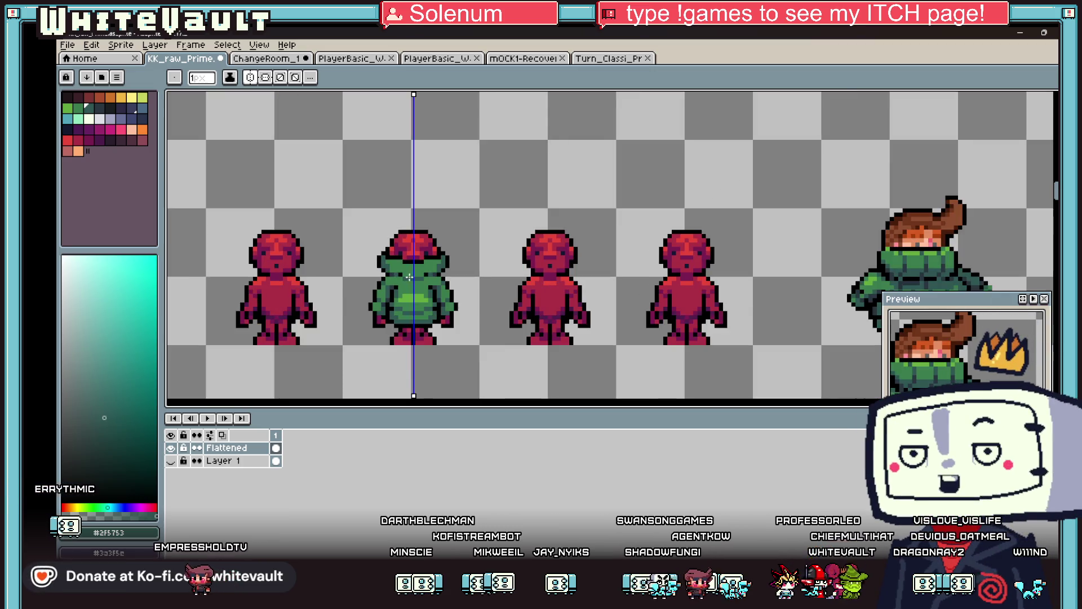
pyautogui.scroll(3, 433, 289)
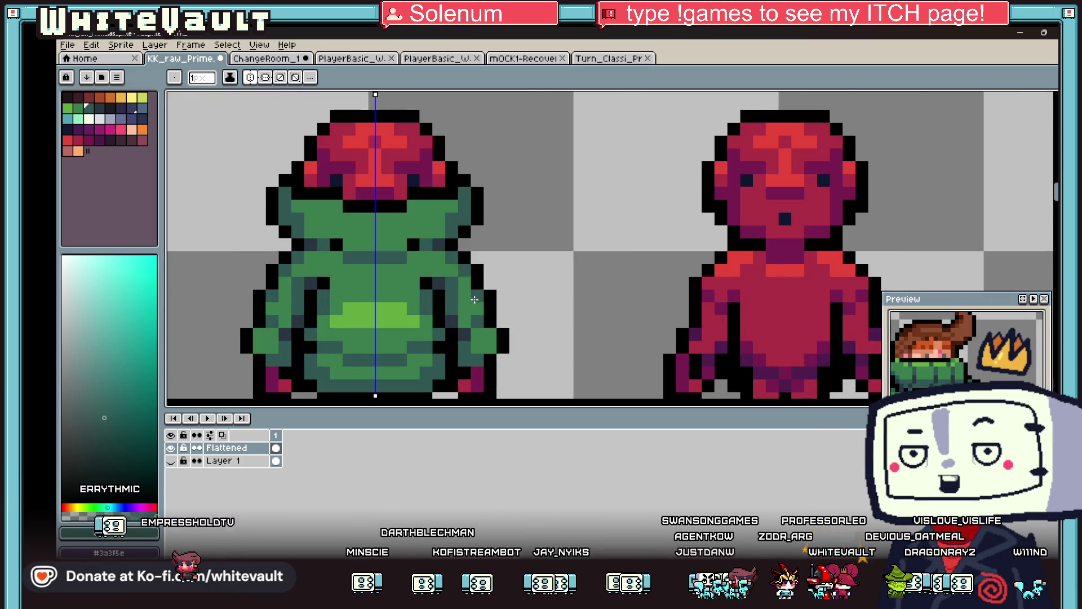
# Add a mirrored light-green highlight pixel and row along the collar
pyautogui.press('i')
pyautogui.scroll(-3, 417, 265)
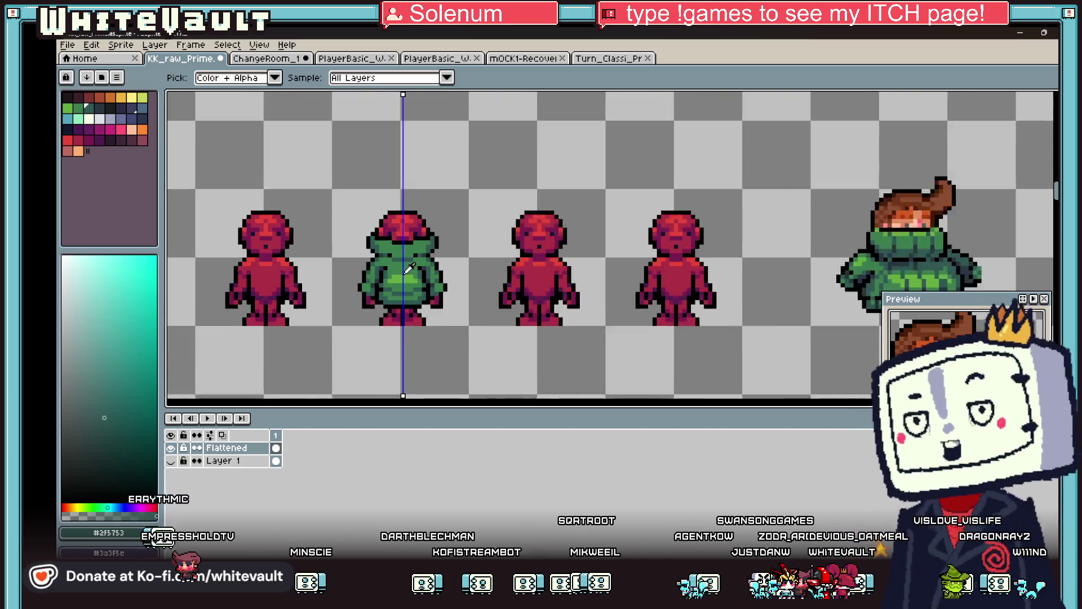
pyautogui.click(392, 252)
pyautogui.scroll(4, 391, 257)
pyautogui.press('b')
pyautogui.click(393, 227)
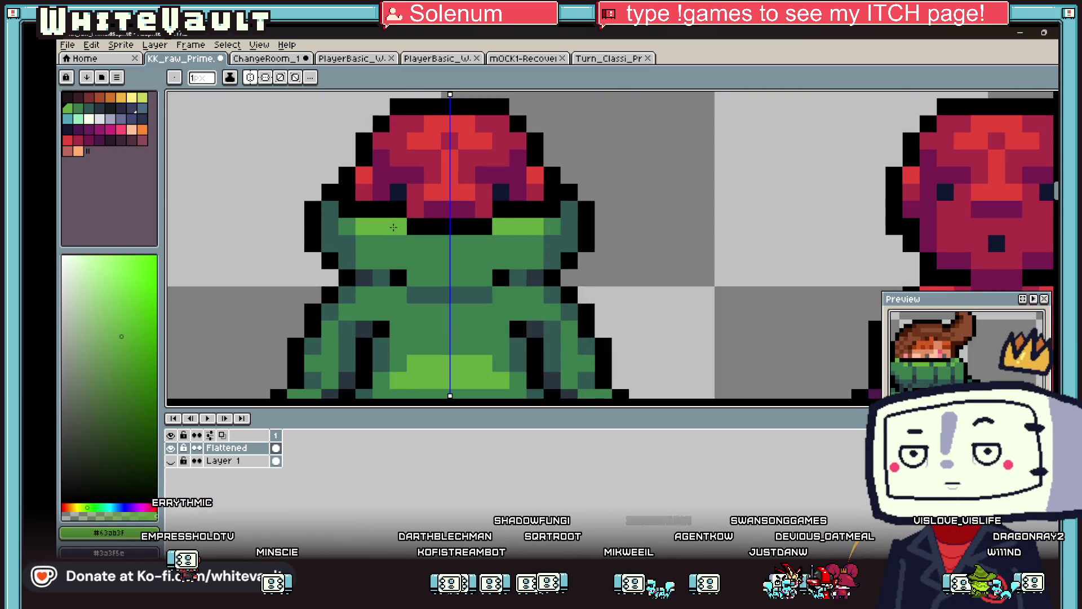
pyautogui.moveTo(415, 244); pyautogui.dragTo(449, 243)
# Add mirrored light-green pixels, a dark column and a dark blue-grey shading pixel to the collar
pyautogui.keyDown('alt'); pyautogui.click(517, 277); pyautogui.keyUp('alt')
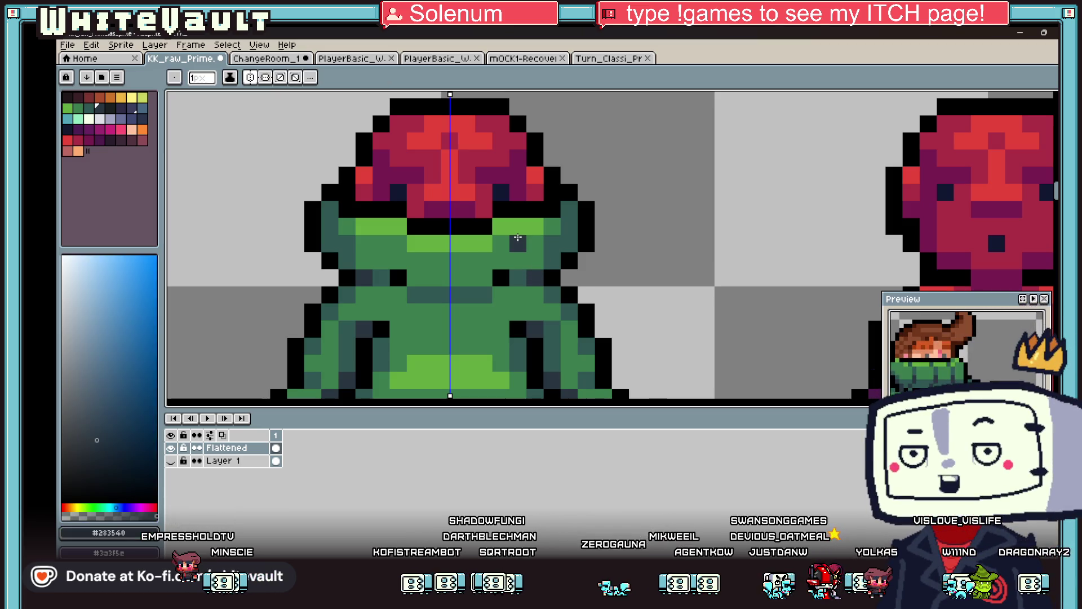
pyautogui.moveTo(518, 237); pyautogui.dragTo(518, 260)
pyautogui.keyDown('alt'); pyautogui.click(516, 225); pyautogui.keyUp('alt')
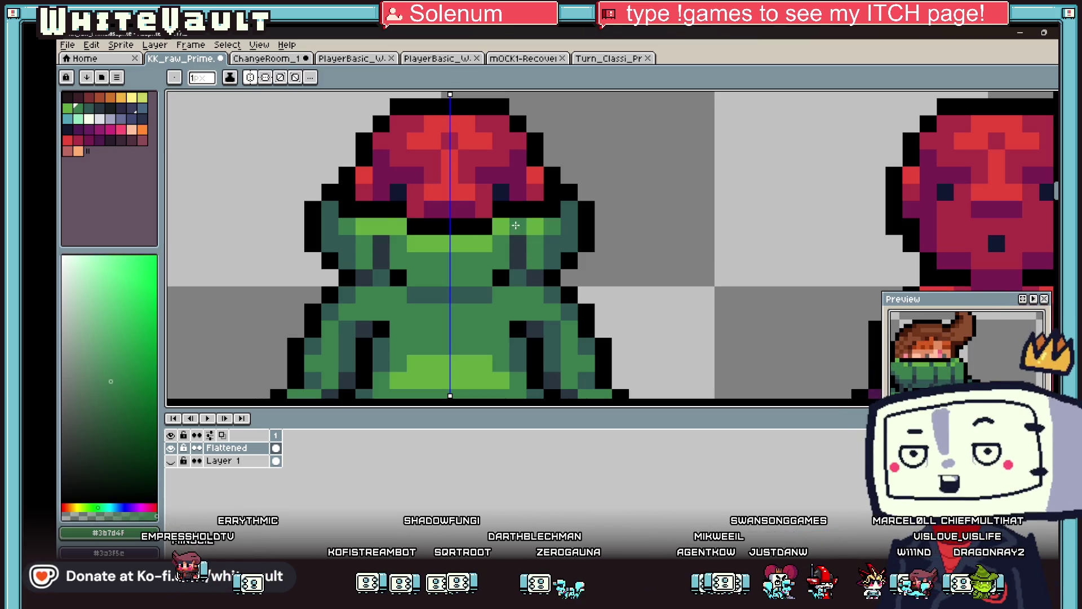
pyautogui.keyDown('alt'); pyautogui.click(518, 258); pyautogui.keyUp('alt')
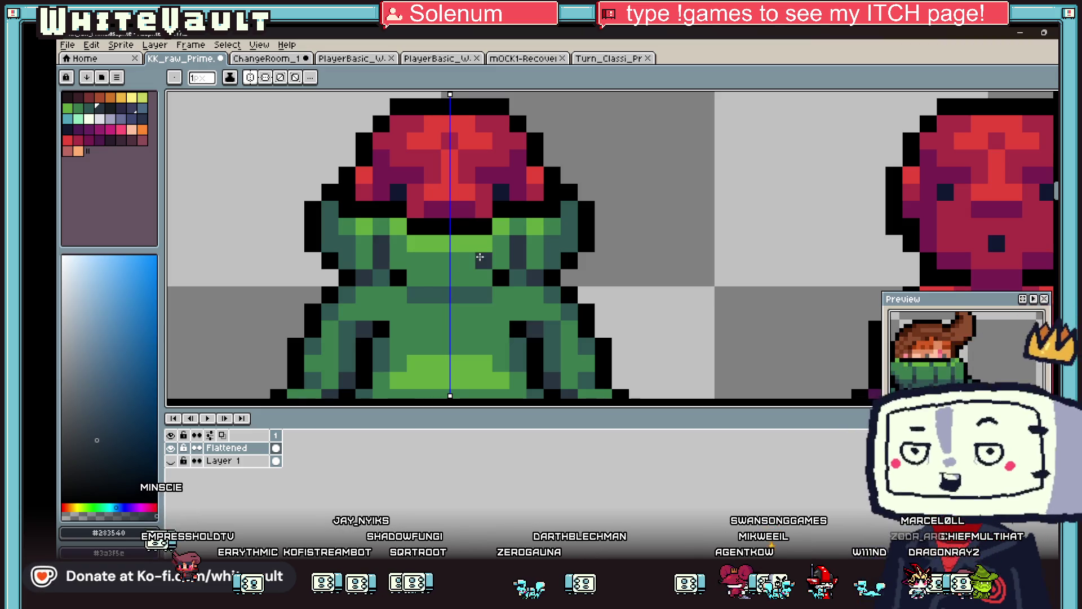
pyautogui.click(480, 257)
pyautogui.keyDown('alt'); pyautogui.click(481, 247); pyautogui.keyUp('alt')
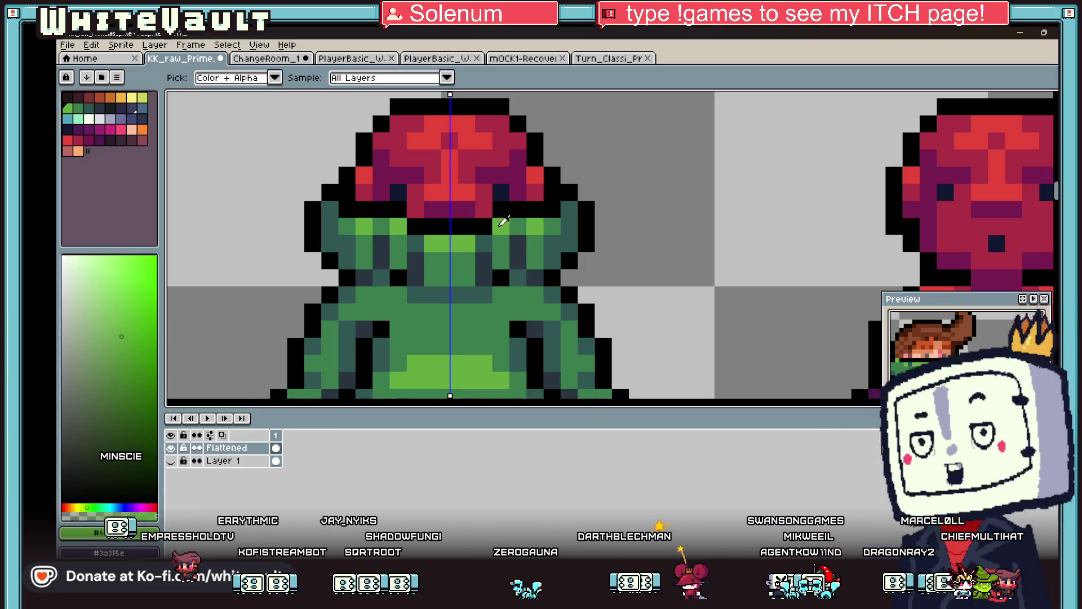
pyautogui.scroll(-4, 569, 246)
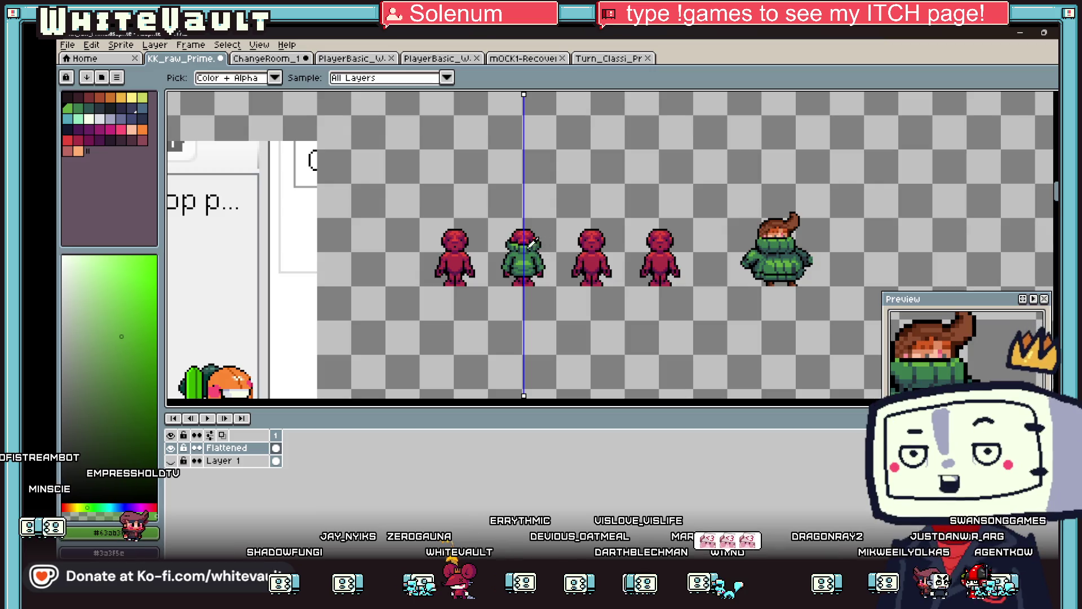
# Compare the sweater's darker and lighter greens by sampling them from the figure
pyautogui.scroll(3, 531, 243)
pyautogui.scroll(2, 524, 242)
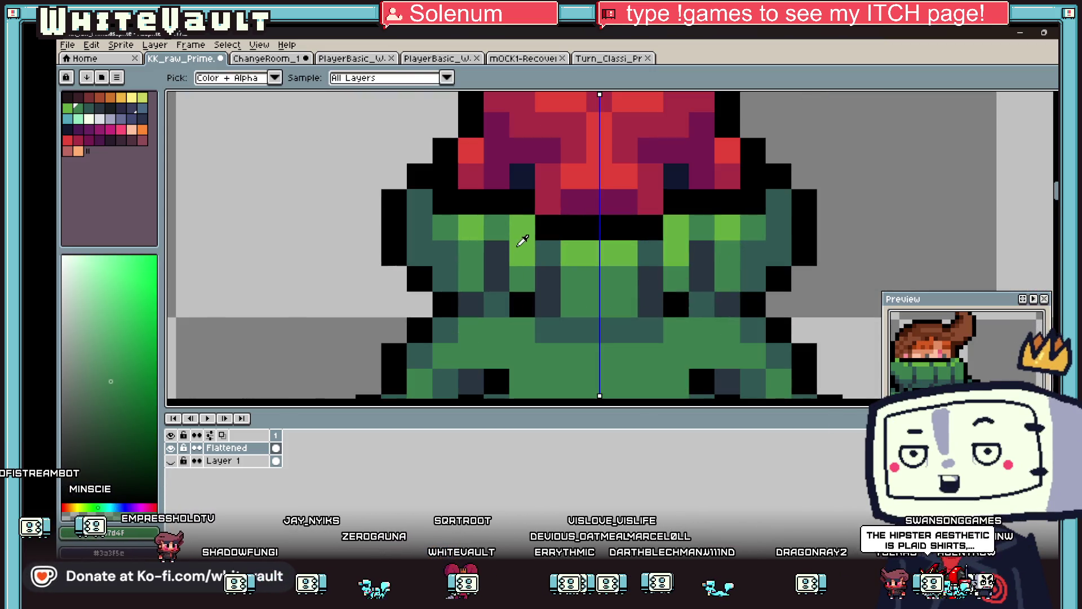
pyautogui.scroll(-5, 549, 249)
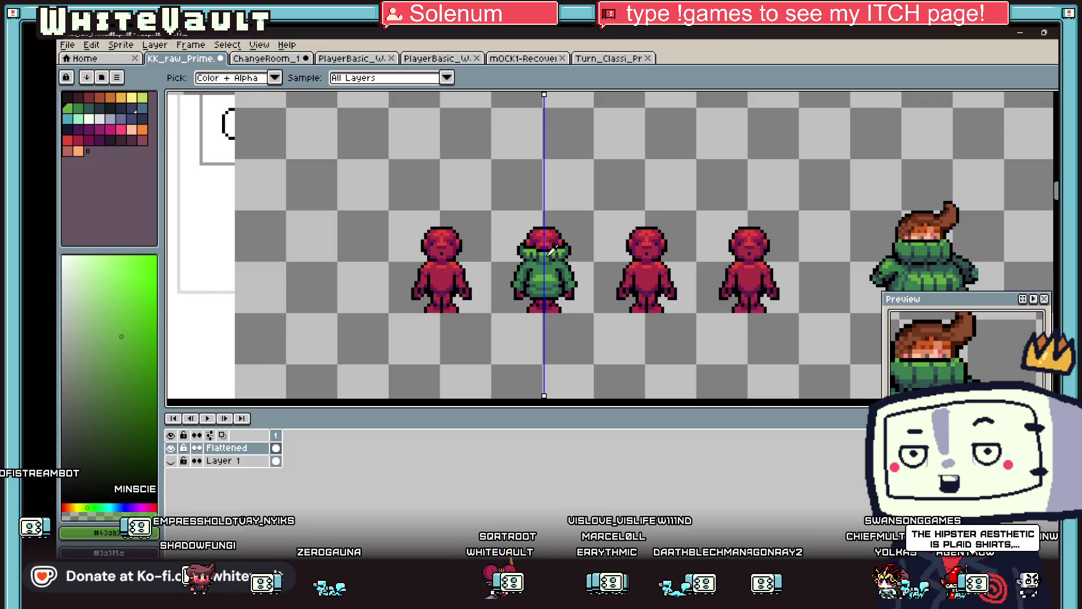
pyautogui.scroll(4, 551, 249)
pyautogui.click(527, 254)
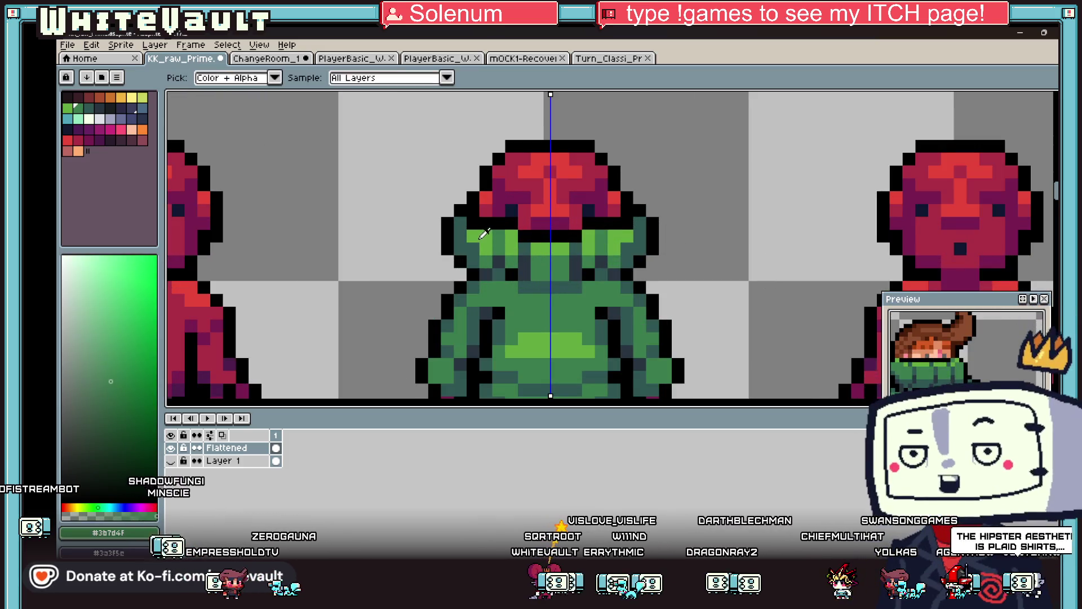
pyautogui.press('b')
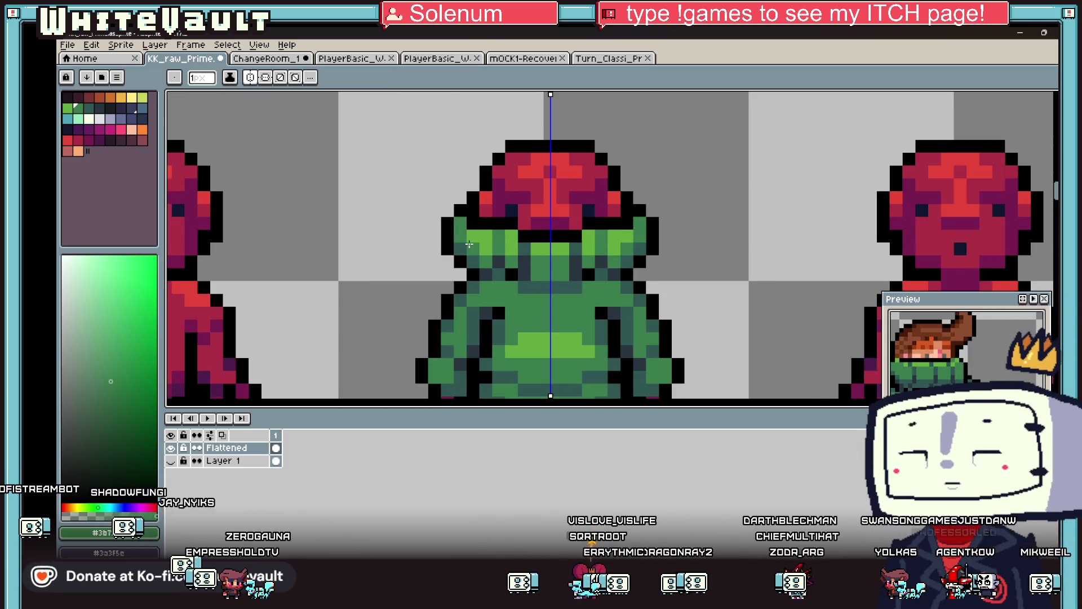
pyautogui.scroll(-4, 576, 260)
pyautogui.scroll(-1, 576, 260)
pyautogui.scroll(1, 576, 260)
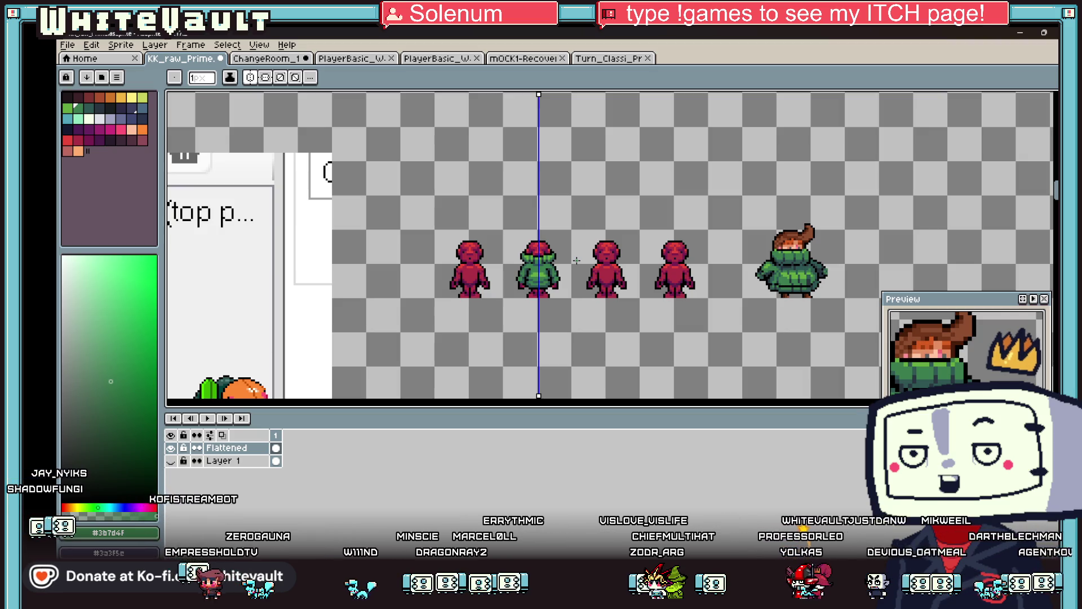
pyautogui.scroll(4, 535, 248)
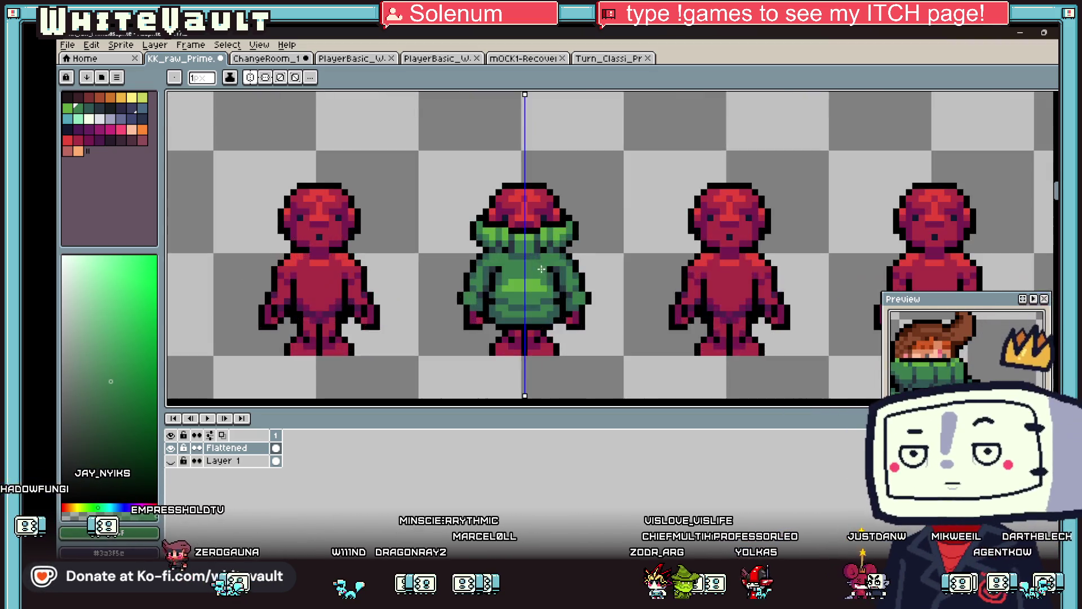
pyautogui.keyDown('alt'); pyautogui.click(438, 204); pyautogui.keyUp('alt')
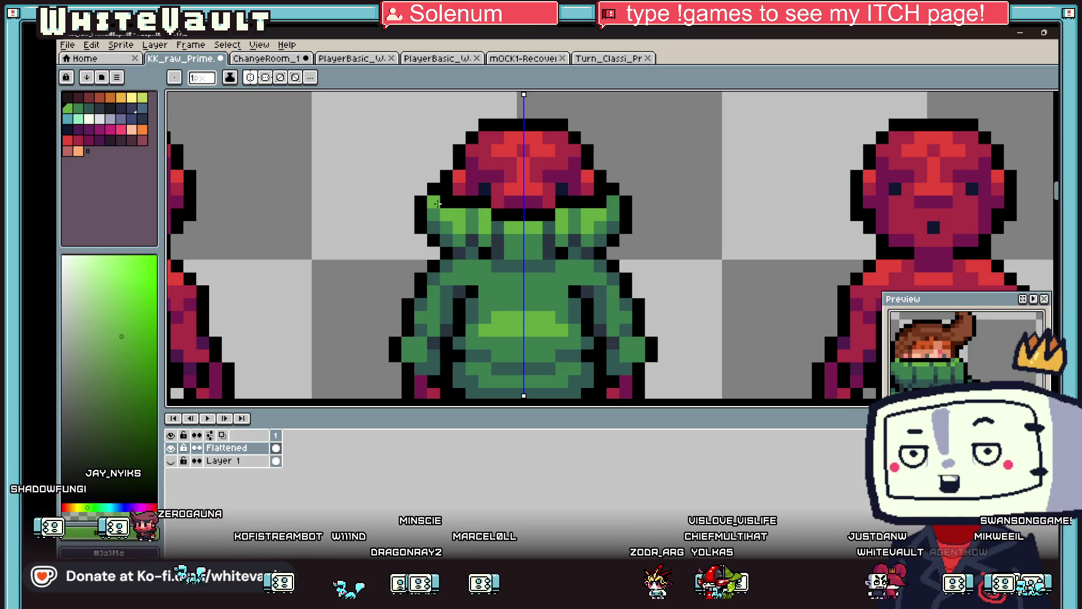
pyautogui.keyDown('alt'); pyautogui.click(445, 224); pyautogui.keyUp('alt')
pyautogui.keyDown('alt'); pyautogui.click(473, 213); pyautogui.keyUp('alt')
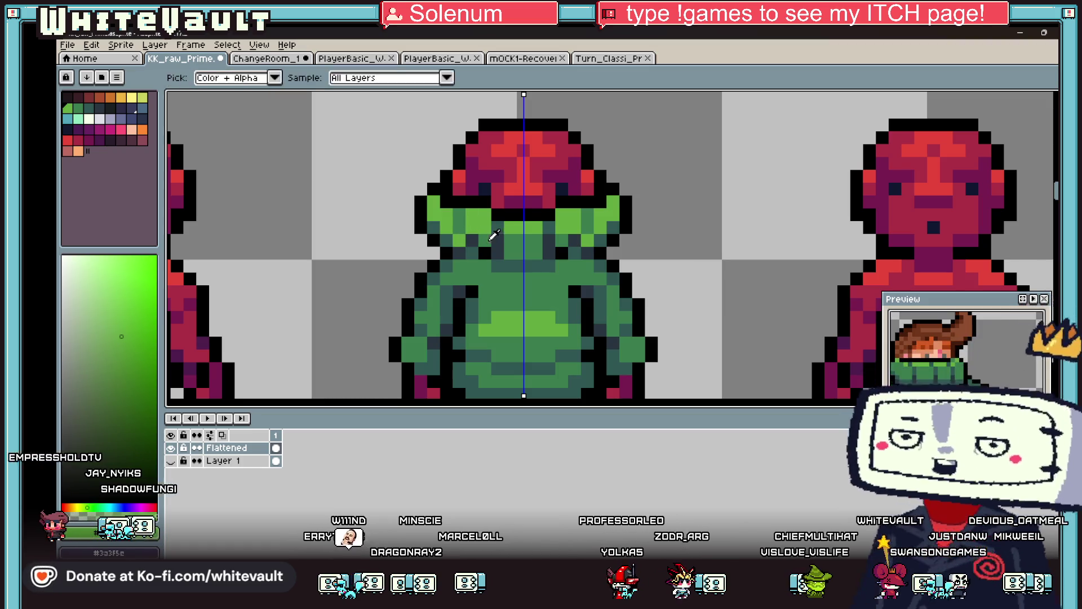
# Swap the collar's mid-green and dark-teal shading cells with mirrored pencil strokes
pyautogui.scroll(-4, 507, 246)
pyautogui.scroll(-2, 507, 246)
pyautogui.scroll(4, 428, 236)
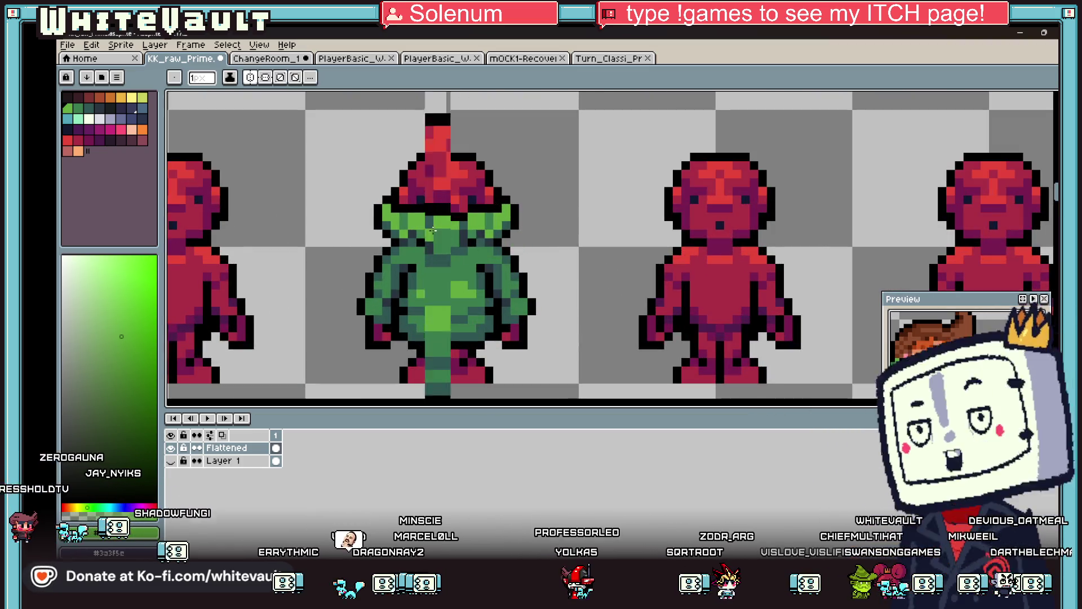
pyautogui.scroll(4, 398, 233)
pyautogui.keyDown('alt'); pyautogui.click(519, 213); pyautogui.keyUp('alt')
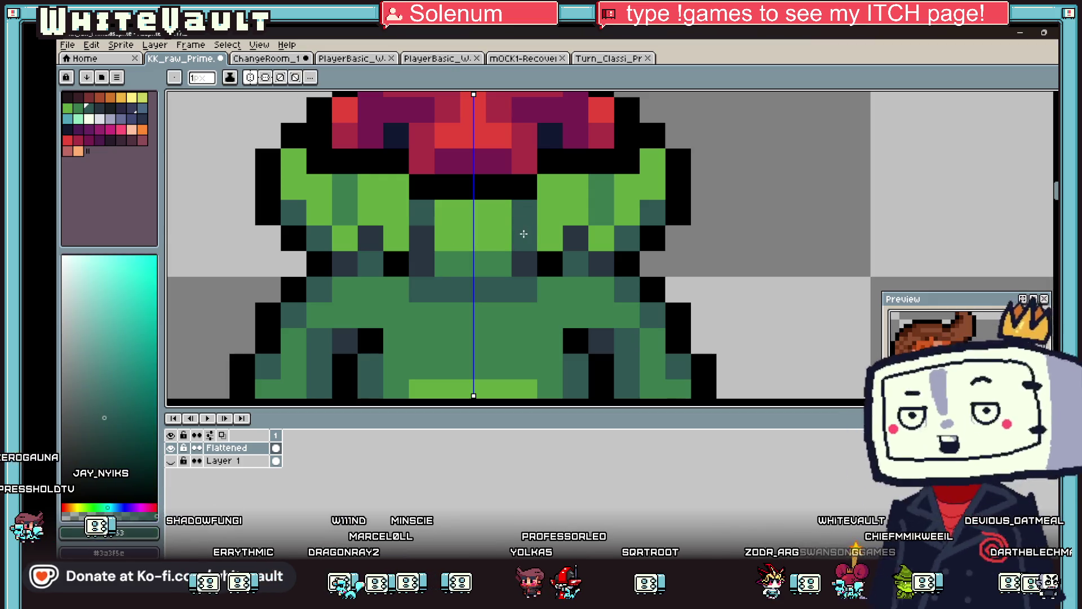
pyautogui.click(422, 213)
pyautogui.keyDown('alt'); pyautogui.click(432, 242); pyautogui.keyUp('alt')
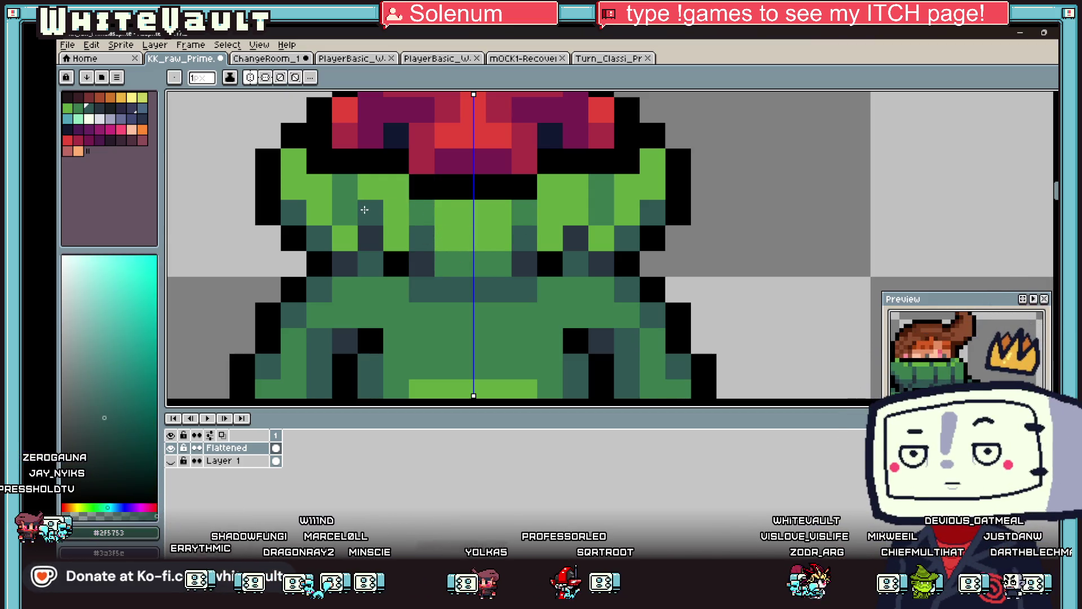
pyautogui.click(348, 219)
# Fill a mirrored black band across the top of the collar
pyautogui.scroll(-5, 348, 219)
pyautogui.scroll(5, 372, 223)
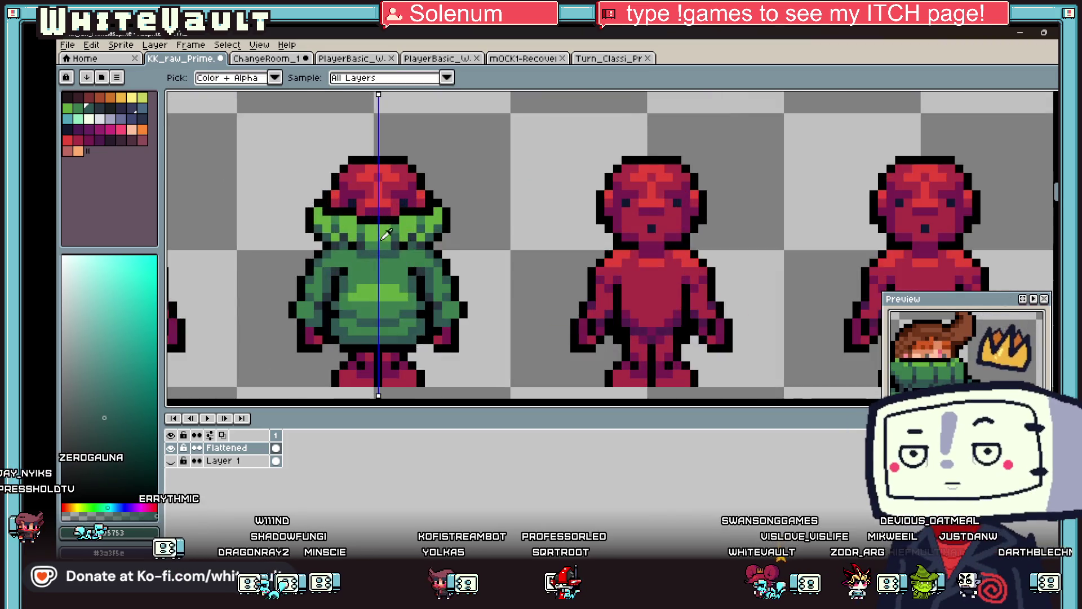
pyautogui.keyDown('alt'); pyautogui.click(355, 177); pyautogui.keyUp('alt')
pyautogui.moveTo(321, 198)
pyautogui.mouseDown()
pyautogui.moveTo(404, 198)
pyautogui.moveTo(505, 165)
pyautogui.mouseUp()
pyautogui.press('i')
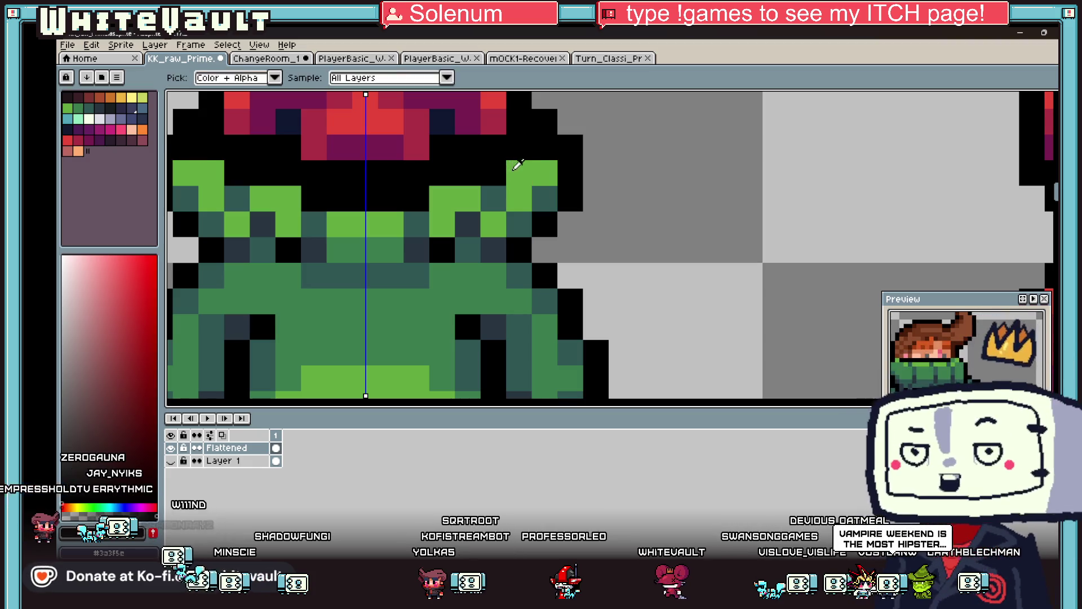
pyautogui.scroll(-5, 524, 168)
pyautogui.scroll(1, 552, 169)
pyautogui.scroll(1, 551, 170)
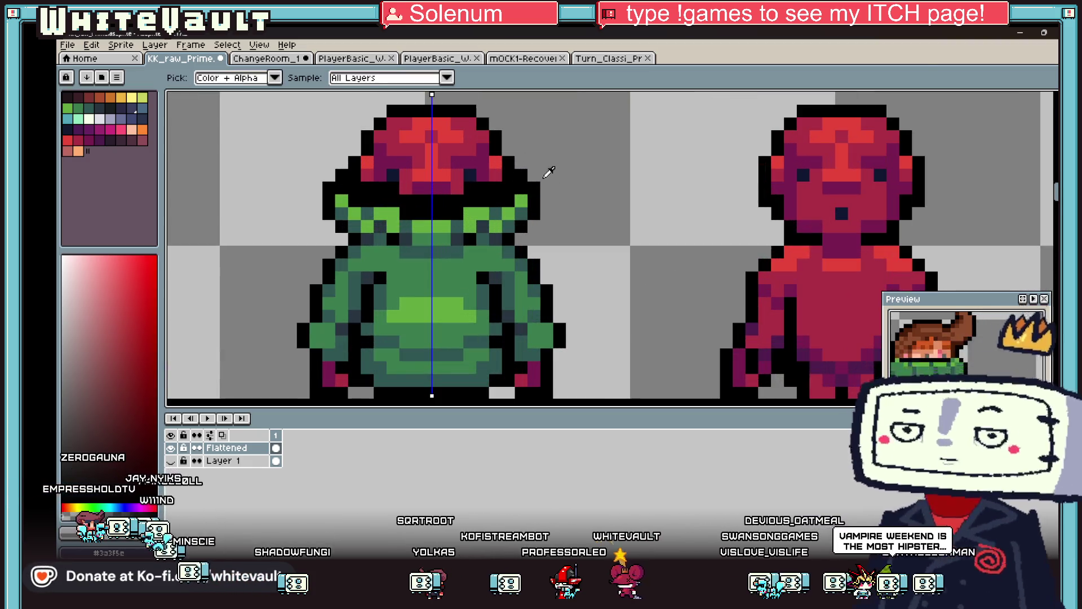
pyautogui.scroll(-2, 541, 186)
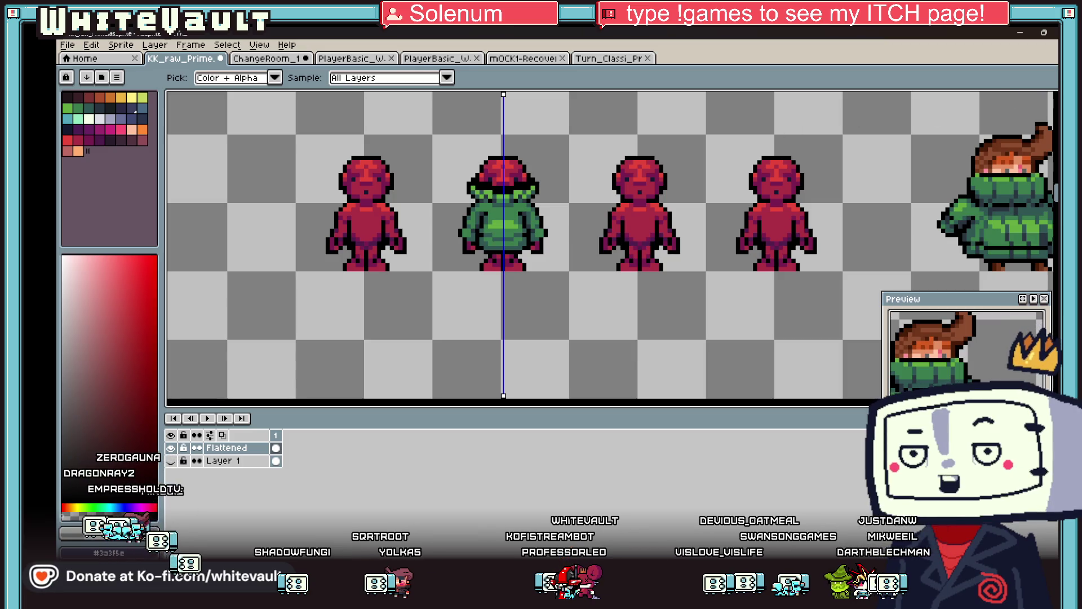
pyautogui.press('m')
pyautogui.scroll(1, 580, 190)
# Delete the green figure's collared head, disable symmetry, and paste on the first figure's red head
pyautogui.moveTo(430, 153)
pyautogui.mouseDown()
pyautogui.moveTo(580, 197)
pyautogui.moveTo(564, 203)
pyautogui.mouseUp()
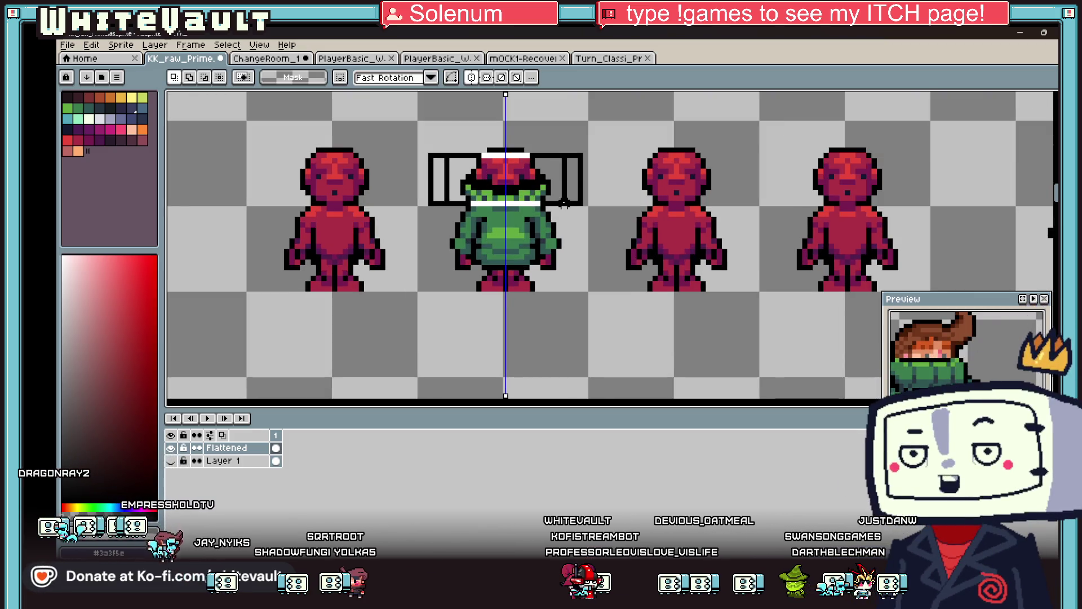
pyautogui.press('Delete')
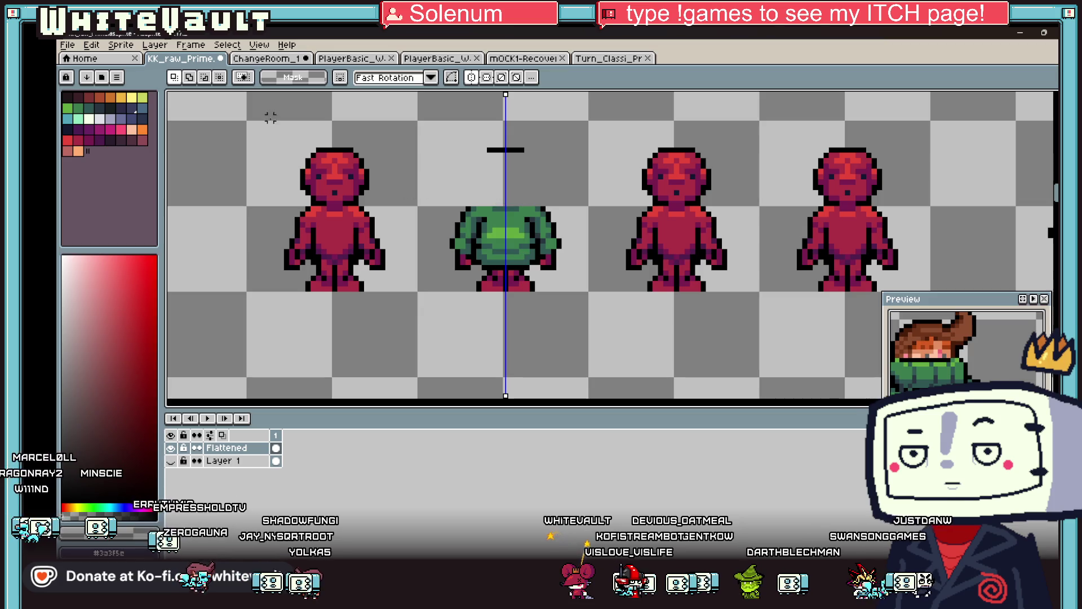
pyautogui.hotkey('shift', 's')
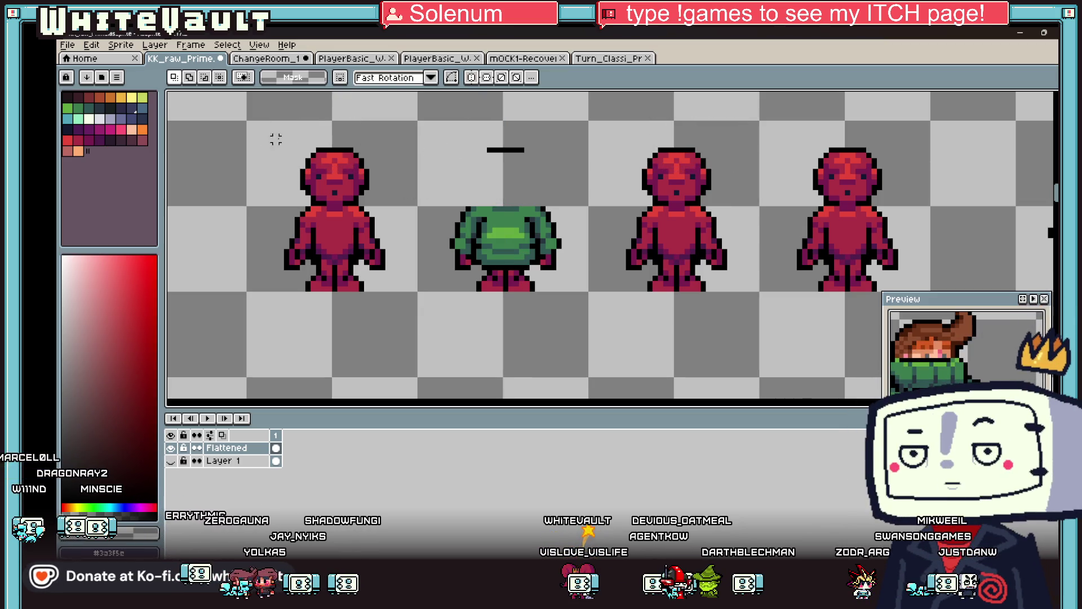
pyautogui.moveTo(251, 114)
pyautogui.mouseDown()
pyautogui.moveTo(403, 201)
pyautogui.moveTo(516, 169)
pyautogui.moveTo(535, 193)
pyautogui.mouseUp()
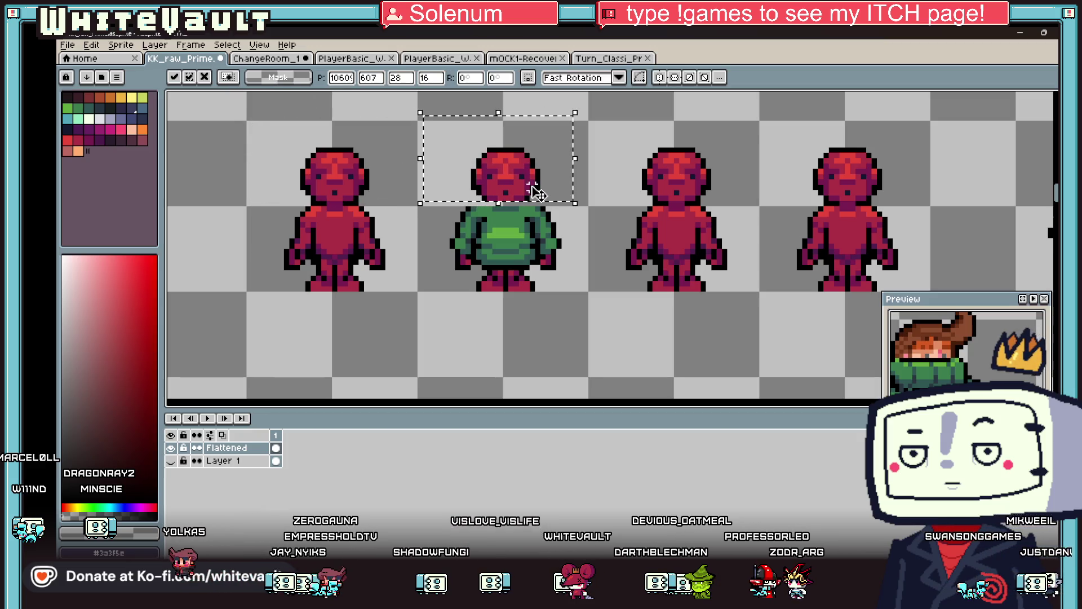
pyautogui.hotkey('ctrl', 'd')
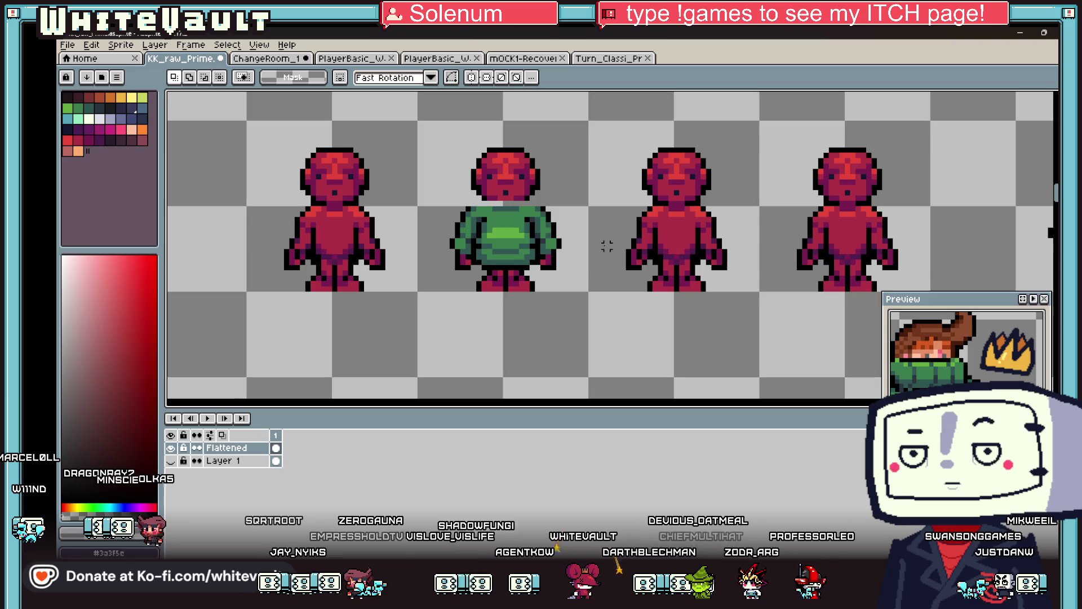
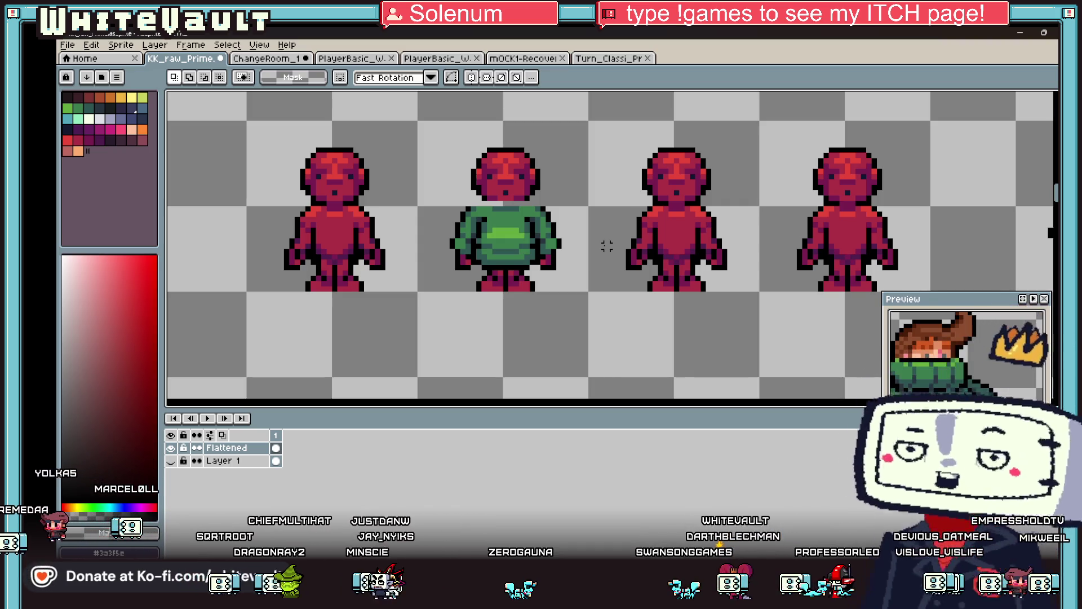
# Erase the stray black neck pixel, enable vertical symmetry, and draw mirrored black outline pixels
pyautogui.scroll(-2, 550, 216)
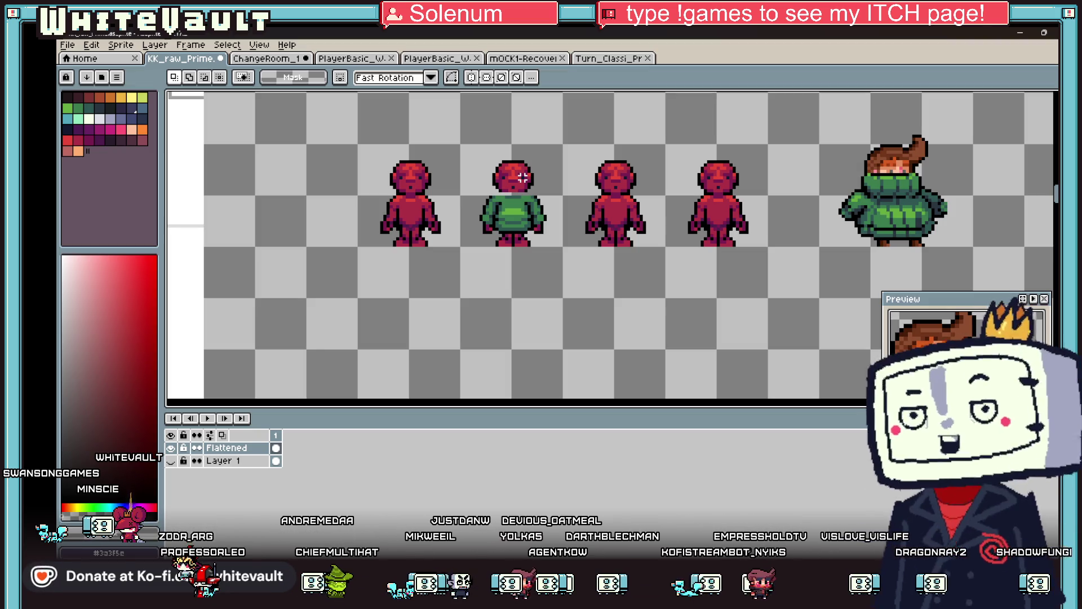
pyautogui.press('i')
pyautogui.scroll(5, 533, 187)
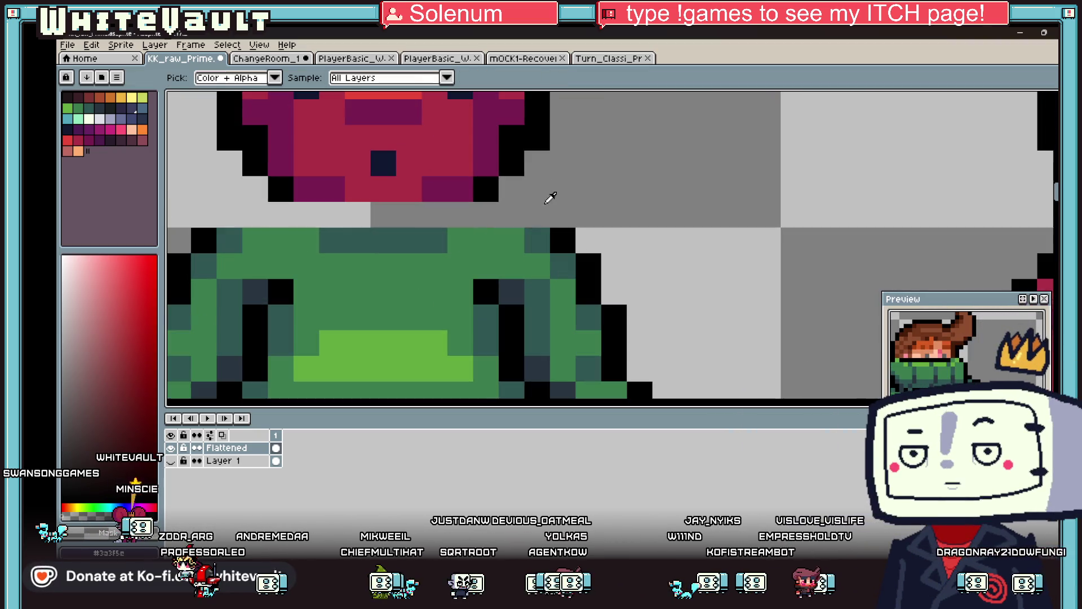
pyautogui.press('b')
pyautogui.rightClick(350, 217)
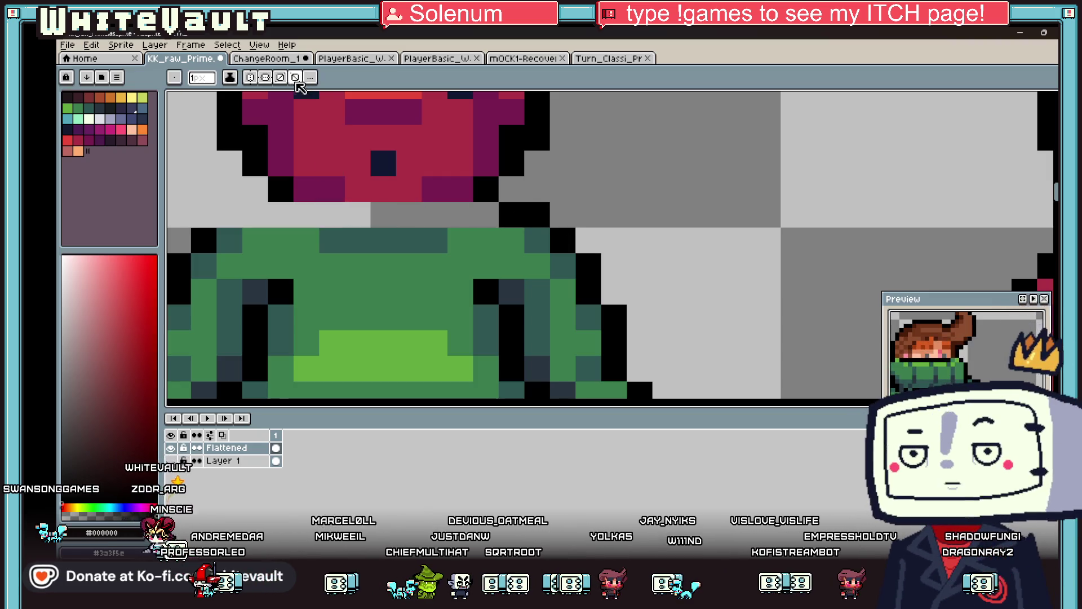
pyautogui.click(265, 77)
pyautogui.moveTo(512, 215); pyautogui.dragTo(530, 209)
pyautogui.scroll(-5, 530, 210)
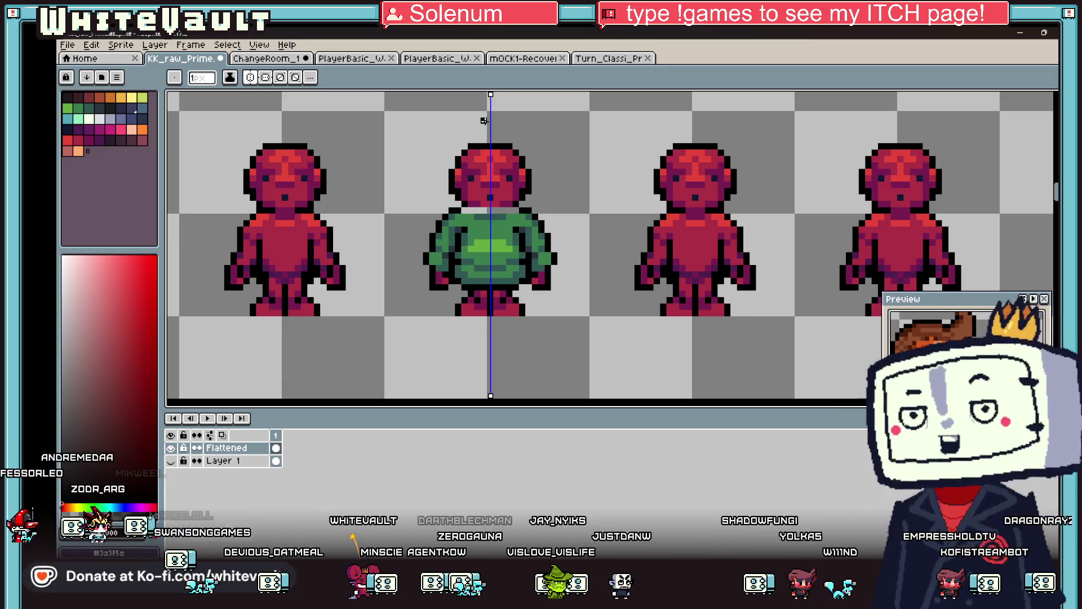
# Sample the sweater green and paint a dark green row along the collar
pyautogui.press('i')
pyautogui.scroll(2, 487, 212)
pyautogui.click(508, 203)
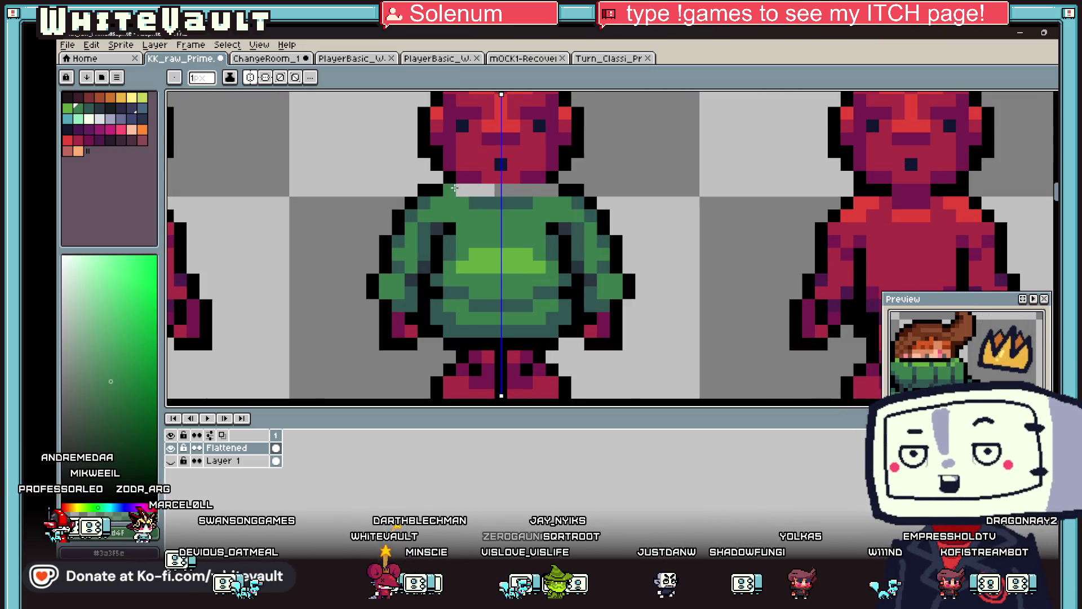
pyautogui.press('b')
pyautogui.moveTo(523, 192)
pyautogui.mouseDown()
pyautogui.moveTo(536, 189)
pyautogui.moveTo(513, 187)
pyautogui.mouseUp()
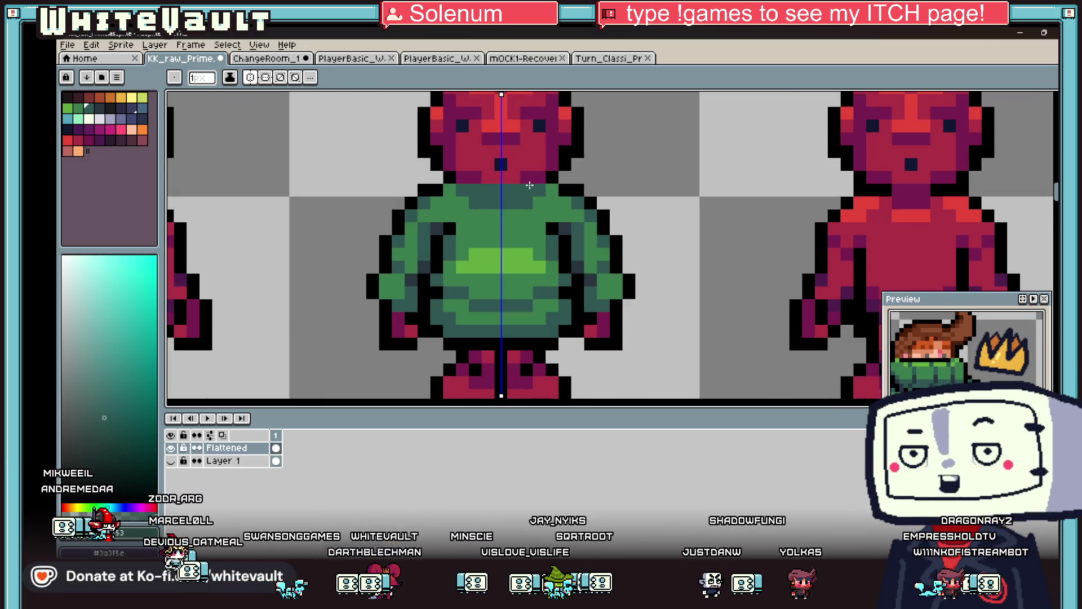
pyautogui.scroll(-3, 478, 189)
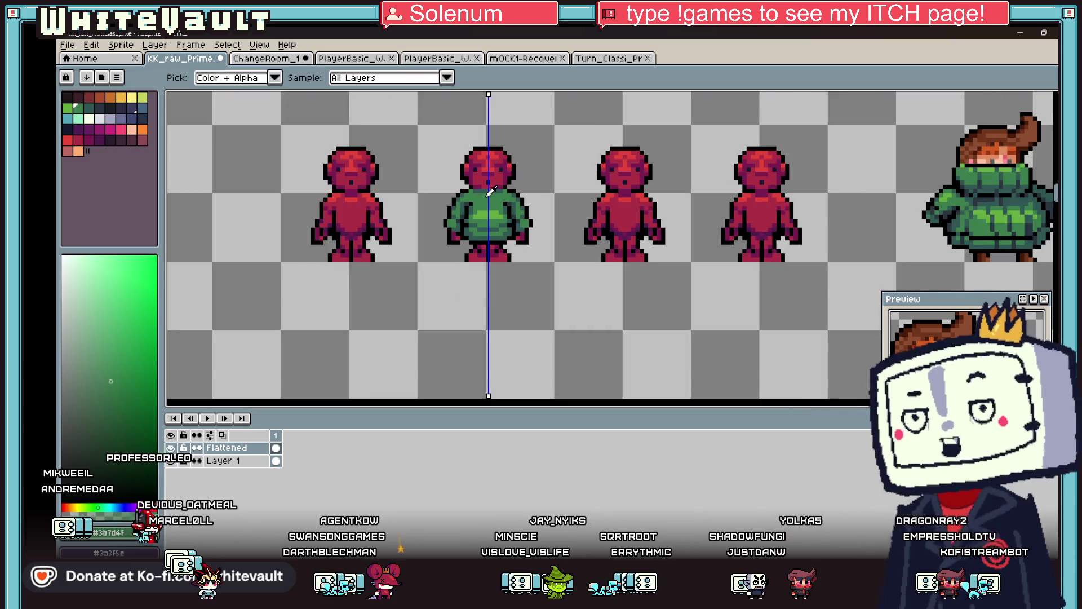
pyautogui.scroll(3, 462, 180)
# Redraw the neck with a mirrored black row, then paint sweater green across it
pyautogui.keyDown('alt'); pyautogui.click(460, 178); pyautogui.keyUp('alt')
pyautogui.scroll(-2, 490, 180)
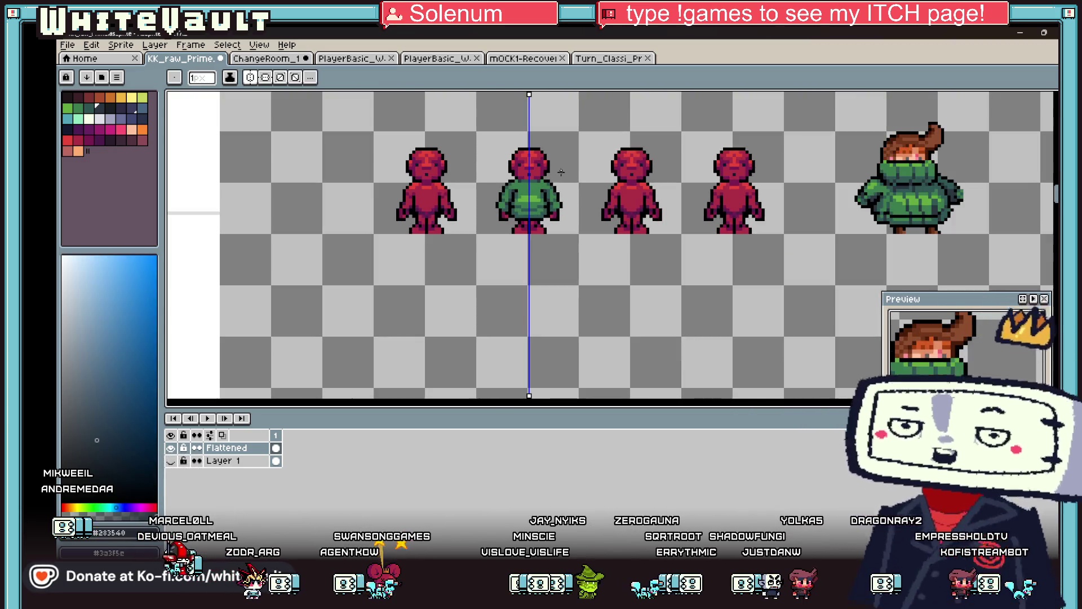
pyautogui.scroll(3, 542, 180)
pyautogui.keyDown('alt'); pyautogui.click(531, 163); pyautogui.keyUp('alt')
pyautogui.moveTo(531, 163); pyautogui.dragTo(388, 166)
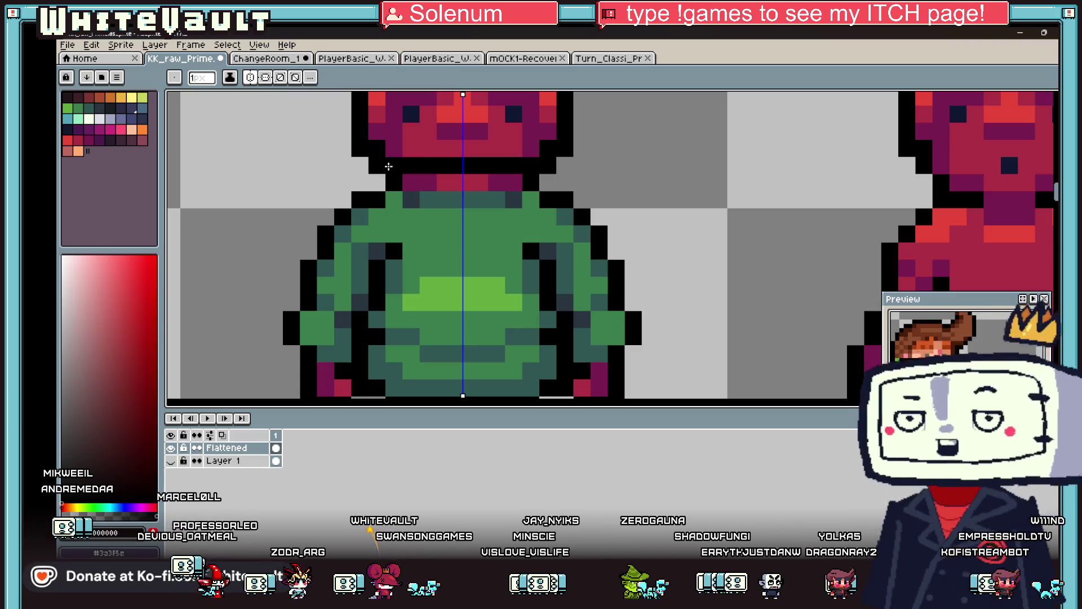
pyautogui.press('alt')
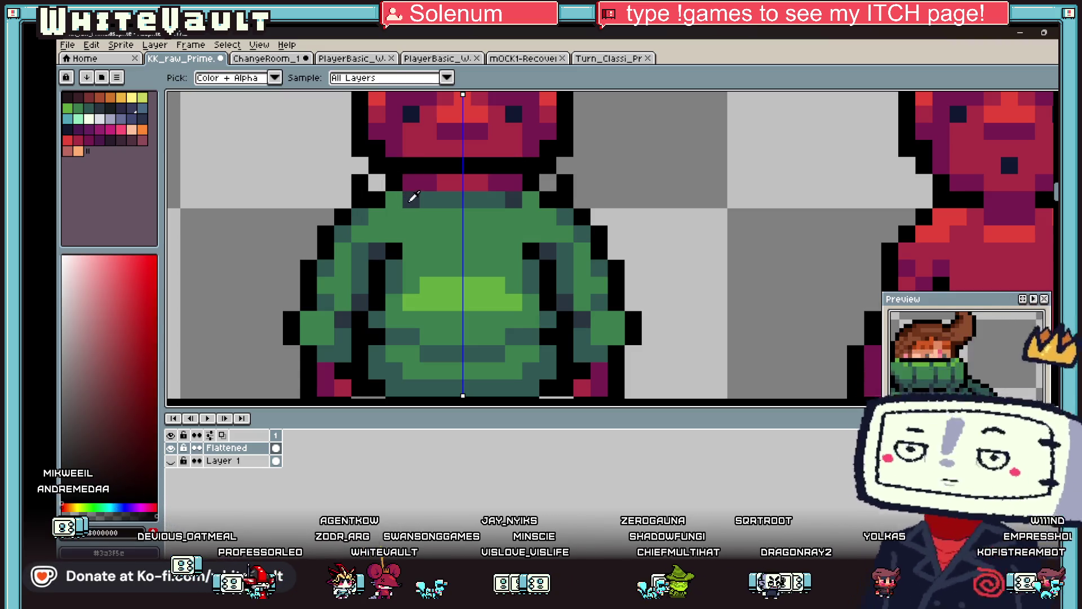
pyautogui.keyDown('alt'); pyautogui.click(413, 196); pyautogui.keyUp('alt')
pyautogui.moveTo(381, 183); pyautogui.dragTo(504, 180)
pyautogui.scroll(-4, 504, 180)
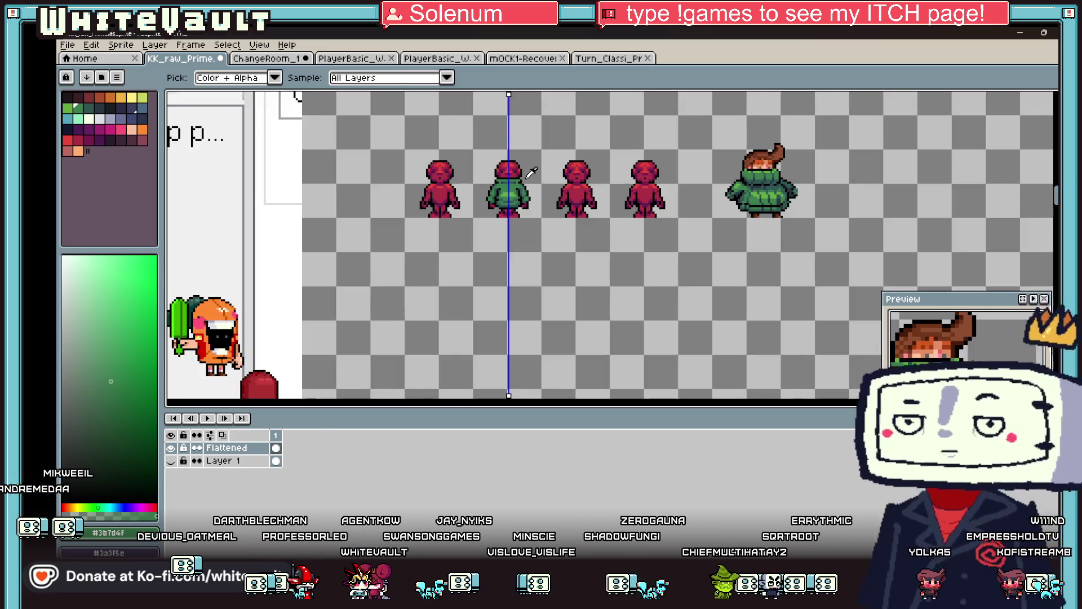
pyautogui.scroll(4, 518, 175)
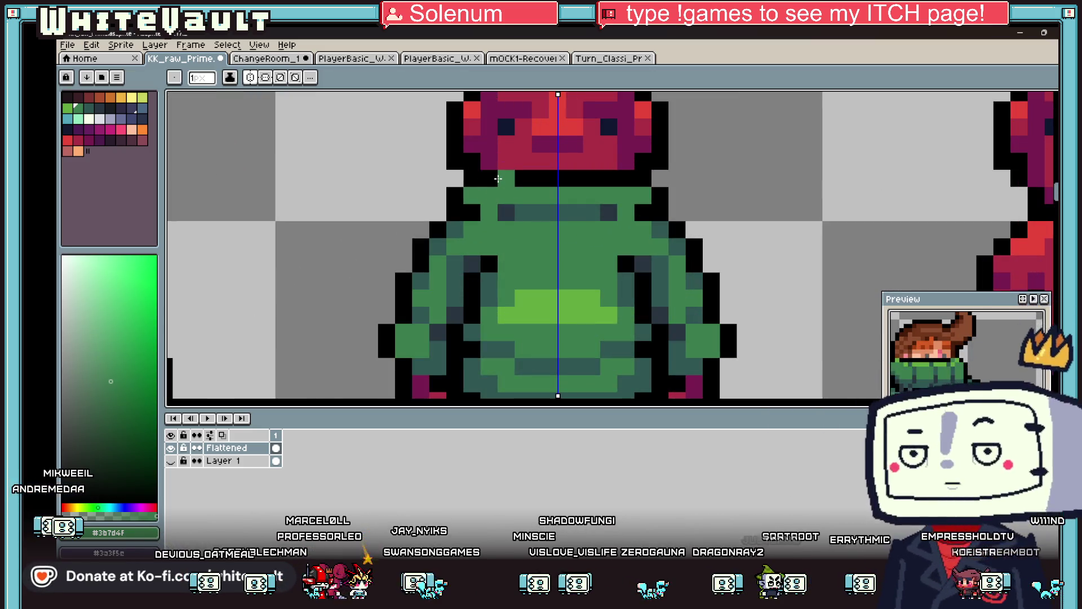
# Add a short red skin stroke on the neck row and sample the dark teal sweater shade
pyautogui.keyDown('alt'); pyautogui.click(626, 164); pyautogui.keyUp('alt')
pyautogui.moveTo(600, 162); pyautogui.dragTo(508, 164)
pyautogui.scroll(-4, 508, 169)
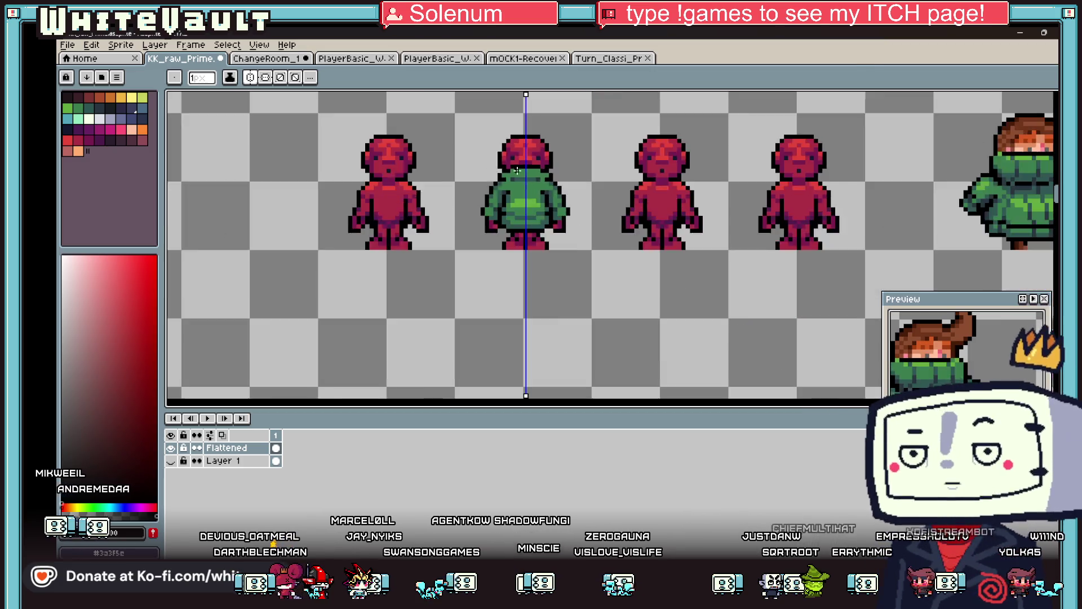
pyautogui.scroll(4, 538, 196)
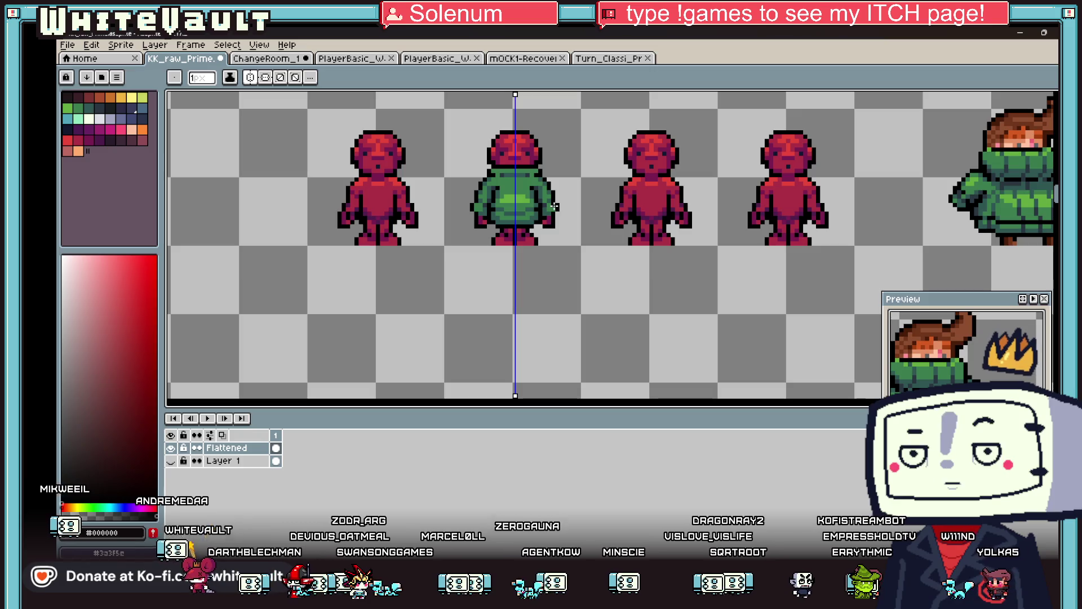
pyautogui.scroll(4, 555, 207)
pyautogui.click(504, 193)
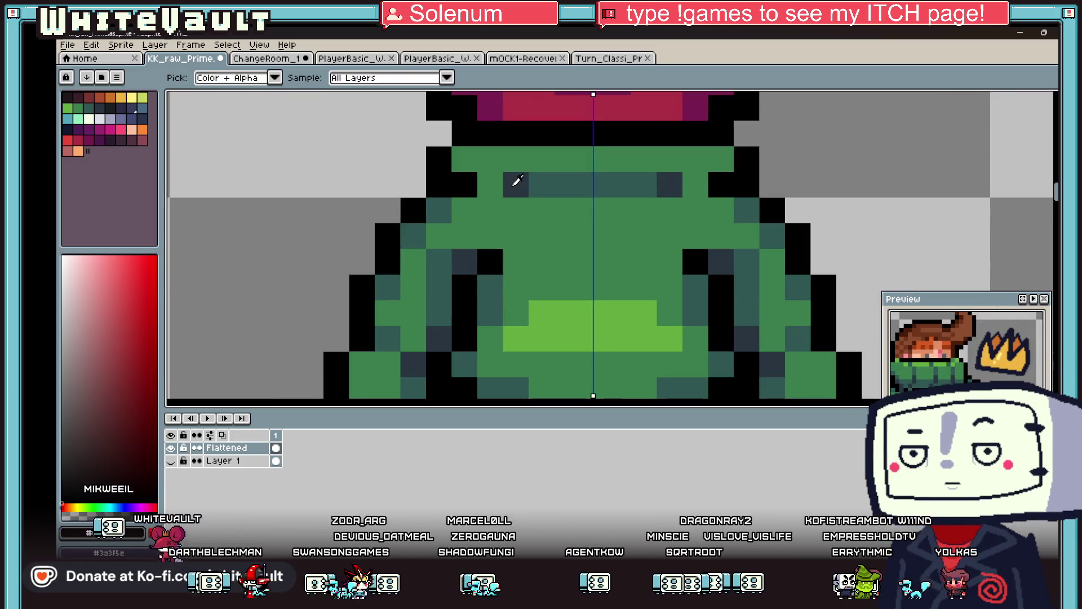
# Paint mirrored dark teal pixels and a continuous dark teal row across the chest
pyautogui.keyDown('alt'); pyautogui.click(536, 184); pyautogui.keyUp('alt')
pyautogui.click(491, 210)
pyautogui.moveTo(516, 235); pyautogui.dragTo(572, 229)
pyautogui.click(586, 236)
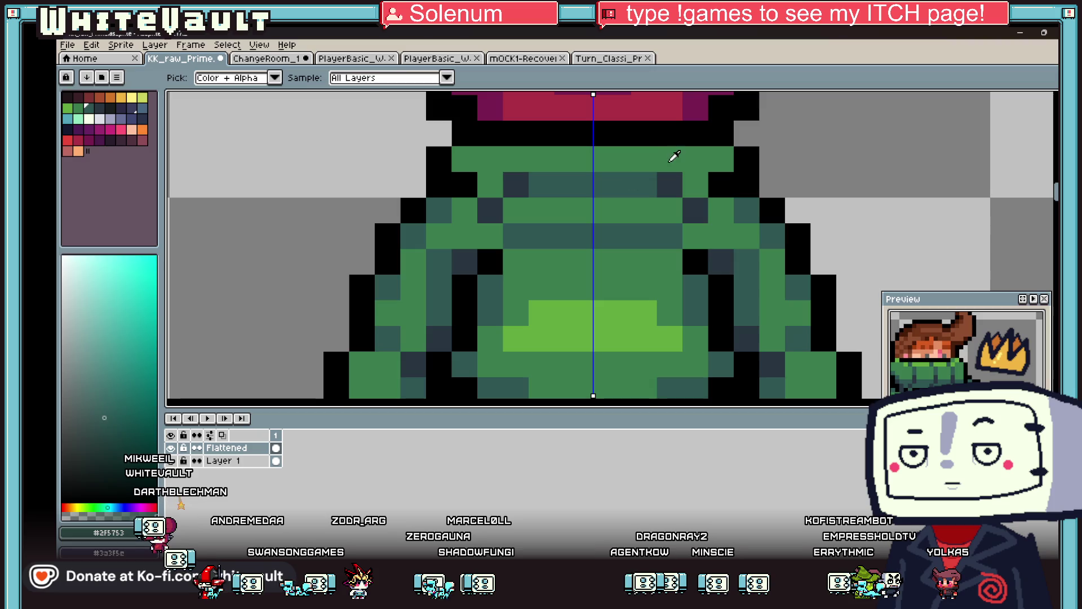
# Repaint the upper teal row and a mirrored black pixel pair in sweater green
pyautogui.keyDown('alt'); pyautogui.click(665, 158); pyautogui.keyUp('alt')
pyautogui.moveTo(657, 179); pyautogui.dragTo(507, 179)
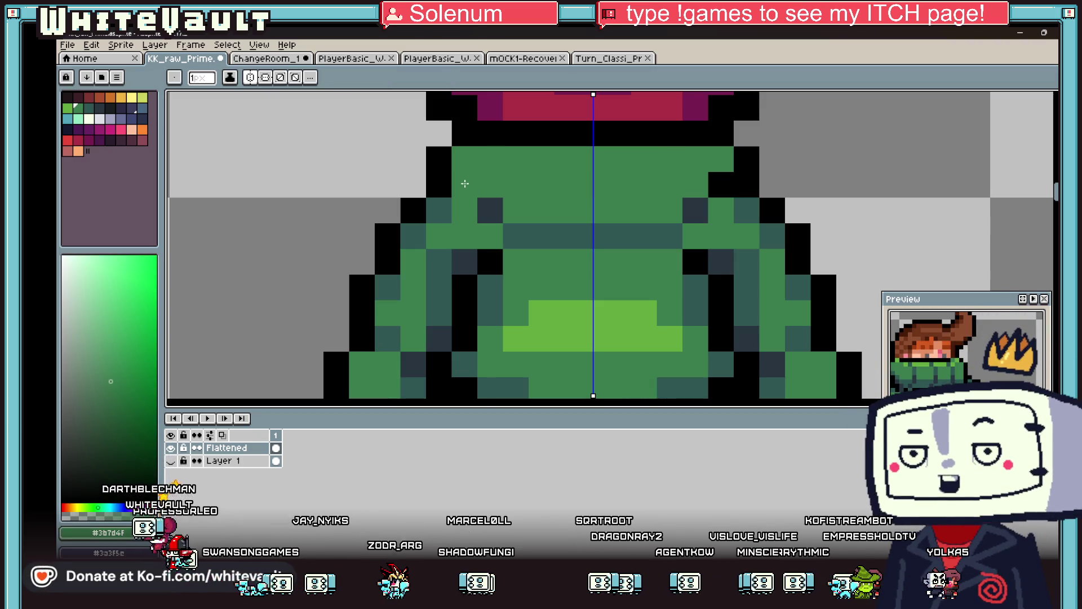
pyautogui.click(465, 184)
pyautogui.scroll(-5, 694, 206)
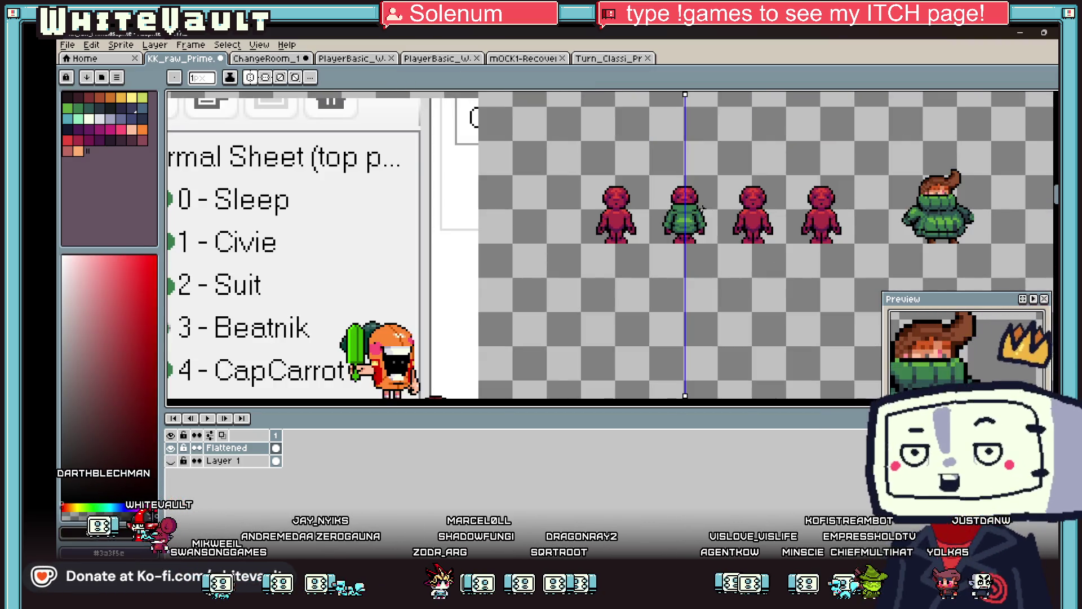
pyautogui.scroll(4, 703, 207)
# Add mirrored dark teal #2f5753 and dark slate #283540 pixels around the chest centre
pyautogui.keyDown('alt'); pyautogui.click(696, 207); pyautogui.keyUp('alt')
pyautogui.scroll(2, 609, 194)
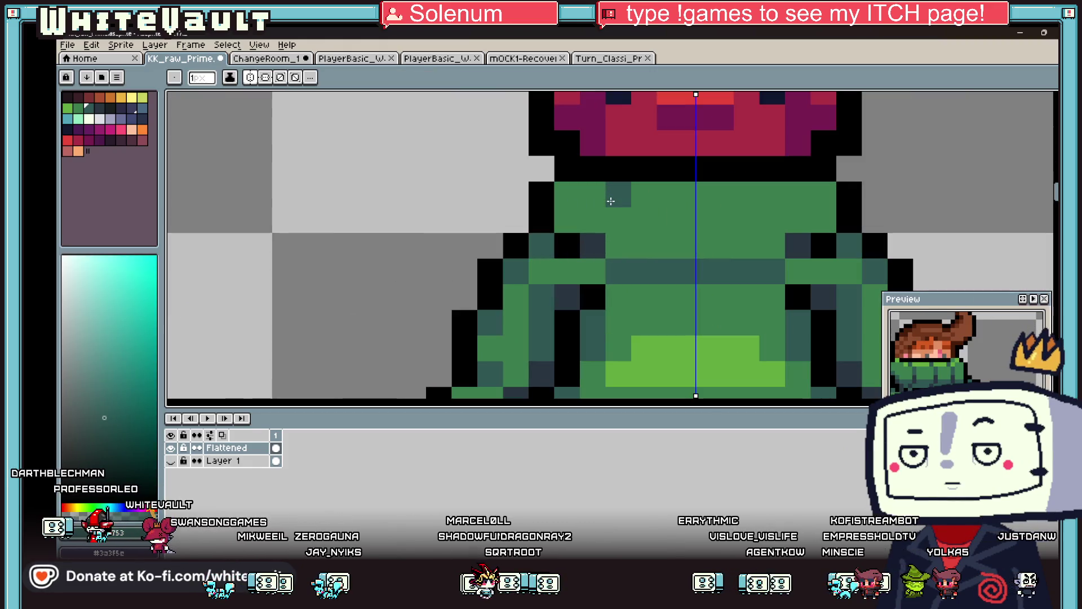
pyautogui.click(618, 220)
pyautogui.click(645, 245)
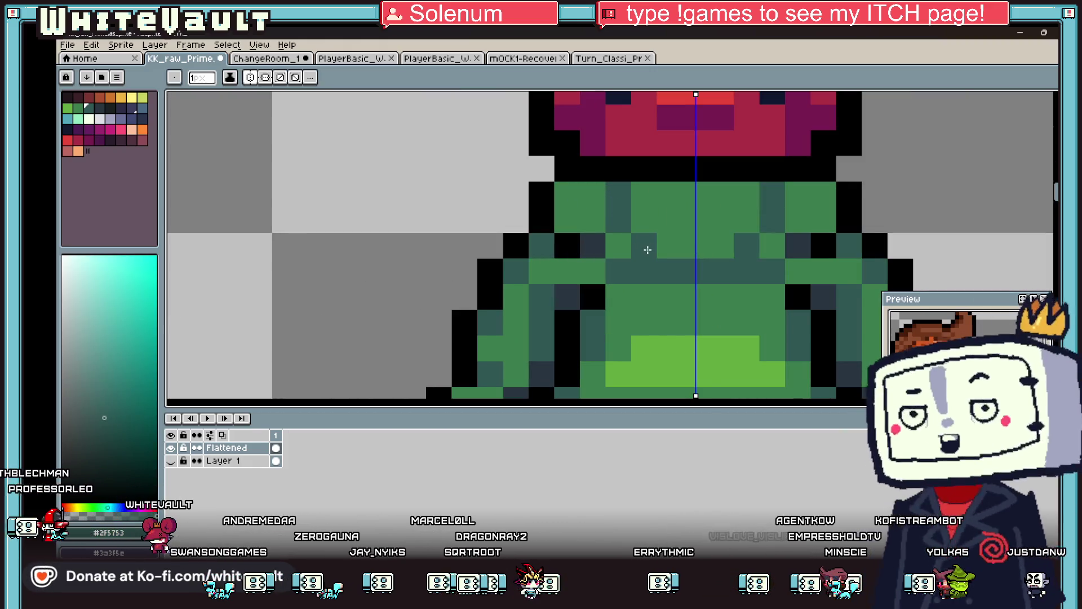
pyautogui.click(691, 206)
pyautogui.keyDown('alt'); pyautogui.click(599, 244); pyautogui.keyUp('alt')
pyautogui.click(698, 241)
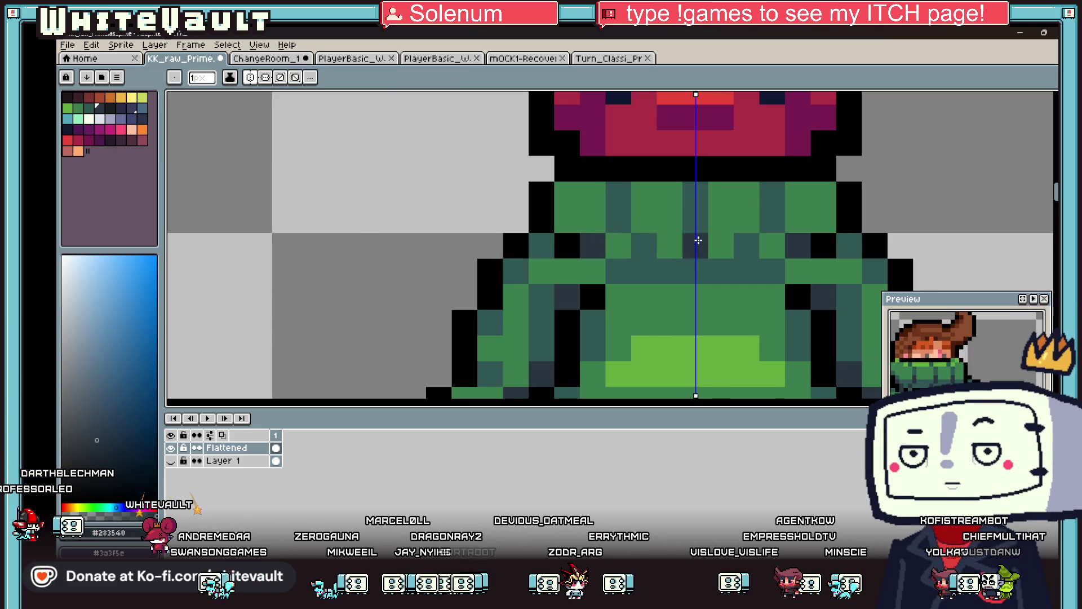
pyautogui.click(670, 246)
# Add lighter green collar pixels, then sample darker green, dark blue and dark teal shades
pyautogui.scroll(-3, 670, 245)
pyautogui.scroll(2, 640, 197)
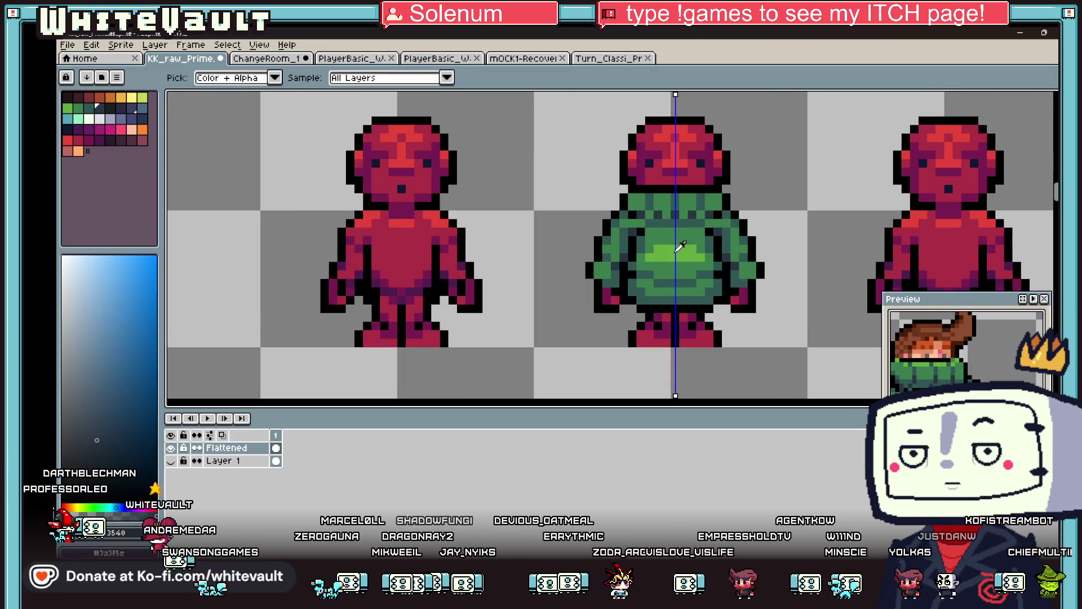
pyautogui.click(651, 197)
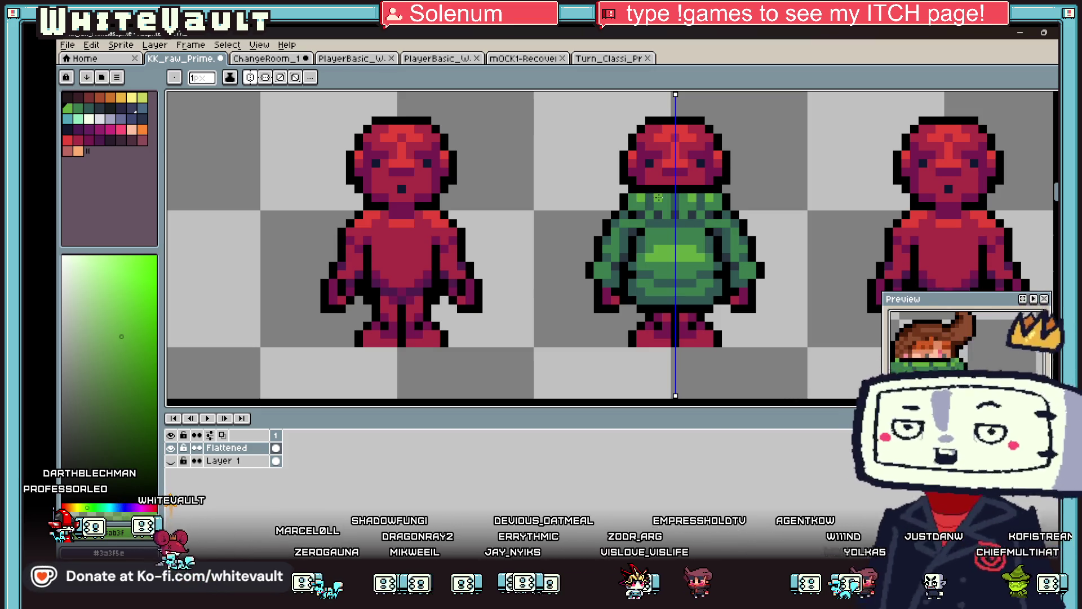
pyautogui.scroll(-2, 701, 223)
pyautogui.scroll(2, 697, 242)
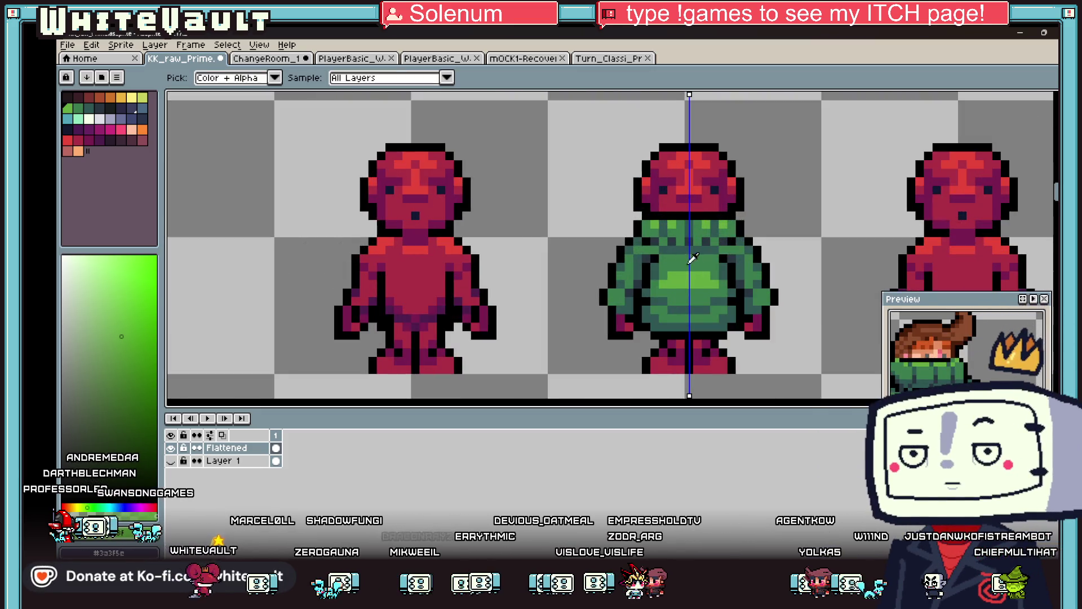
pyautogui.keyDown('alt'); pyautogui.click(697, 262); pyautogui.keyUp('alt')
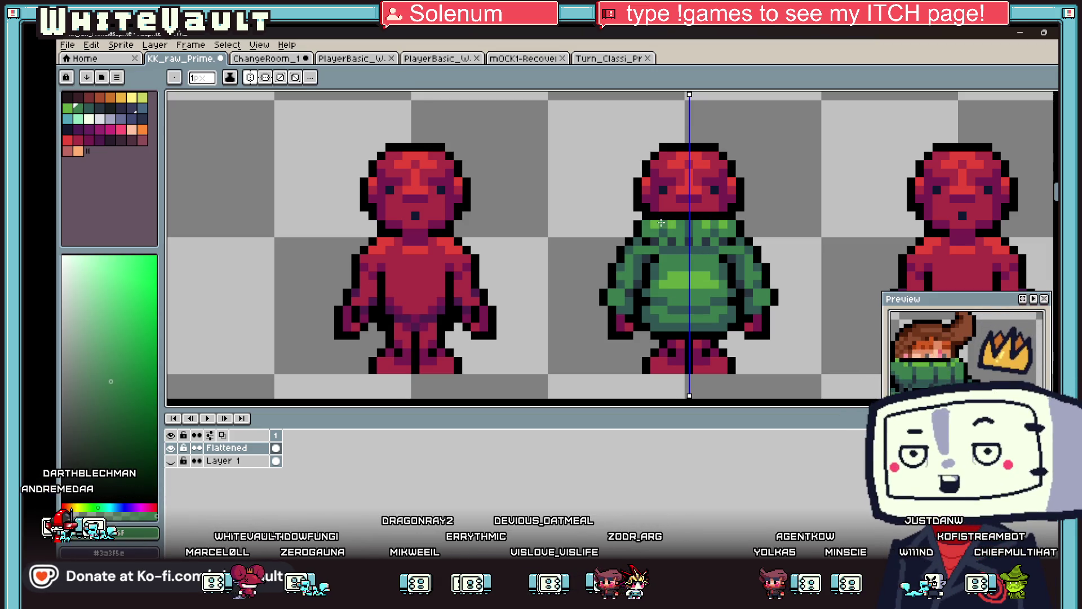
pyautogui.scroll(-4, 685, 223)
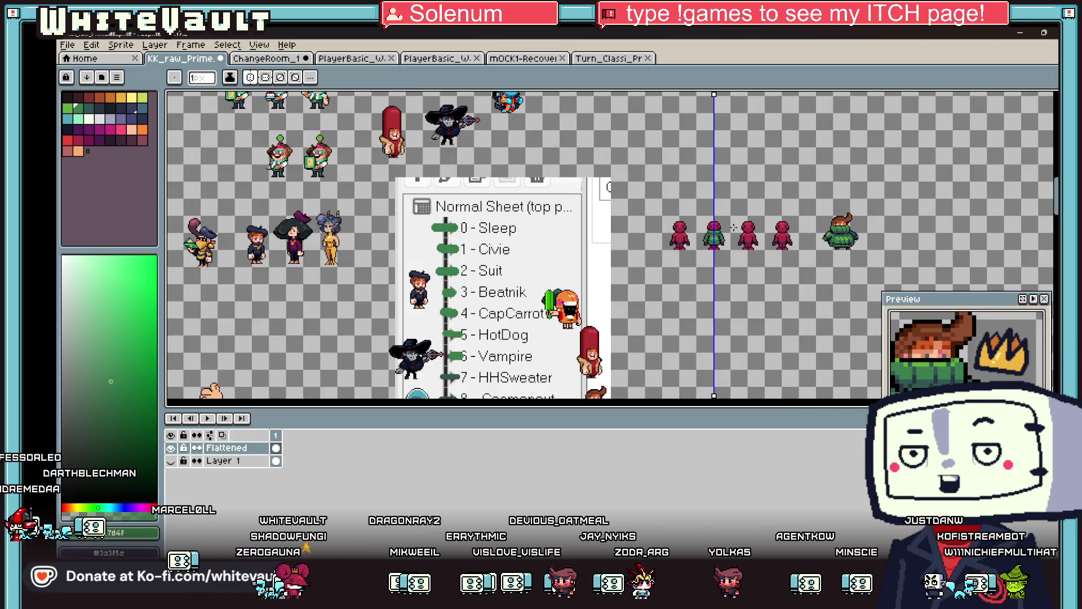
pyautogui.scroll(4, 733, 228)
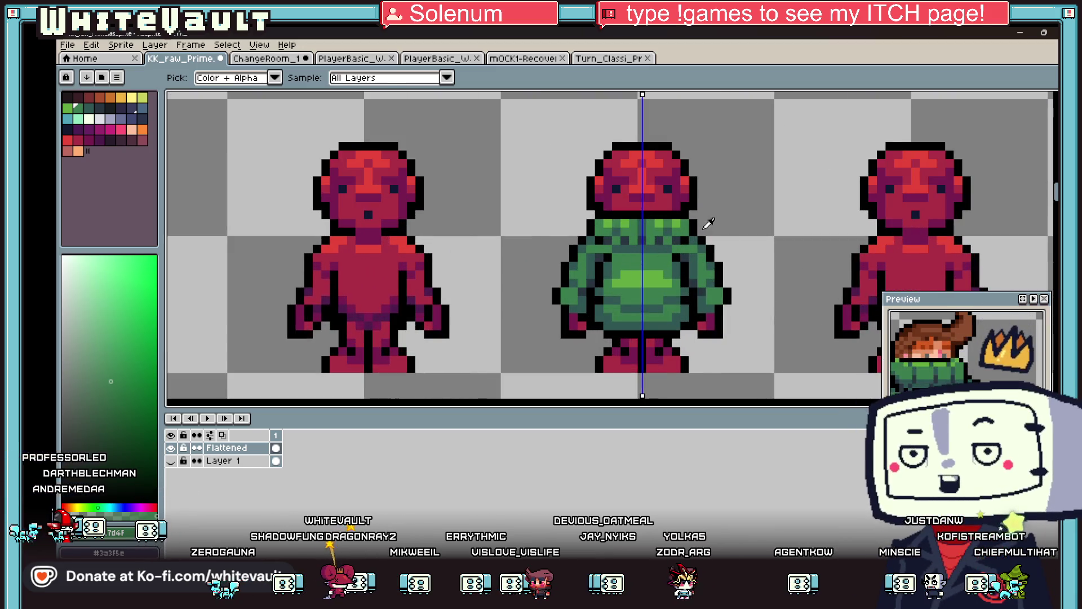
pyautogui.scroll(2, 660, 242)
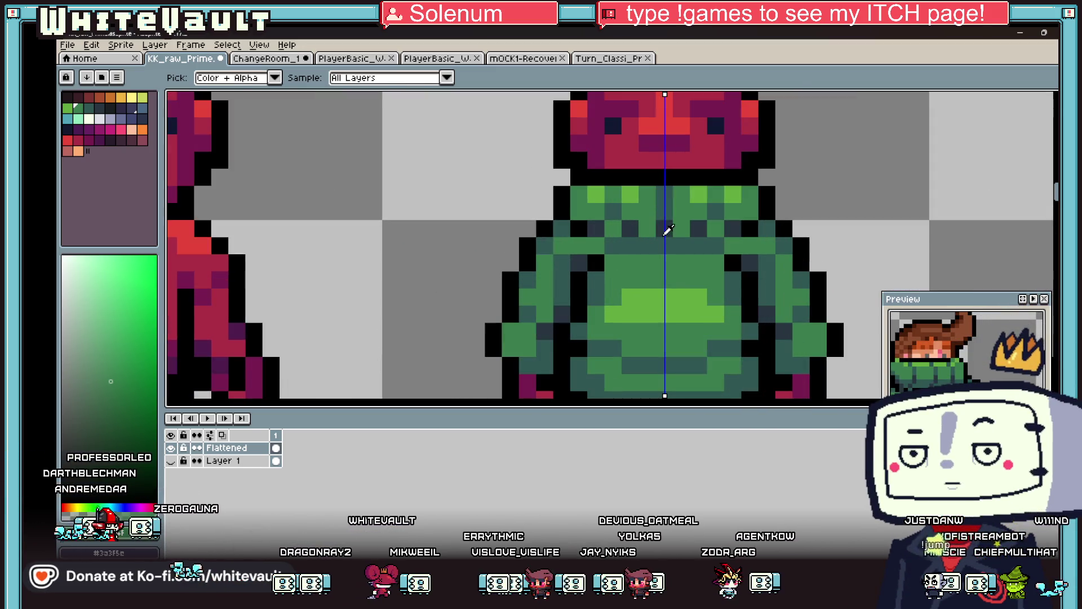
pyautogui.keyDown('alt'); pyautogui.click(668, 229); pyautogui.keyUp('alt')
pyautogui.keyDown('alt'); pyautogui.click(733, 312); pyautogui.keyUp('alt')
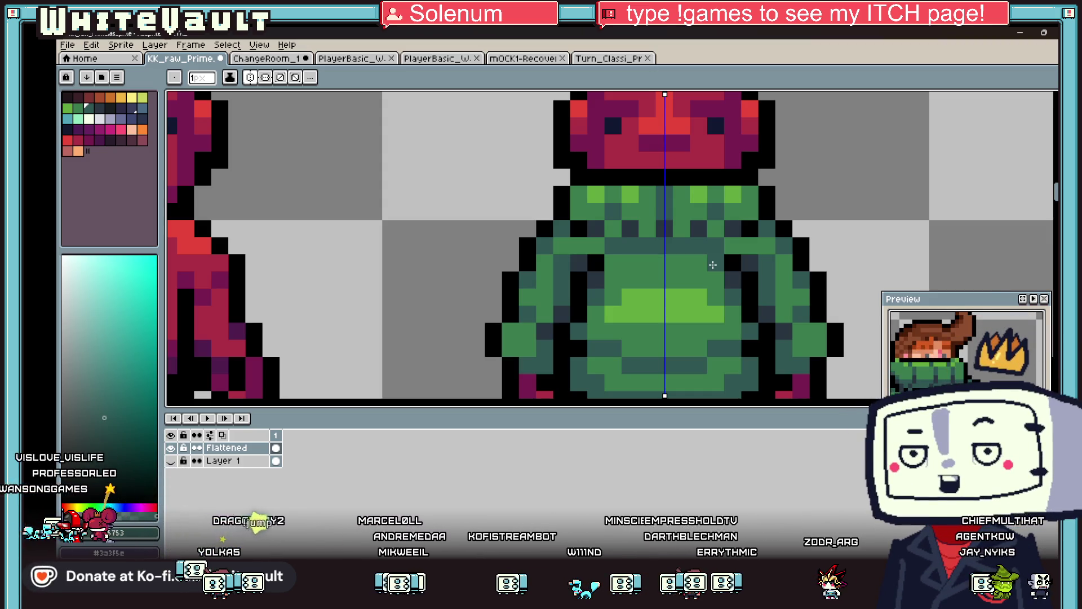
# Sample the sweater's green as the drawing colour
pyautogui.scroll(-3, 656, 257)
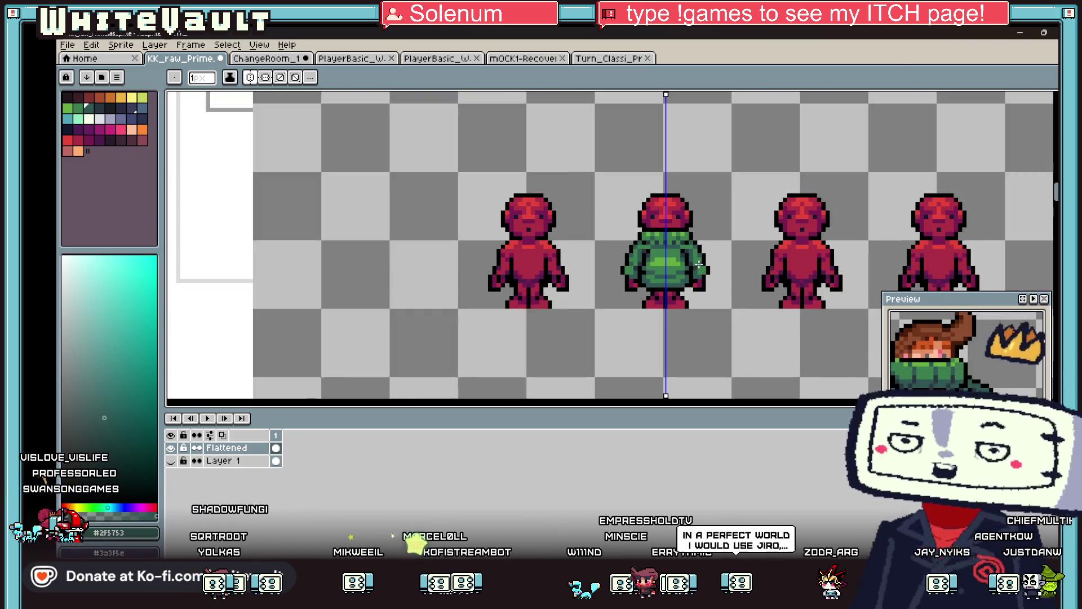
pyautogui.scroll(2, 671, 260)
pyautogui.scroll(1, 671, 260)
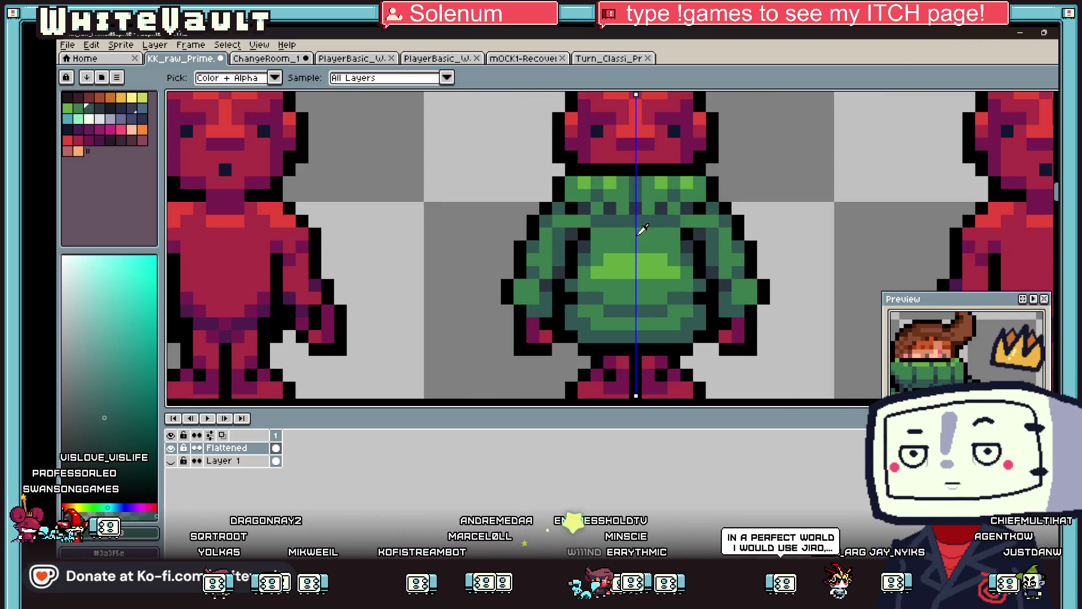
pyautogui.scroll(3, 606, 233)
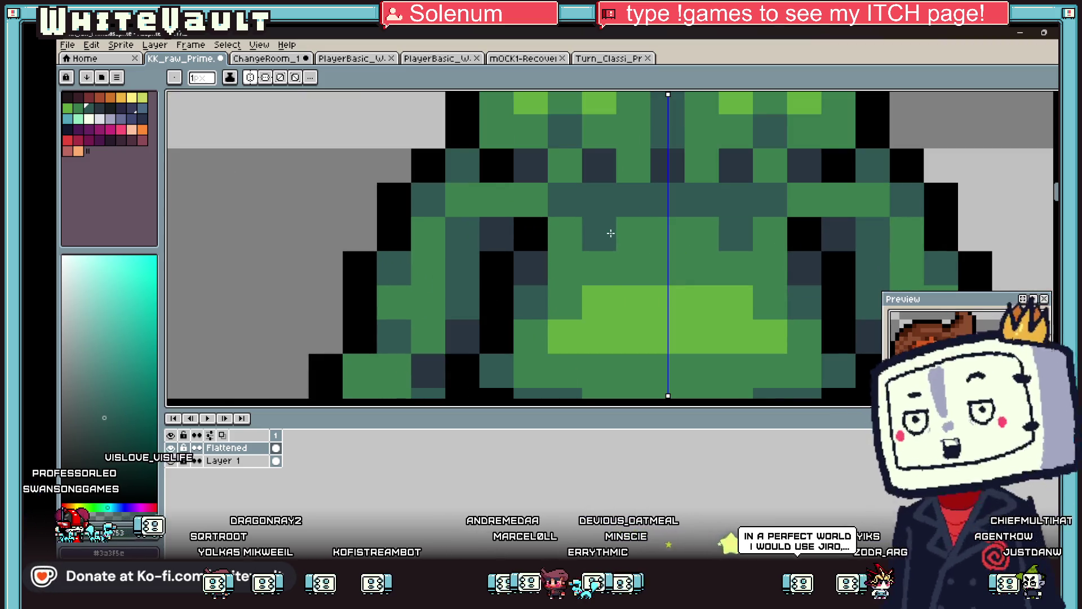
pyautogui.scroll(-3, 588, 321)
pyautogui.scroll(3, 588, 320)
pyautogui.scroll(-4, 589, 320)
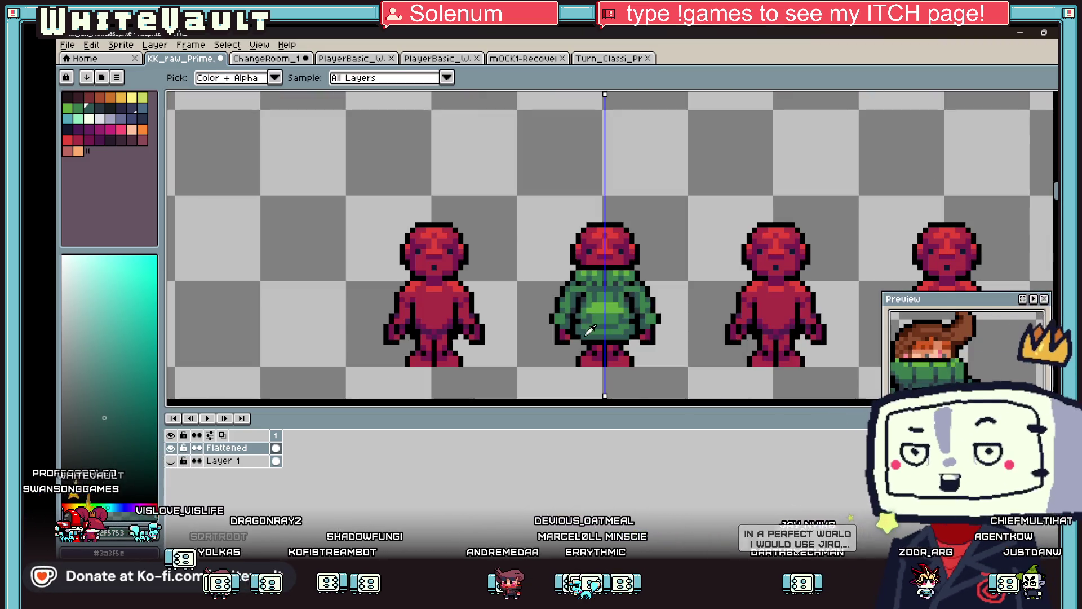
pyautogui.scroll(3, 587, 324)
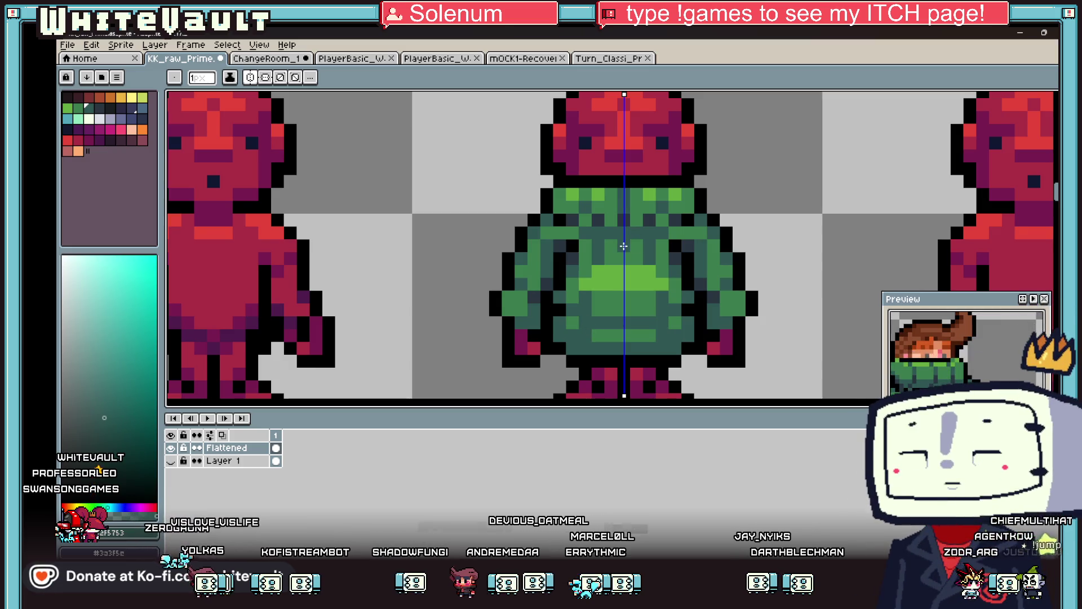
pyautogui.scroll(-3, 635, 328)
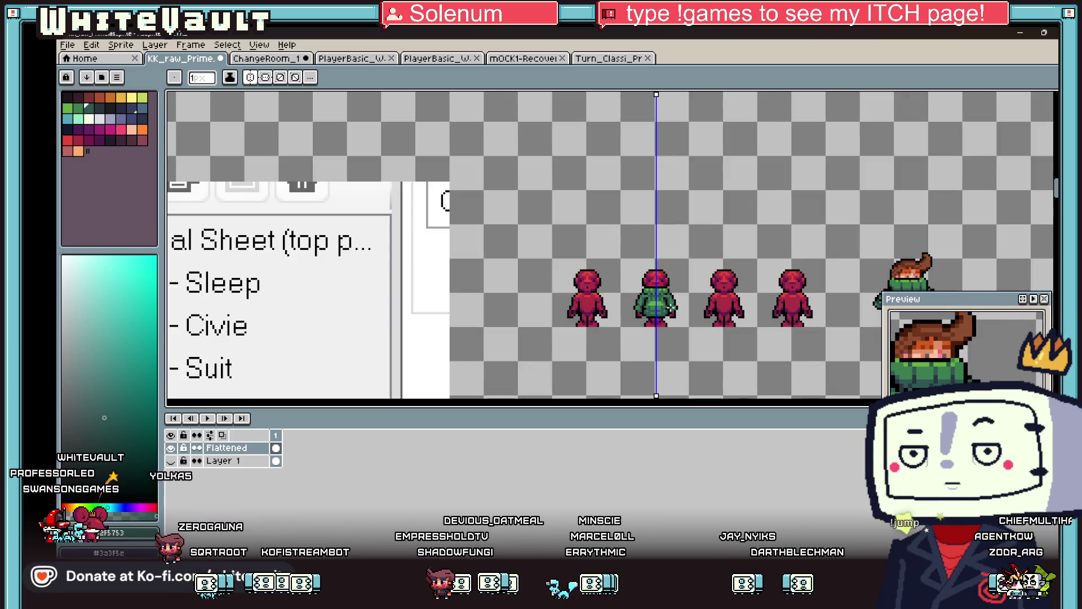
pyautogui.scroll(3, 671, 307)
pyautogui.press('i')
pyautogui.scroll(-3, 676, 313)
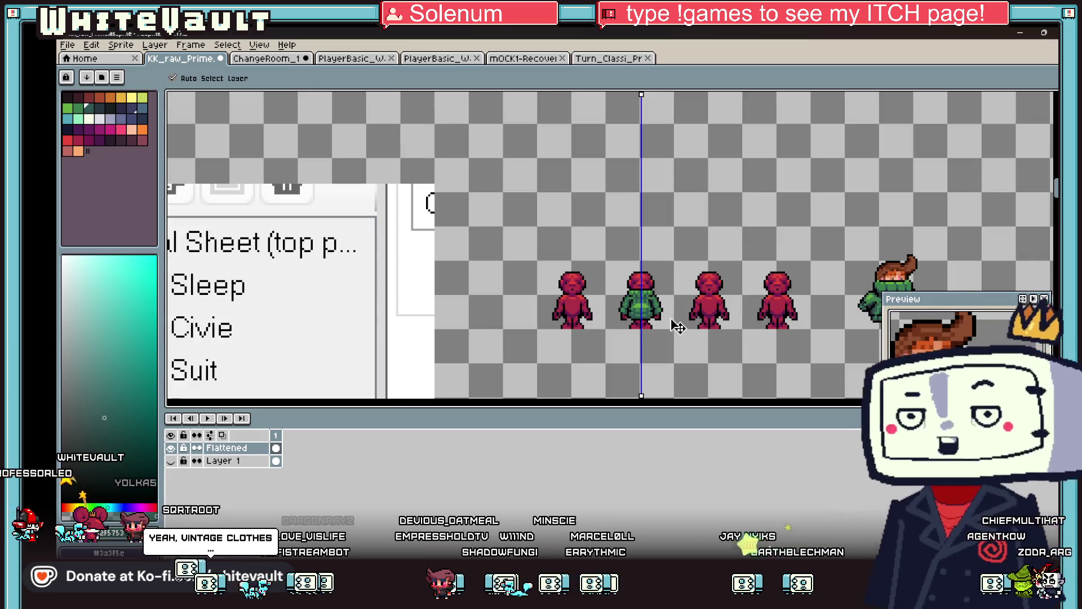
pyautogui.scroll(3, 654, 305)
pyautogui.scroll(1, 654, 305)
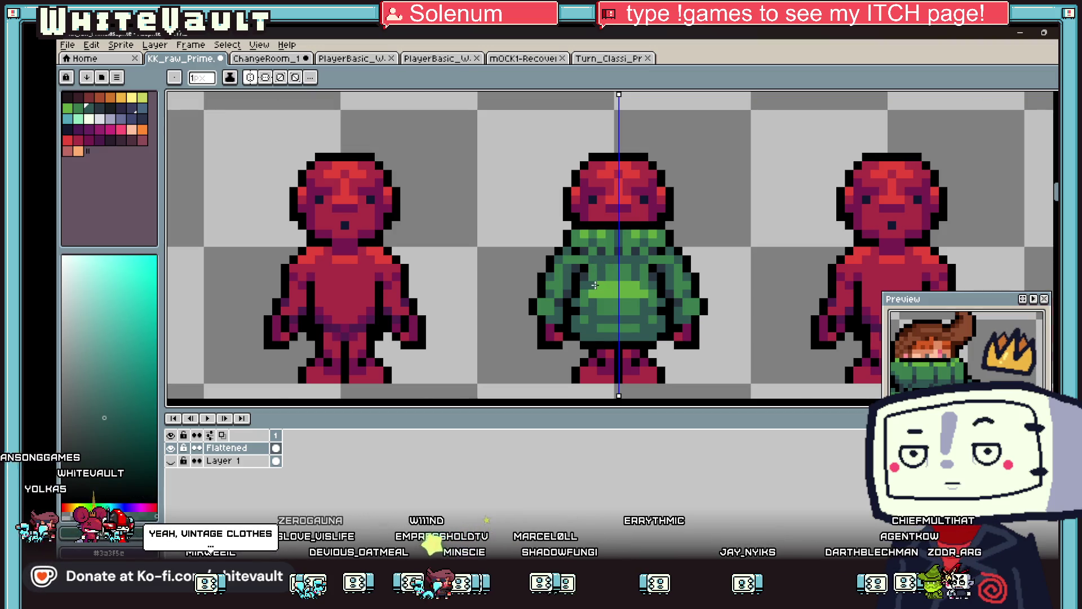
pyautogui.scroll(2, 605, 268)
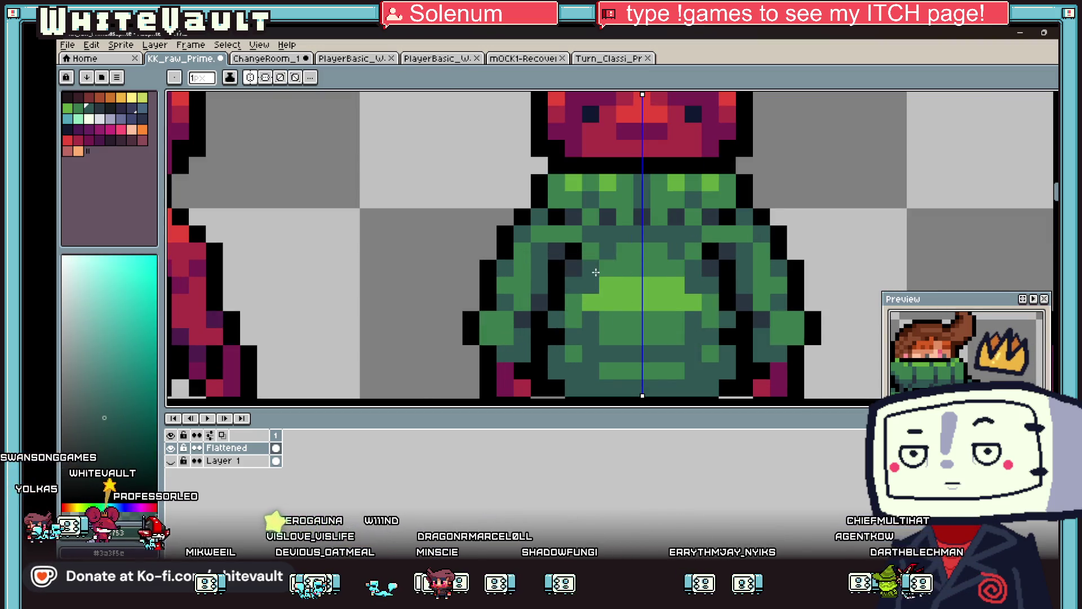
pyautogui.scroll(-2, 603, 282)
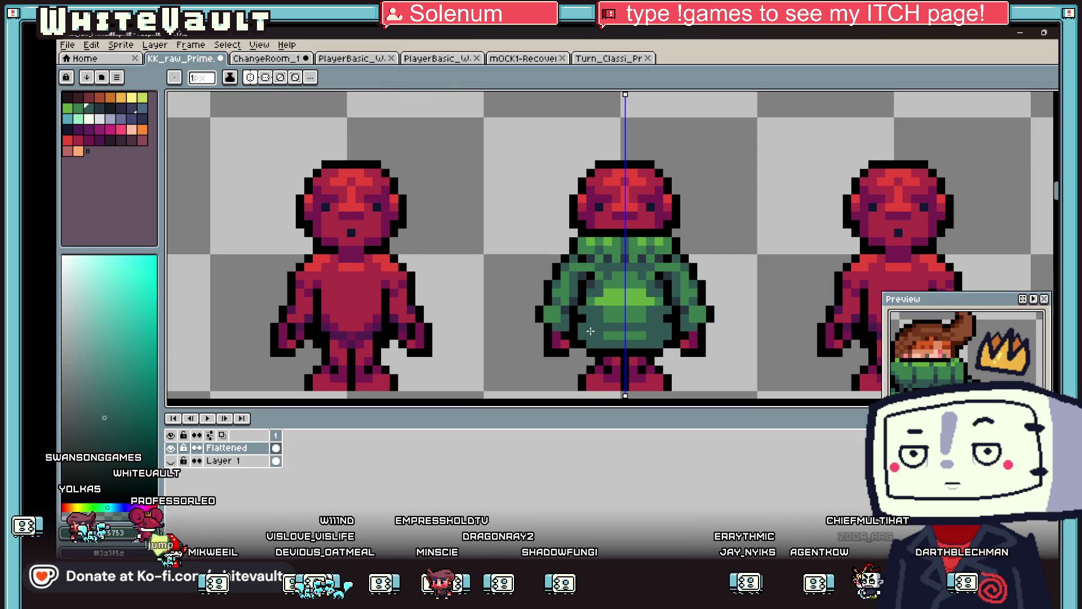
pyautogui.keyDown('alt'); pyautogui.click(599, 310); pyautogui.keyUp('alt')
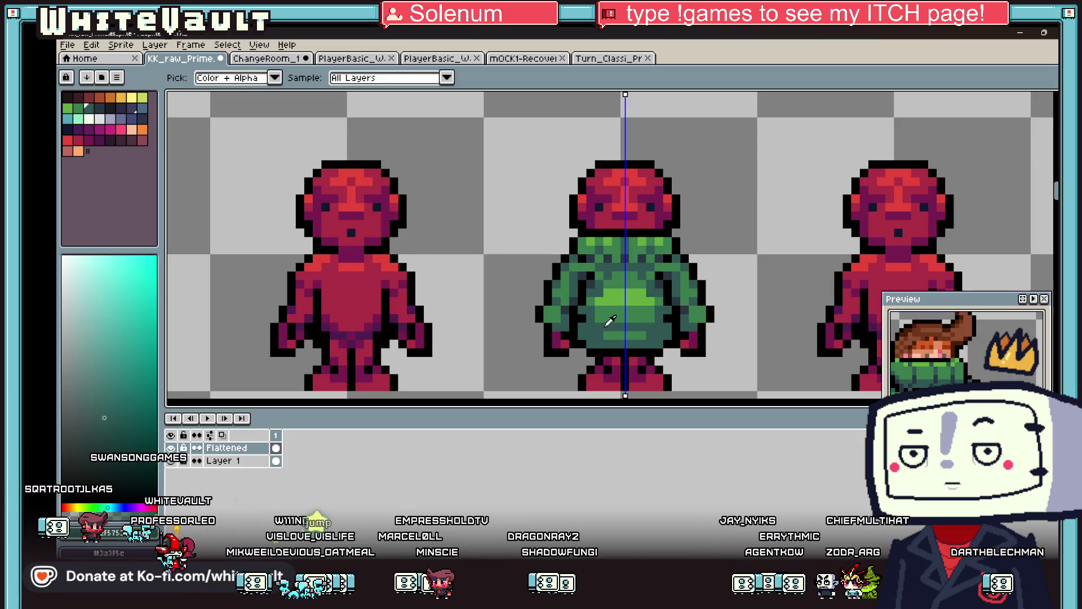
# Marquee-select the green-sweater character beside the red figures
pyautogui.scroll(-5, 602, 328)
pyautogui.scroll(3, 625, 327)
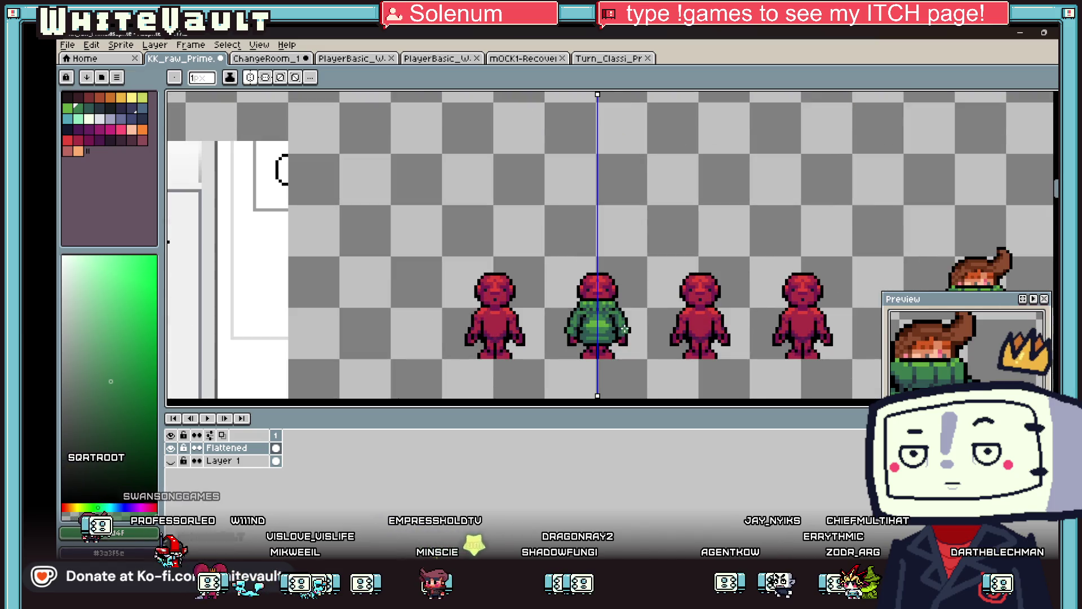
pyautogui.scroll(-3, 624, 328)
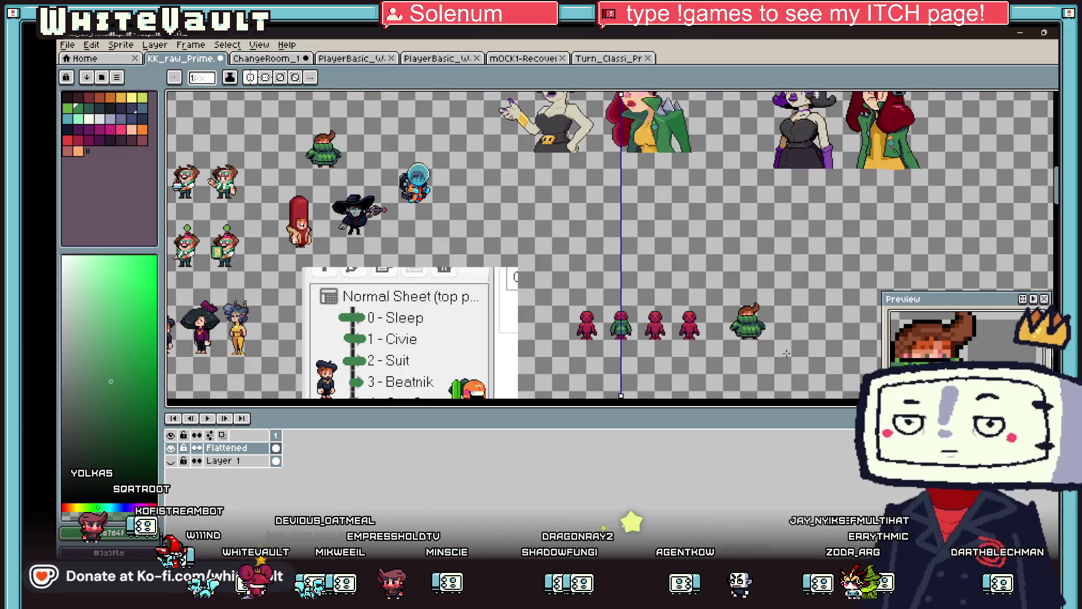
pyautogui.scroll(3, 705, 244)
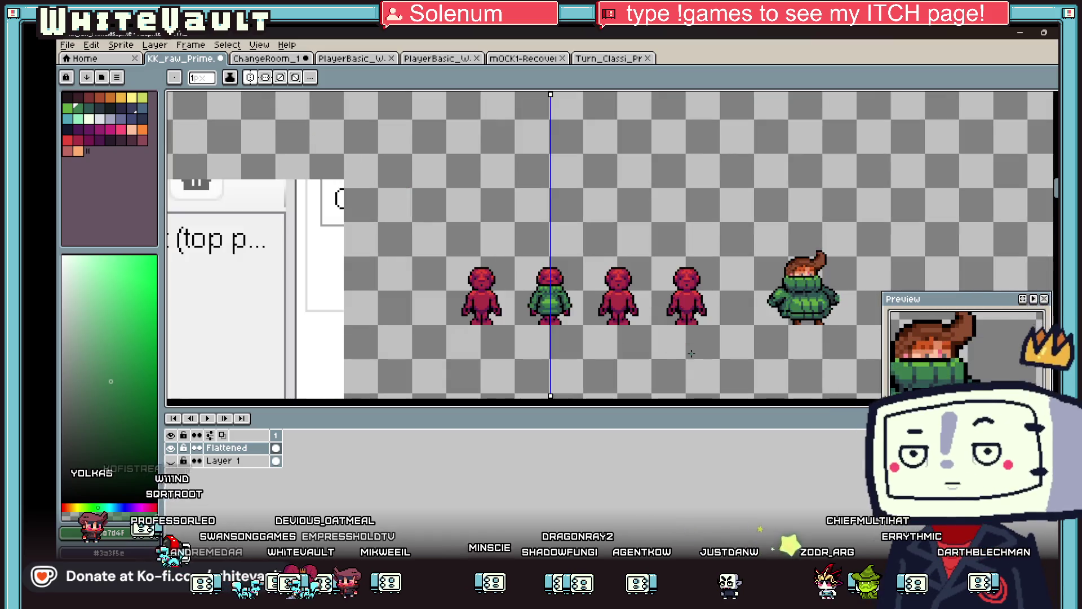
pyautogui.scroll(-3, 705, 243)
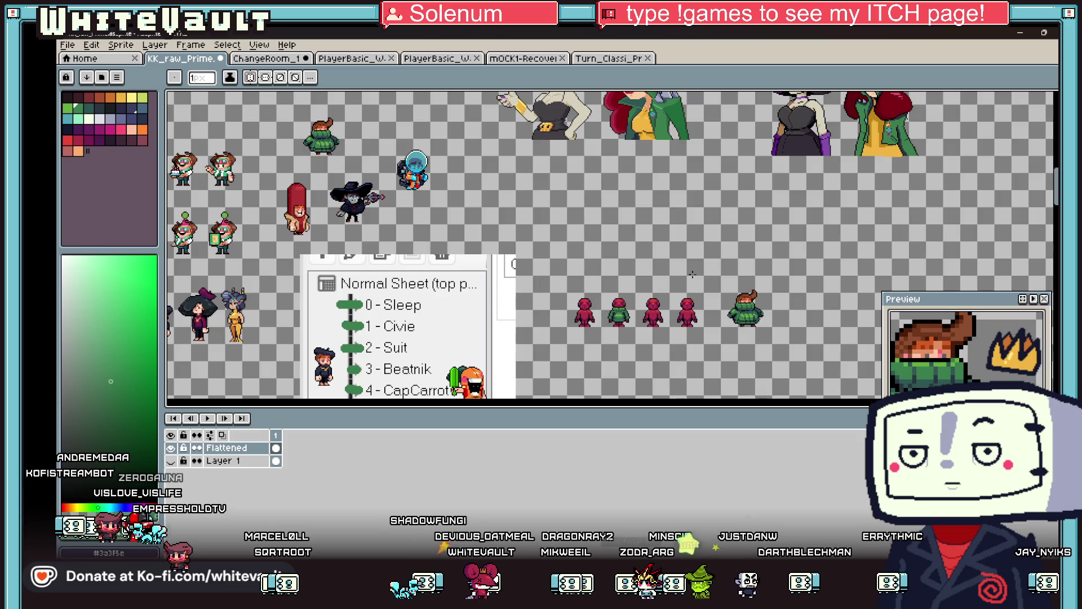
pyautogui.press('w')
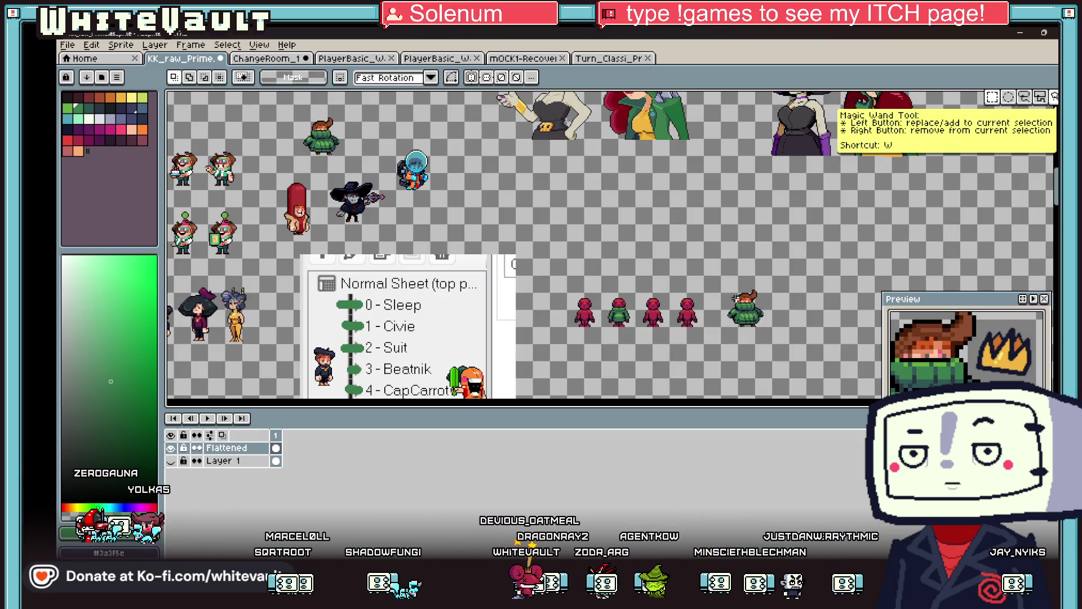
pyautogui.scroll(2, 710, 256)
pyautogui.moveTo(707, 254); pyautogui.dragTo(778, 350)
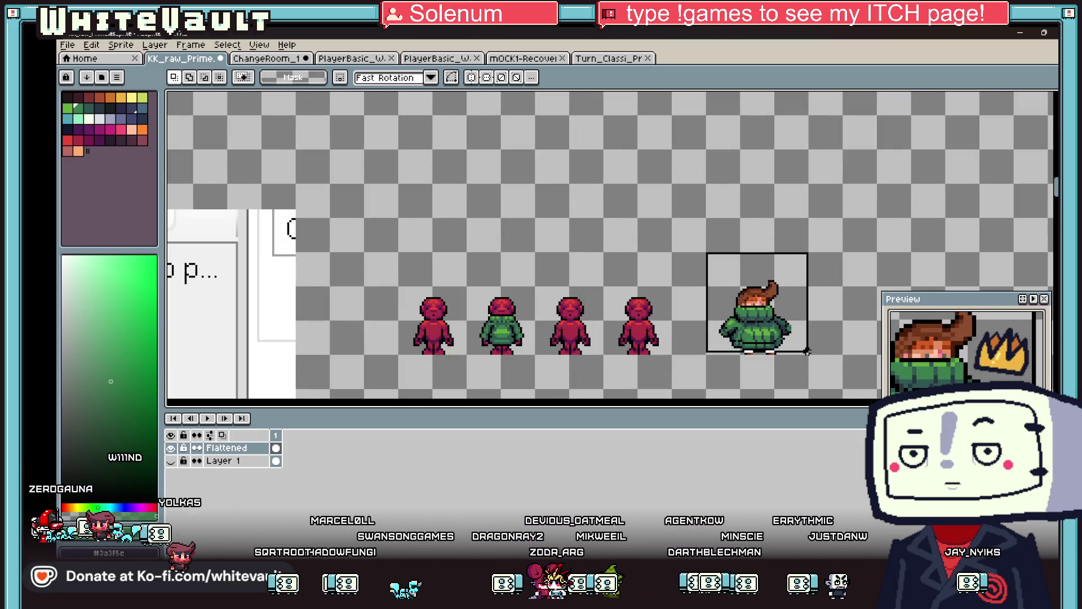
pyautogui.click(798, 340)
# Switch to the PlayerBasic_W player walk sprite sheet
pyautogui.scroll(-2, 798, 340)
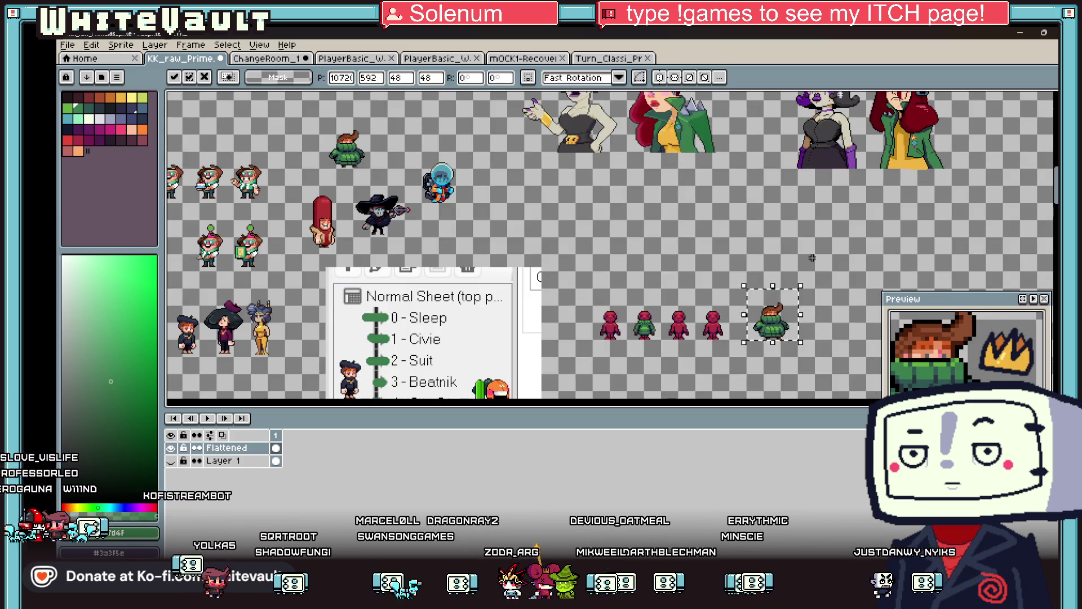
pyautogui.scroll(-2, 570, 322)
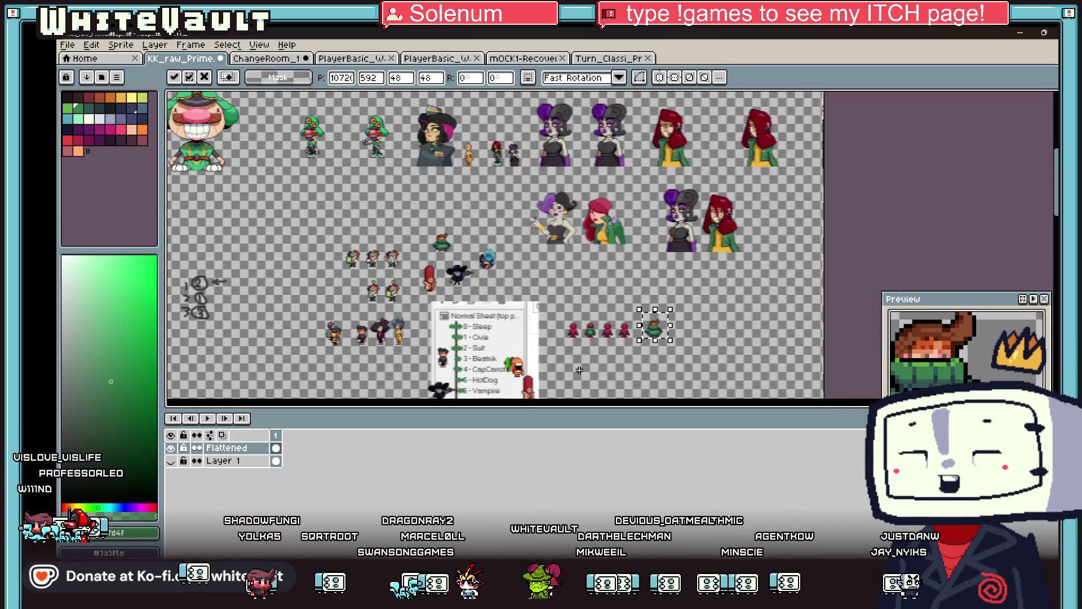
pyautogui.scroll(3, 664, 347)
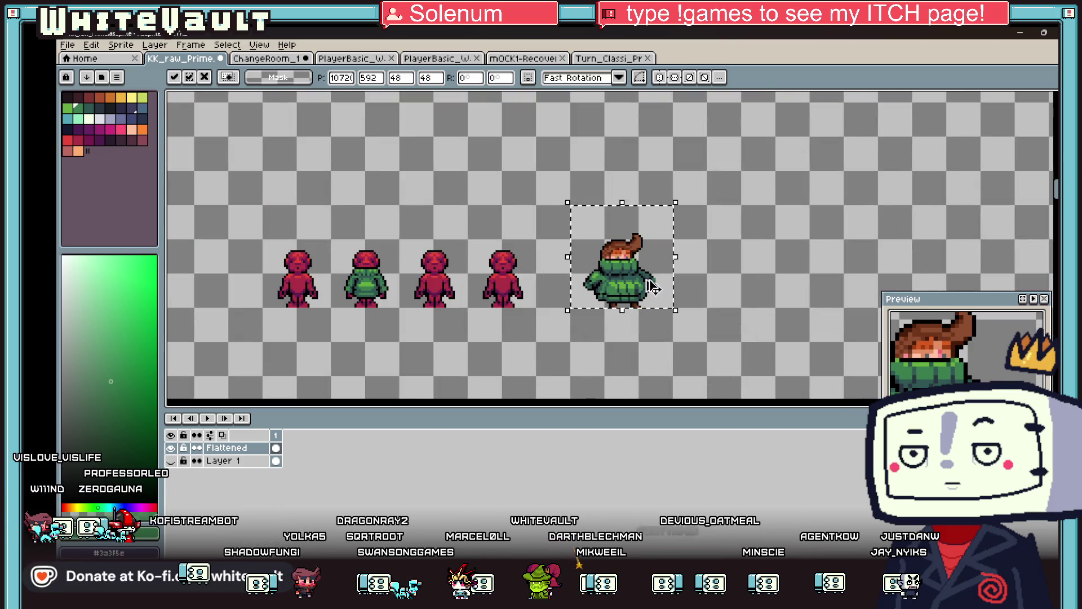
pyautogui.click(436, 58)
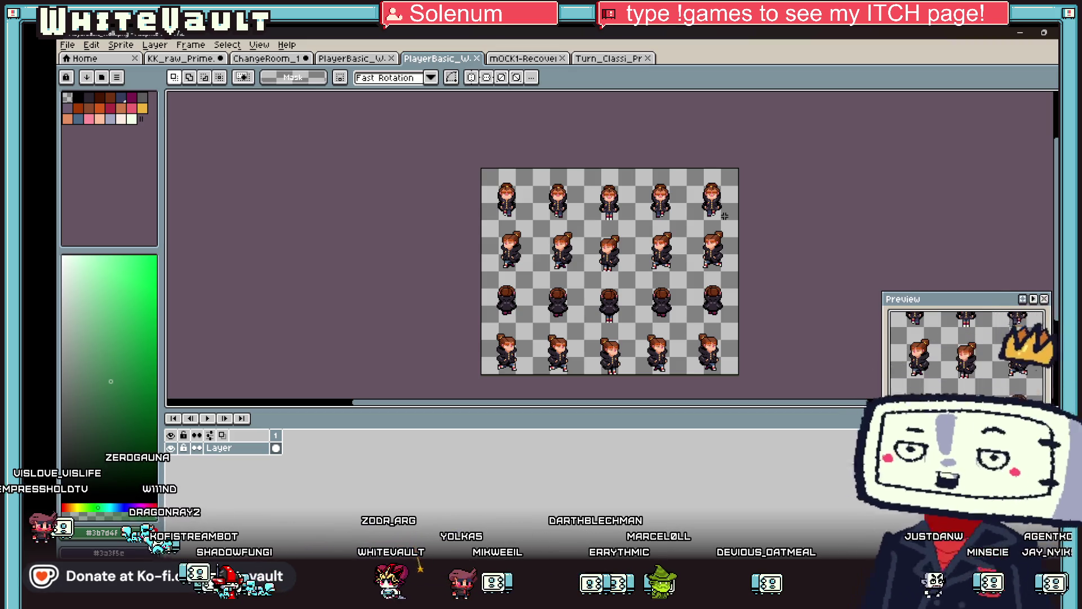
# Create a new blank 48x48 sprite
pyautogui.click(527, 59)
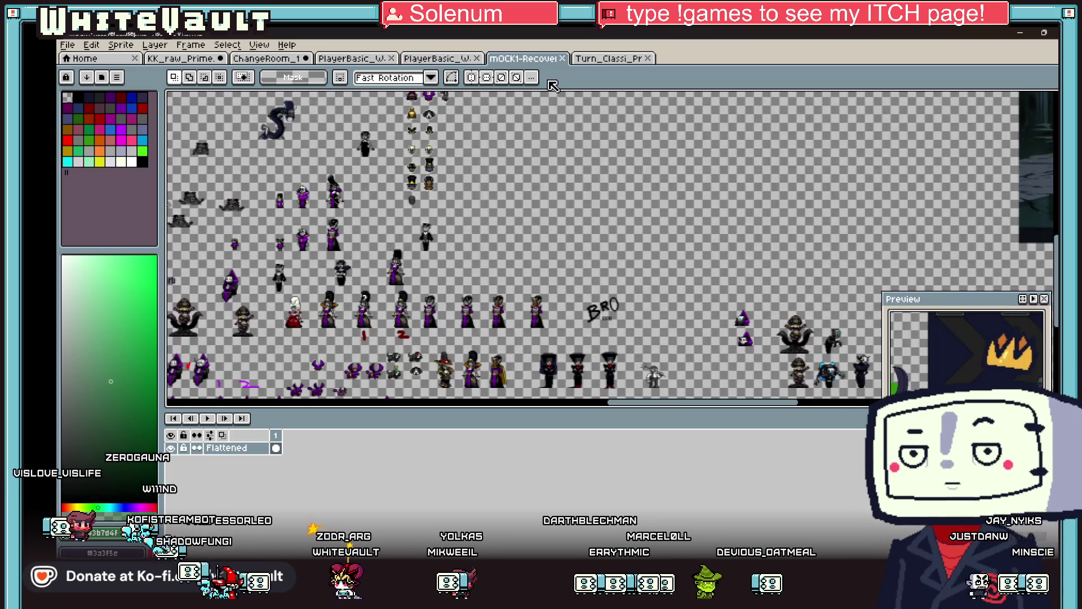
pyautogui.click(603, 60)
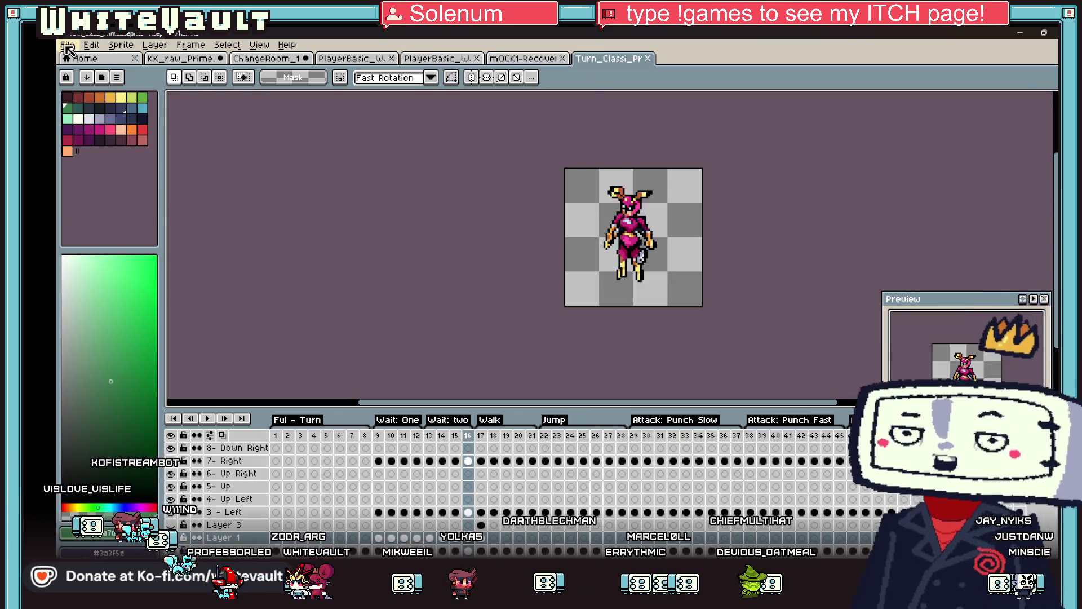
pyautogui.click(67, 45)
pyautogui.click(92, 59)
pyautogui.click(531, 405)
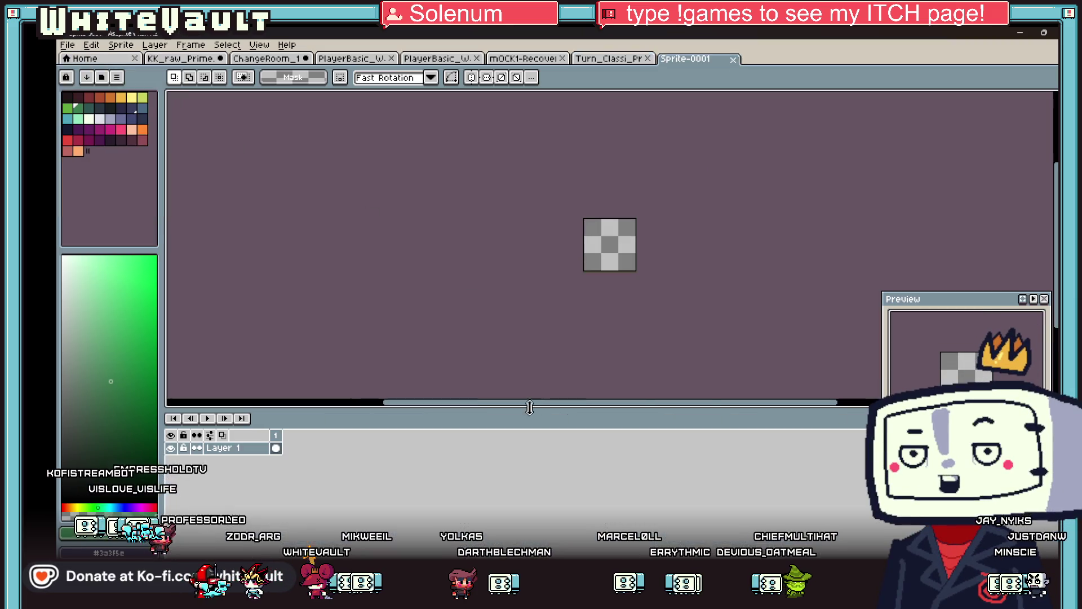
# Paste and commit the green-sweater character, add two more frames, then bring up File > Open
pyautogui.hotkey('ctrl', 'v')
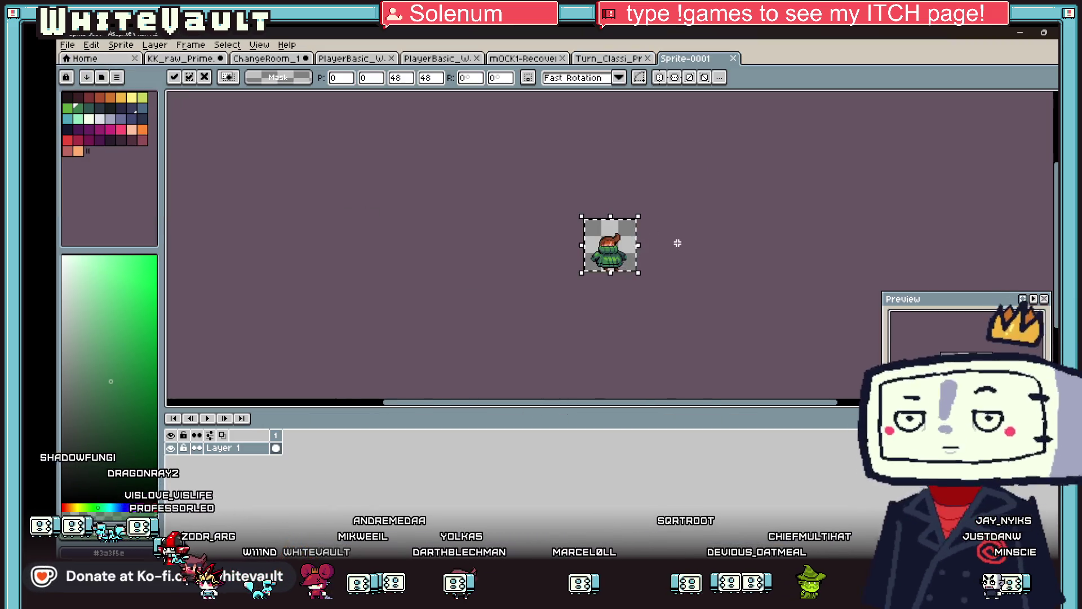
pyautogui.scroll(5, 673, 255)
pyautogui.click(672, 256)
pyautogui.hotkey('alt', 'n')
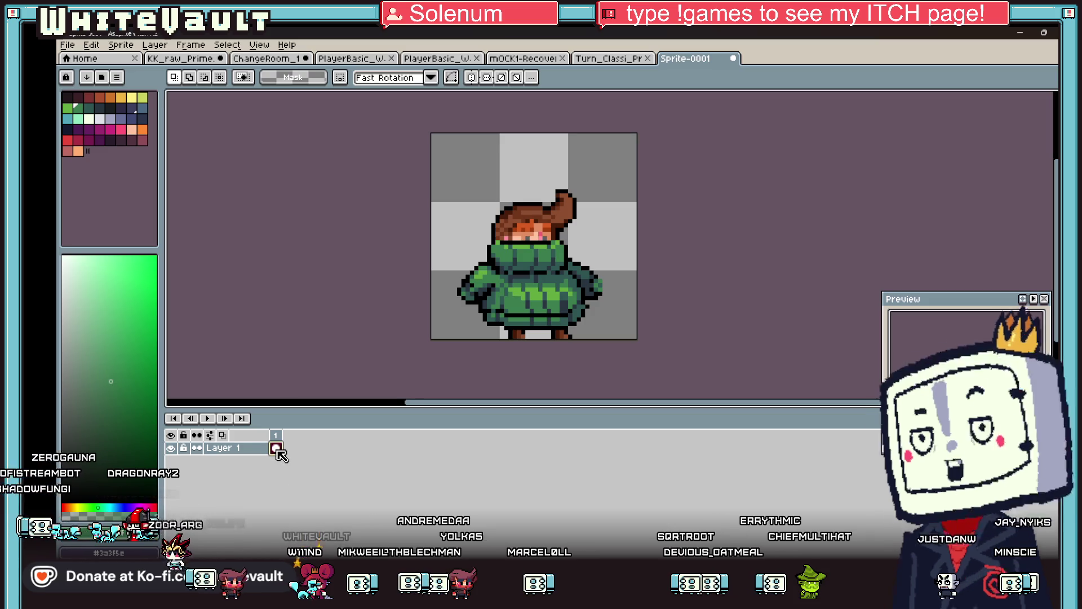
pyautogui.hotkey('alt', 'n')
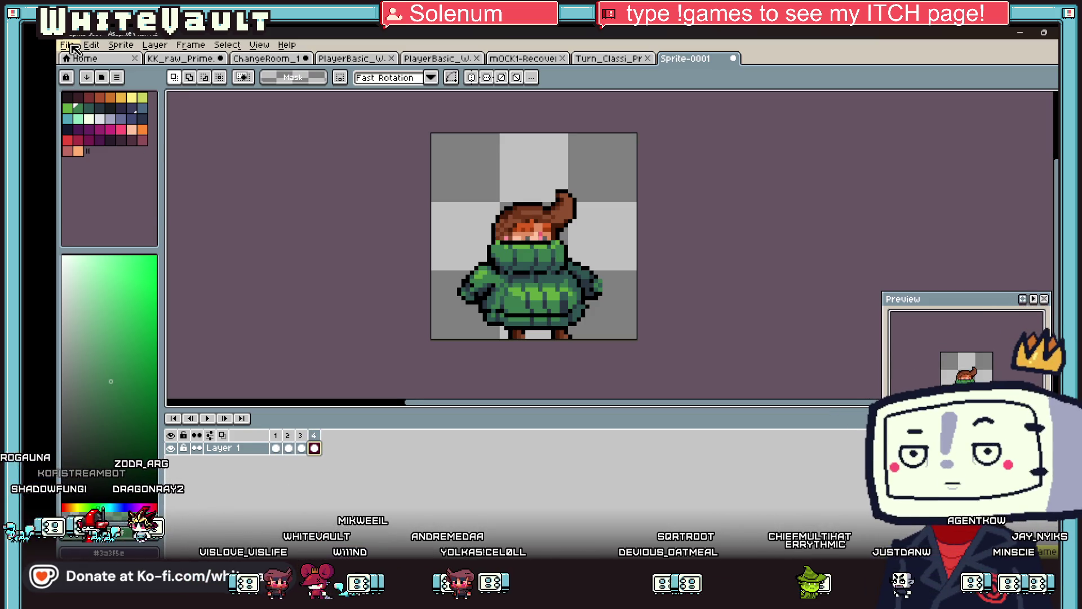
pyautogui.click(72, 47)
pyautogui.click(80, 72)
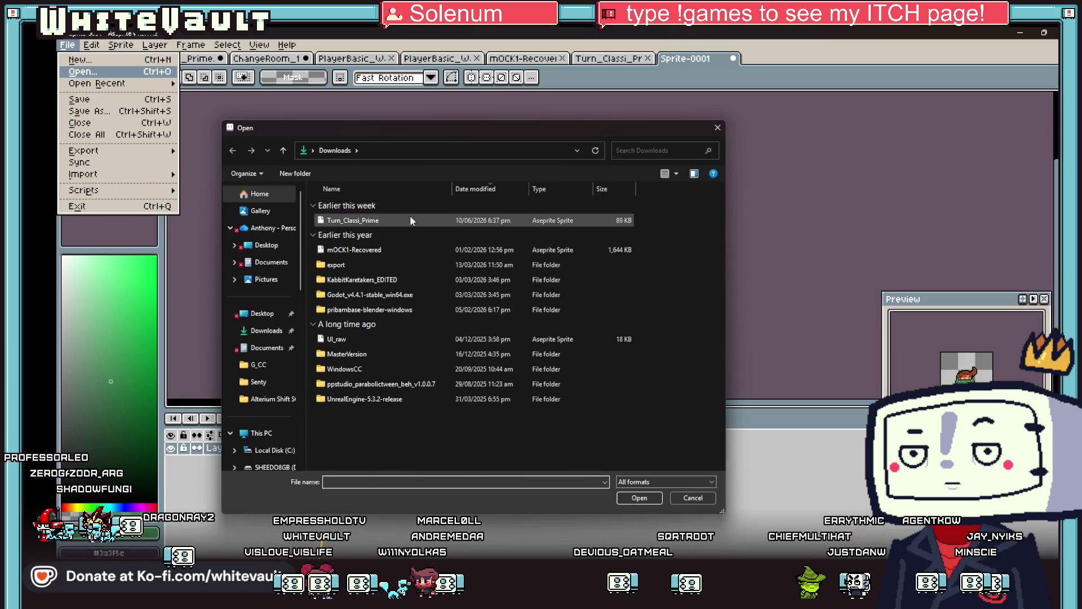
pyautogui.click(276, 250)
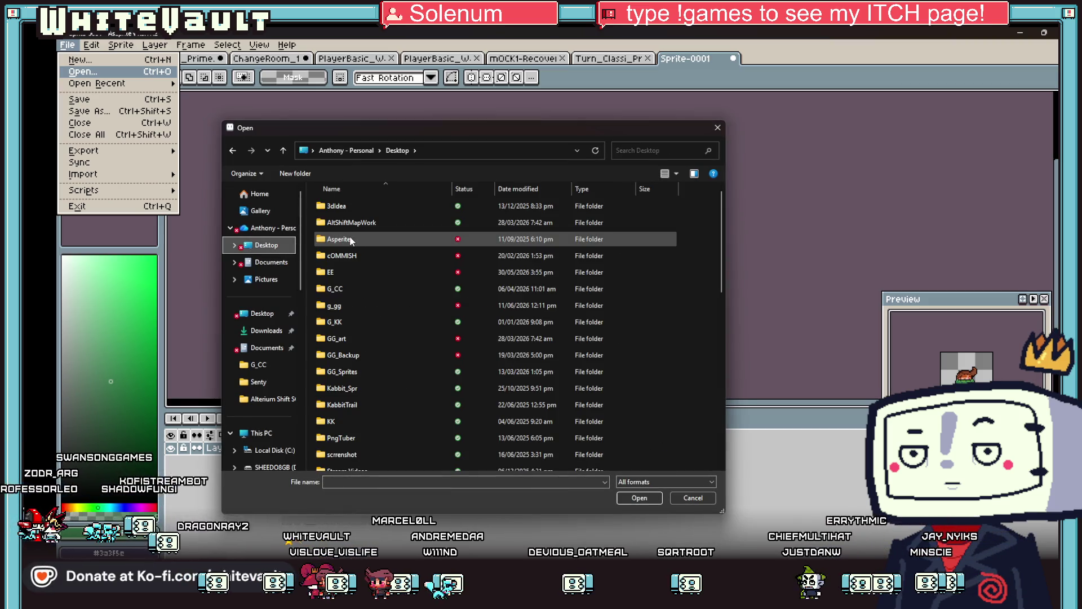
pyautogui.doubleClick(349, 307)
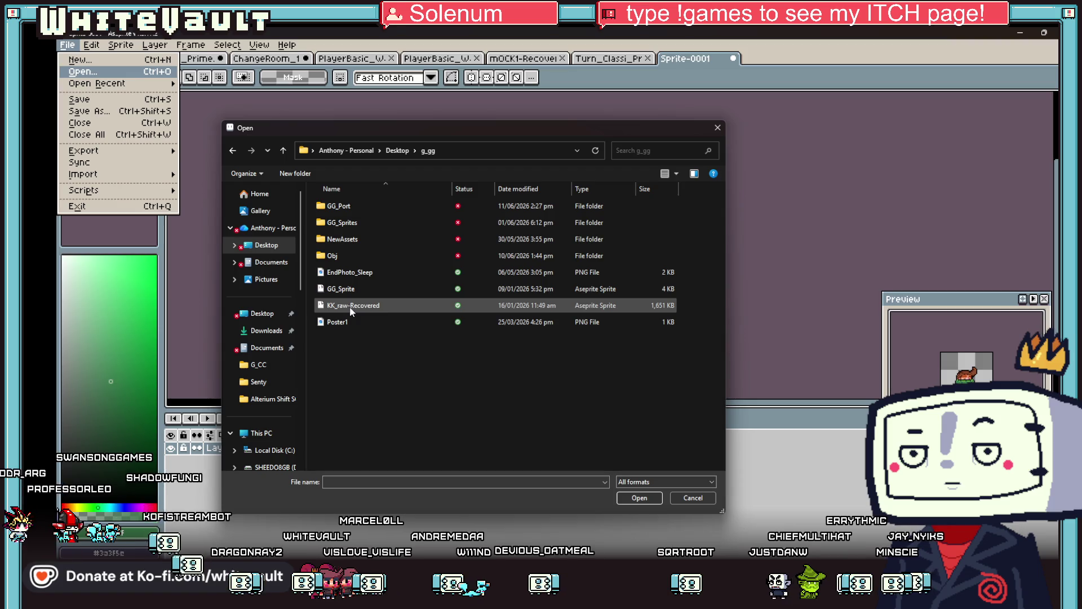
pyautogui.doubleClick(373, 223)
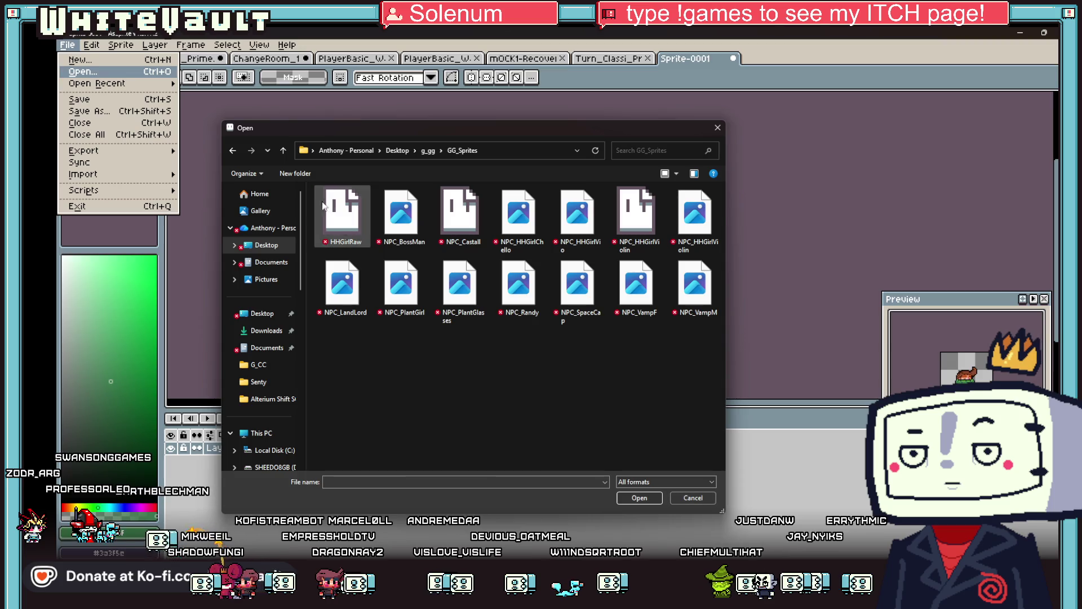
pyautogui.click(283, 151)
pyautogui.doubleClick(366, 240)
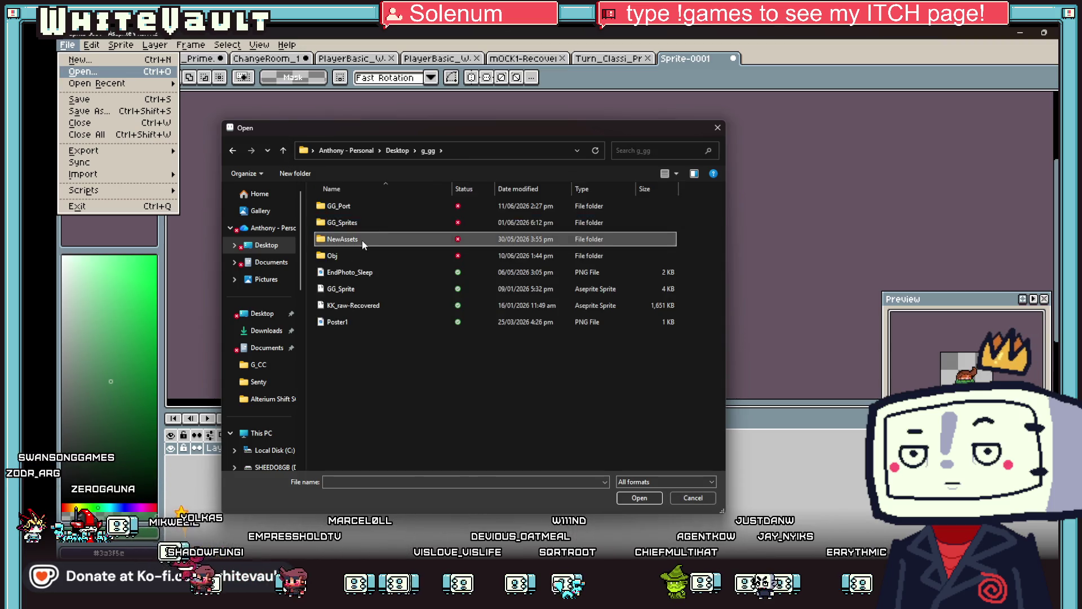
pyautogui.click(284, 151)
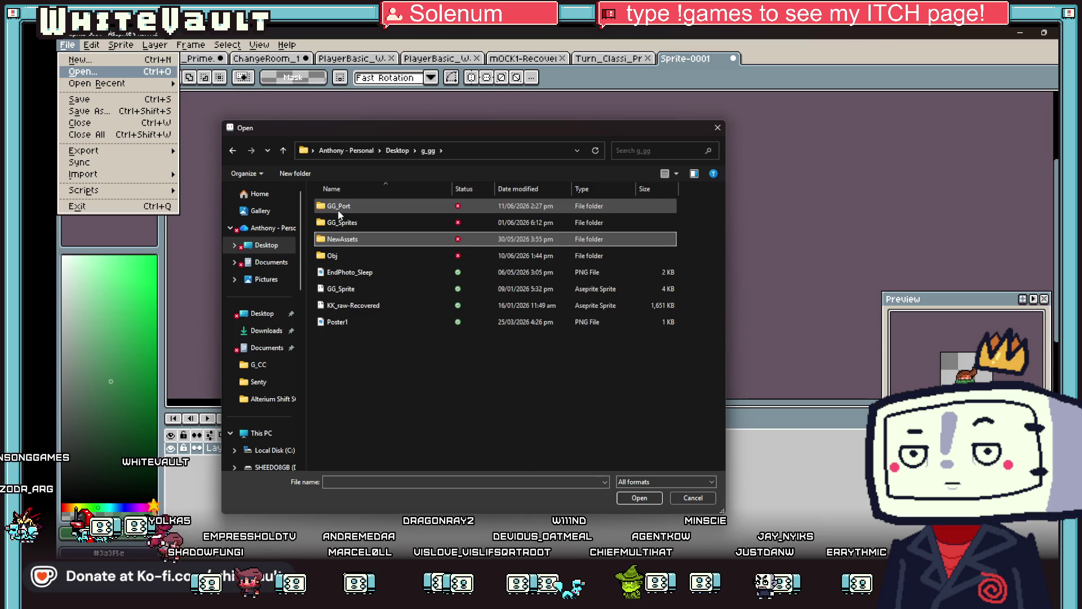
pyautogui.doubleClick(338, 255)
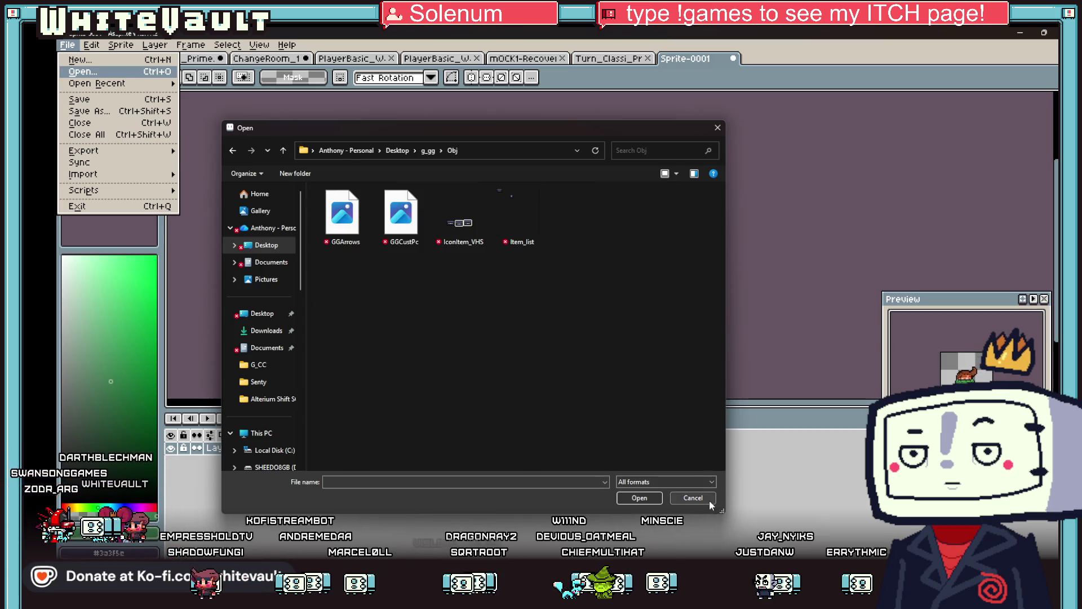
pyautogui.click(710, 501)
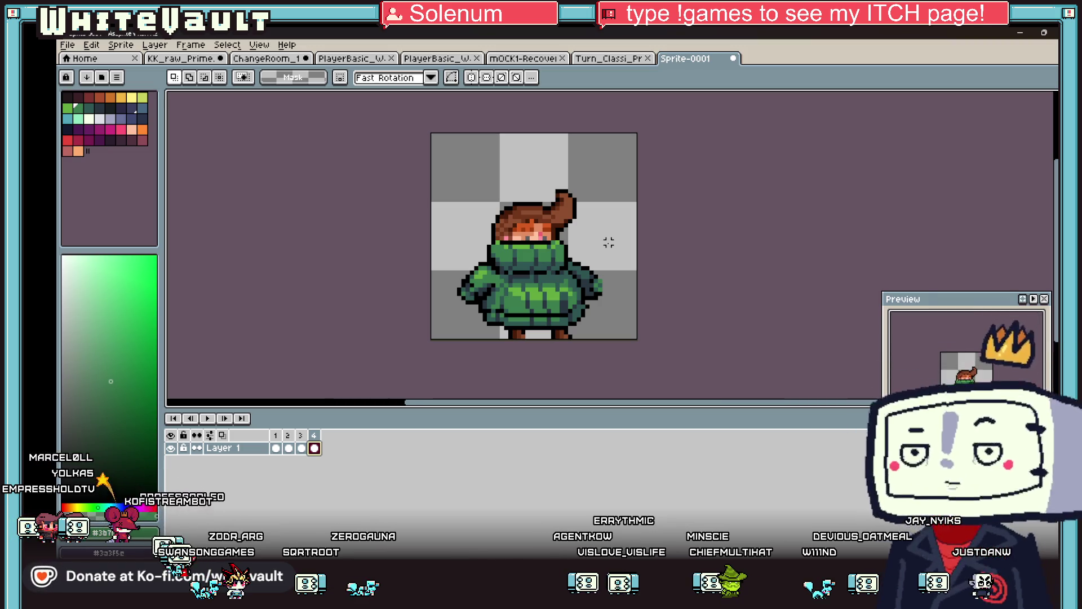
# Select the whole character in frame 2, nudge it down one pixel, and deselect
pyautogui.scroll(-2, 598, 271)
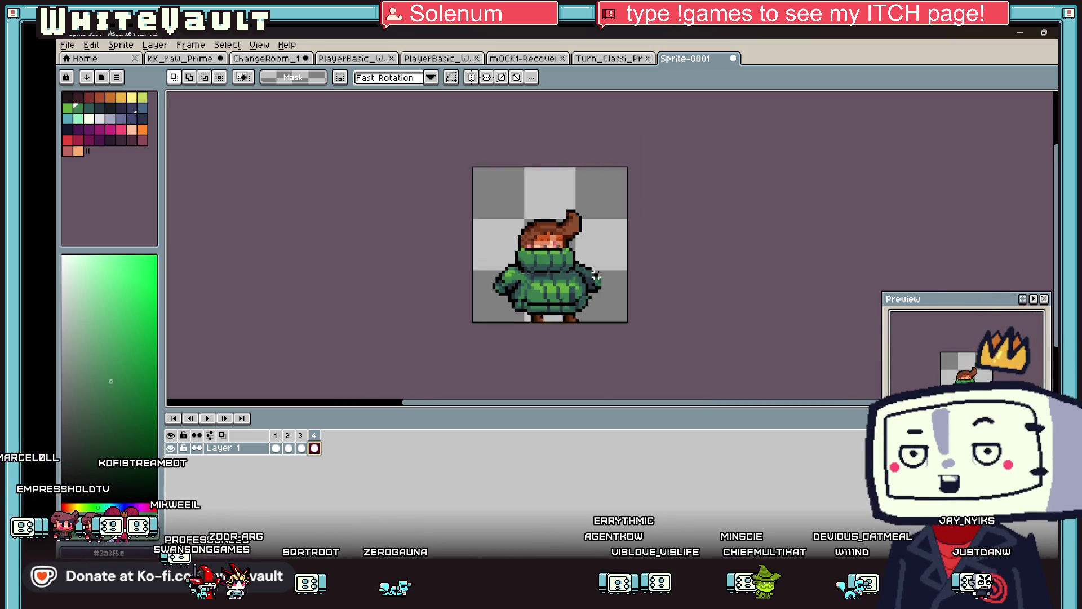
pyautogui.click(289, 448)
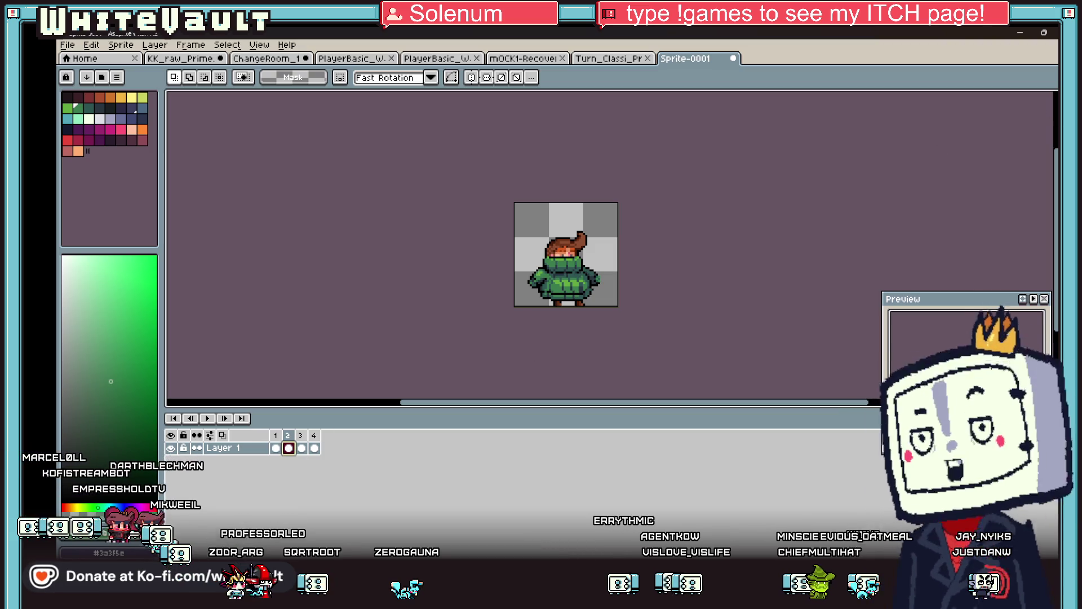
pyautogui.scroll(1, 615, 242)
pyautogui.moveTo(450, 194)
pyautogui.mouseDown()
pyautogui.moveTo(617, 279)
pyautogui.moveTo(647, 329)
pyautogui.mouseUp()
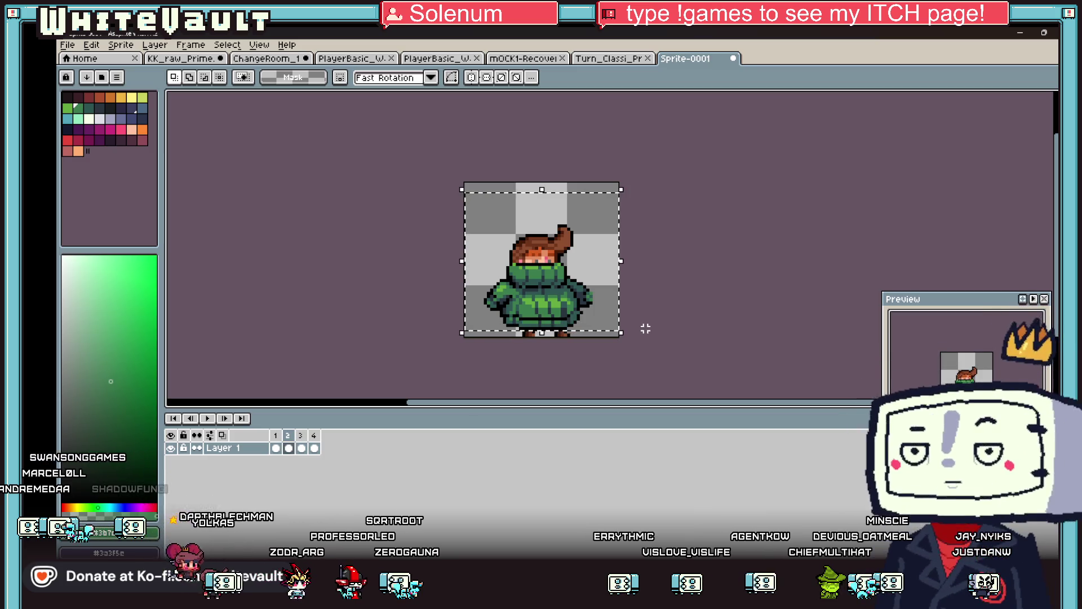
pyautogui.press('Down')
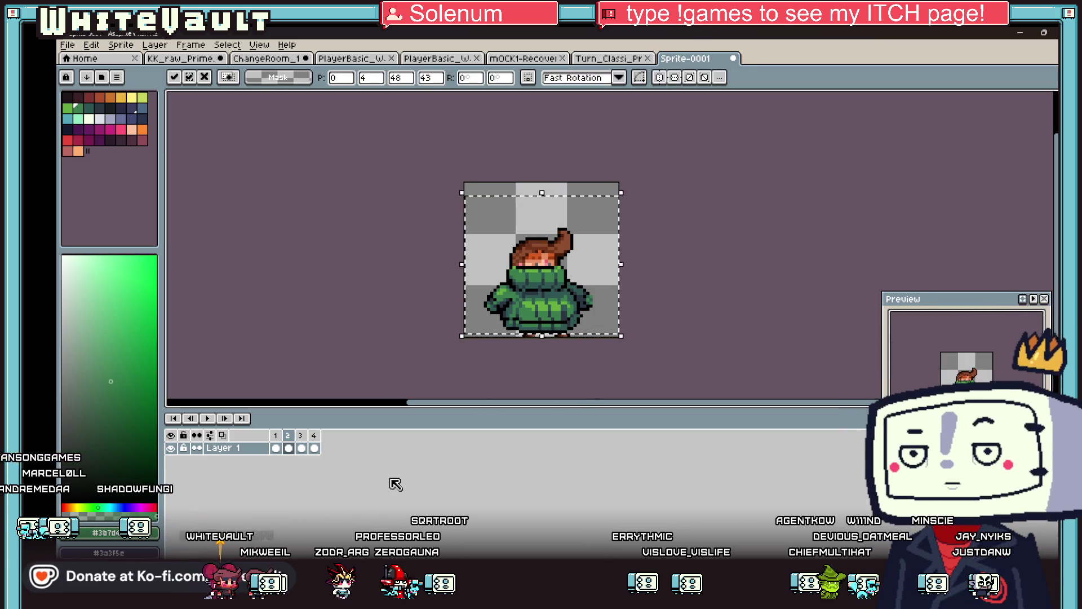
pyautogui.click(301, 448)
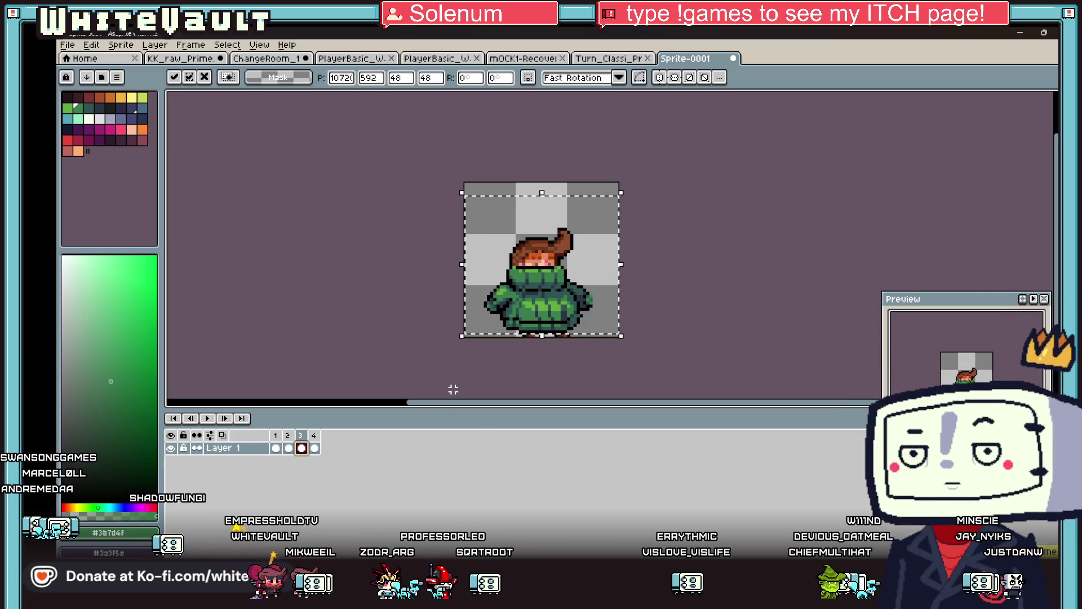
pyautogui.click(453, 389)
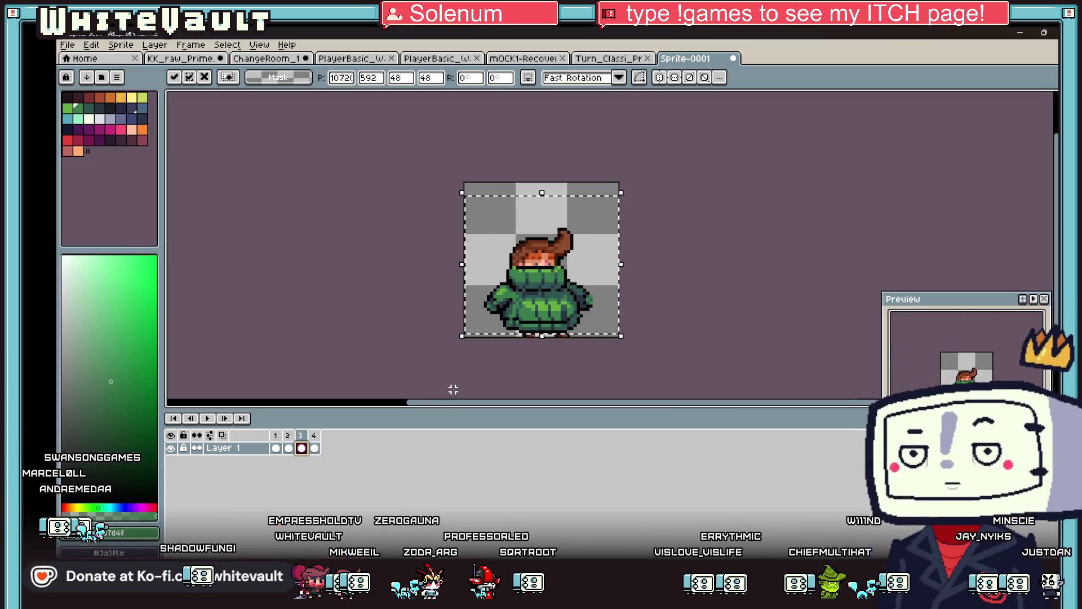
pyautogui.click(289, 448)
pyautogui.scroll(2, 517, 322)
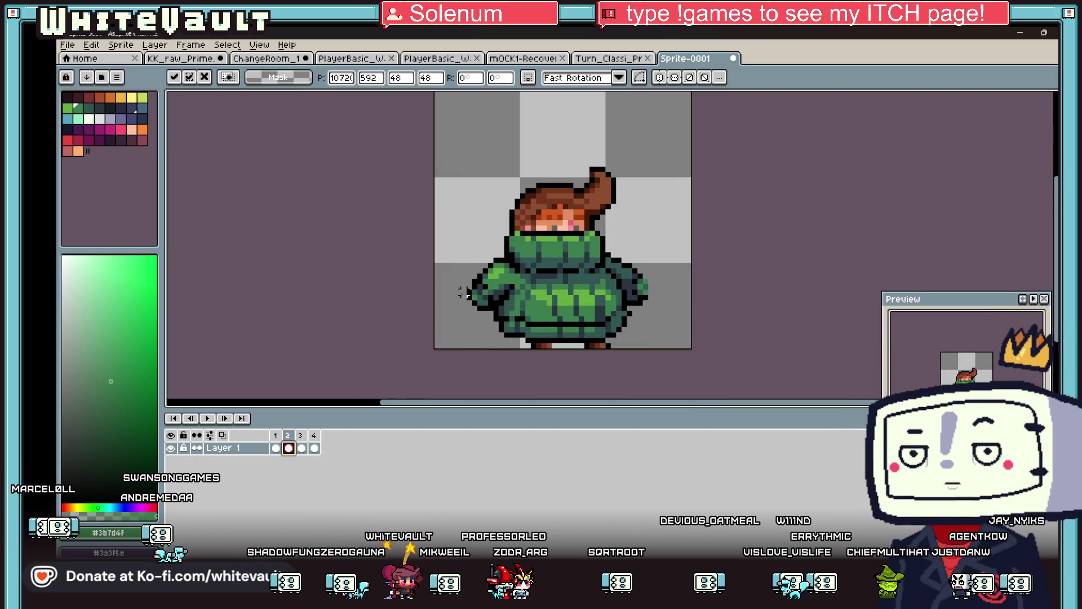
# Raise the left and right sleeves one pixel each in frame 2, undoing a stray rectangle
pyautogui.moveTo(459, 266); pyautogui.dragTo(489, 331)
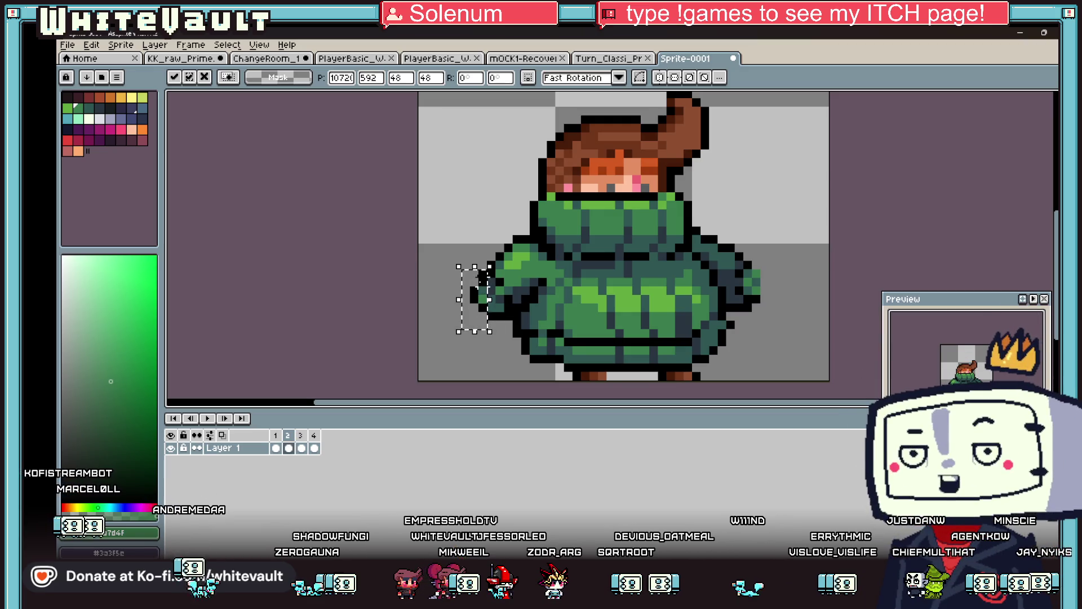
pyautogui.moveTo(458, 266)
pyautogui.mouseDown()
pyautogui.moveTo(515, 332)
pyautogui.moveTo(506, 305)
pyautogui.mouseUp()
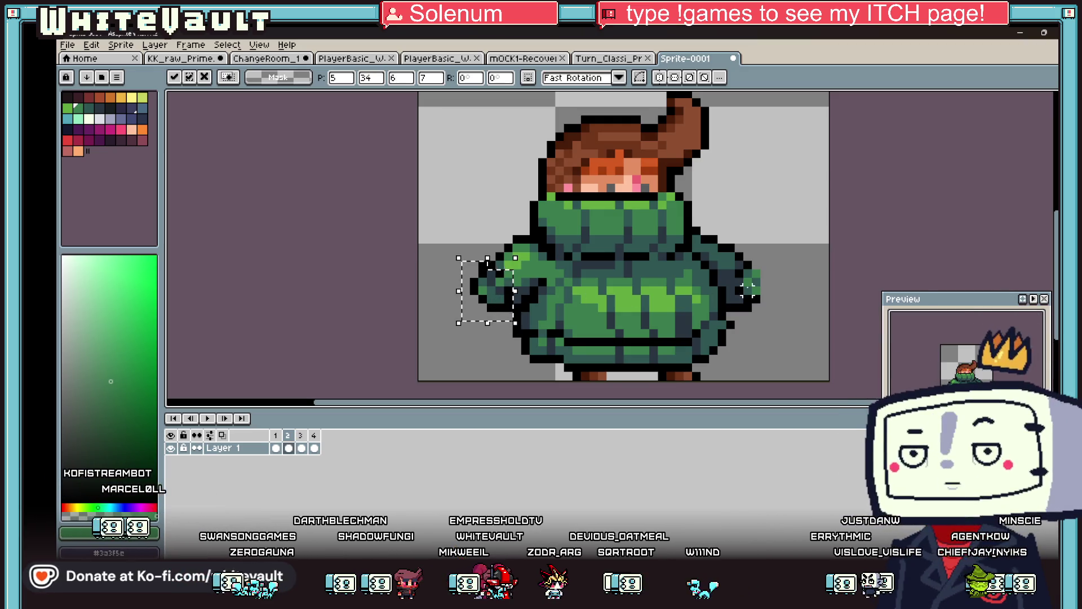
pyautogui.click(790, 256)
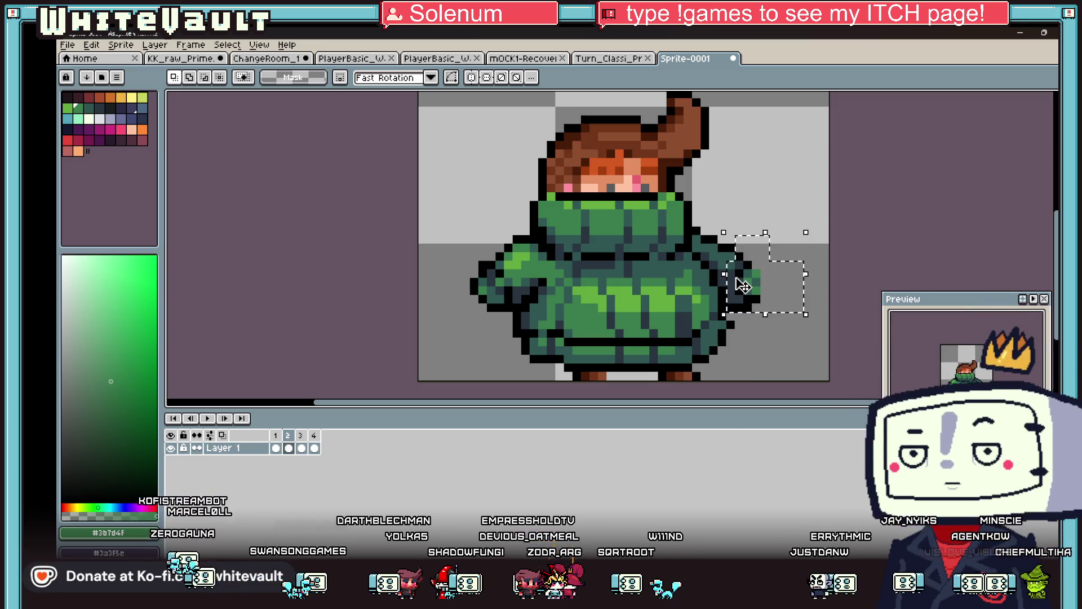
pyautogui.press('Up')
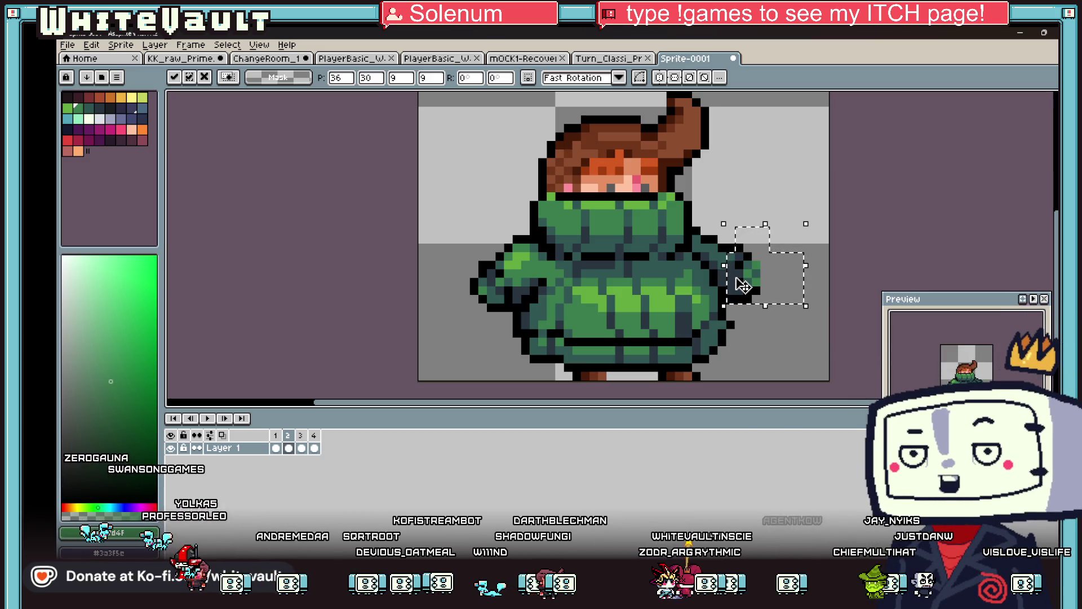
pyautogui.click(850, 231)
pyautogui.click(288, 448)
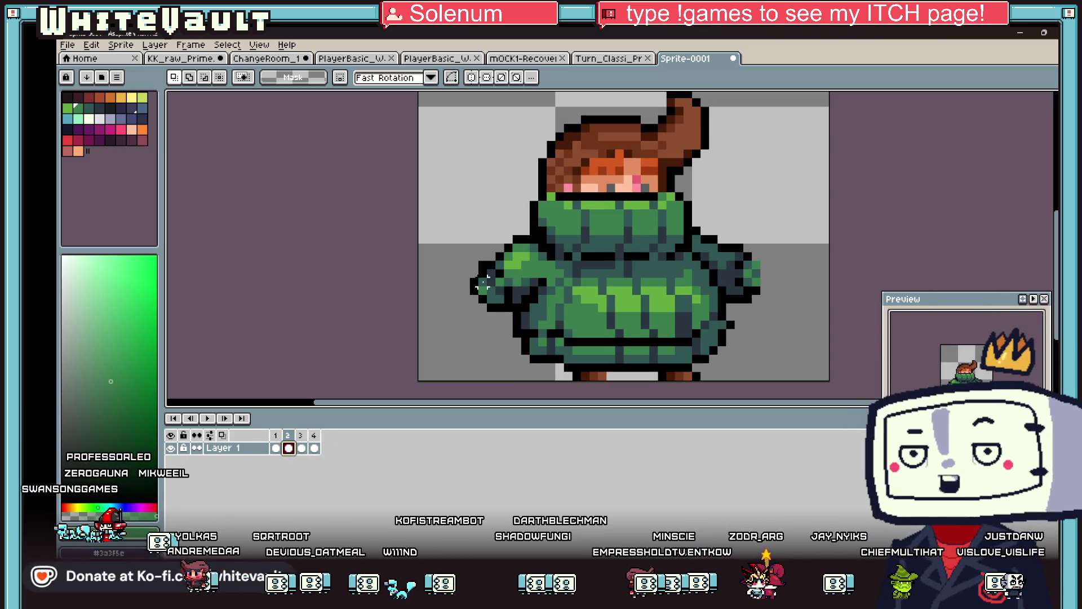
pyautogui.moveTo(445, 254); pyautogui.dragTo(489, 317)
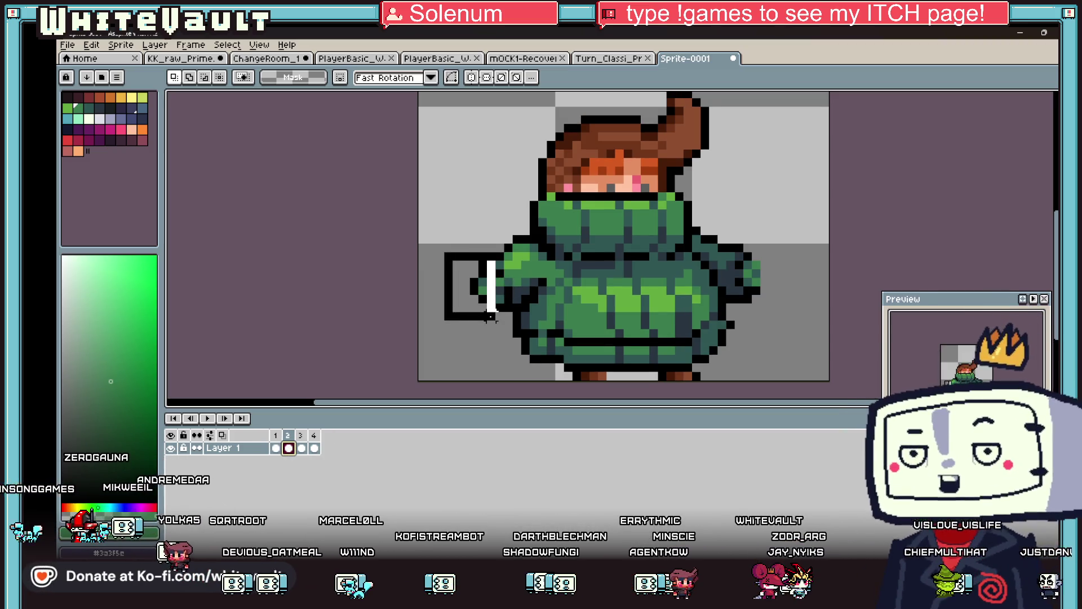
pyautogui.hotkey('ctrl', 'z')
pyautogui.hotkey('ctrl', 'z')
pyautogui.hotkey('ctrl', 'z')
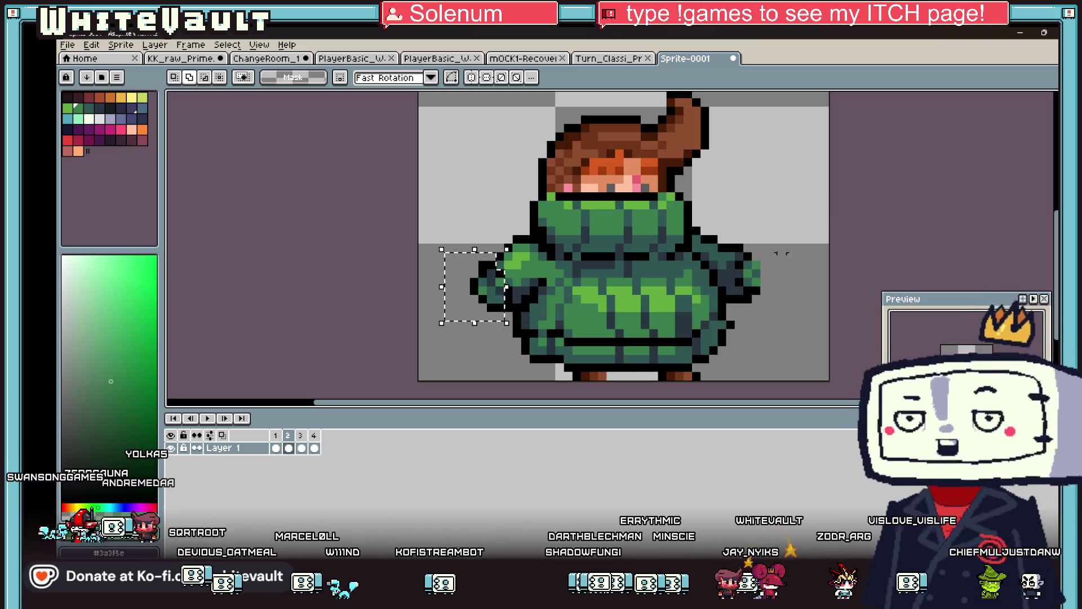
pyautogui.moveTo(746, 219); pyautogui.dragTo(805, 339)
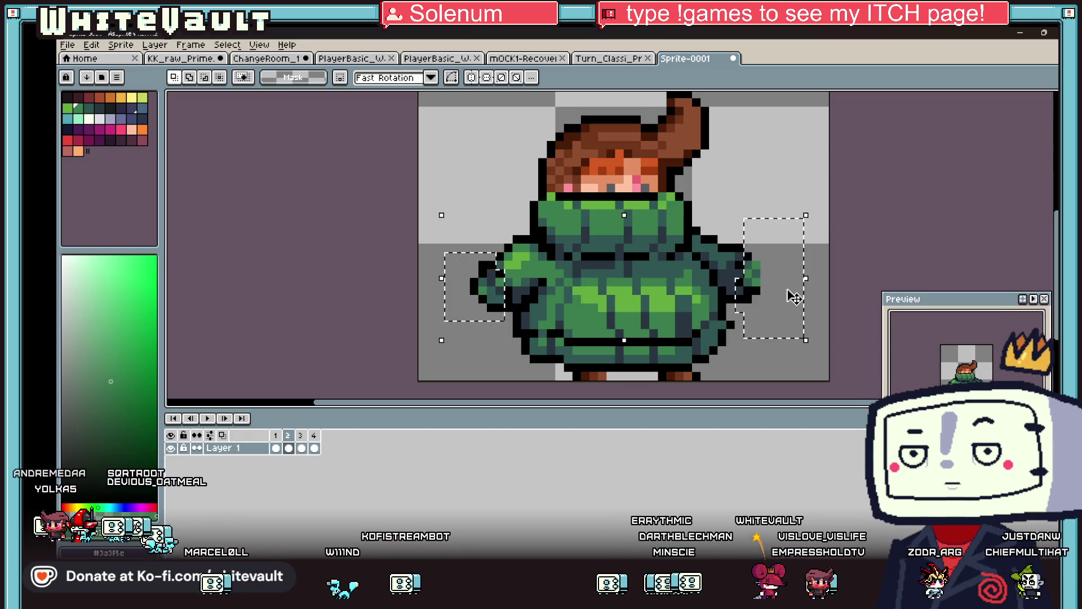
pyautogui.hotkey('ctrl', 'd')
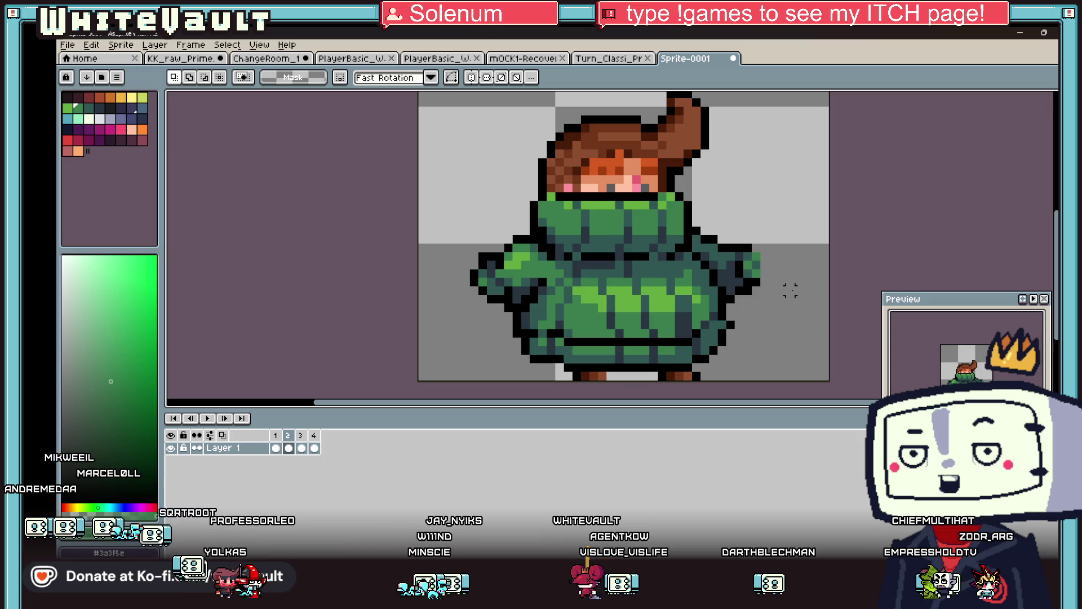
# Move the Preview window higher and return to frame 2 with the sleeves deselected
pyautogui.scroll(-3, 790, 290)
pyautogui.scroll(1, 786, 271)
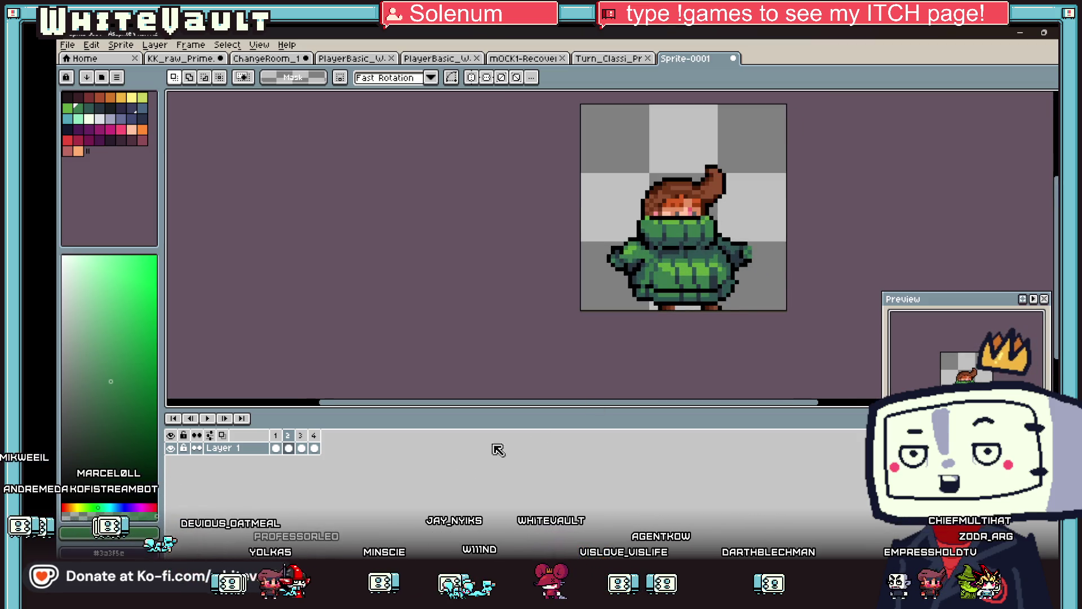
pyautogui.click(301, 448)
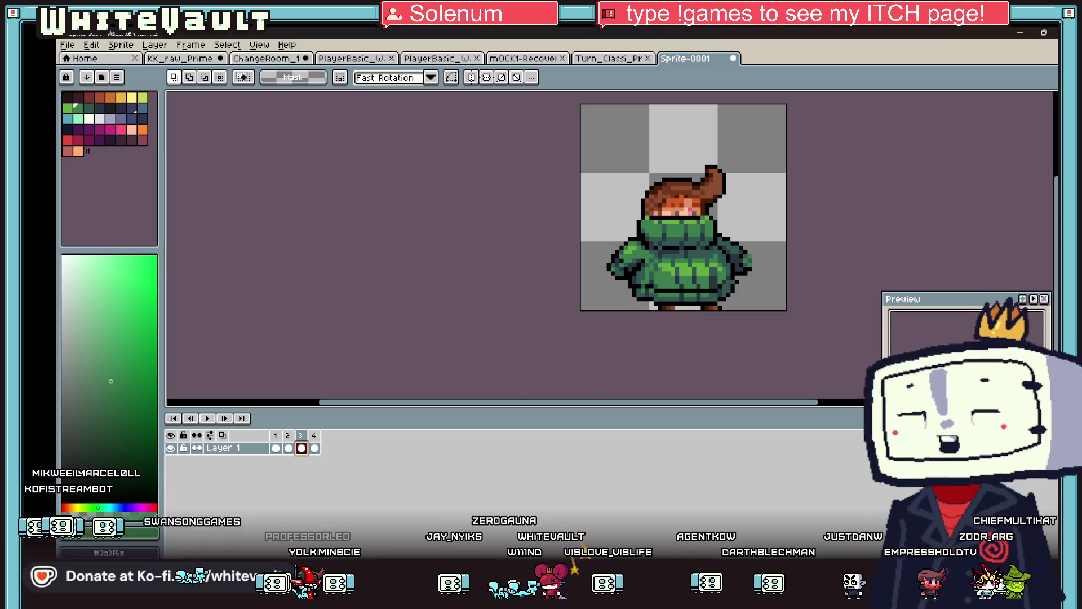
pyautogui.moveTo(989, 303); pyautogui.dragTo(973, 194)
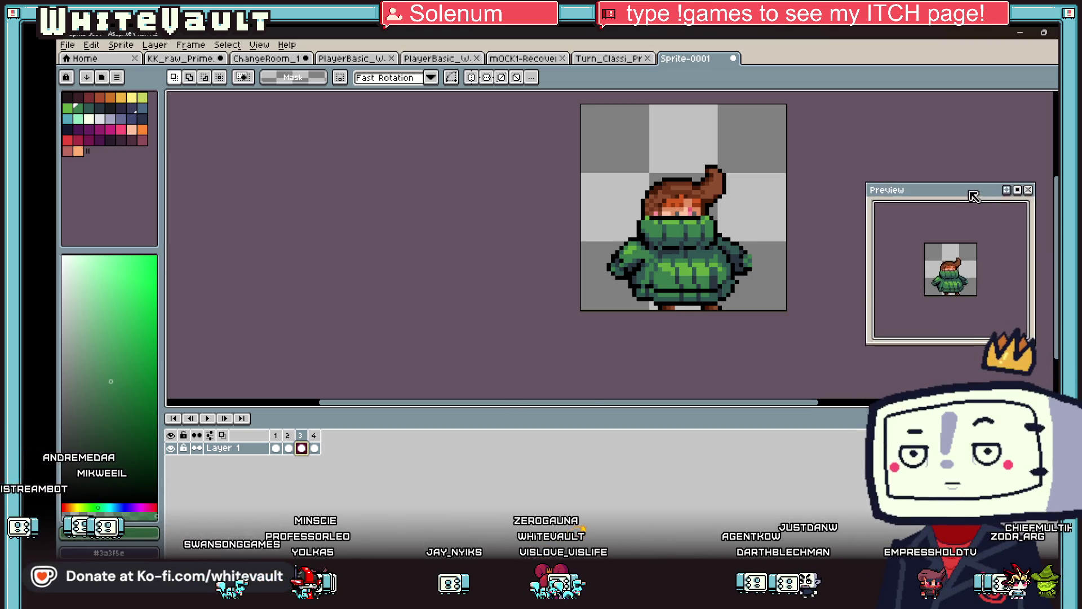
pyautogui.scroll(3, 968, 281)
pyautogui.scroll(-2, 968, 282)
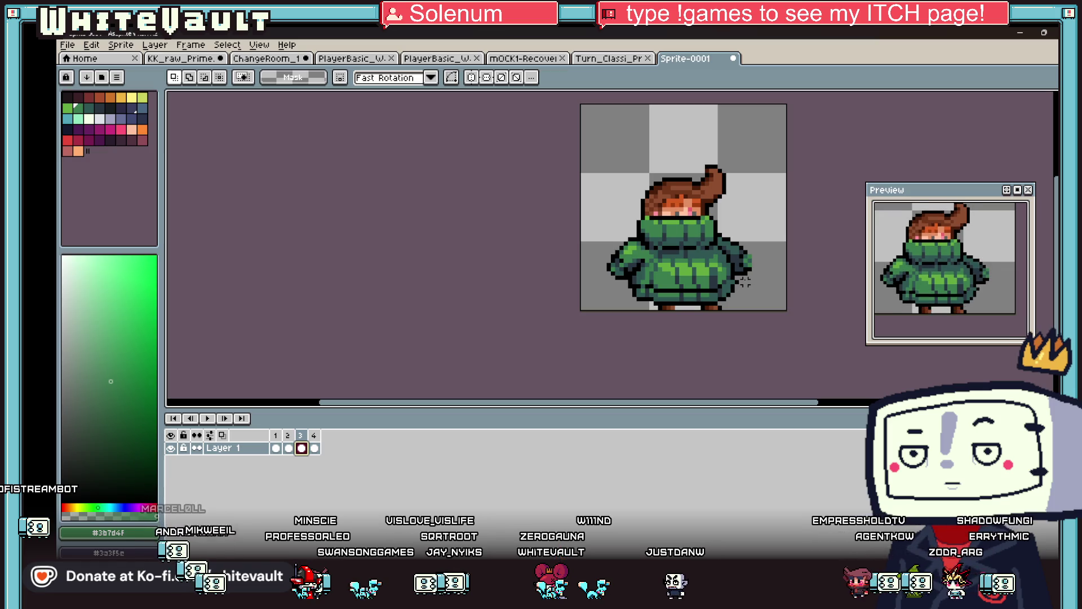
pyautogui.hotkey('ctrl', 'z')
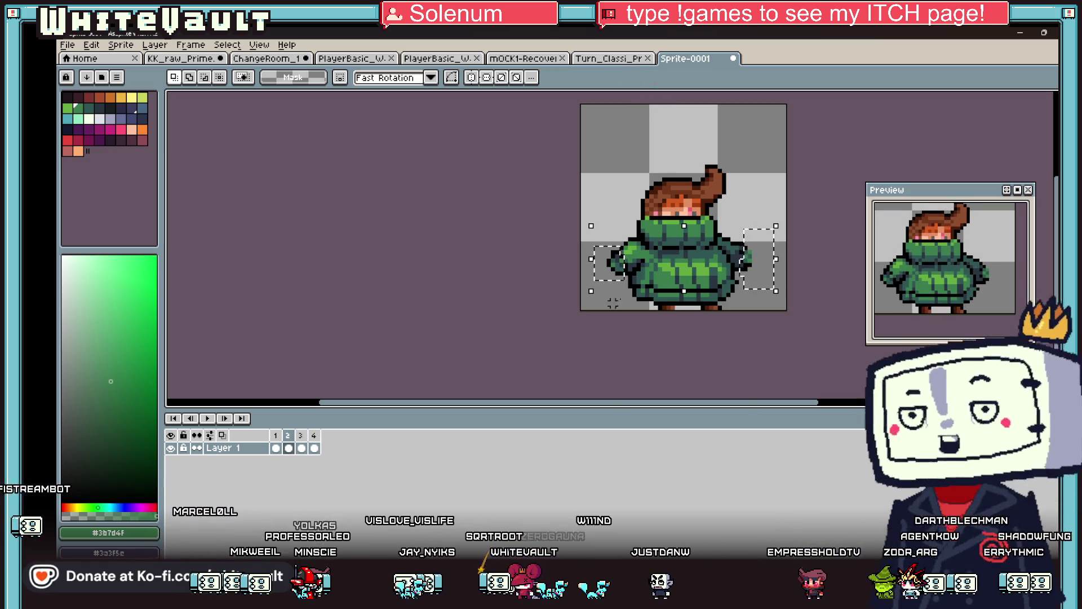
pyautogui.click(771, 175)
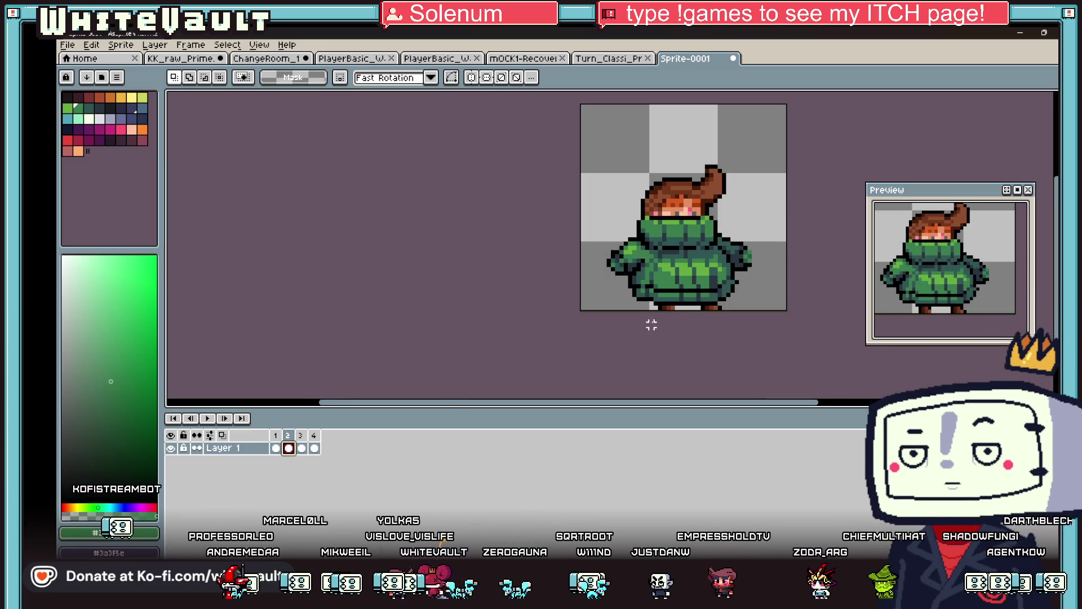
pyautogui.scroll(1, 650, 310)
# Push the sweater's lower left and lower right sides outward to widen the hem
pyautogui.moveTo(620, 255); pyautogui.dragTo(699, 293)
pyautogui.moveTo(614, 299); pyautogui.dragTo(596, 307)
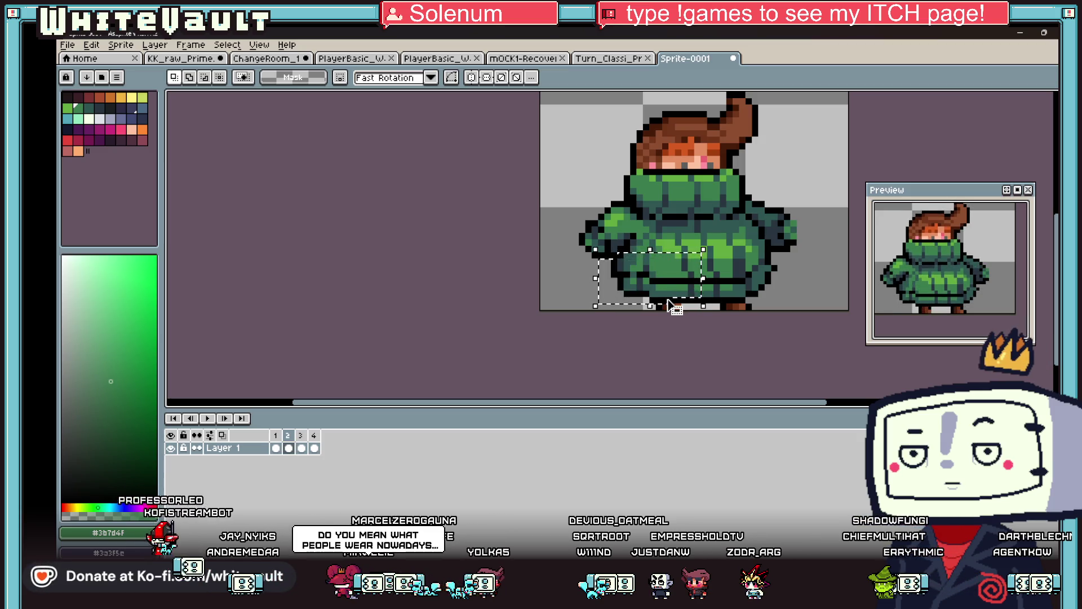
pyautogui.moveTo(669, 304); pyautogui.dragTo(663, 305)
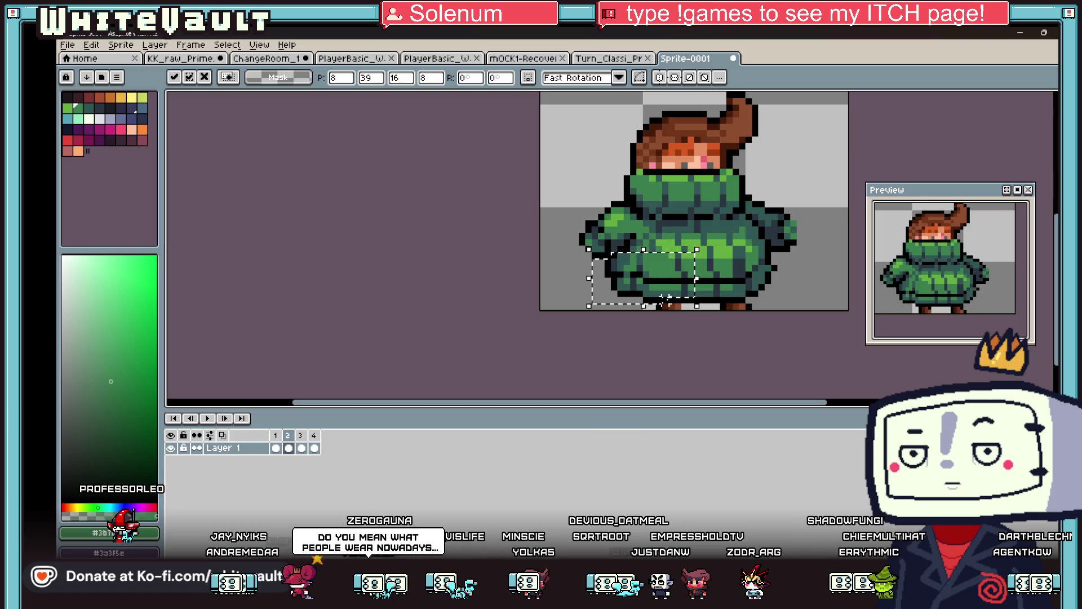
pyautogui.click(737, 255)
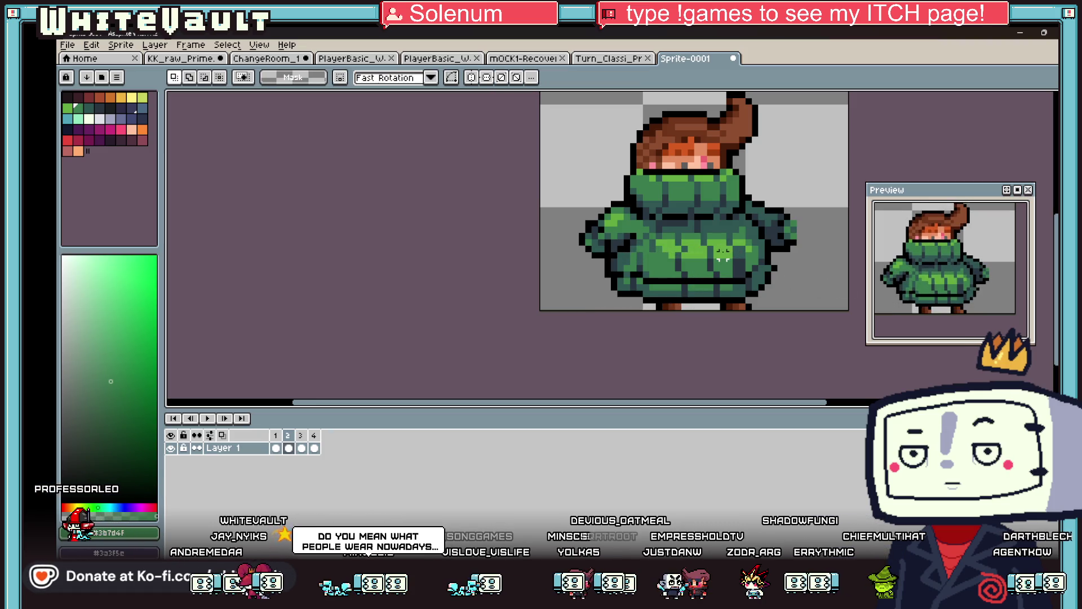
pyautogui.moveTo(722, 254)
pyautogui.mouseDown()
pyautogui.moveTo(766, 298)
pyautogui.moveTo(800, 293)
pyautogui.moveTo(805, 305)
pyautogui.mouseUp()
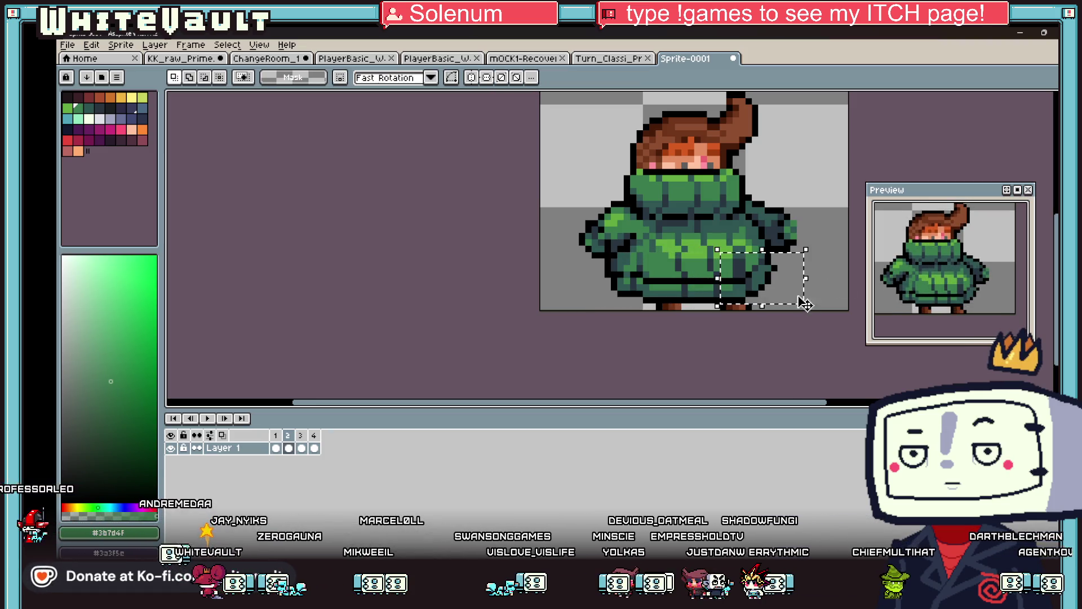
pyautogui.press('Right')
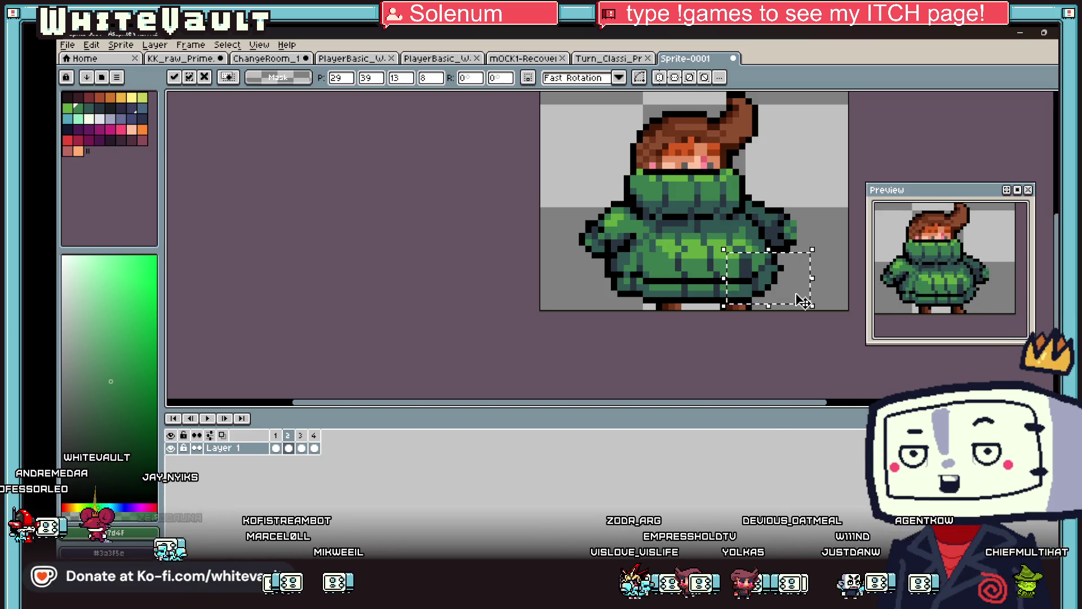
pyautogui.hotkey('ctrl', 'd')
pyautogui.scroll(-1, 621, 393)
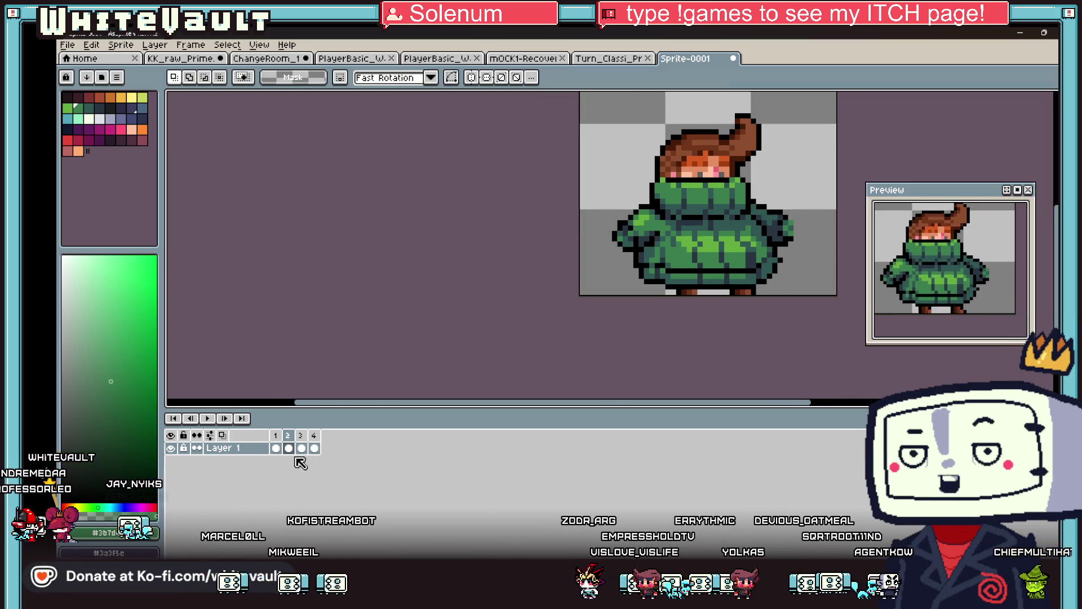
# Sample the sweater's light green with the Eyedropper and show walk frame 2
pyautogui.click(288, 448)
pyautogui.scroll(-1, 769, 244)
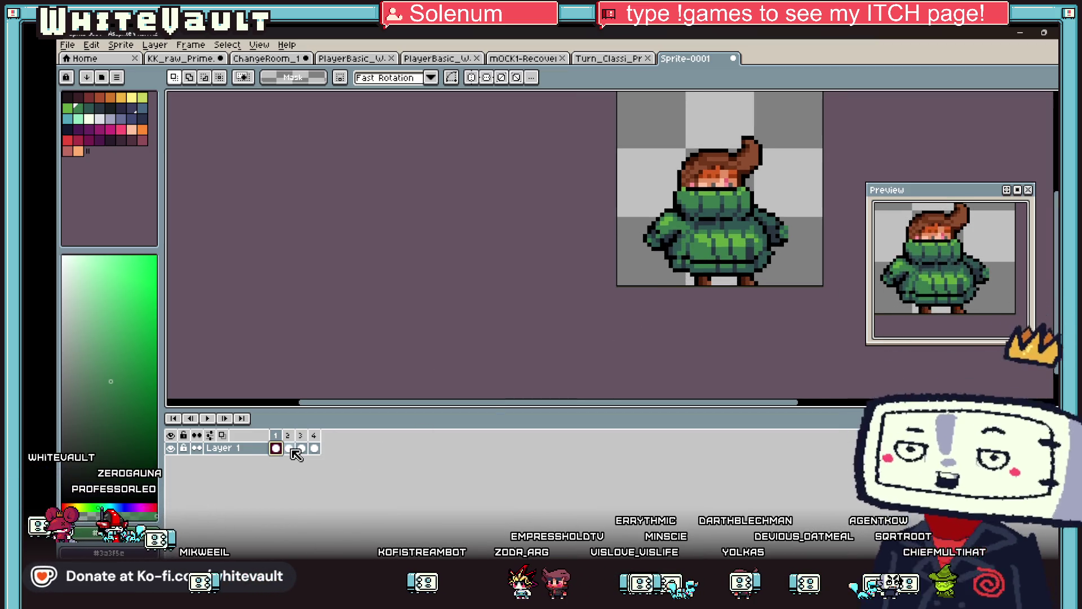
pyautogui.scroll(5, 718, 243)
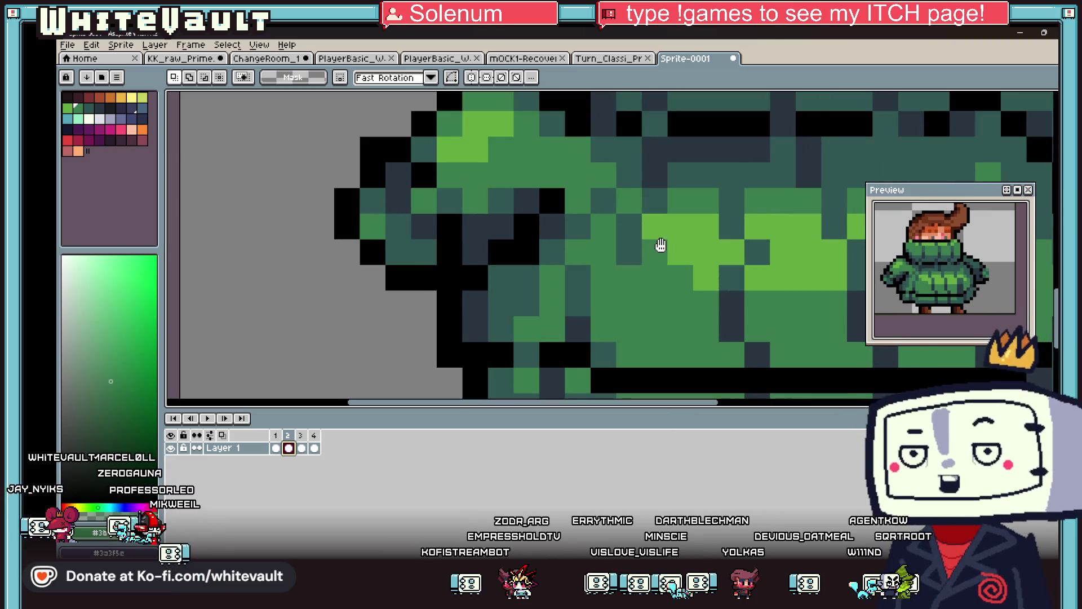
pyautogui.press('b')
pyautogui.press('i')
pyautogui.scroll(-3, 648, 248)
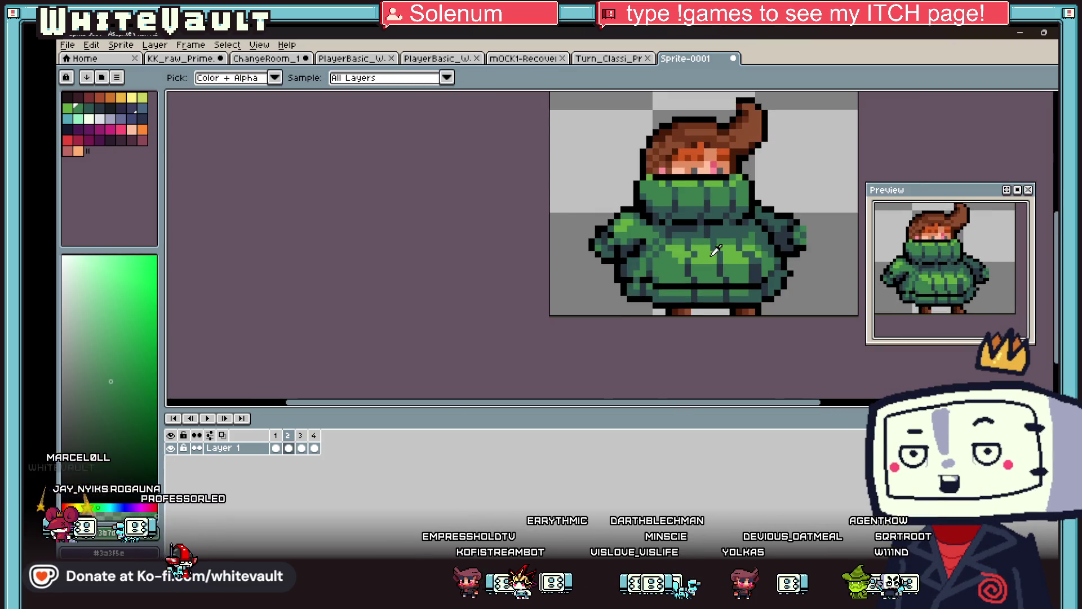
pyautogui.scroll(3, 673, 237)
pyautogui.click(673, 230)
pyautogui.scroll(-3, 672, 231)
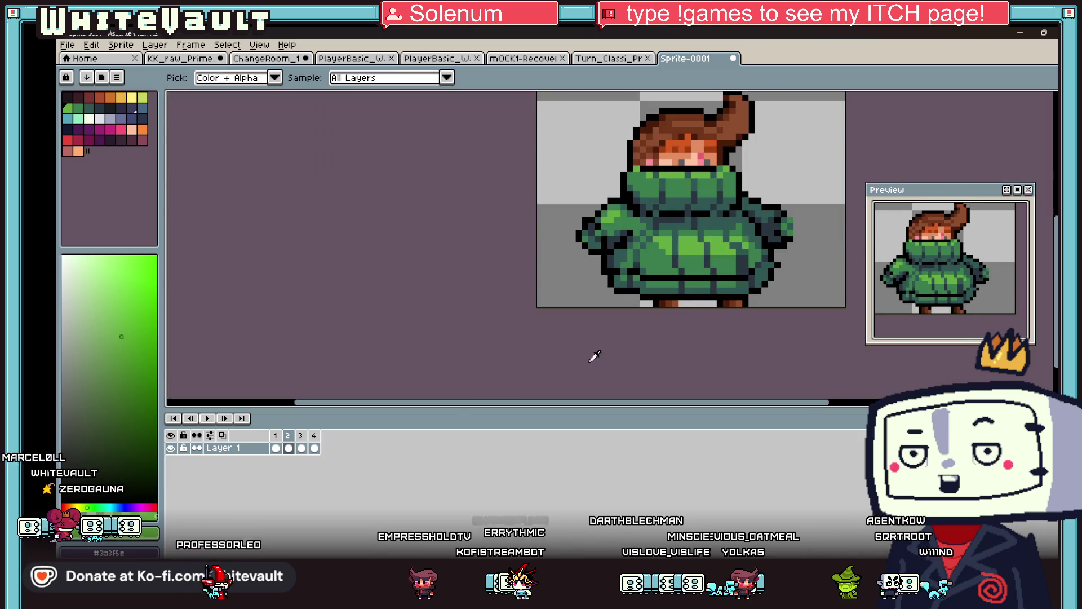
pyautogui.click(290, 449)
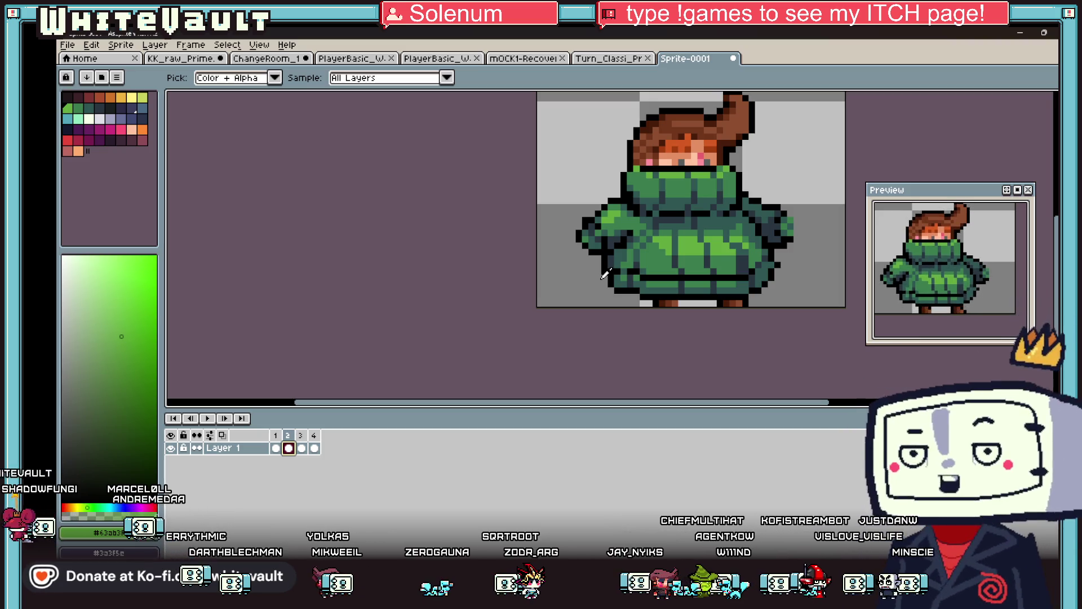
pyautogui.scroll(-4, 766, 224)
# Flip through walk frames 1, 3 and 4, ending on frame 4
pyautogui.scroll(2, 733, 236)
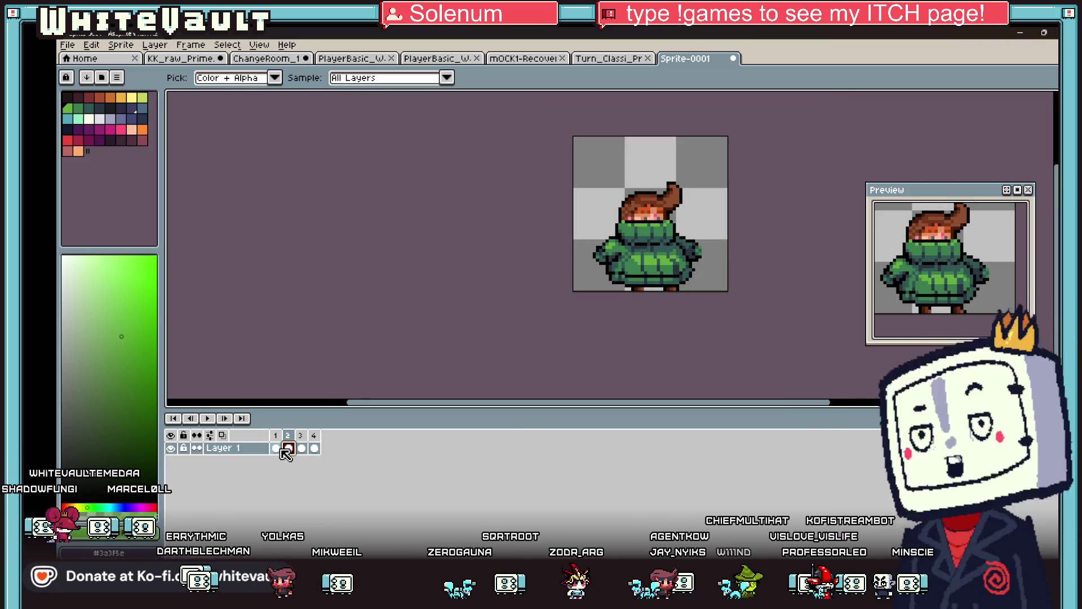
pyautogui.click(276, 447)
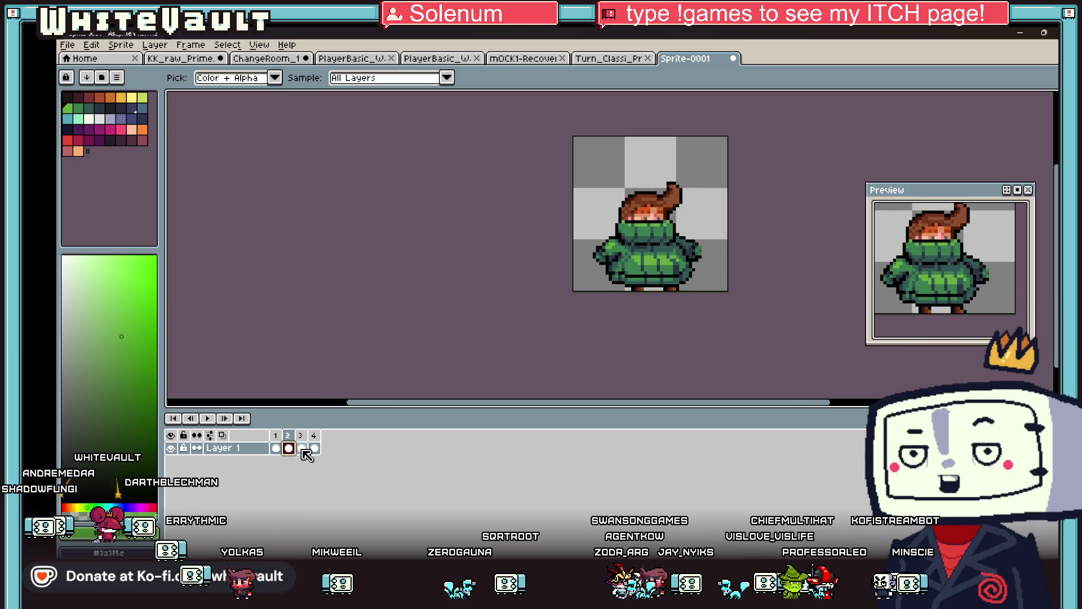
pyautogui.click(301, 449)
pyautogui.click(315, 448)
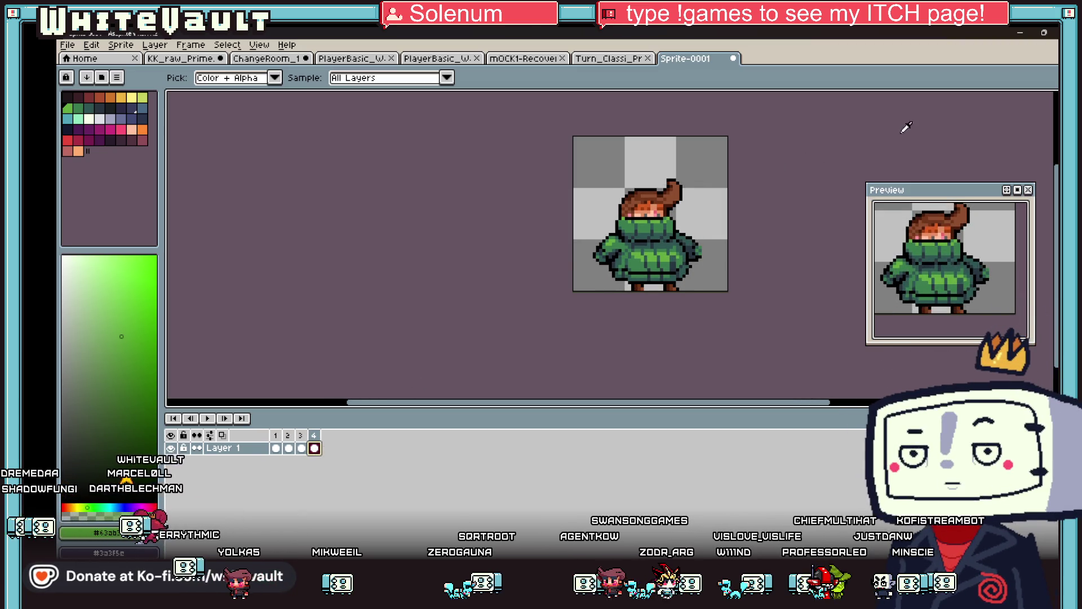
# Try shifting the shoulder with the Rectangular Marquee, undo it, then clear the selection
pyautogui.press('m')
pyautogui.scroll(3, 633, 251)
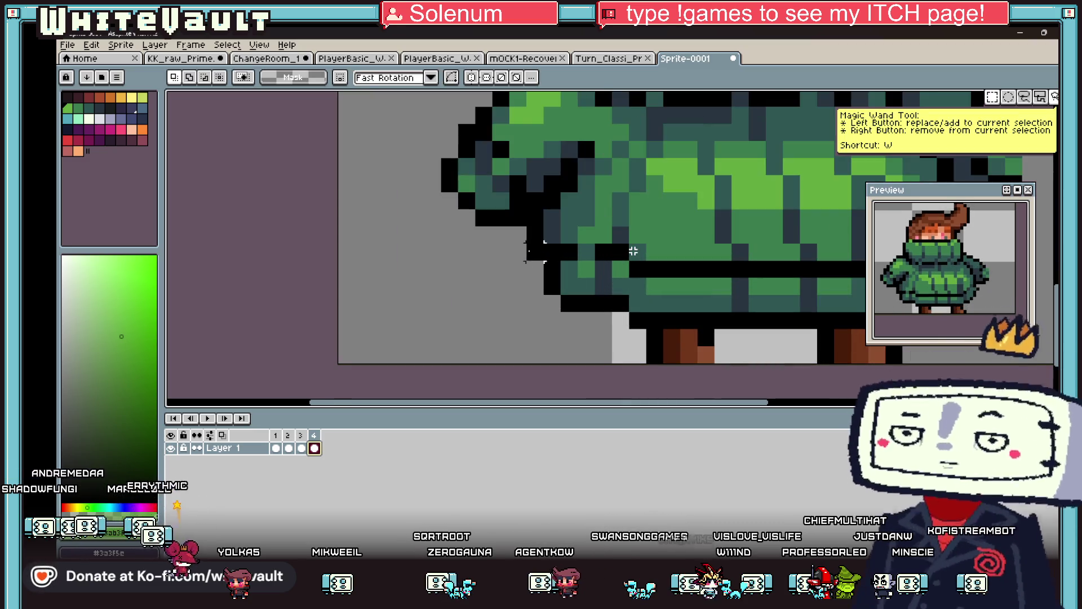
pyautogui.moveTo(510, 227); pyautogui.dragTo(613, 346)
pyautogui.moveTo(586, 293)
pyautogui.mouseDown()
pyautogui.moveTo(631, 281)
pyautogui.moveTo(654, 307)
pyautogui.mouseUp()
pyautogui.hotkey('ctrl', 'z')
pyautogui.scroll(-3, 700, 297)
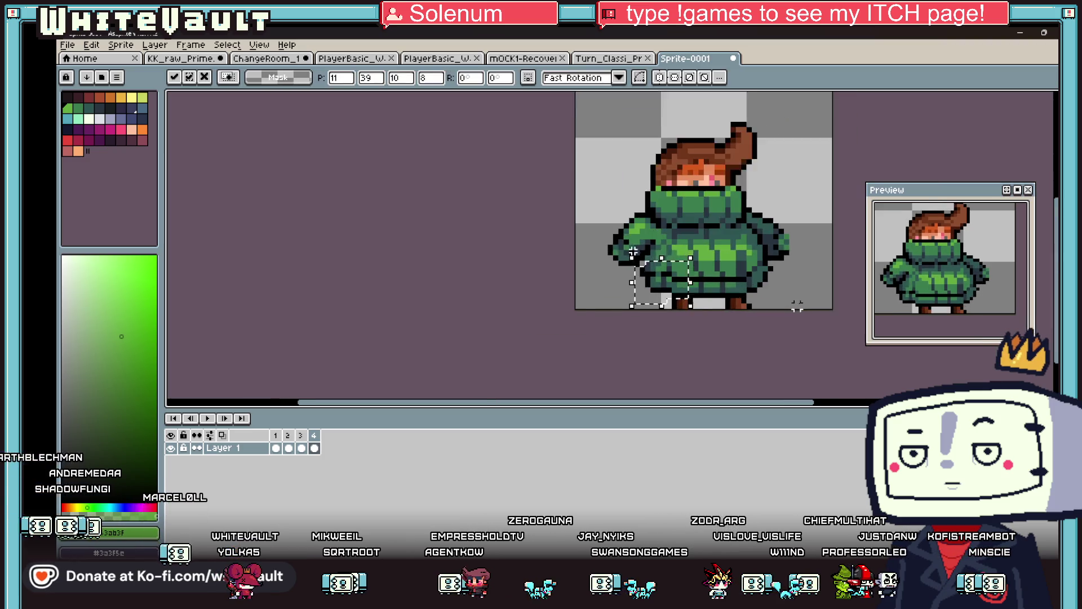
pyautogui.moveTo(713, 249)
pyautogui.mouseDown()
pyautogui.moveTo(762, 292)
pyautogui.moveTo(795, 293)
pyautogui.mouseUp()
pyautogui.click(788, 290)
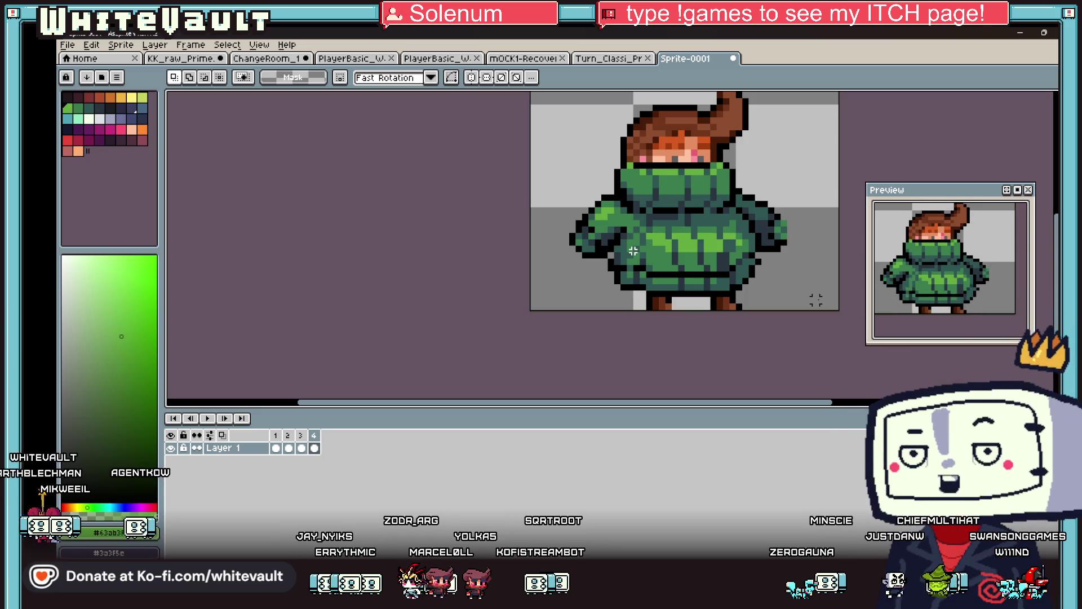
pyautogui.scroll(-2, 633, 251)
# Compare walk frames 2, 3 and 1, ending back on frame 2
pyautogui.scroll(1, 633, 250)
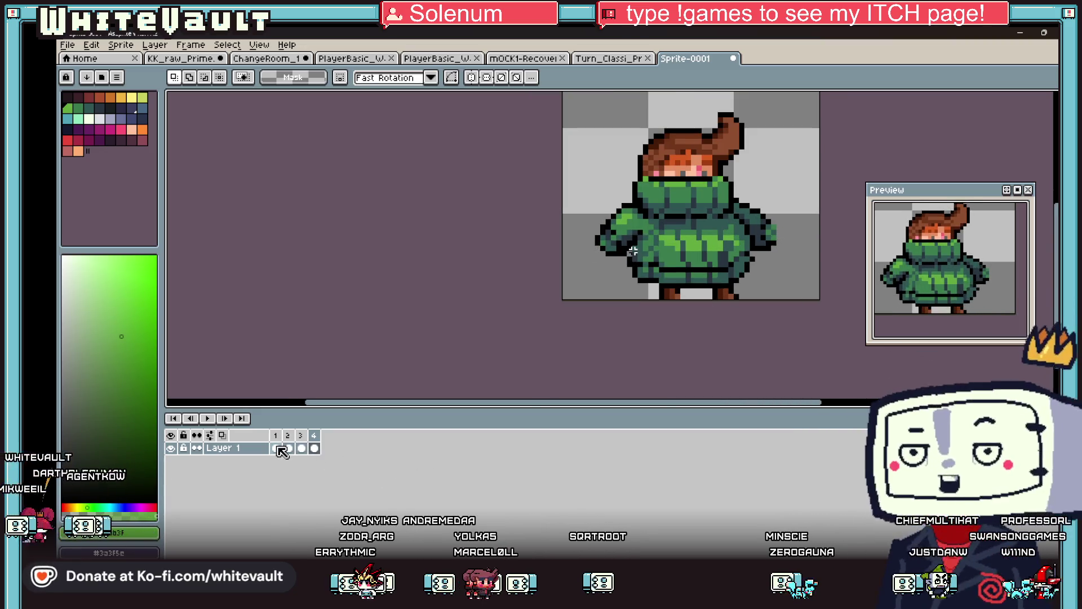
pyautogui.click(288, 448)
pyautogui.click(301, 448)
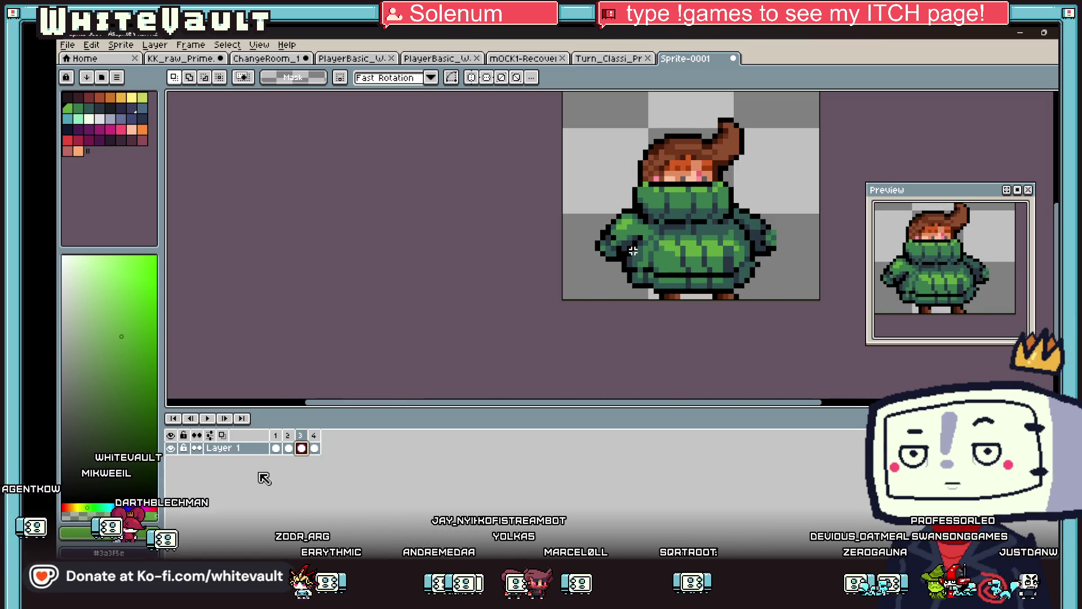
pyautogui.click(275, 448)
pyautogui.scroll(2, 633, 251)
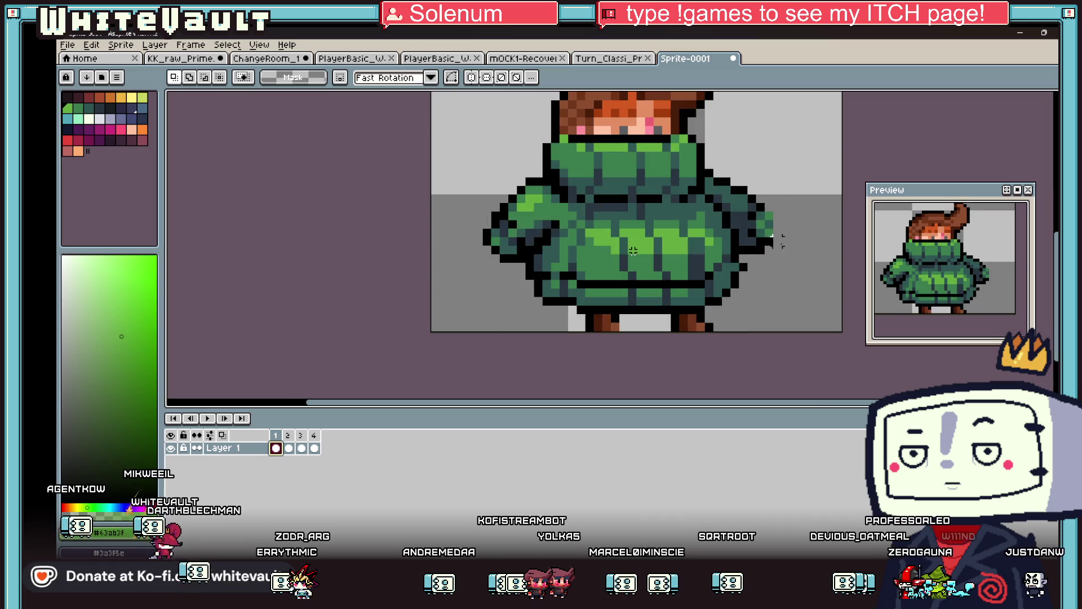
pyautogui.press('b')
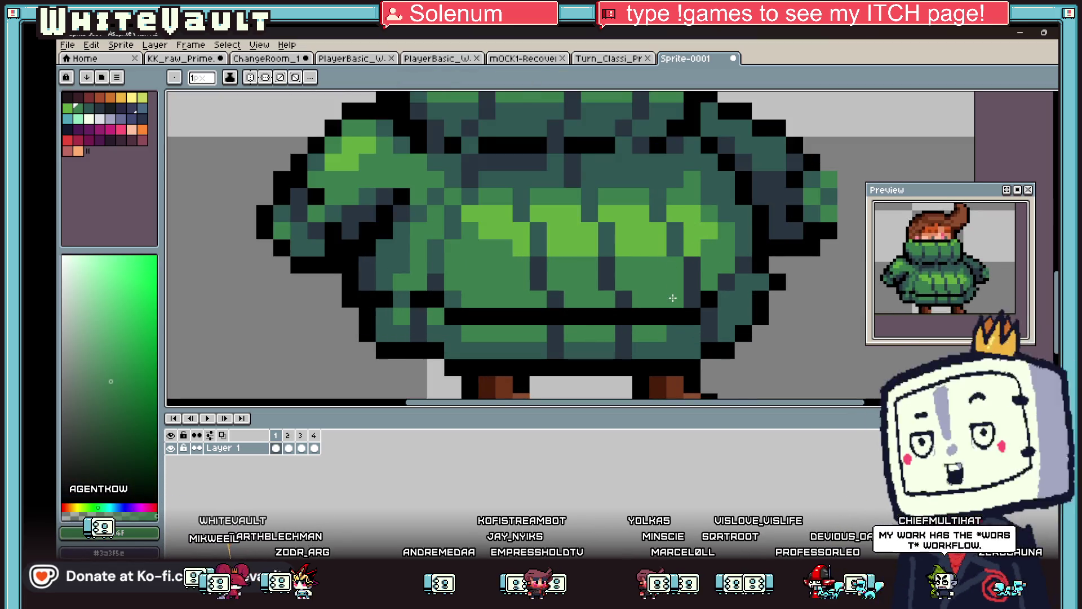
pyautogui.press('i')
pyautogui.scroll(-3, 699, 259)
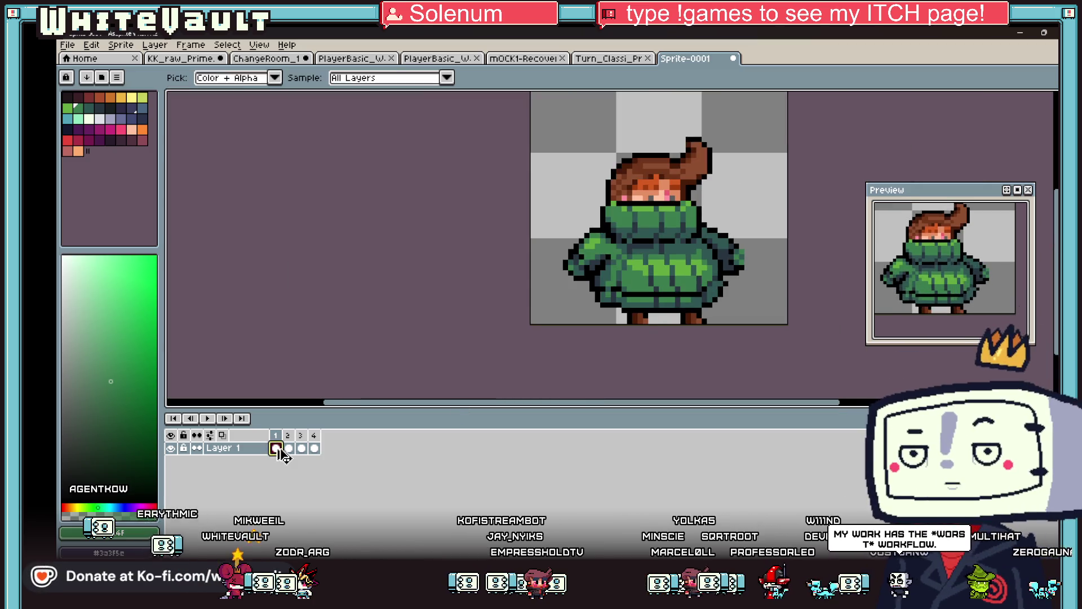
pyautogui.press('Right')
pyautogui.press('Right')
pyautogui.click(288, 448)
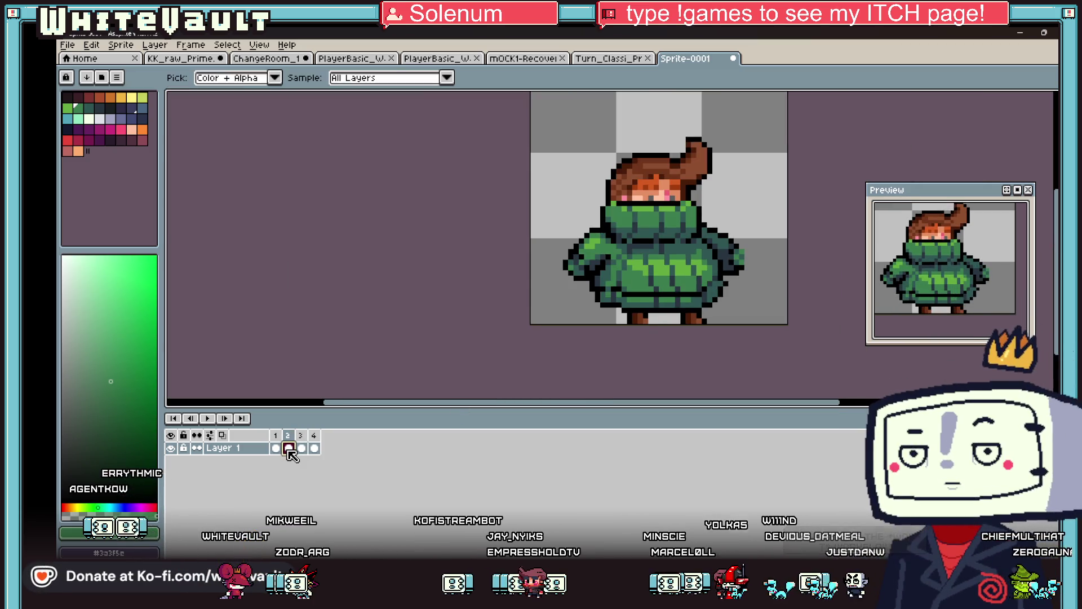
# Sample black from the leg outline as the drawing colour
pyautogui.press('m')
pyautogui.moveTo(531, 100); pyautogui.dragTo(758, 305)
pyautogui.click(752, 380)
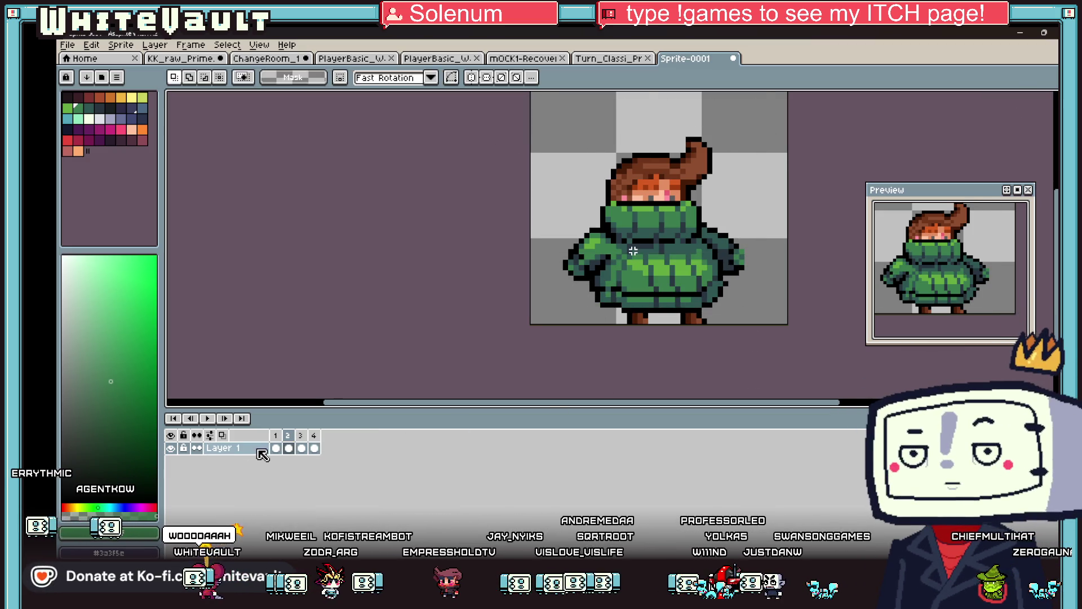
pyautogui.click(276, 448)
pyautogui.press('b')
pyautogui.scroll(3, 671, 318)
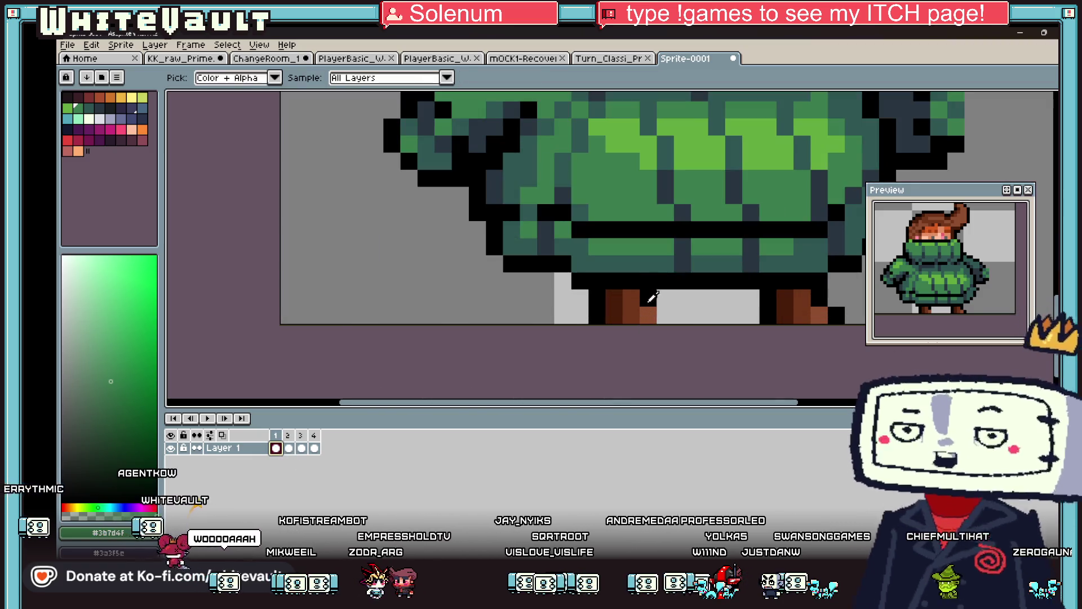
pyautogui.keyDown('alt'); pyautogui.click(671, 314); pyautogui.keyUp('alt')
pyautogui.scroll(-3, 699, 316)
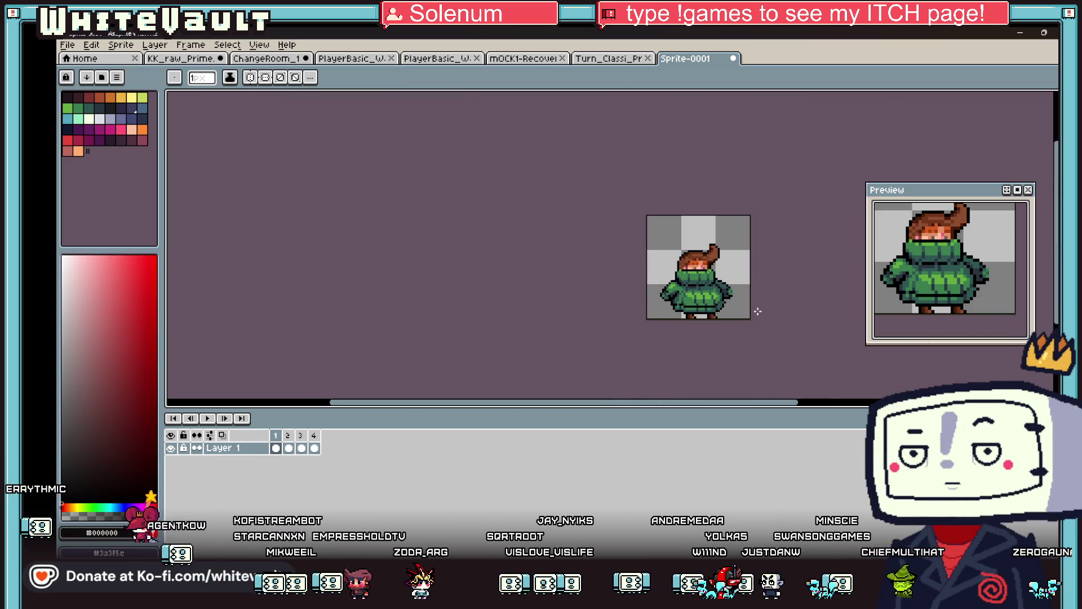
pyautogui.scroll(1, 757, 312)
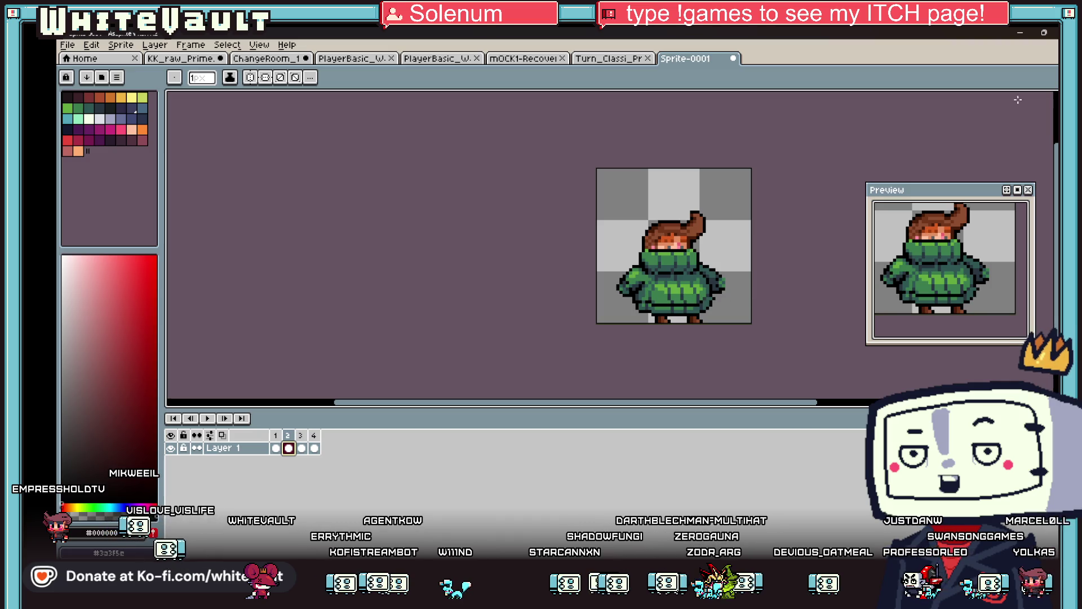
pyautogui.press('w')
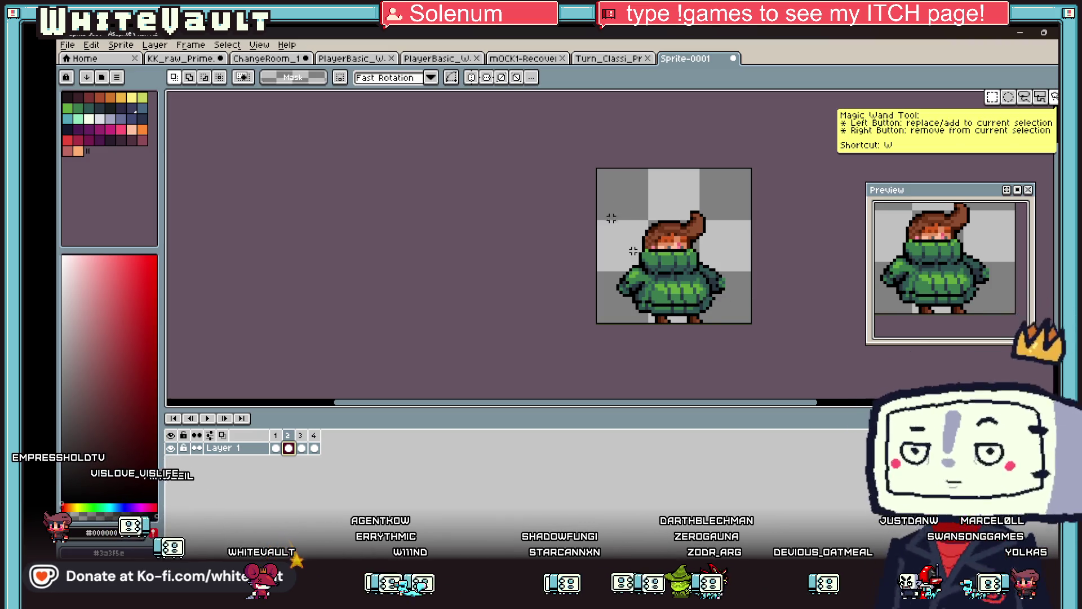
# Move the pixels beside the right hand over to the left sleeve and deselect
pyautogui.hotkey('ctrl', 't')
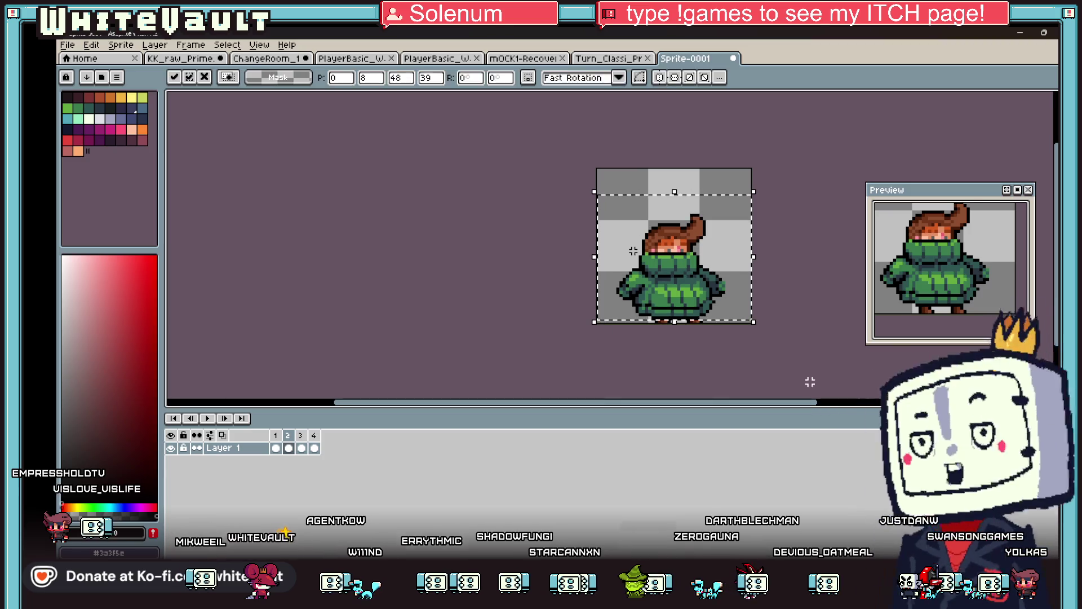
pyautogui.click(810, 382)
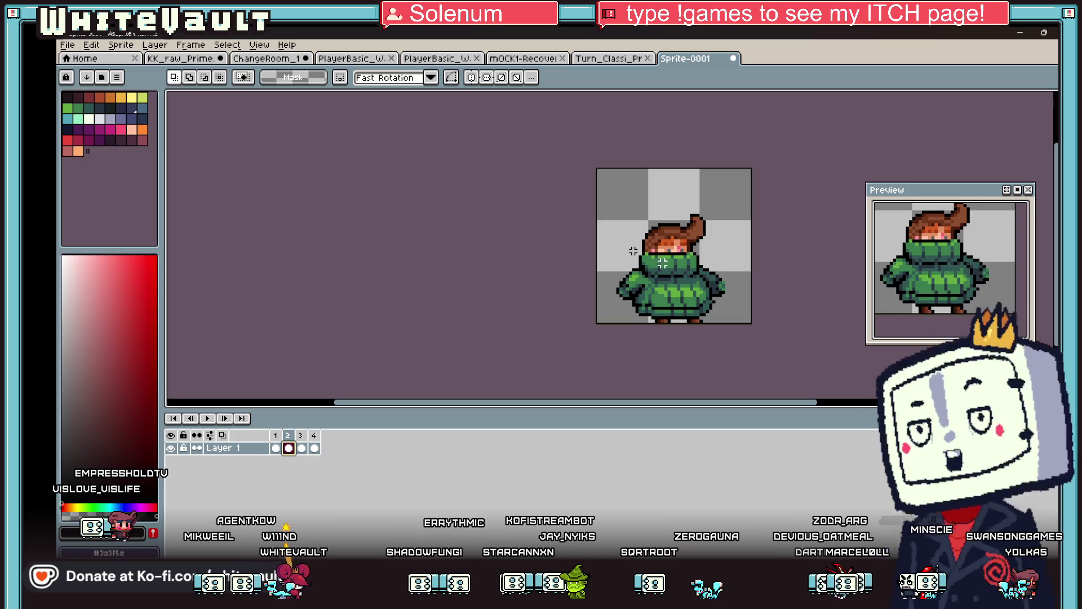
pyautogui.scroll(2, 719, 279)
pyautogui.moveTo(780, 224)
pyautogui.mouseDown()
pyautogui.moveTo(761, 292)
pyautogui.moveTo(713, 345)
pyautogui.mouseUp()
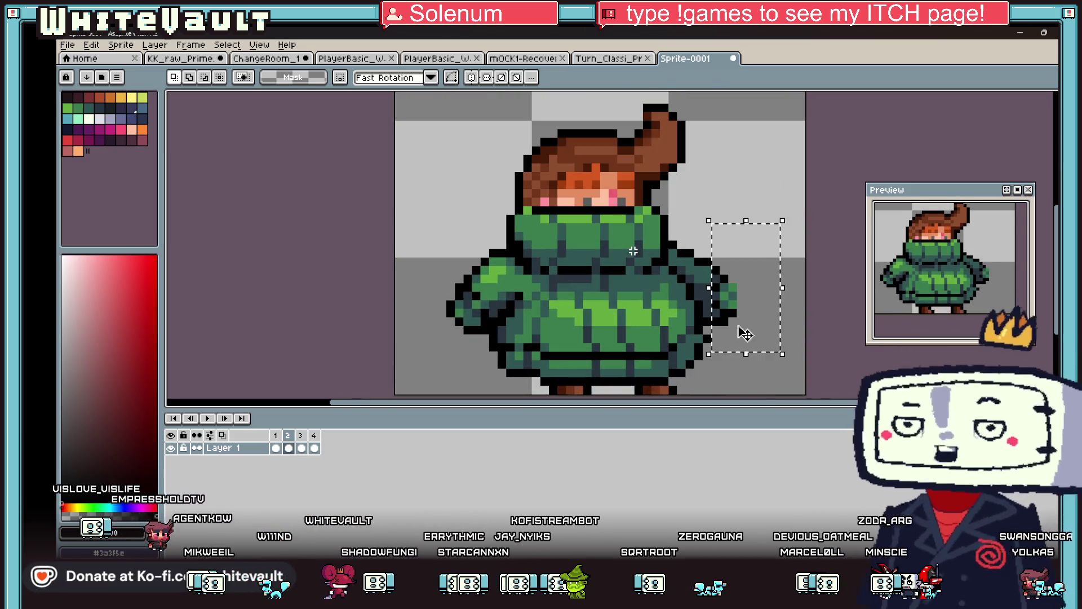
pyautogui.hotkey('ctrl', 'd')
pyautogui.moveTo(417, 271)
pyautogui.mouseDown()
pyautogui.moveTo(460, 333)
pyautogui.moveTo(492, 345)
pyautogui.mouseUp()
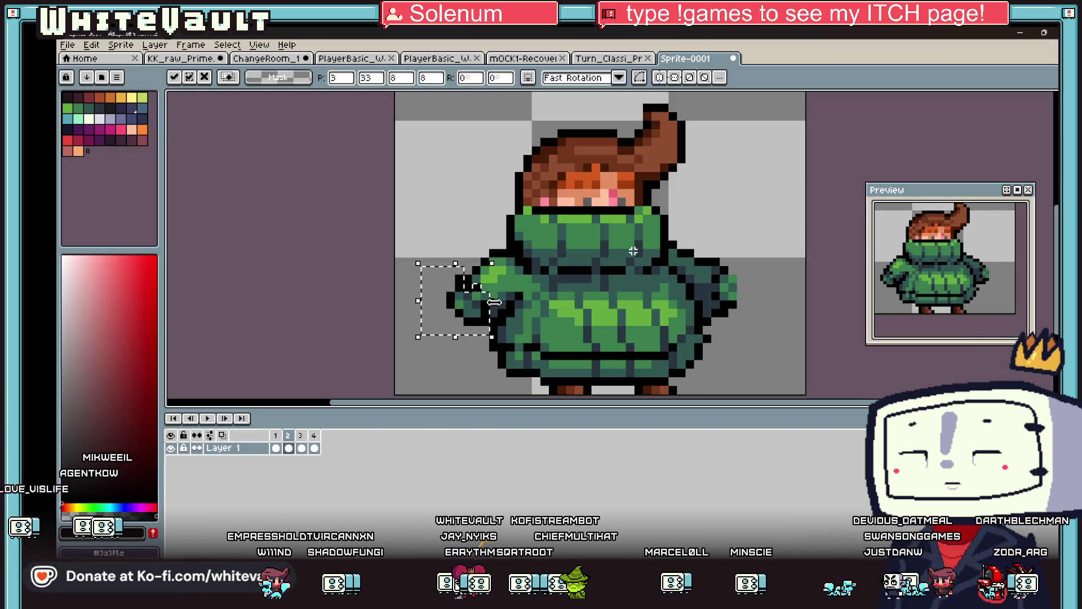
pyautogui.hotkey('ctrl', 'd')
pyautogui.scroll(-2, 633, 250)
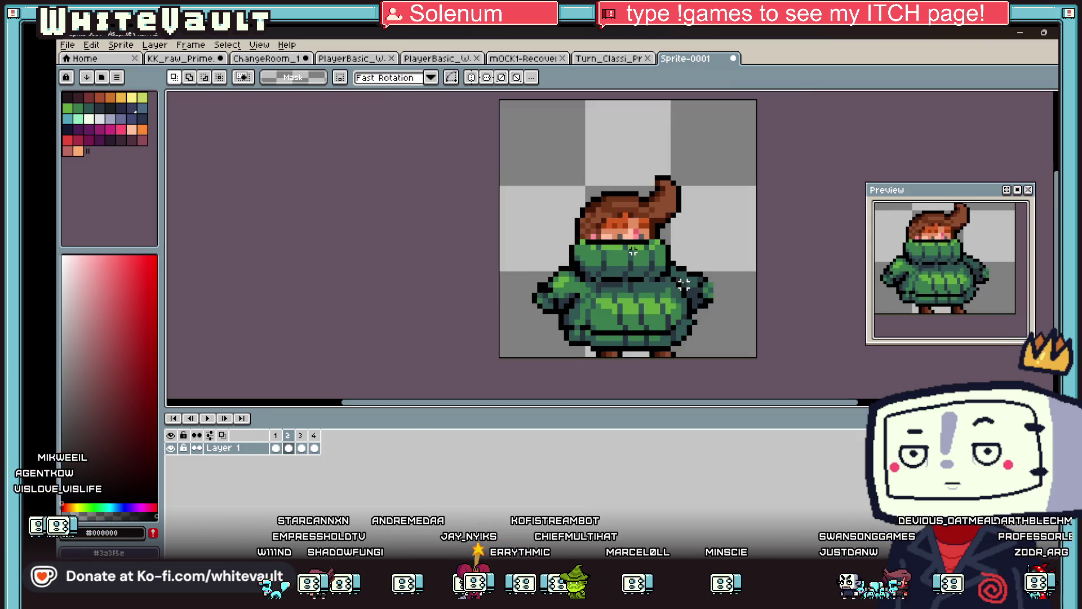
# On frame 2, nudge the coat's lower-left hem pixels one pixel left
pyautogui.click(277, 449)
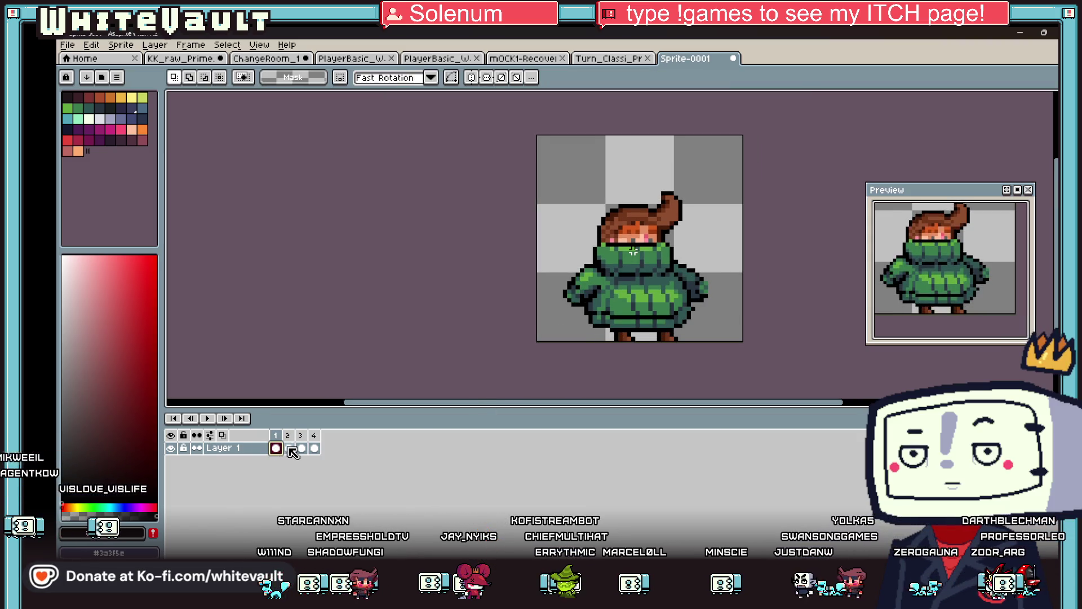
pyautogui.click(289, 448)
pyautogui.scroll(1, 611, 323)
pyautogui.moveTo(568, 296); pyautogui.dragTo(661, 341)
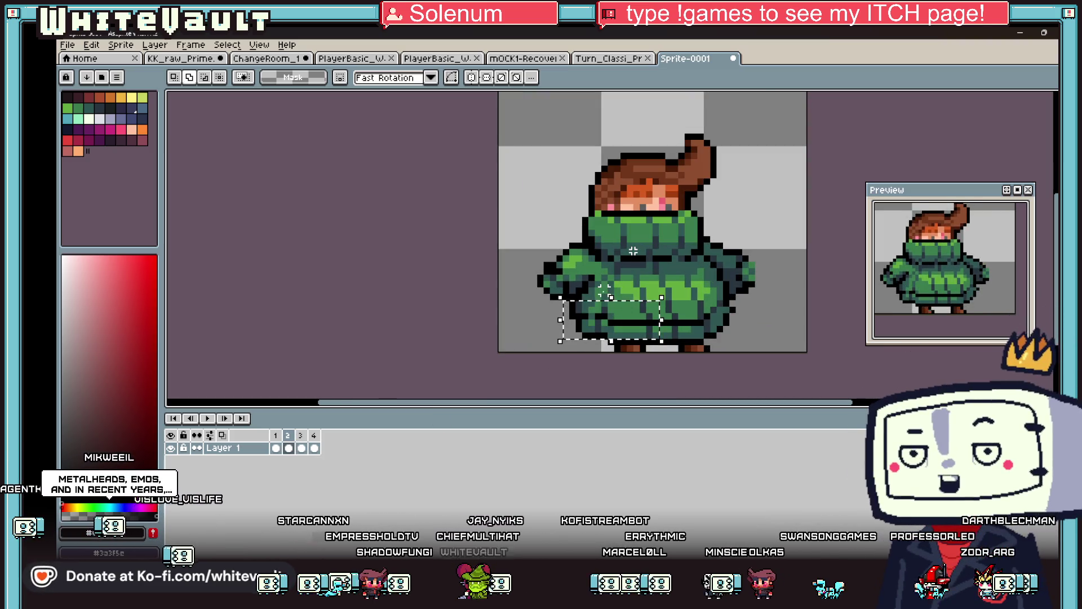
pyautogui.moveTo(603, 290); pyautogui.dragTo(663, 321)
pyautogui.hotkey('ctrl', 'z')
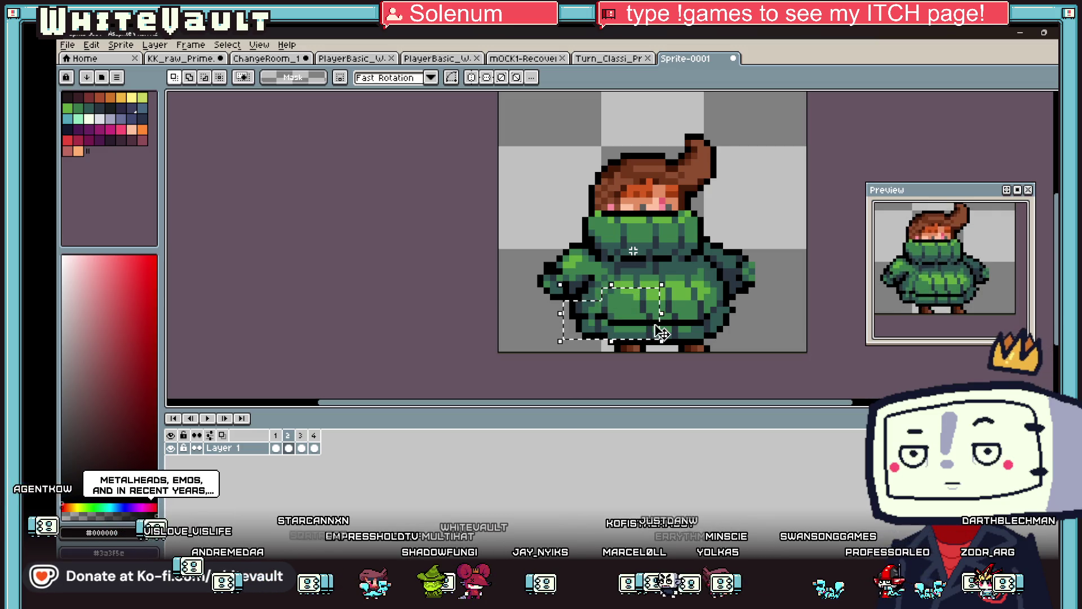
pyautogui.press('Left')
pyautogui.press('Return')
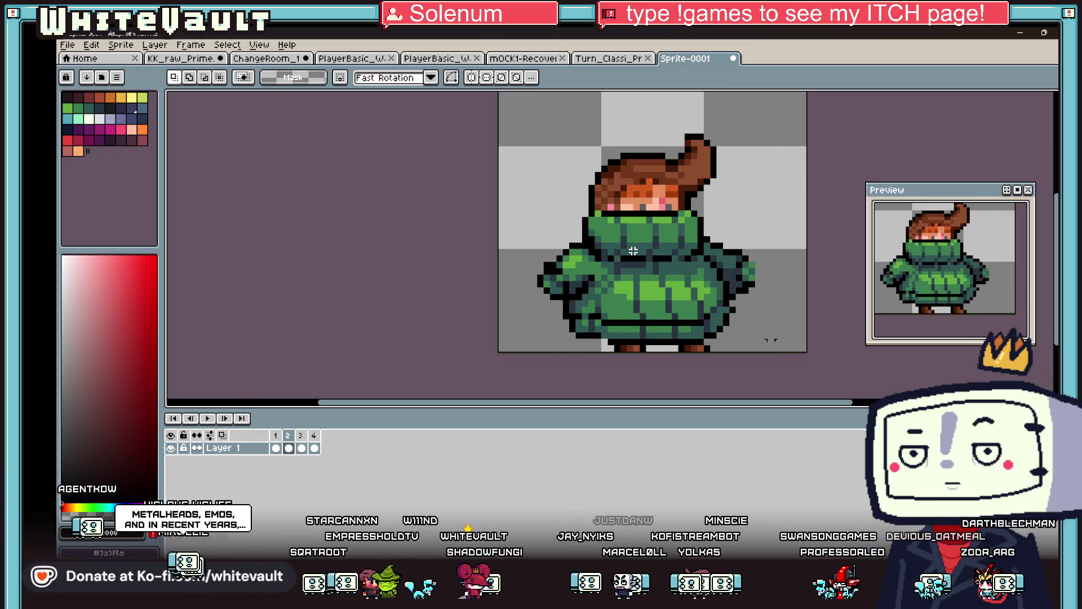
# Reshape the sweater's lower right, compare with frame 1, and return to frame 2
pyautogui.moveTo(692, 318); pyautogui.dragTo(718, 326)
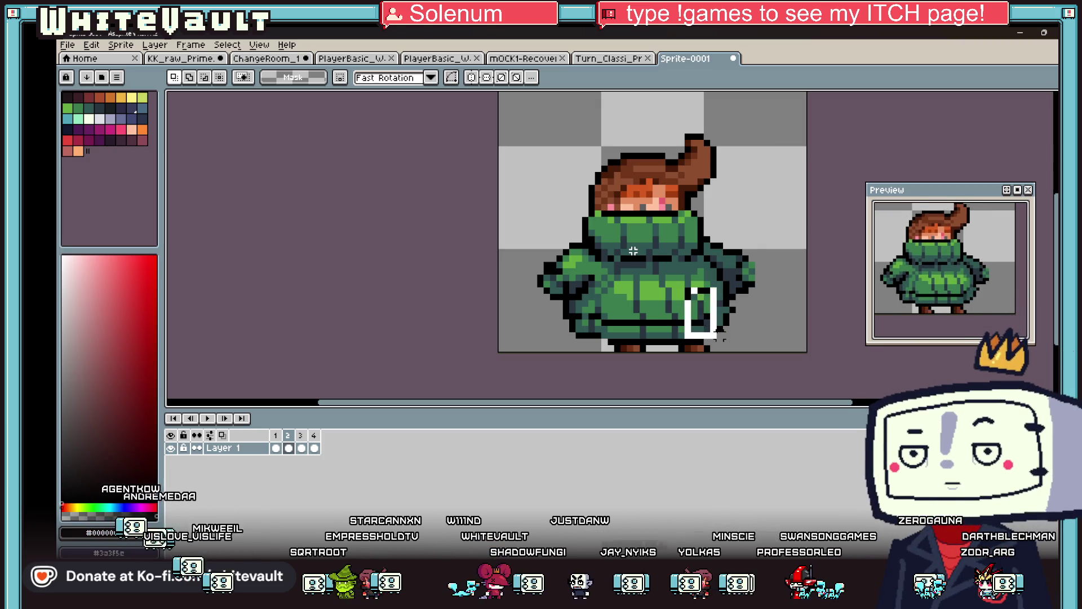
pyautogui.hotkey('ctrl', 'z')
pyautogui.moveTo(660, 303); pyautogui.dragTo(744, 346)
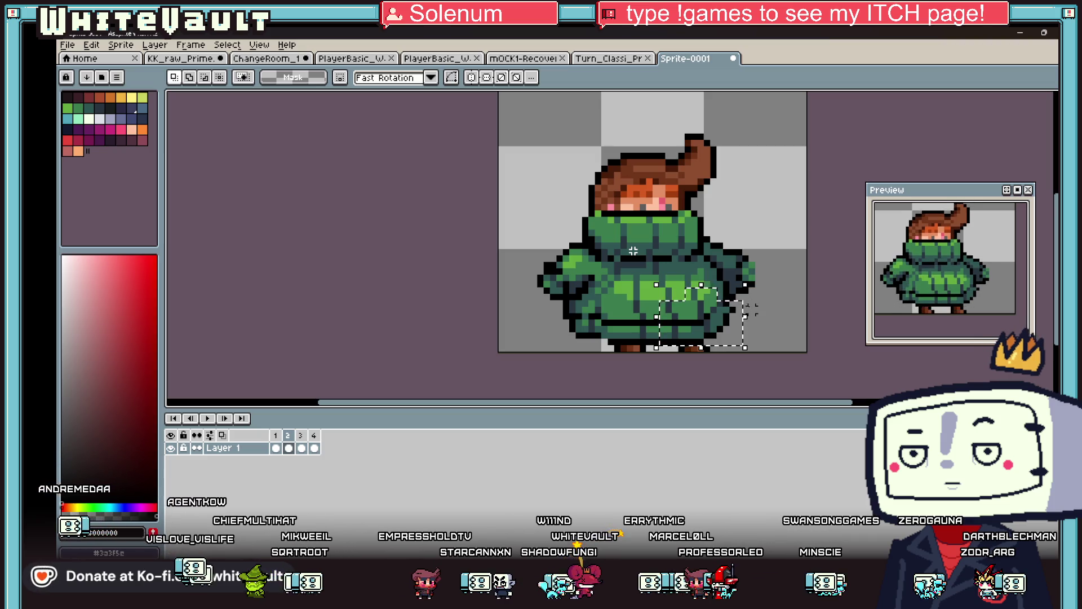
pyautogui.click(752, 310)
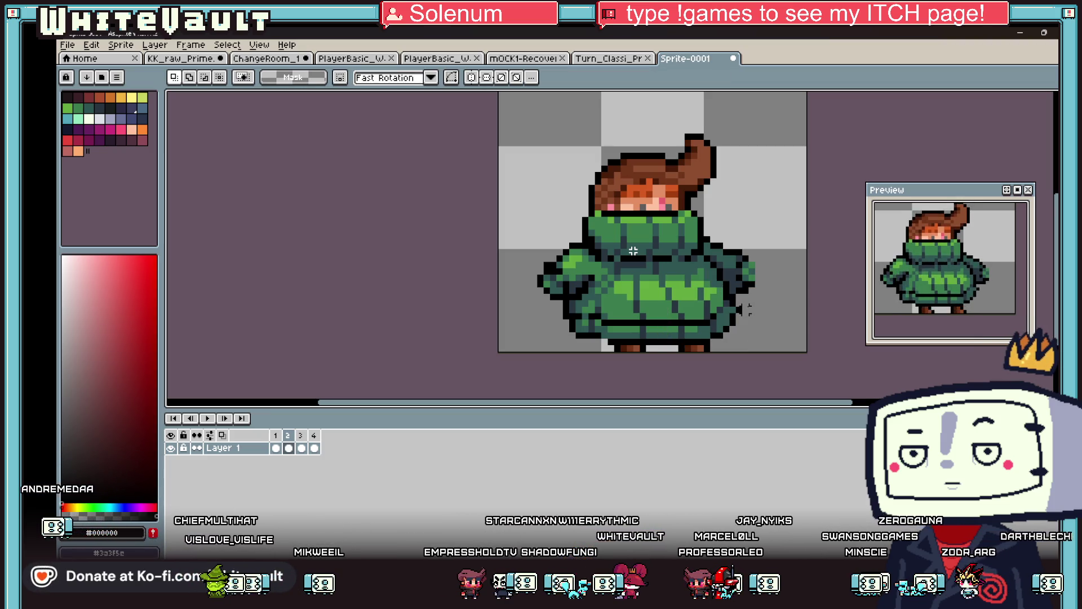
pyautogui.click(275, 448)
pyautogui.click(288, 448)
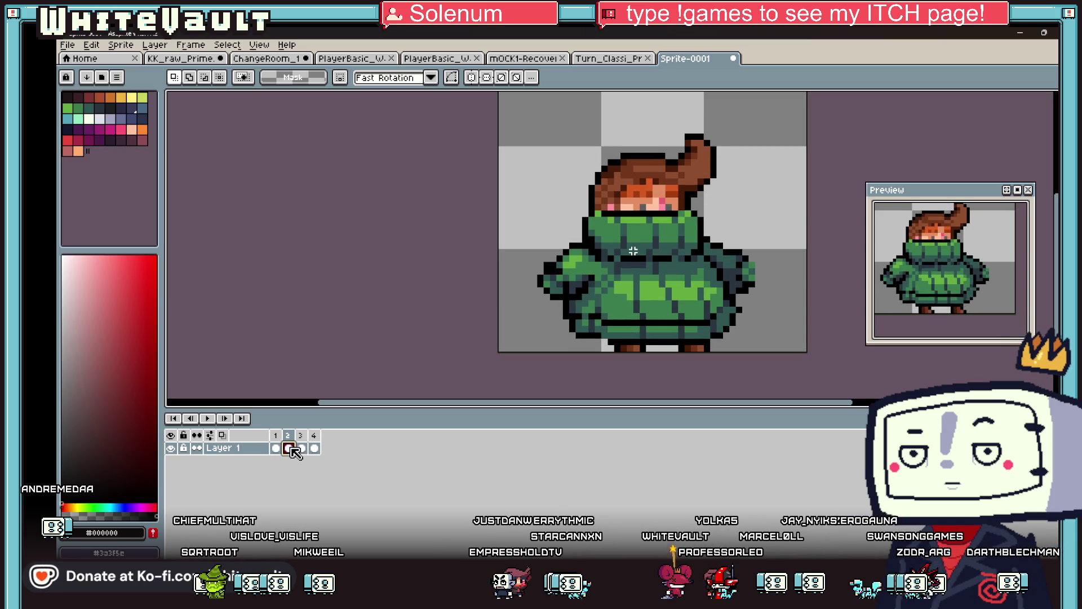
# In frame 4, move the sweater's right arm one pixel inward
pyautogui.click(302, 448)
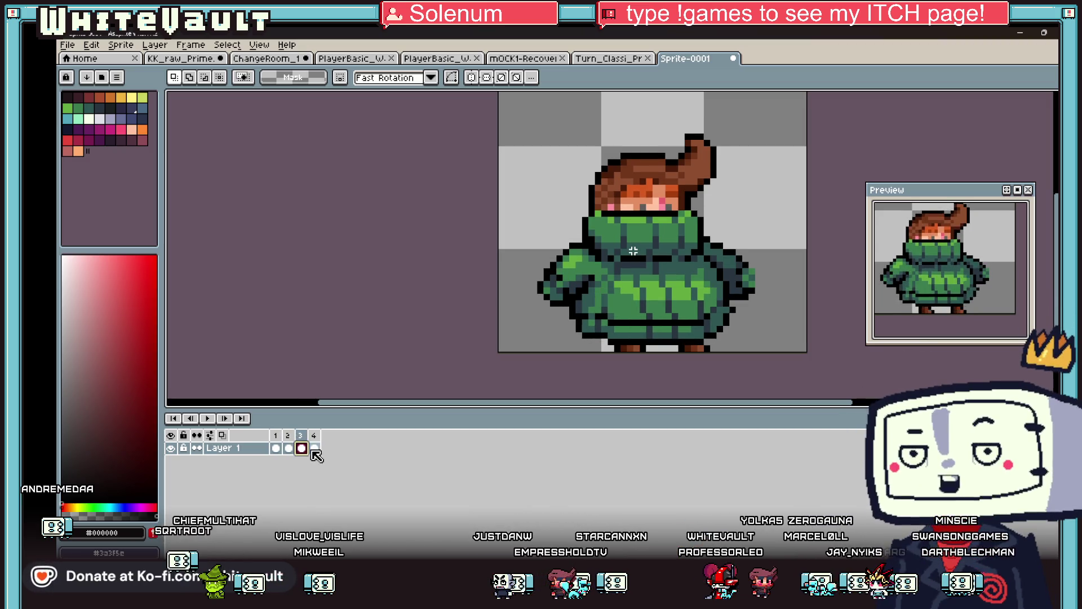
pyautogui.click(314, 448)
pyautogui.scroll(1, 545, 289)
pyautogui.moveTo(532, 250); pyautogui.dragTo(580, 324)
pyautogui.moveTo(853, 233); pyautogui.dragTo(805, 324)
pyautogui.moveTo(838, 288); pyautogui.dragTo(829, 288)
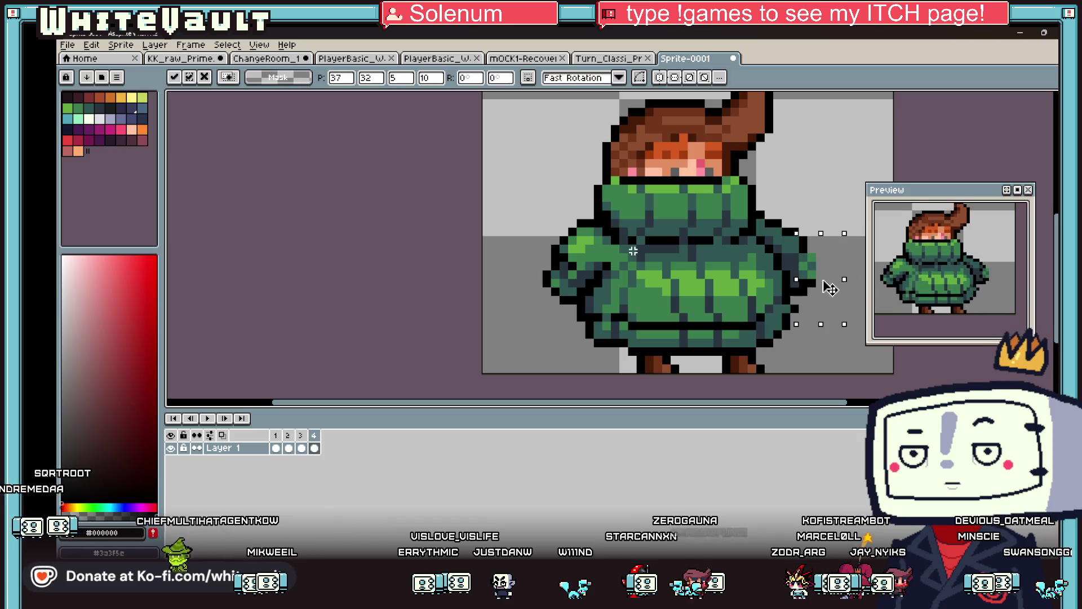
pyautogui.click(276, 449)
pyautogui.click(289, 448)
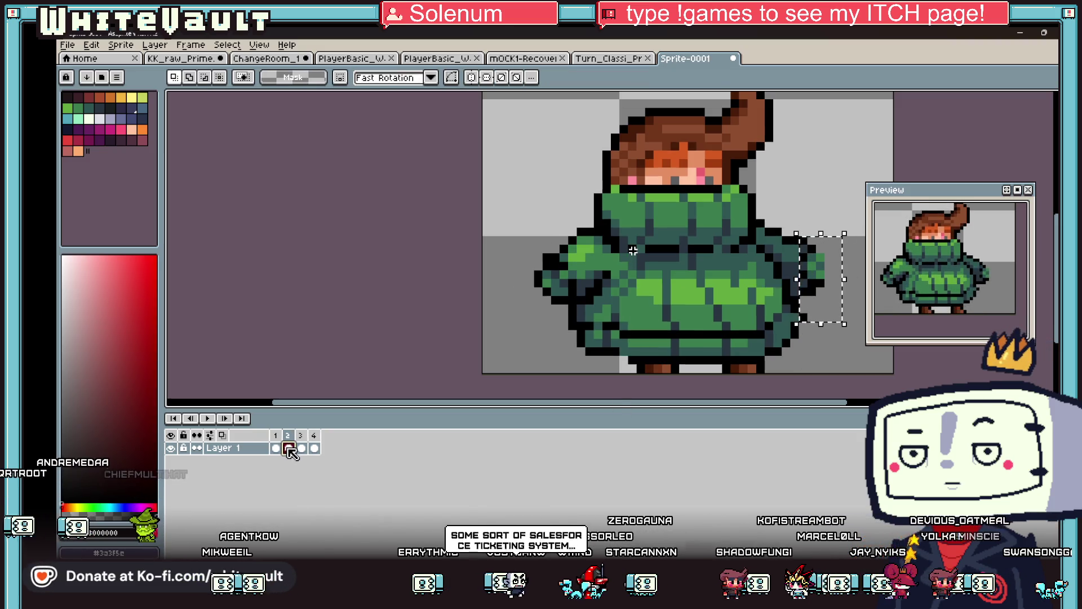
pyautogui.click(302, 448)
pyautogui.click(314, 448)
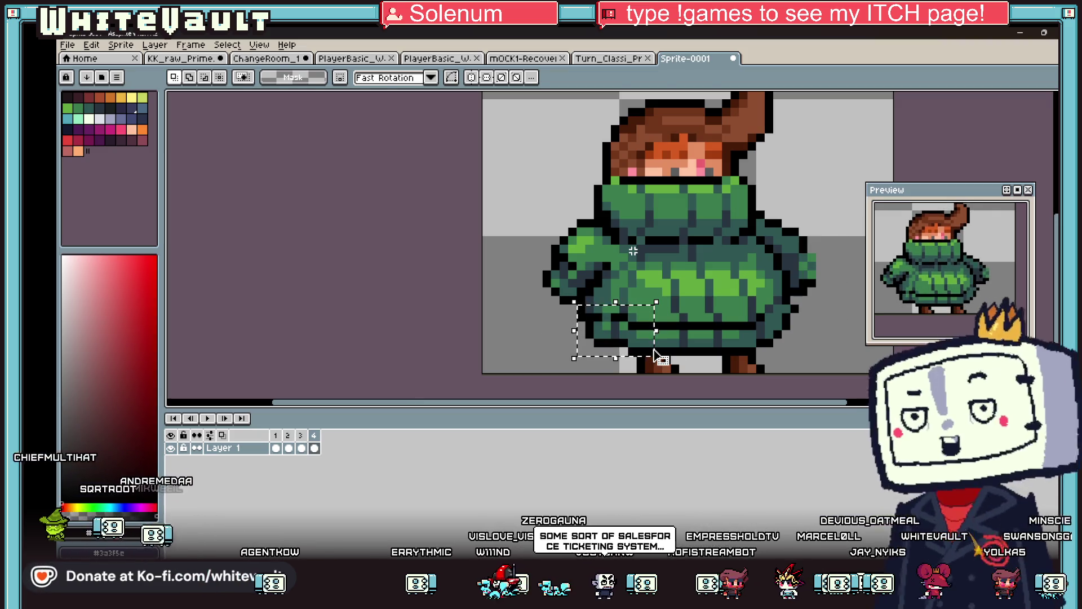
pyautogui.click(821, 343)
# Shift frame 4's lower sweater pixels and move a sweater patch in frame 2
pyautogui.moveTo(762, 293)
pyautogui.mouseDown()
pyautogui.moveTo(806, 338)
pyautogui.moveTo(844, 349)
pyautogui.moveTo(805, 356)
pyautogui.mouseUp()
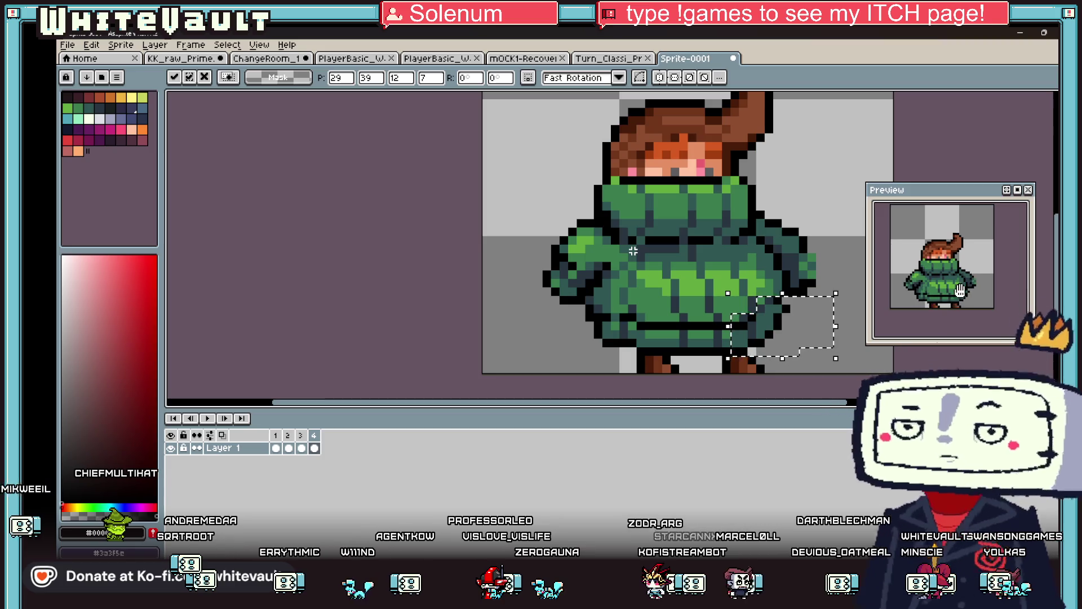
pyautogui.click(275, 448)
pyautogui.click(289, 449)
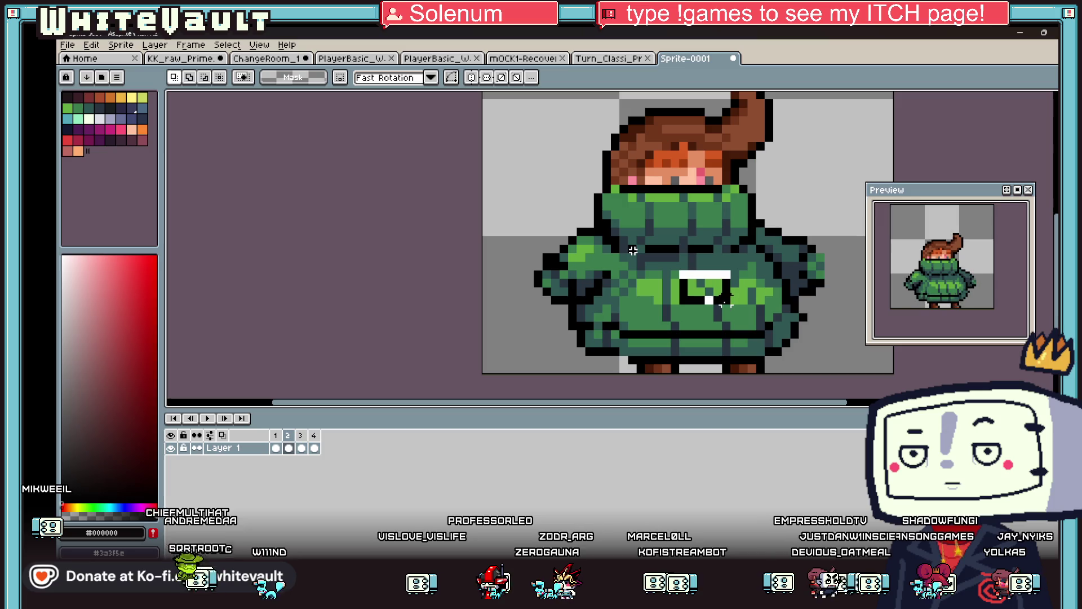
pyautogui.moveTo(725, 301); pyautogui.dragTo(751, 316)
pyautogui.scroll(3, 727, 309)
pyautogui.press('Return')
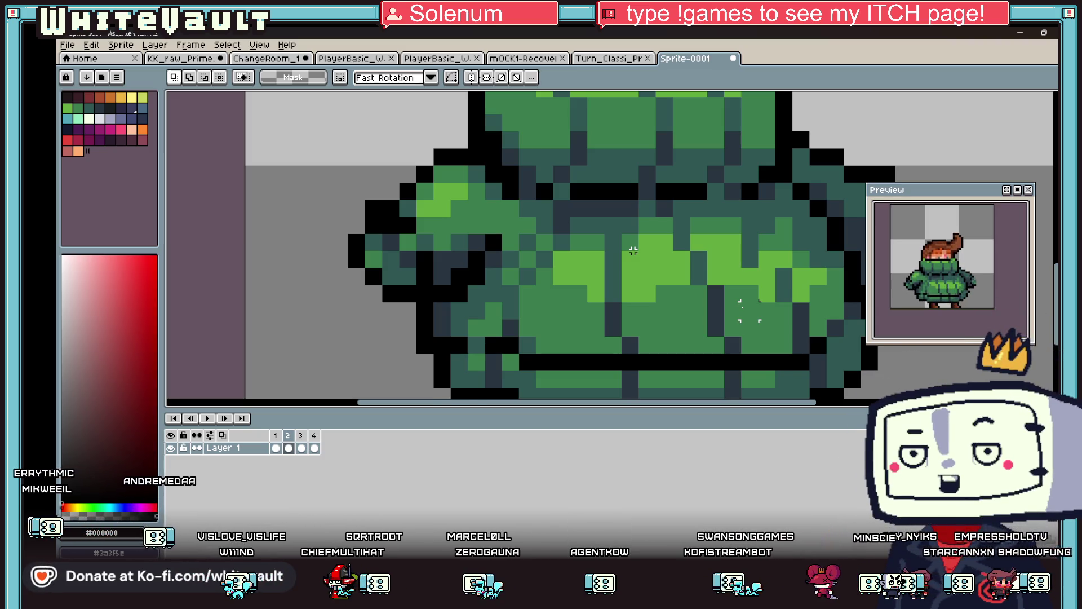
pyautogui.scroll(-3, 750, 308)
pyautogui.scroll(4, 777, 303)
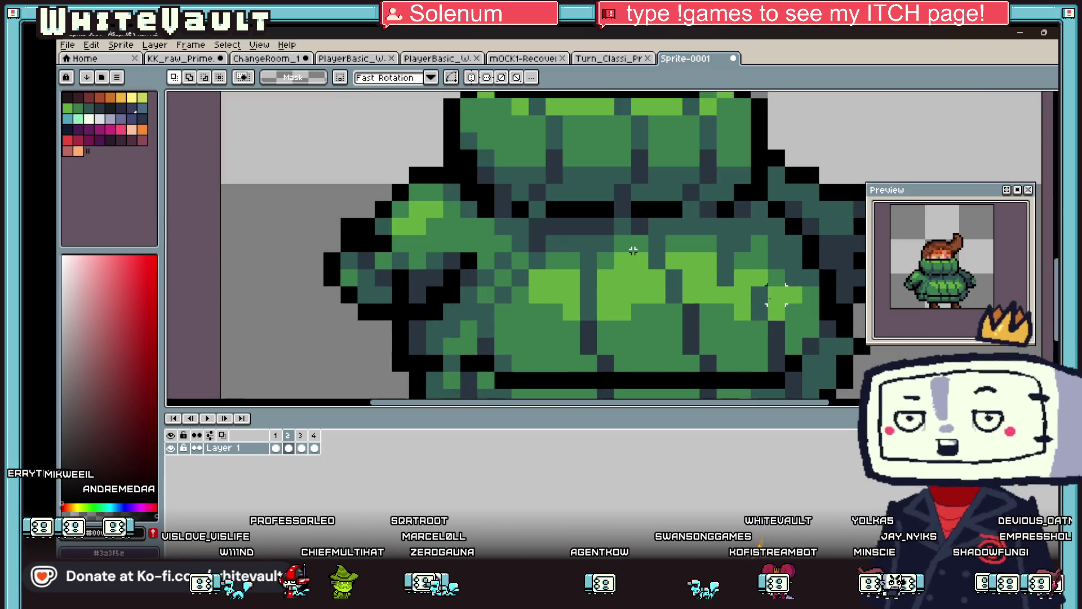
# Pick a mid green from the sweater and review all four walk frames zoomed out
pyautogui.press('b')
pyautogui.keyDown('alt'); pyautogui.click(633, 251); pyautogui.keyUp('alt')
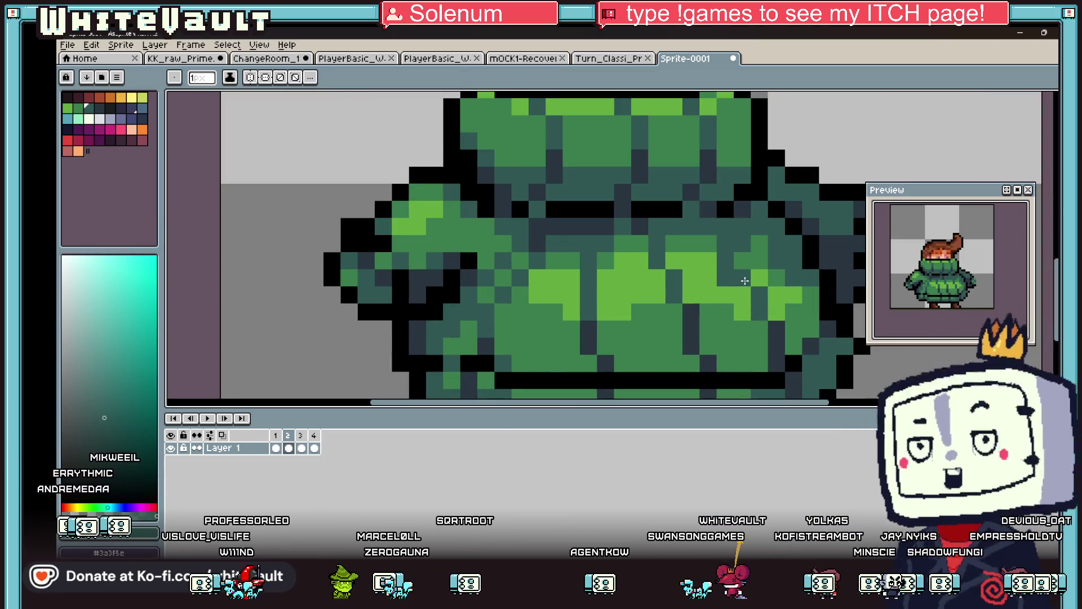
pyautogui.keyDown('alt'); pyautogui.click(725, 289); pyautogui.keyUp('alt')
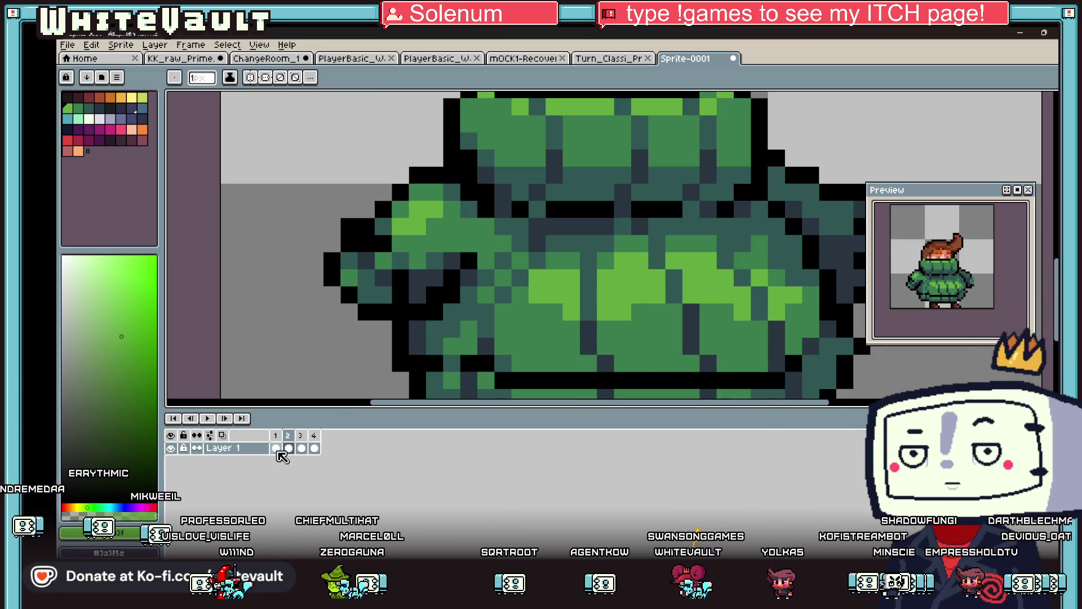
pyautogui.click(276, 449)
pyautogui.click(288, 449)
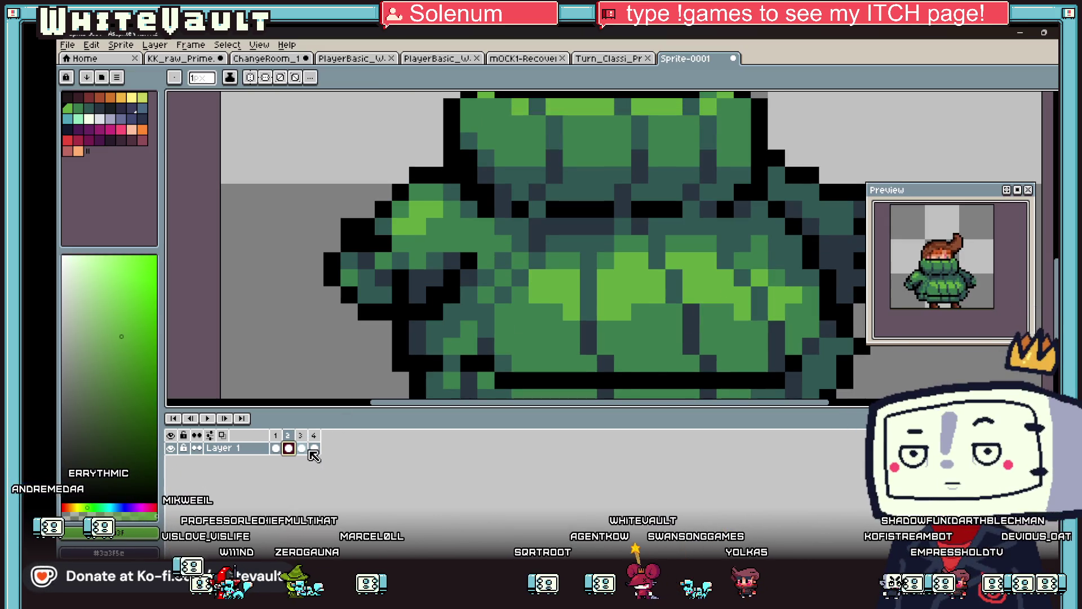
pyautogui.click(302, 448)
pyautogui.click(314, 449)
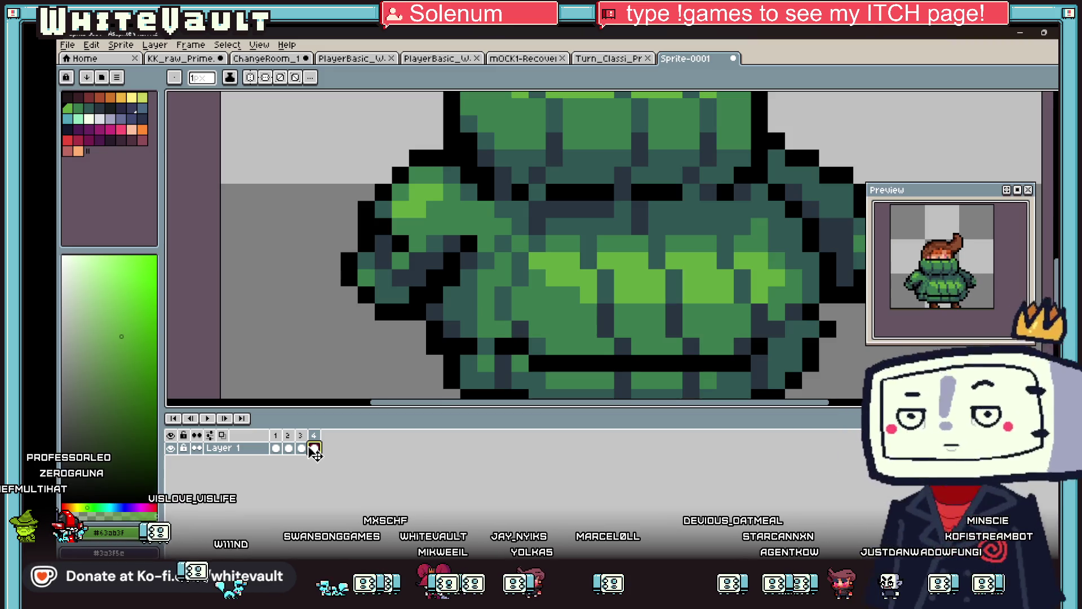
pyautogui.press('-')
pyautogui.press('-')
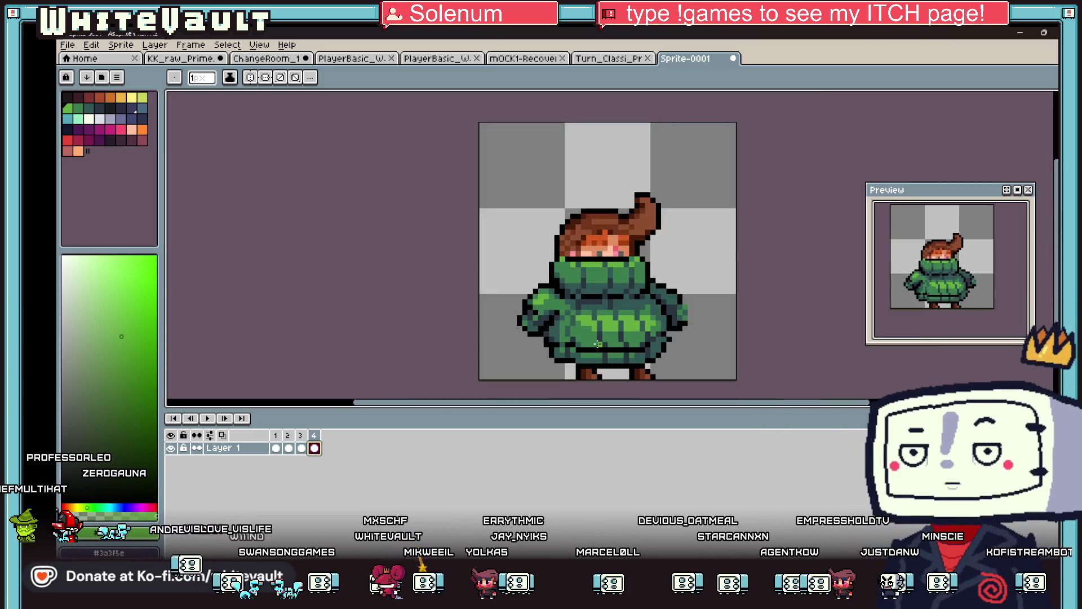
pyautogui.click(287, 448)
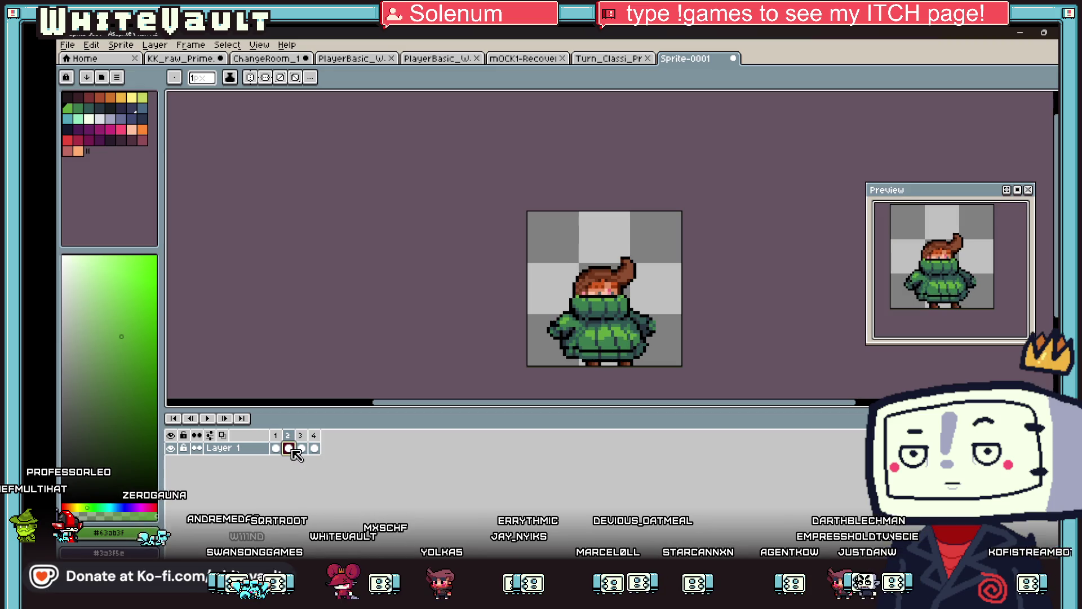
pyautogui.click(302, 448)
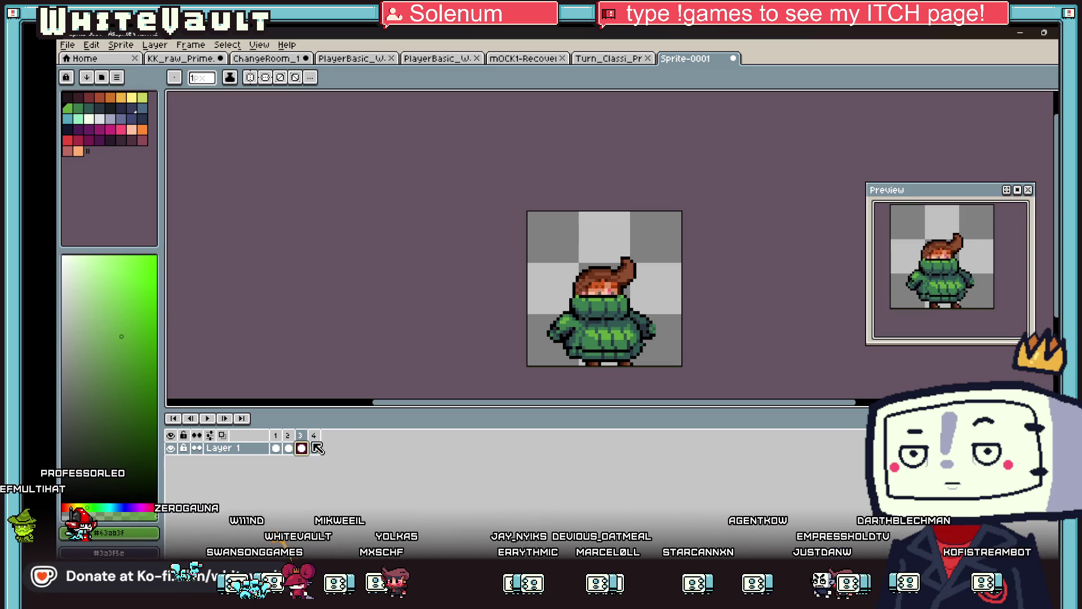
pyautogui.click(315, 449)
# Move frame 4's hair tuft down one pixel, commit, deselect, and return to frame 1
pyautogui.press('m')
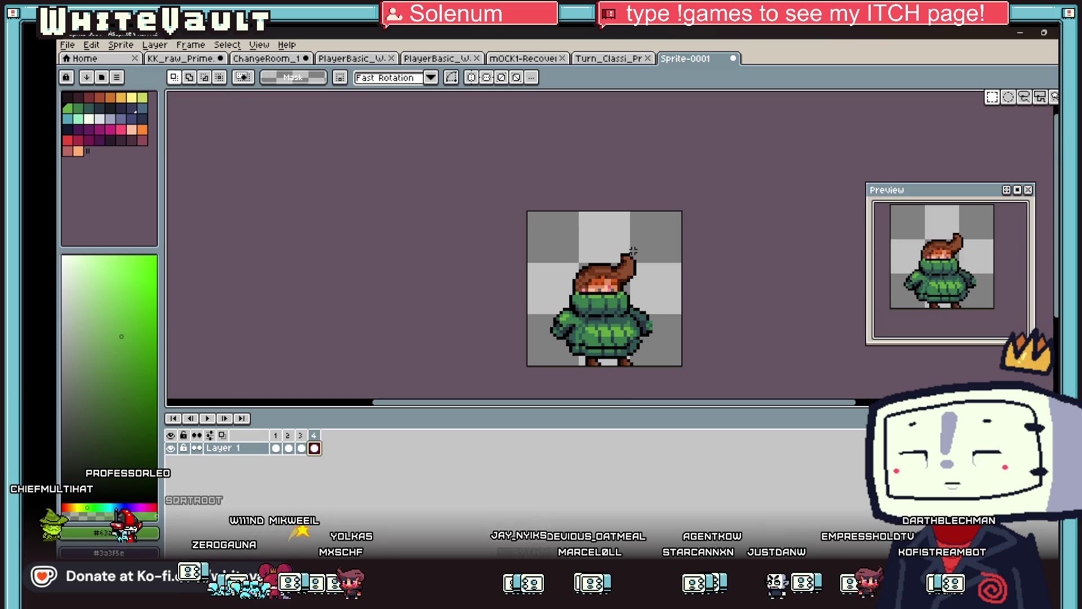
pyautogui.scroll(3, 645, 242)
pyautogui.moveTo(661, 223)
pyautogui.mouseDown()
pyautogui.moveTo(599, 327)
pyautogui.moveTo(573, 349)
pyautogui.moveTo(561, 336)
pyautogui.mouseUp()
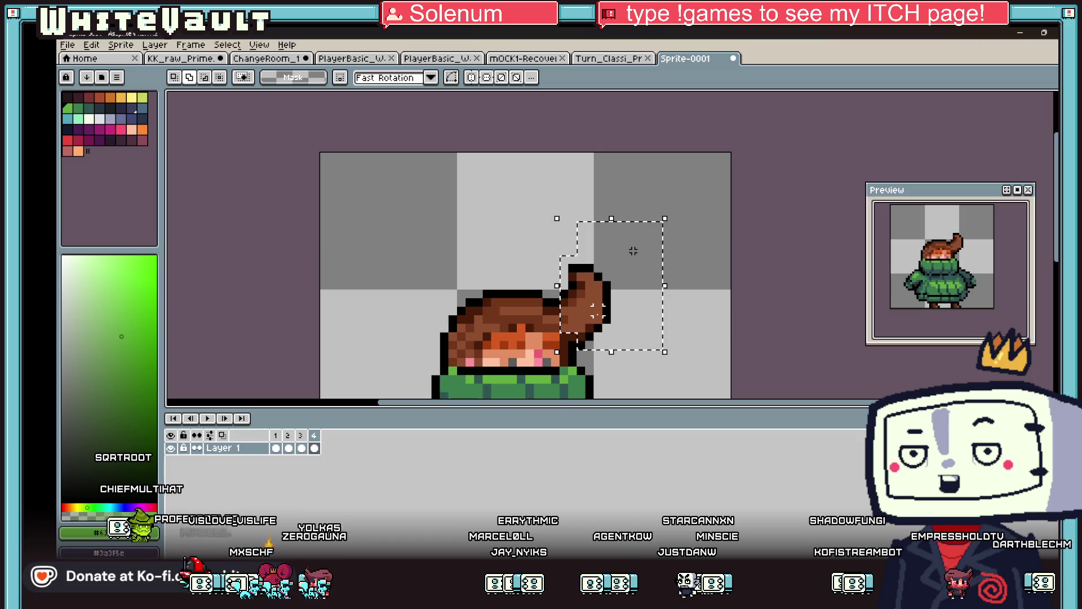
pyautogui.press('Down')
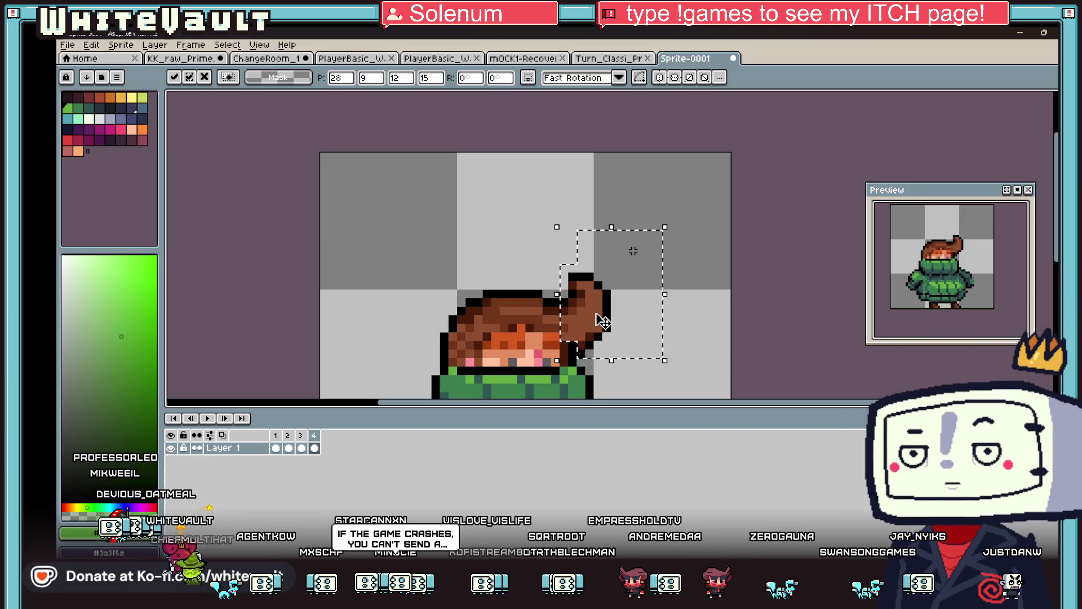
pyautogui.scroll(-3, 648, 307)
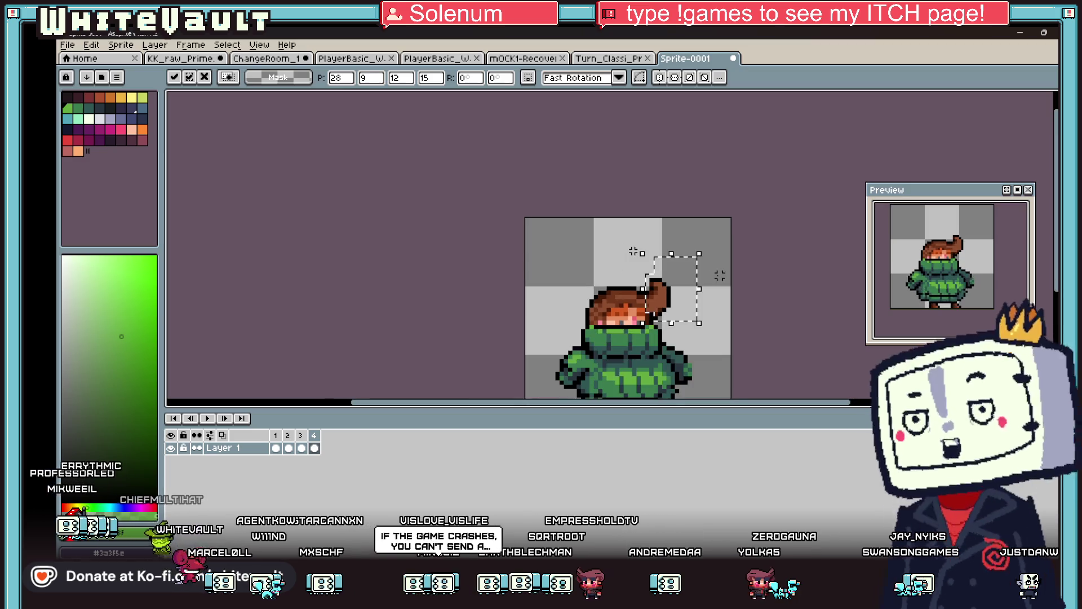
pyautogui.press('Return')
pyautogui.scroll(2, 626, 248)
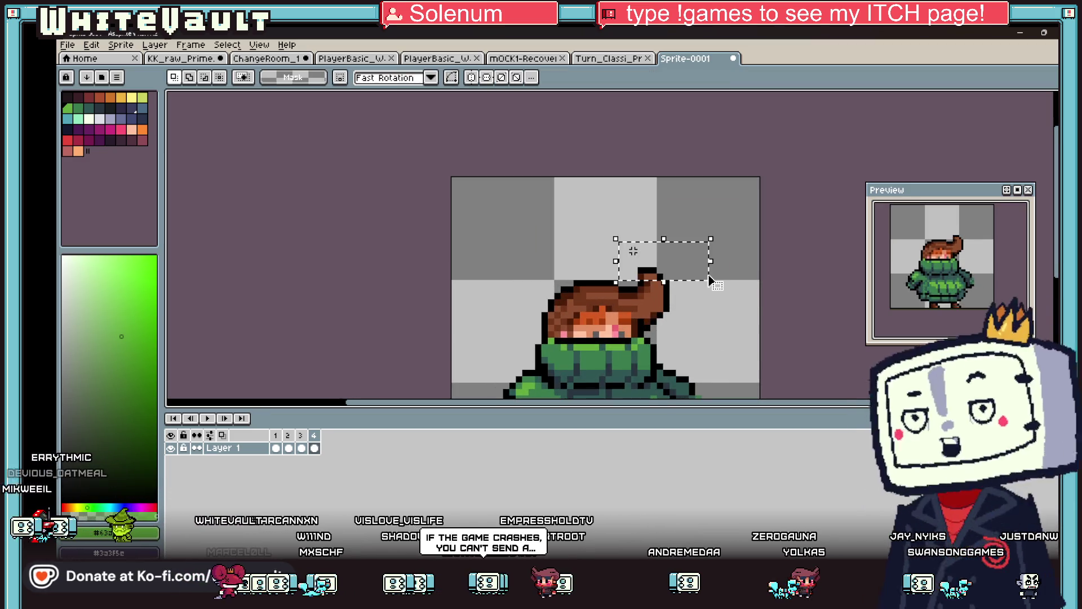
pyautogui.click(772, 302)
pyautogui.scroll(-1, 779, 303)
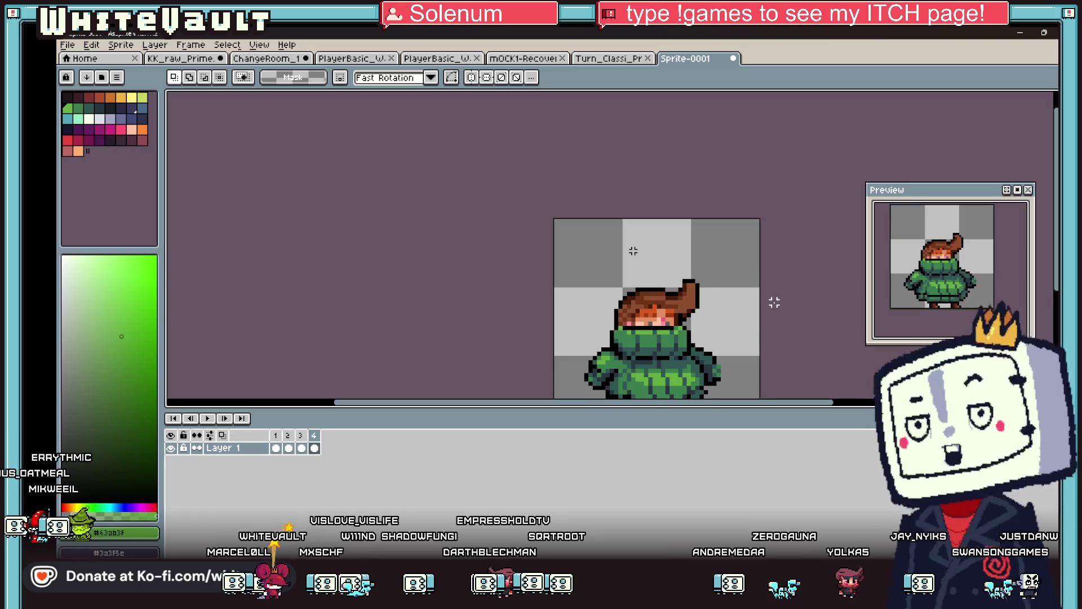
pyautogui.scroll(-2, 774, 303)
pyautogui.scroll(1, 770, 305)
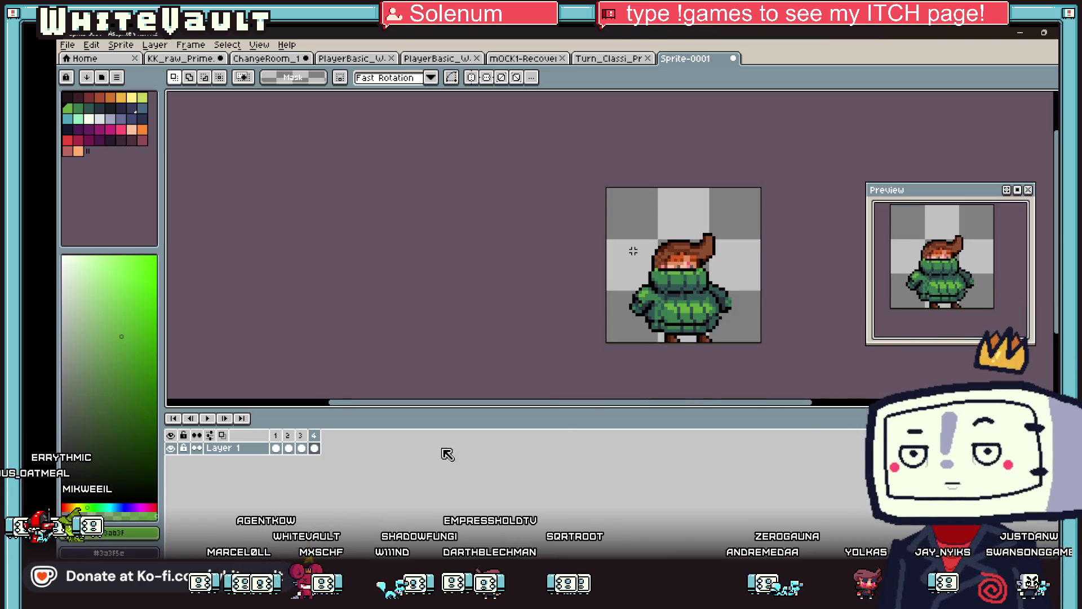
pyautogui.click(278, 448)
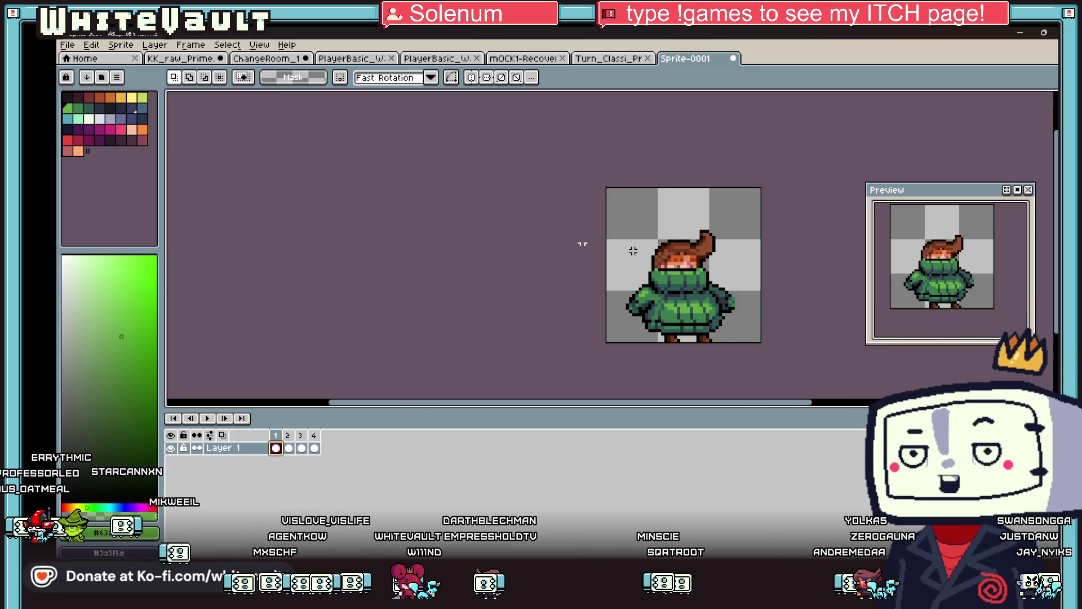
# Export the four walk frames as a single-row sprite sheet
pyautogui.click(67, 45)
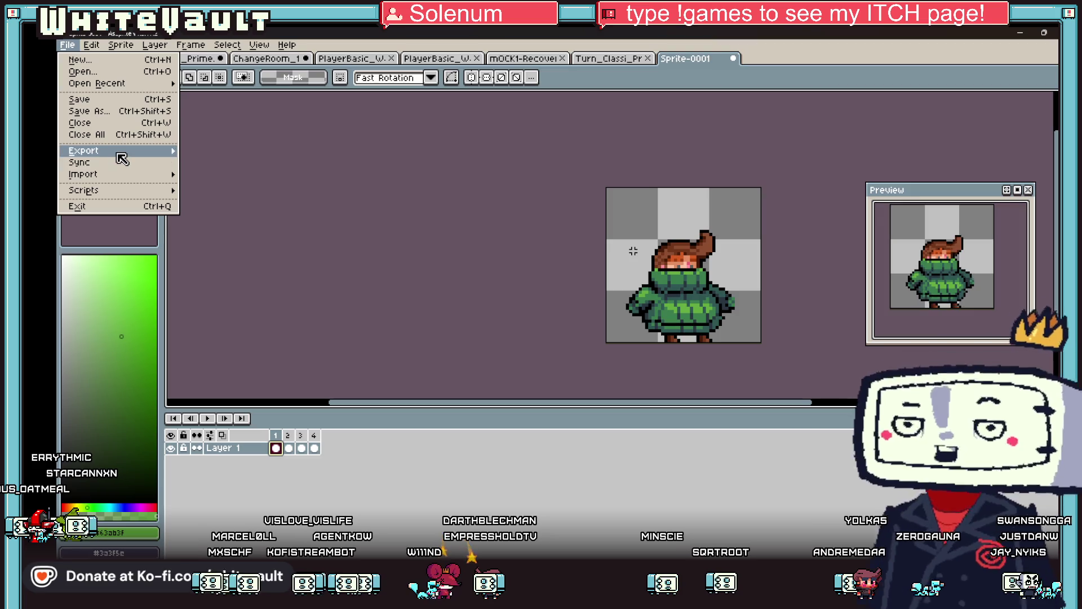
pyautogui.moveTo(107, 153)
pyautogui.click(225, 163)
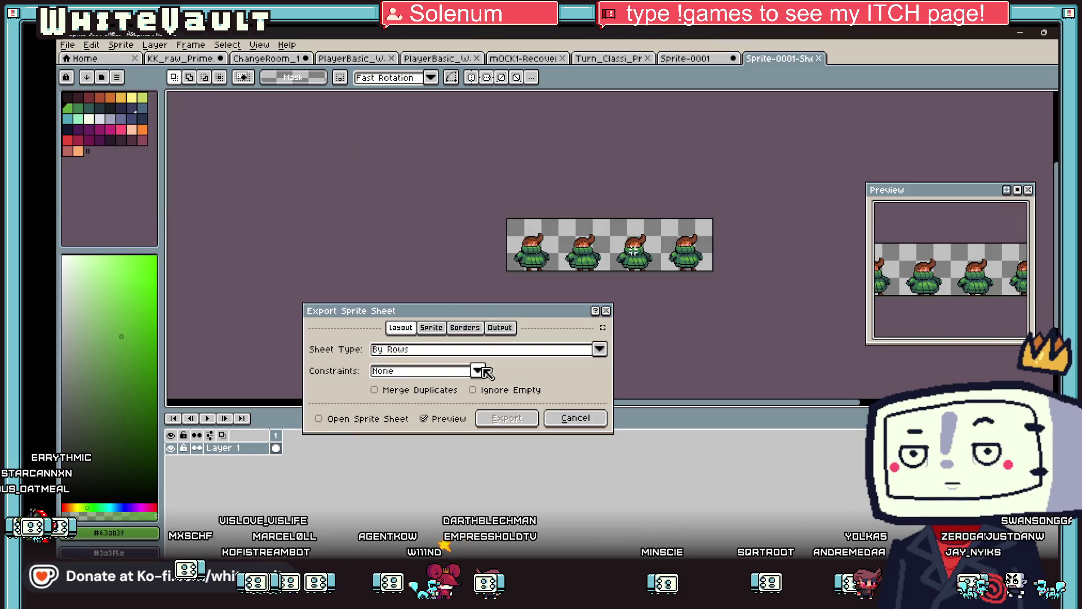
pyautogui.click(507, 418)
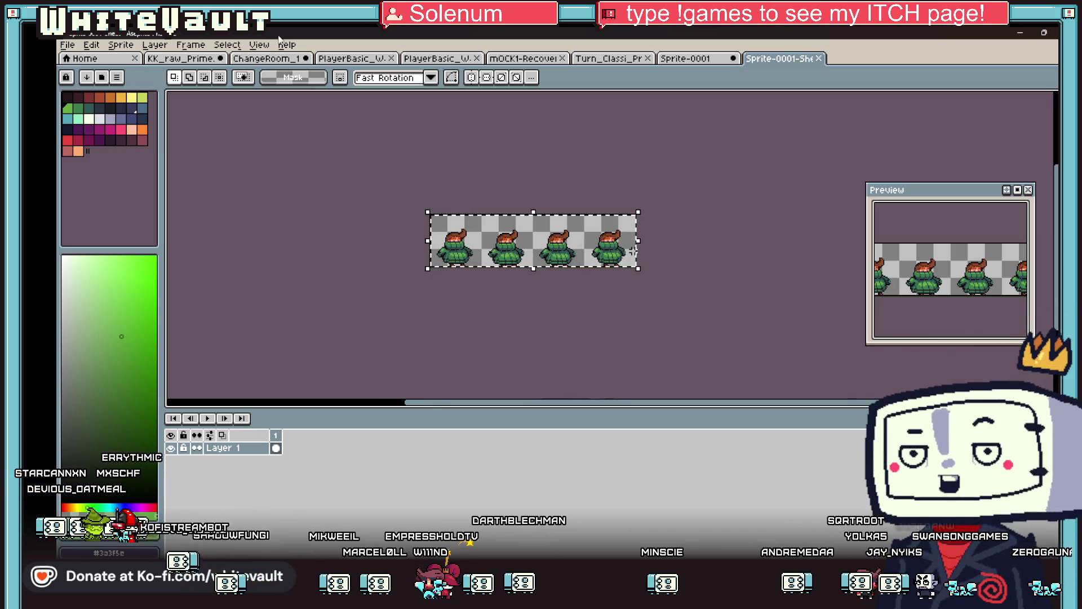
# Open the View menu and move across to the Sprite menu
pyautogui.click(227, 45)
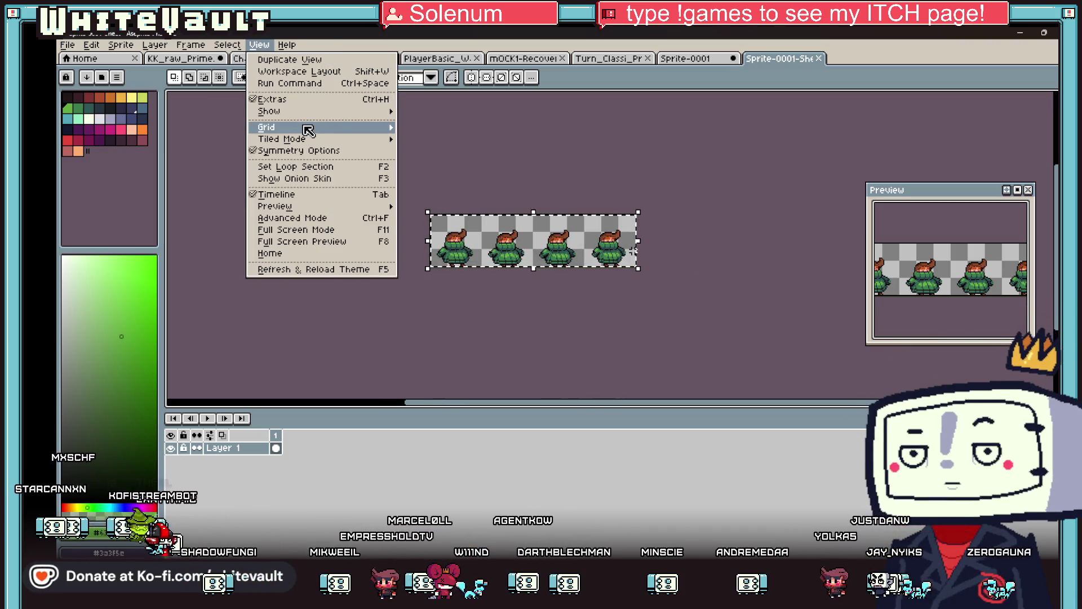
pyautogui.click(268, 50)
pyautogui.click(268, 50)
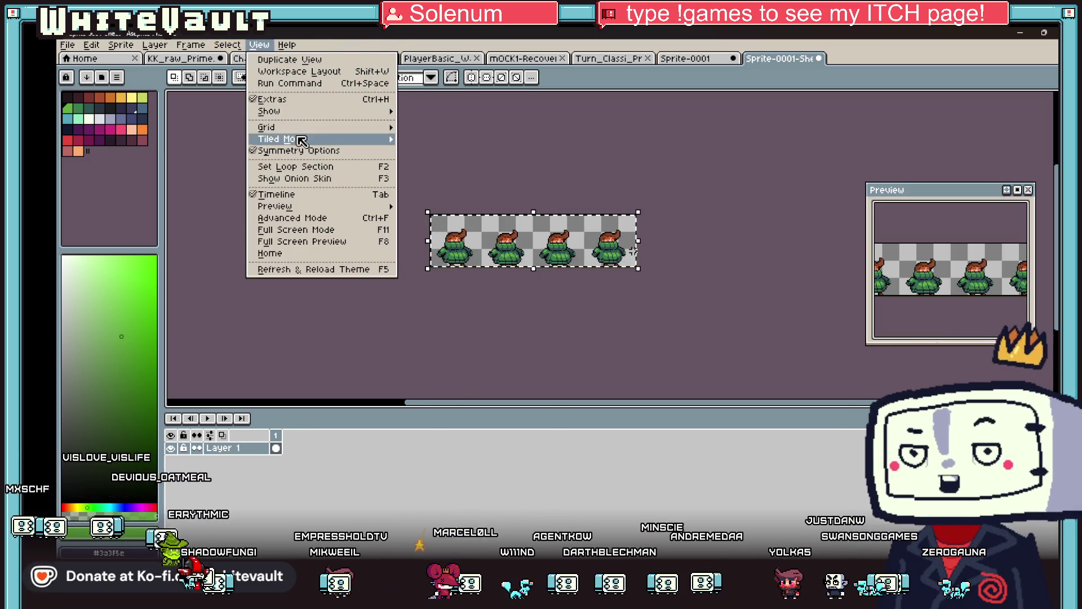
# Enlarge the sheet's canvas through Canvas Size to 192×243 px
pyautogui.moveTo(124, 49)
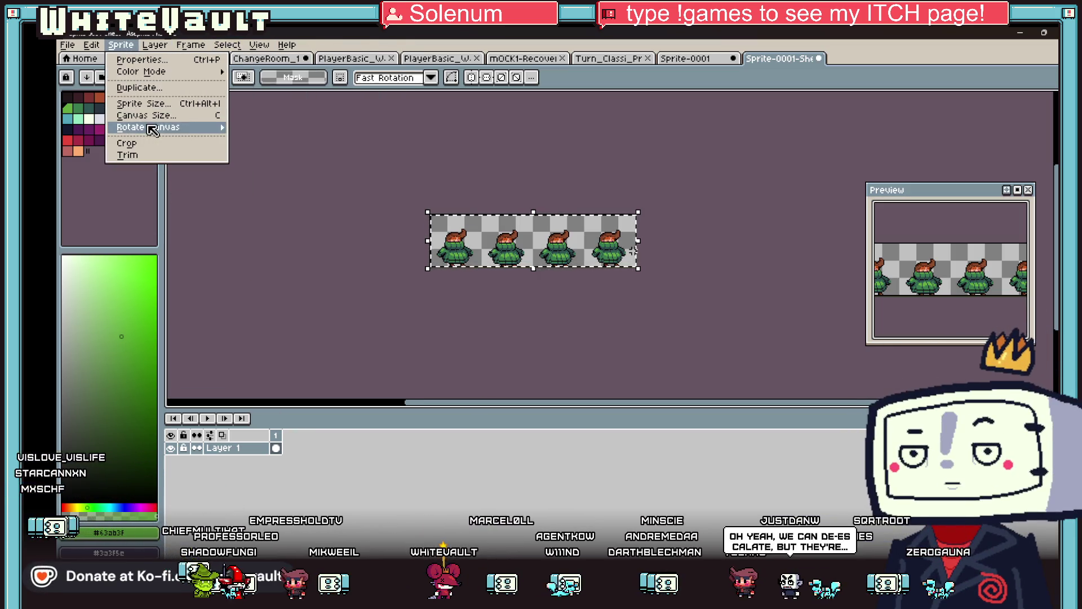
pyautogui.click(158, 115)
pyautogui.scroll(-1, 503, 261)
pyautogui.moveTo(508, 263); pyautogui.dragTo(511, 299)
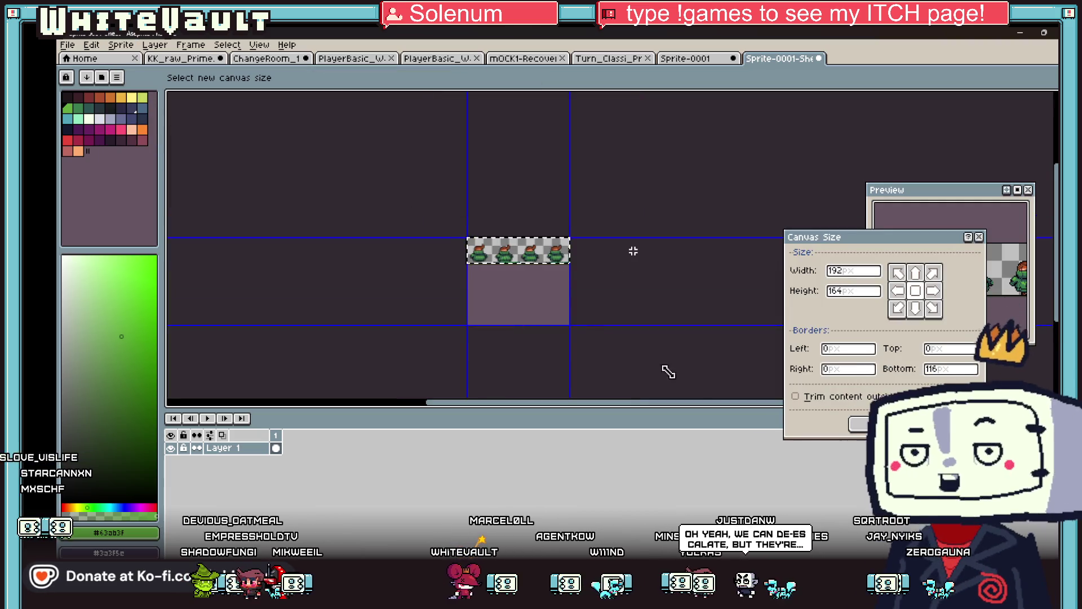
pyautogui.press('Return')
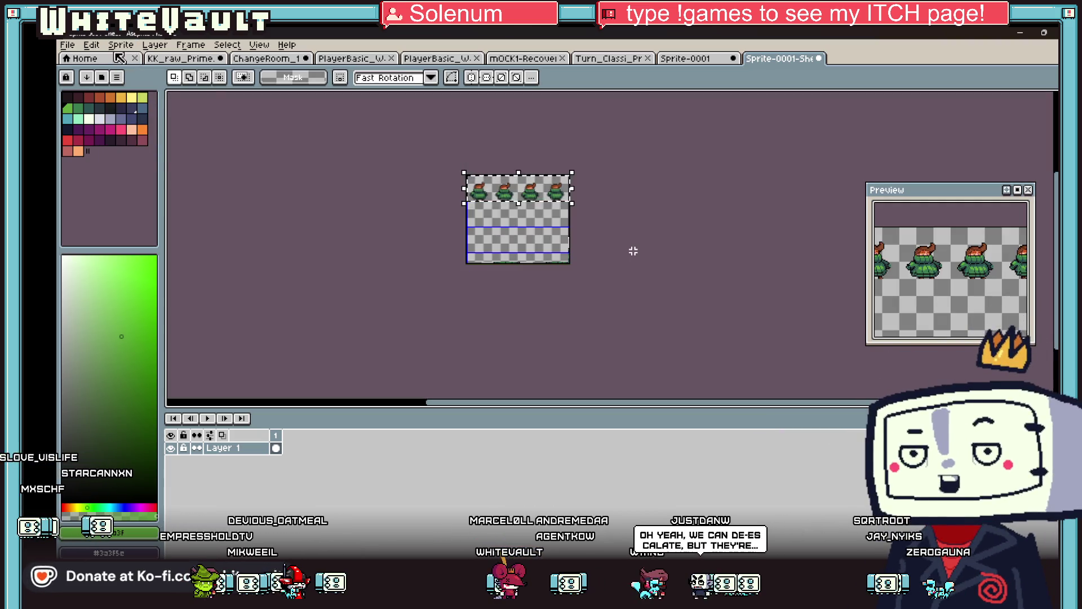
pyautogui.click(121, 44)
pyautogui.click(158, 115)
pyautogui.moveTo(546, 268); pyautogui.dragTo(546, 301)
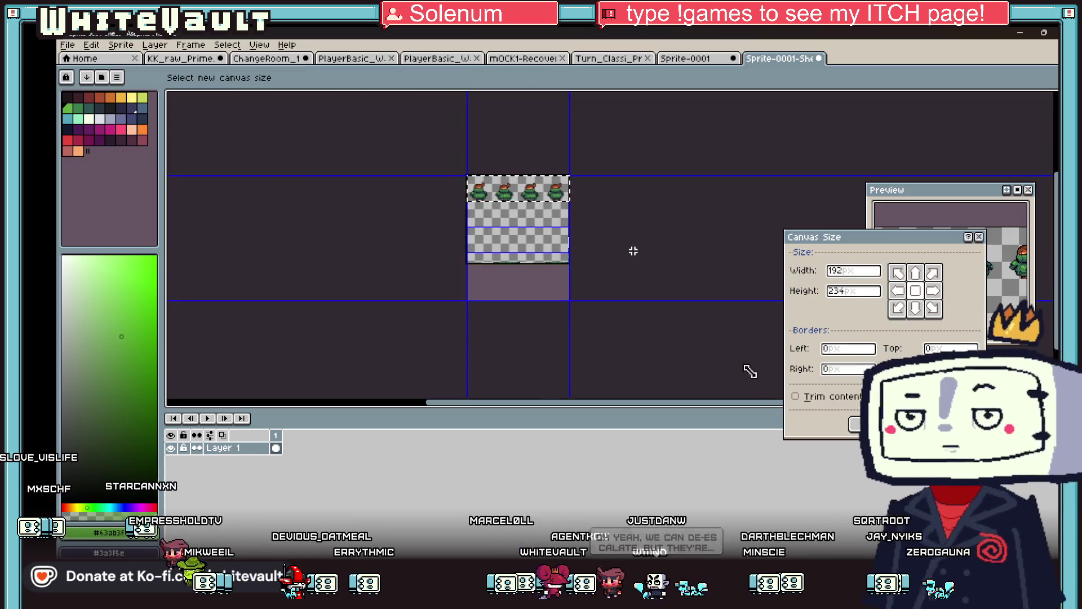
pyautogui.click(856, 424)
pyautogui.scroll(1, 525, 163)
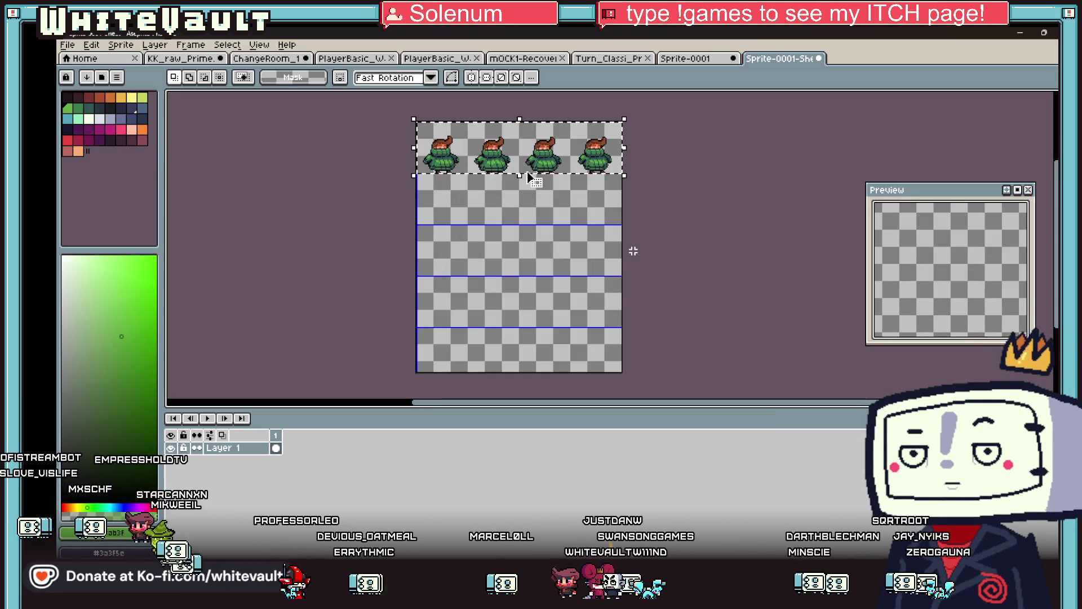
pyautogui.click(120, 45)
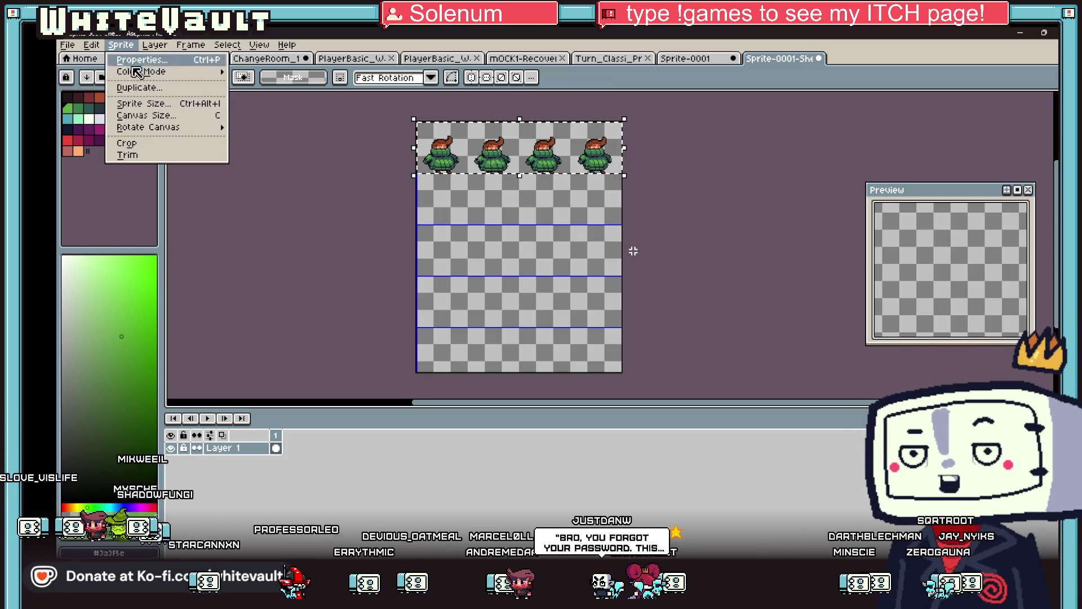
pyautogui.click(147, 115)
pyautogui.moveTo(522, 373); pyautogui.dragTo(522, 383)
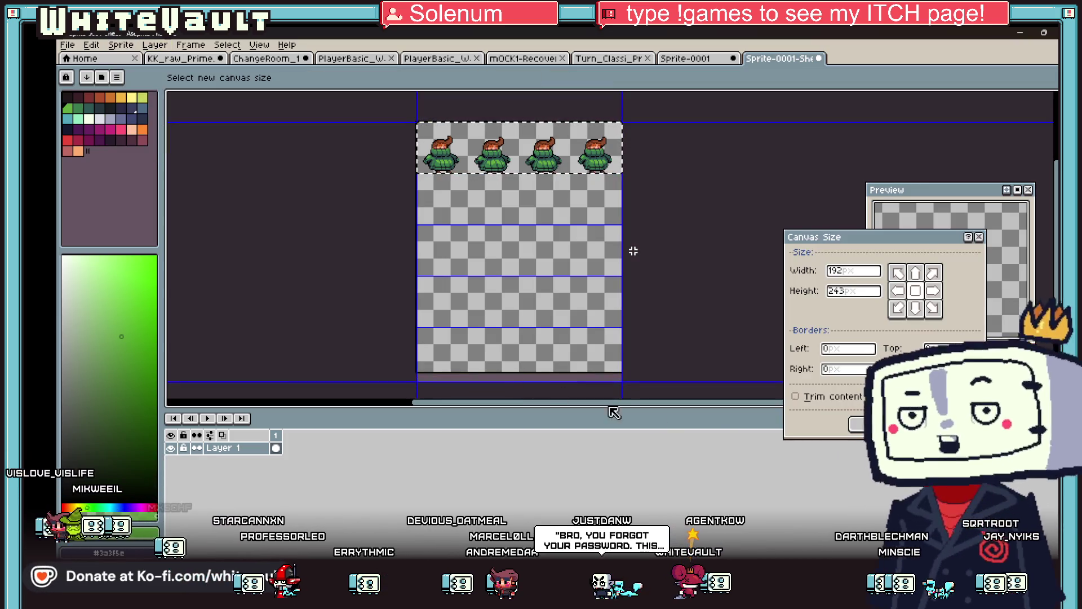
pyautogui.click(856, 424)
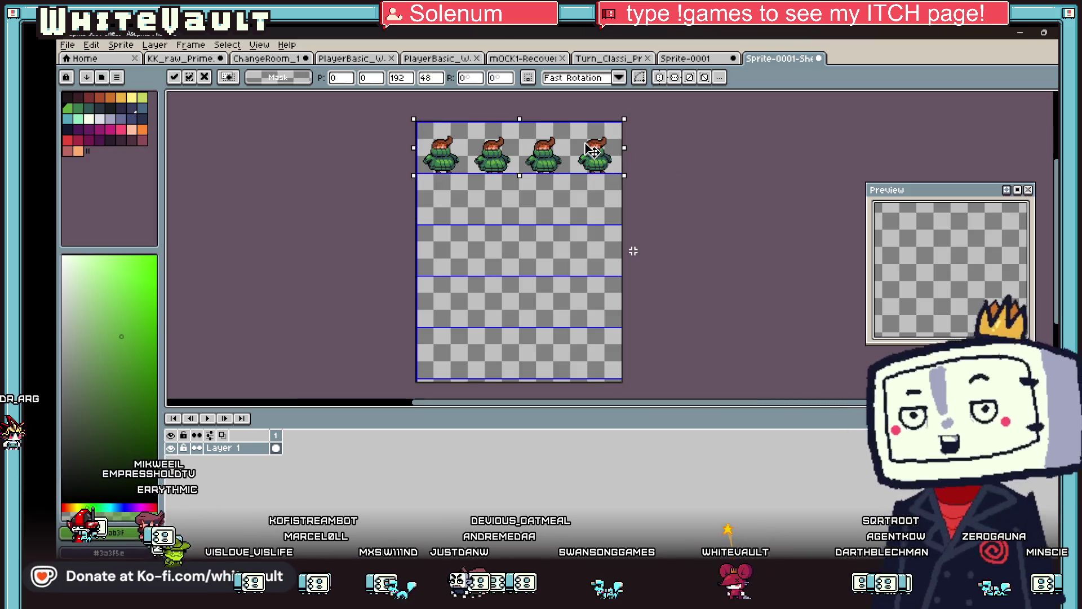
# Paste the four-sprite walk row and place copies in rows 2, 3 and 4
pyautogui.hotkey('ctrl', 'v')
pyautogui.moveTo(554, 135); pyautogui.dragTo(556, 196)
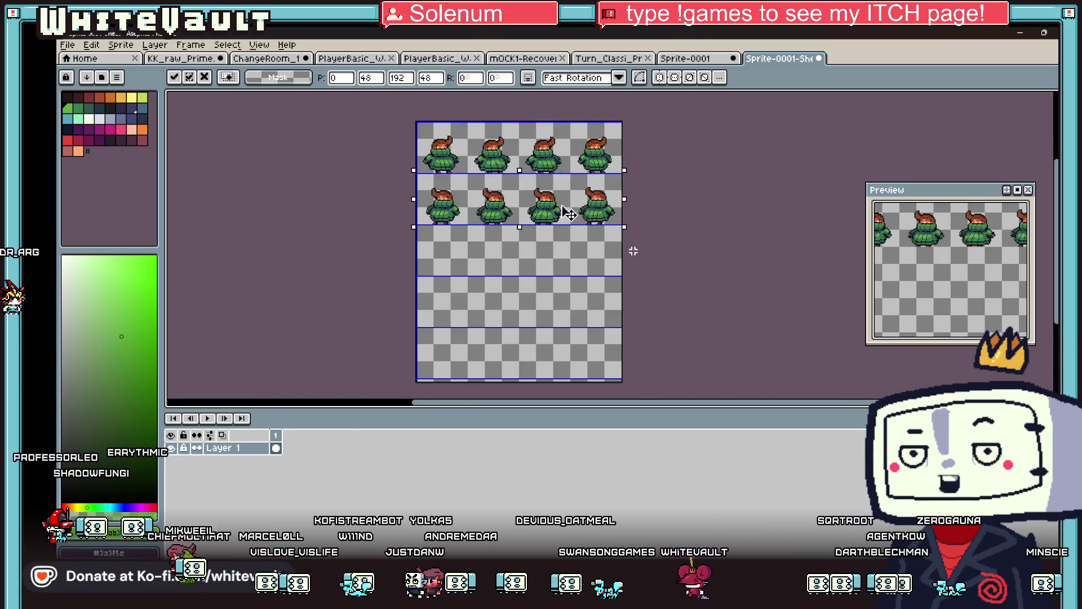
pyautogui.moveTo(555, 153); pyautogui.dragTo(558, 257)
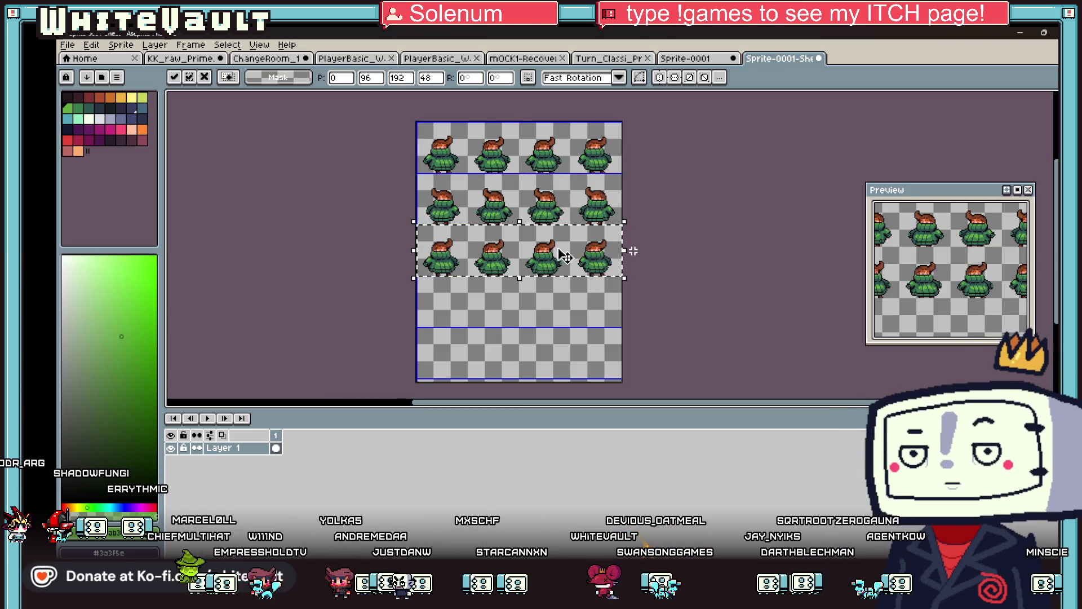
pyautogui.moveTo(546, 251); pyautogui.dragTo(550, 289)
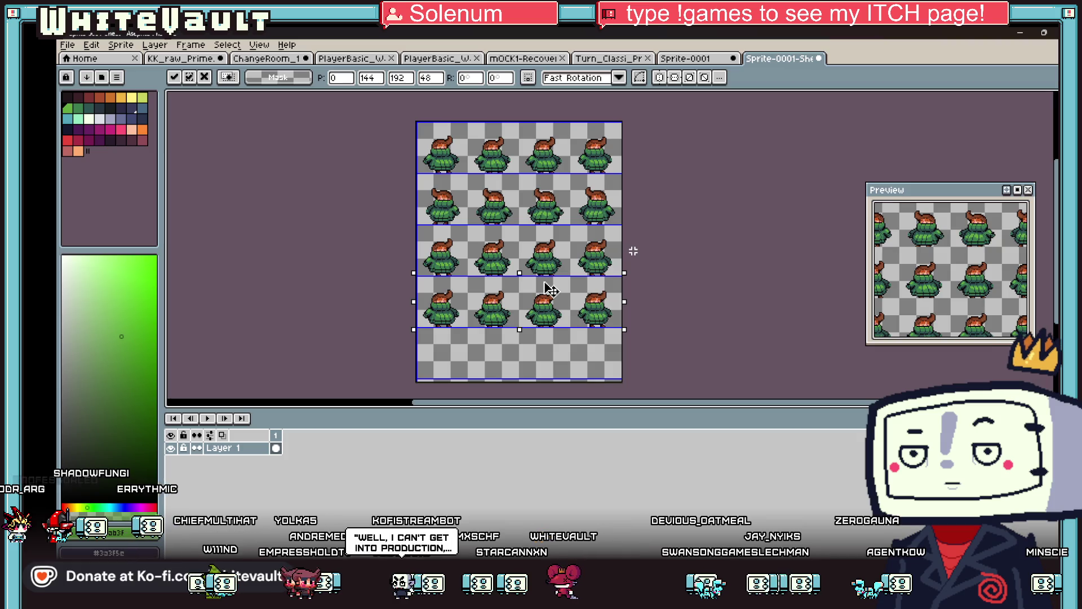
pyautogui.press('Return')
pyautogui.scroll(2, 407, 220)
pyautogui.scroll(-4, 407, 220)
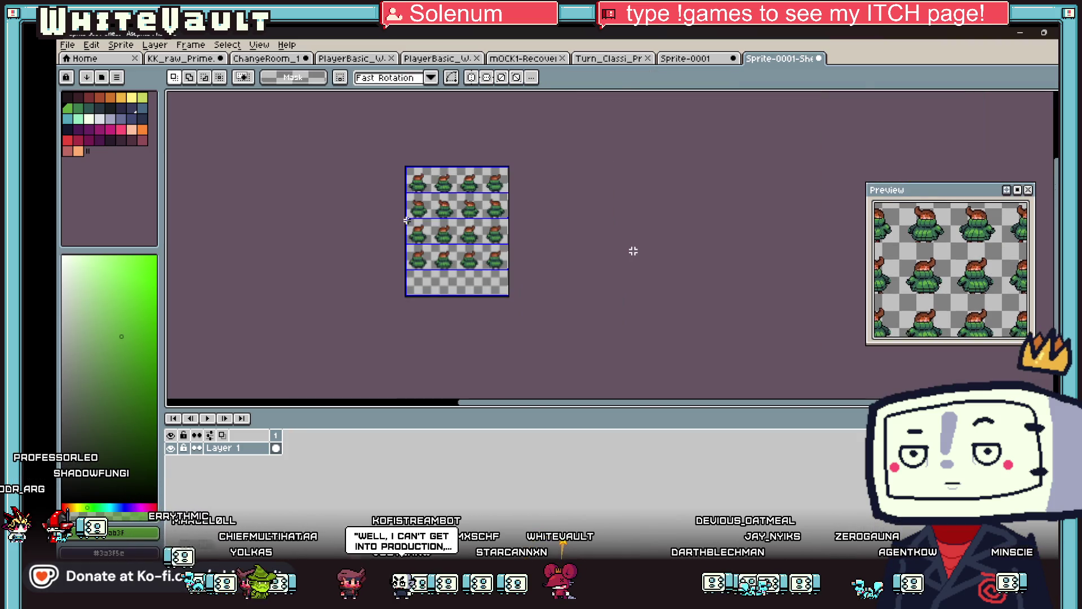
pyautogui.scroll(1, 429, 204)
pyautogui.scroll(2, 381, 214)
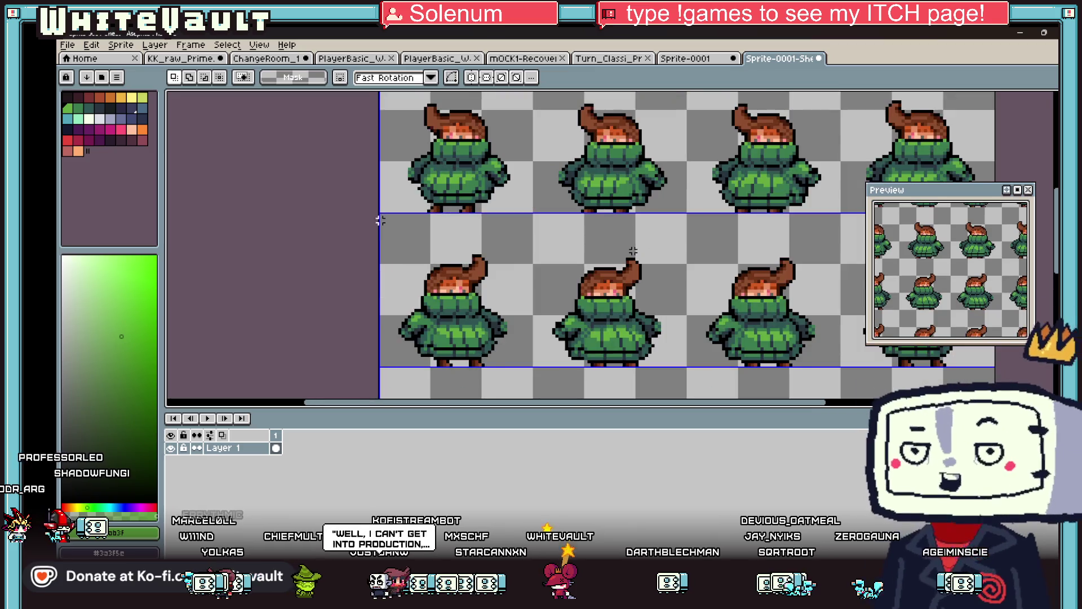
pyautogui.moveTo(381, 214)
pyautogui.mouseDown()
pyautogui.moveTo(863, 361)
pyautogui.moveTo(1054, 367)
pyautogui.moveTo(828, 367)
pyautogui.mouseUp()
pyautogui.hotkey('ctrl', 'd')
pyautogui.scroll(-3, 817, 201)
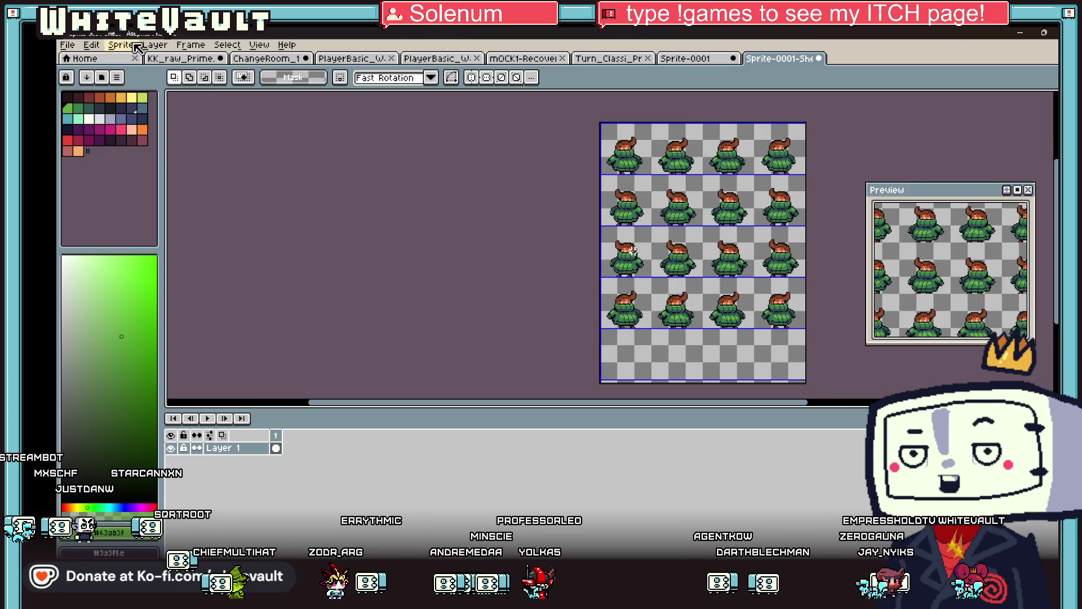
# Shorten the sheet's canvas to drop the empty bottom row, leaving a 4-by-4 grid of walk frames
pyautogui.click(120, 45)
pyautogui.click(148, 116)
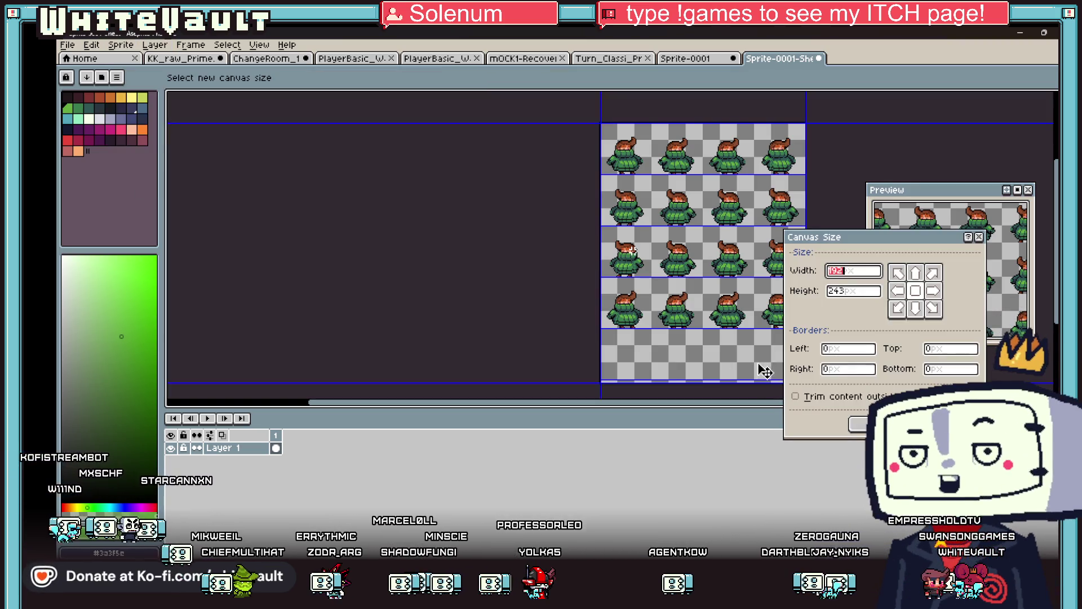
pyautogui.moveTo(740, 383); pyautogui.dragTo(744, 297)
pyautogui.scroll(4, 743, 344)
pyautogui.press('Return')
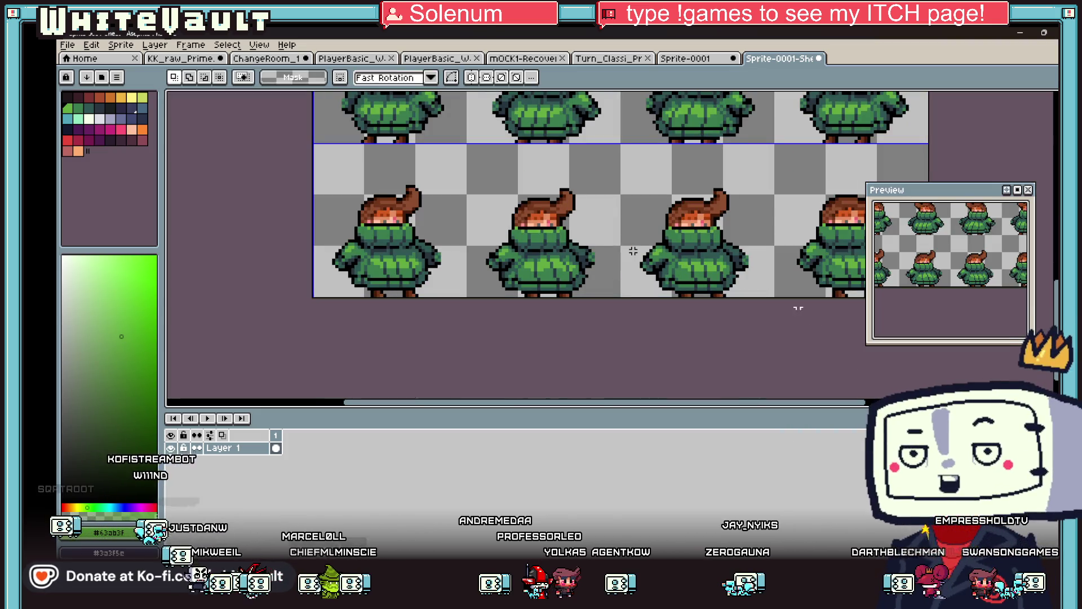
pyautogui.scroll(-3, 795, 304)
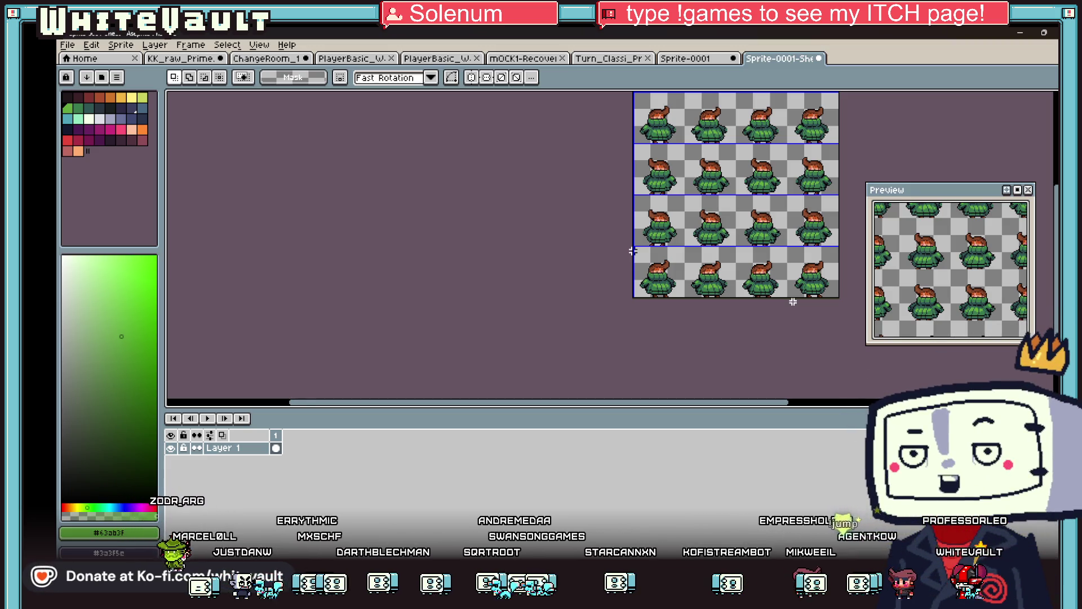
pyautogui.scroll(-1, 726, 205)
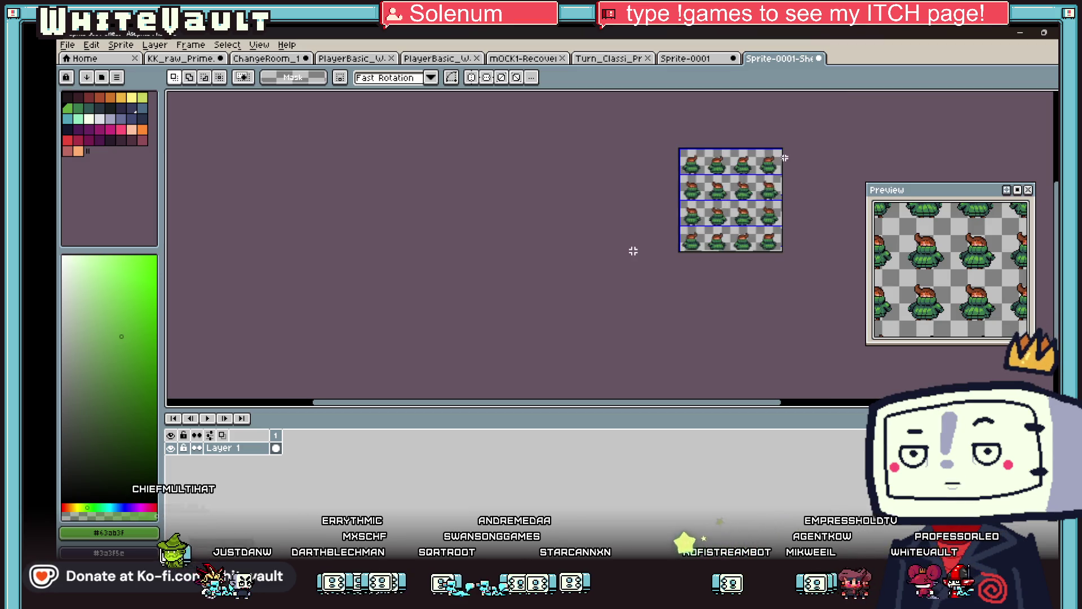
pyautogui.scroll(1, 789, 163)
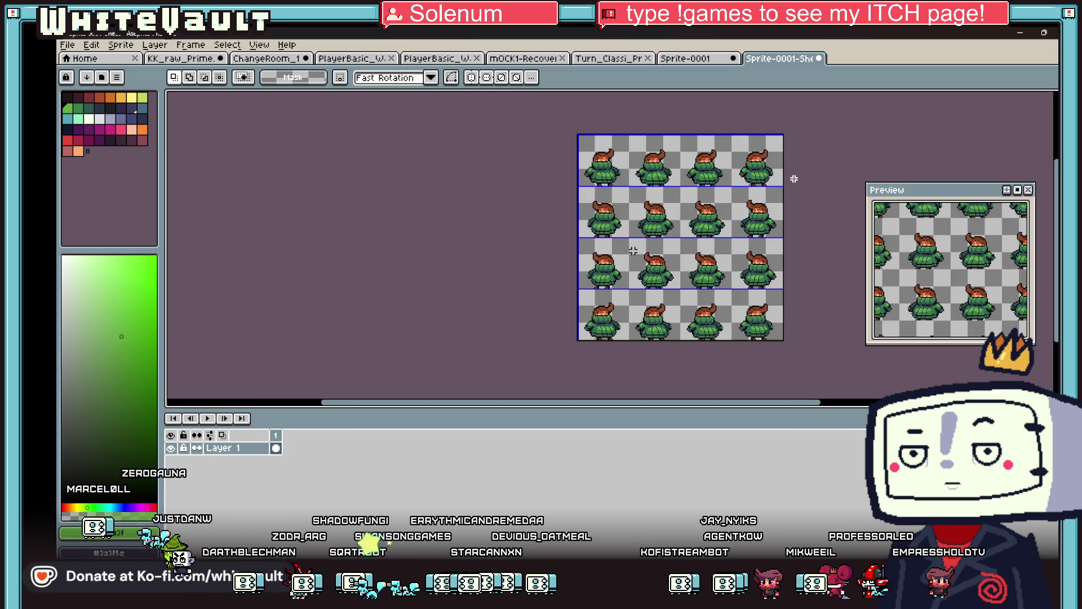
# Start Save As and browse from Desktop through g_gg into the GG_Sprites folder
pyautogui.click(73, 49)
pyautogui.click(88, 111)
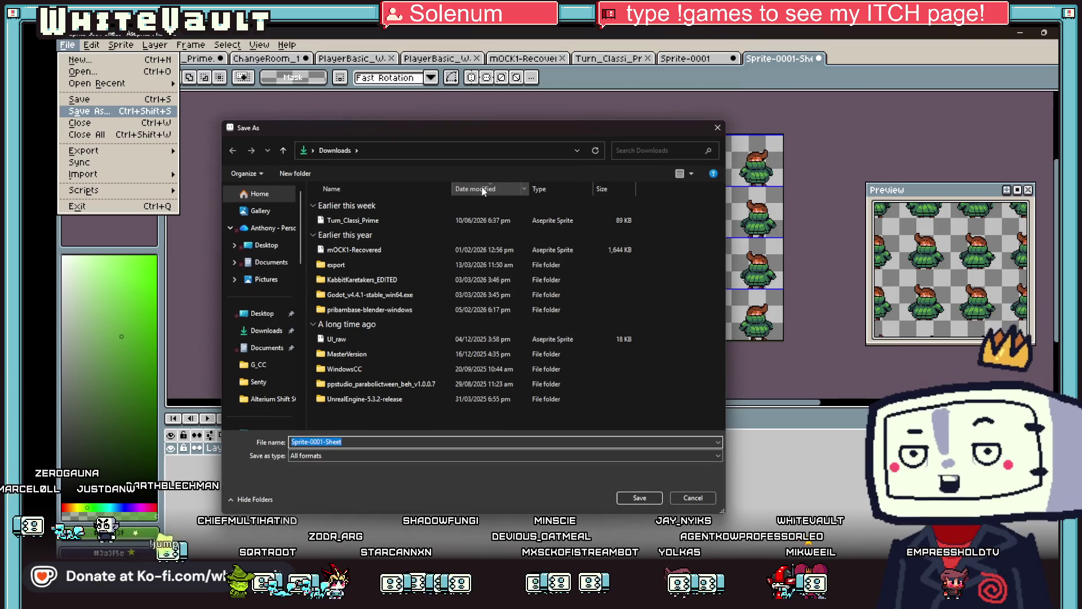
pyautogui.click(273, 248)
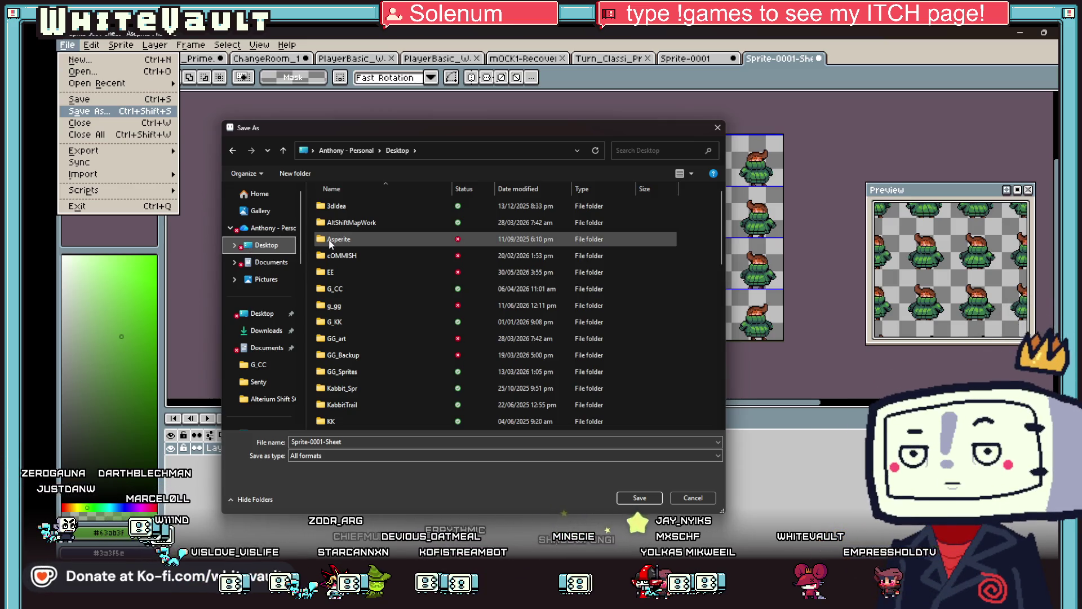
pyautogui.moveTo(334, 245)
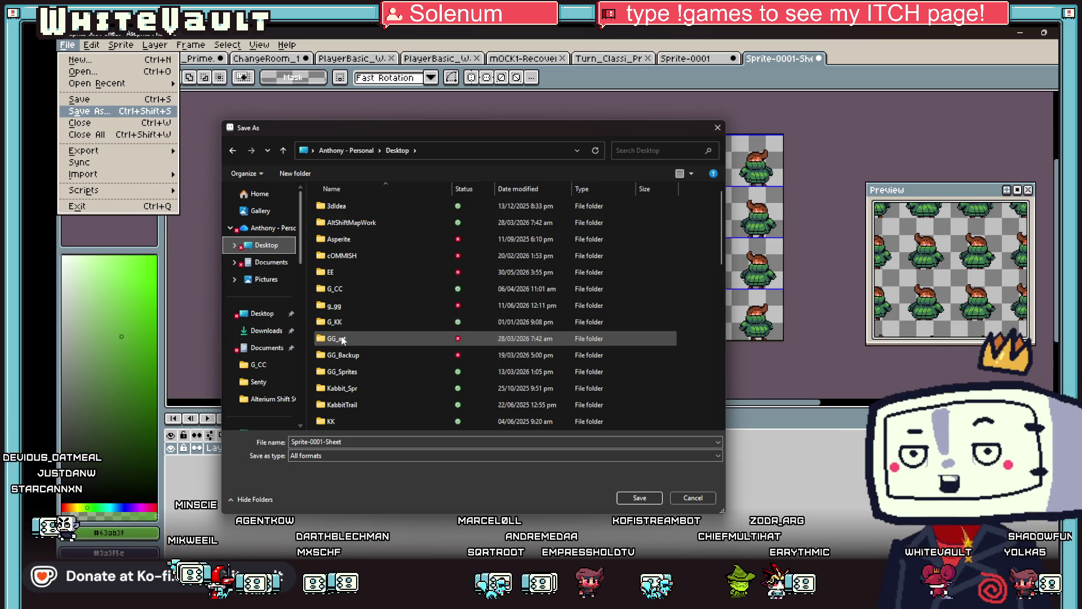
pyautogui.doubleClick(351, 305)
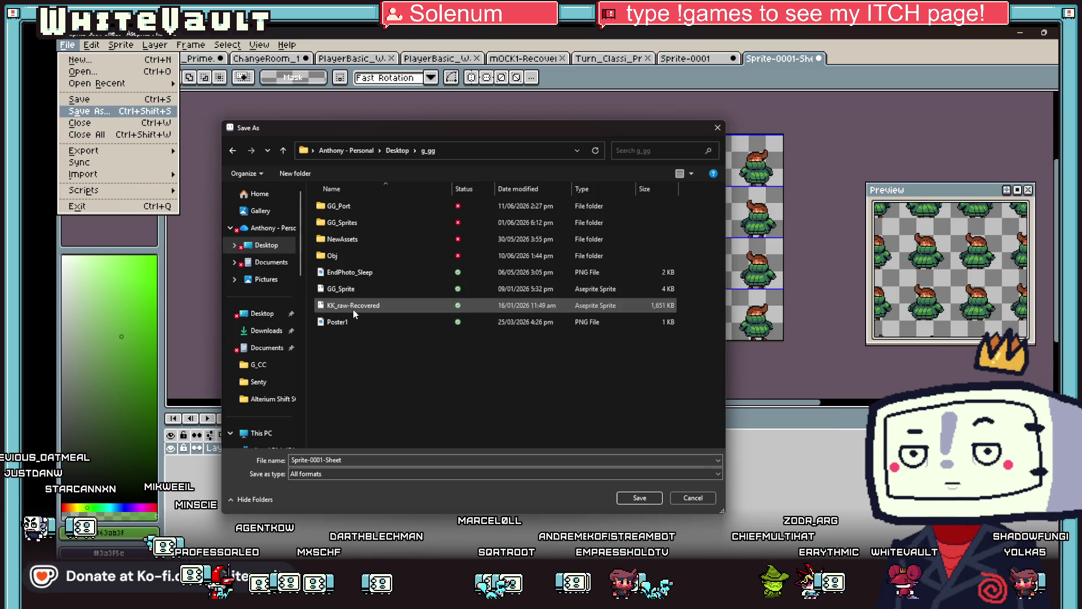
pyautogui.click(309, 176)
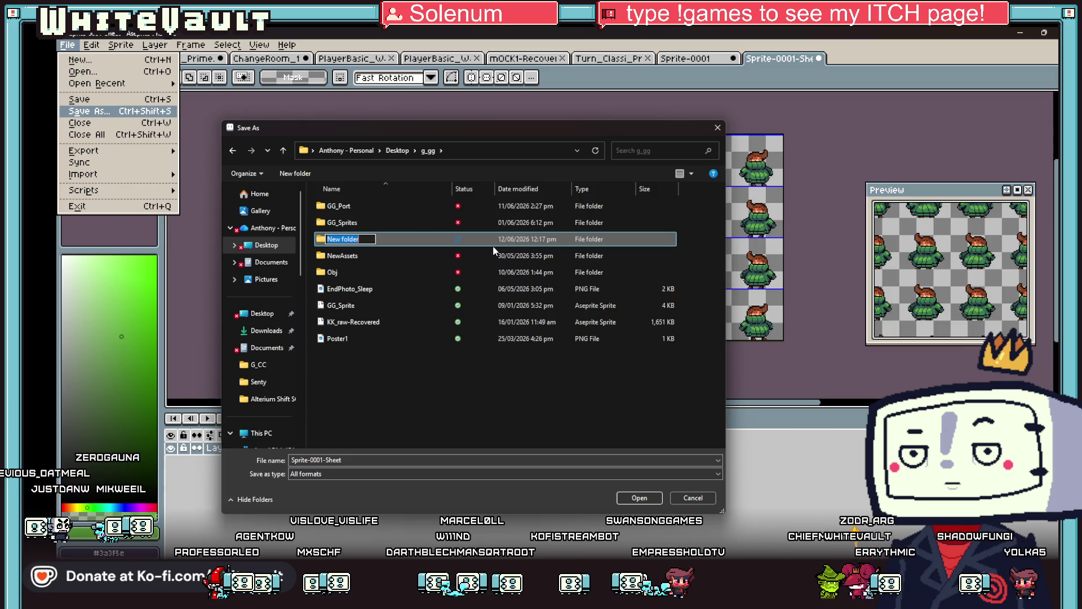
pyautogui.write('GG_clothing')
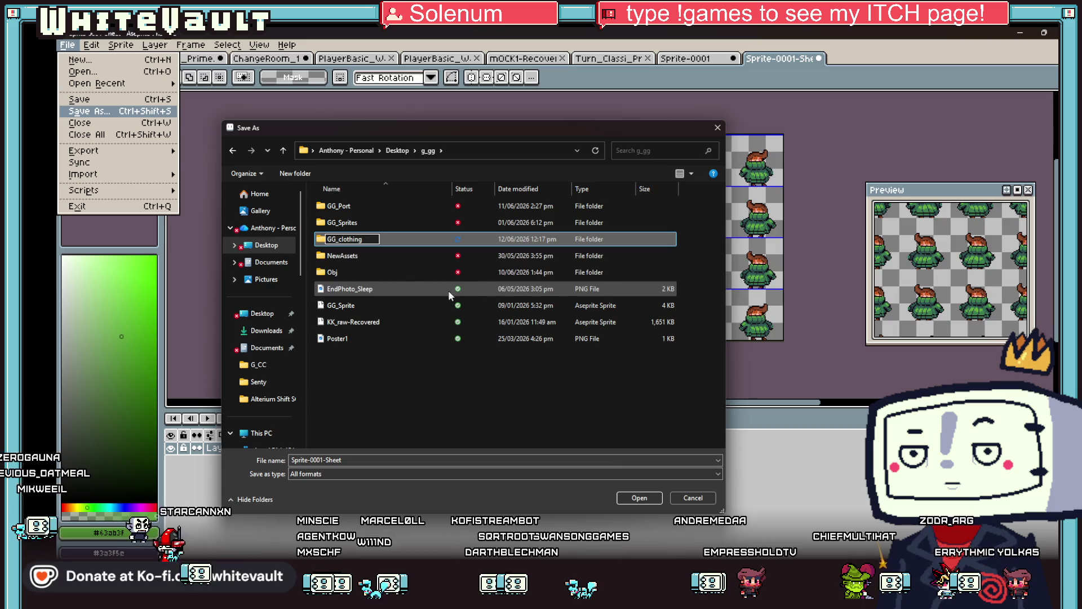
pyautogui.click(396, 246)
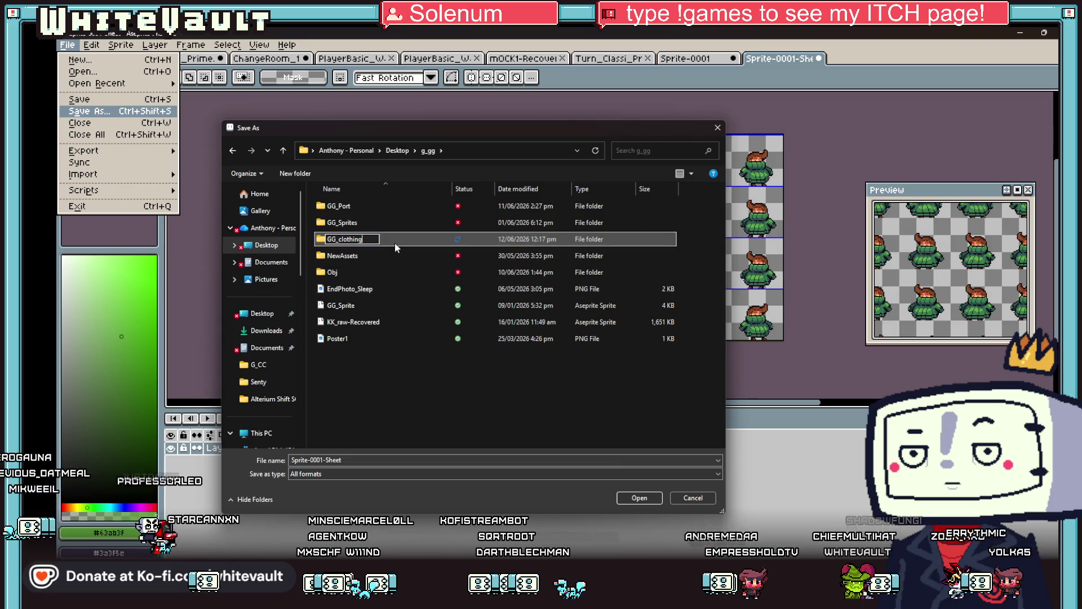
pyautogui.doubleClick(367, 237)
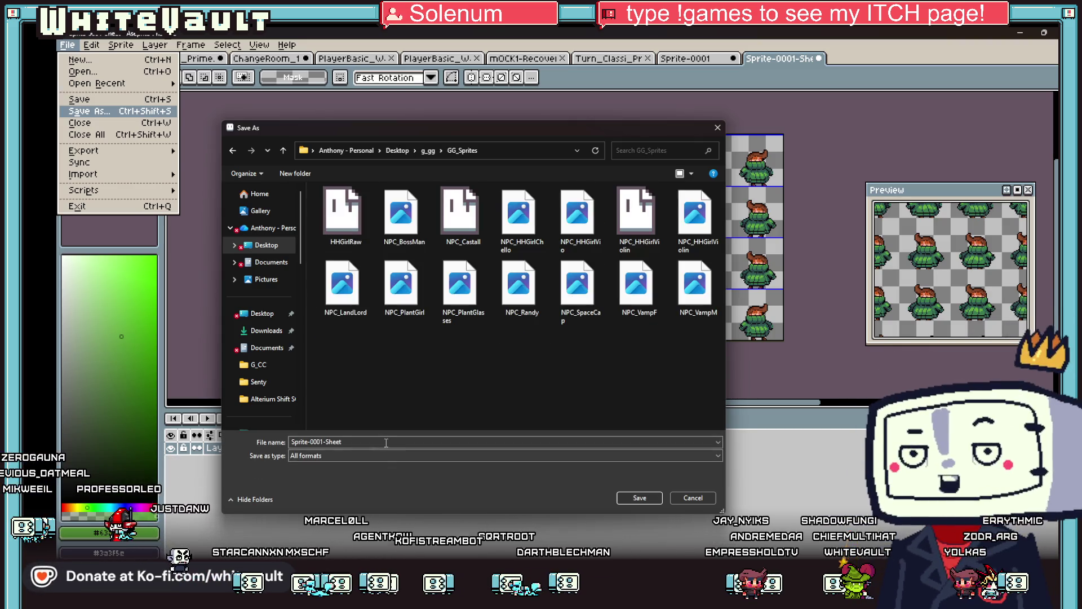
# Name the file ClothPlayerSweater_Wait, set the type to png files (*.png), and save
pyautogui.write('Player')
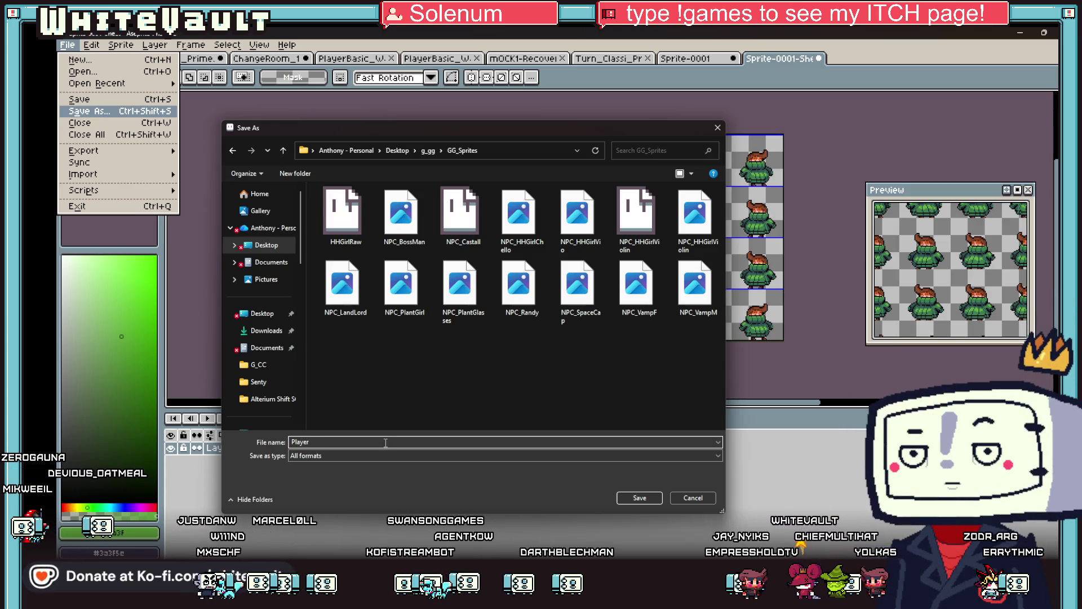
pyautogui.press('BackSpace')
pyautogui.press('BackSpace')
pyautogui.press('BackSpace')
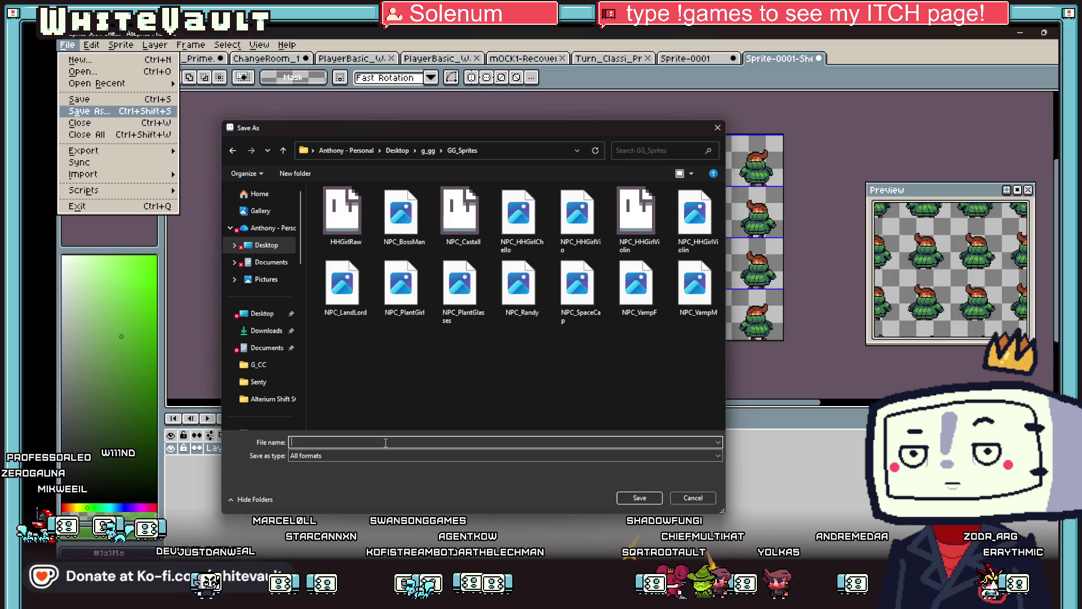
pyautogui.write('Clothing')
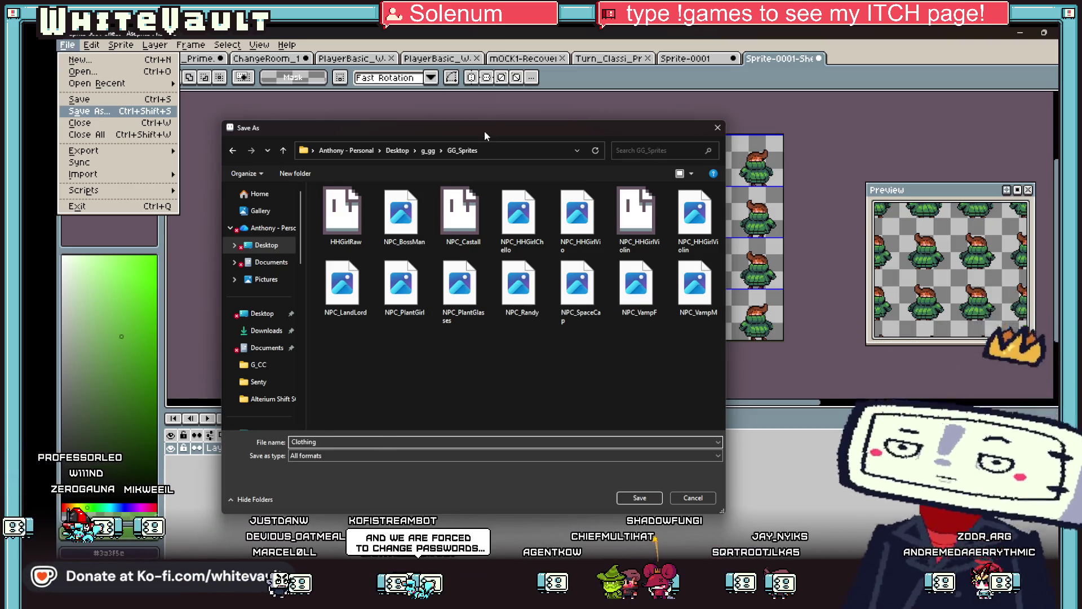
pyautogui.moveTo(484, 131)
pyautogui.mouseDown()
pyautogui.moveTo(467, 26)
pyautogui.moveTo(475, 38)
pyautogui.mouseUp()
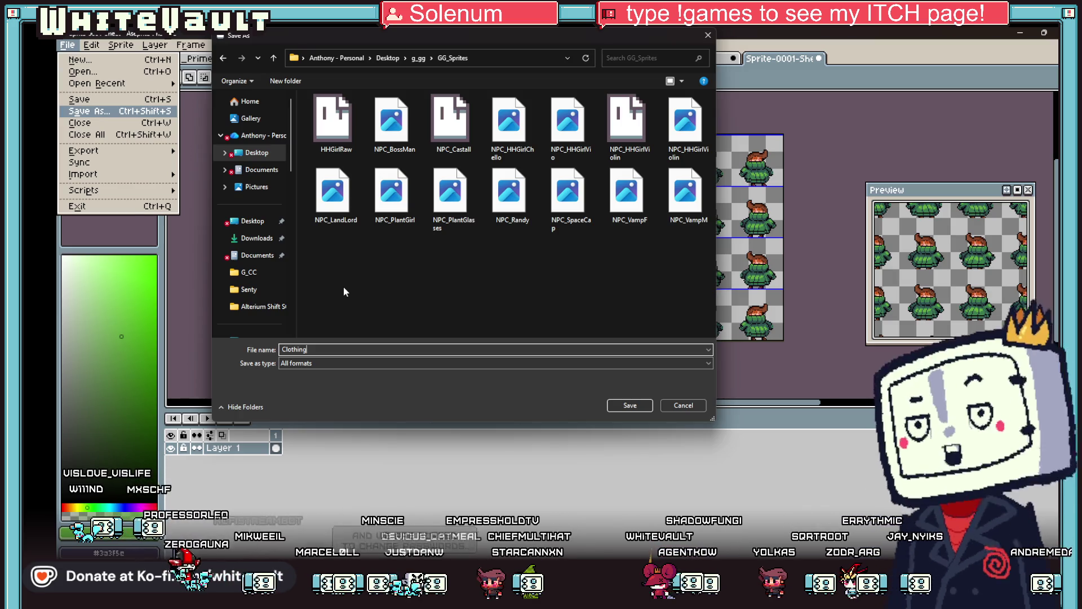
pyautogui.press('BackSpace')
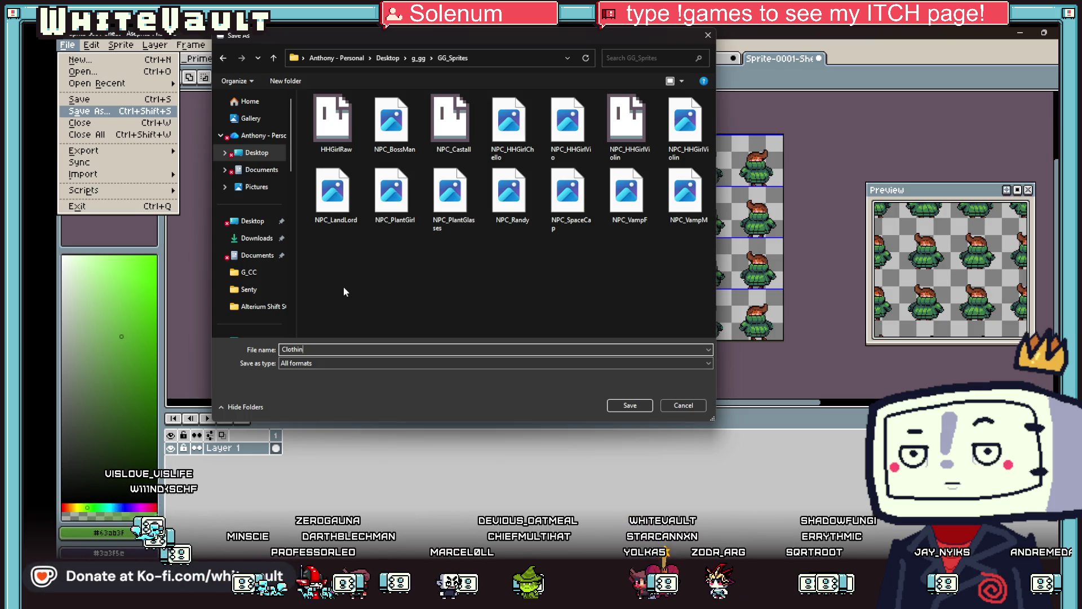
pyautogui.press('BackSpace')
pyautogui.press('BackSpace')
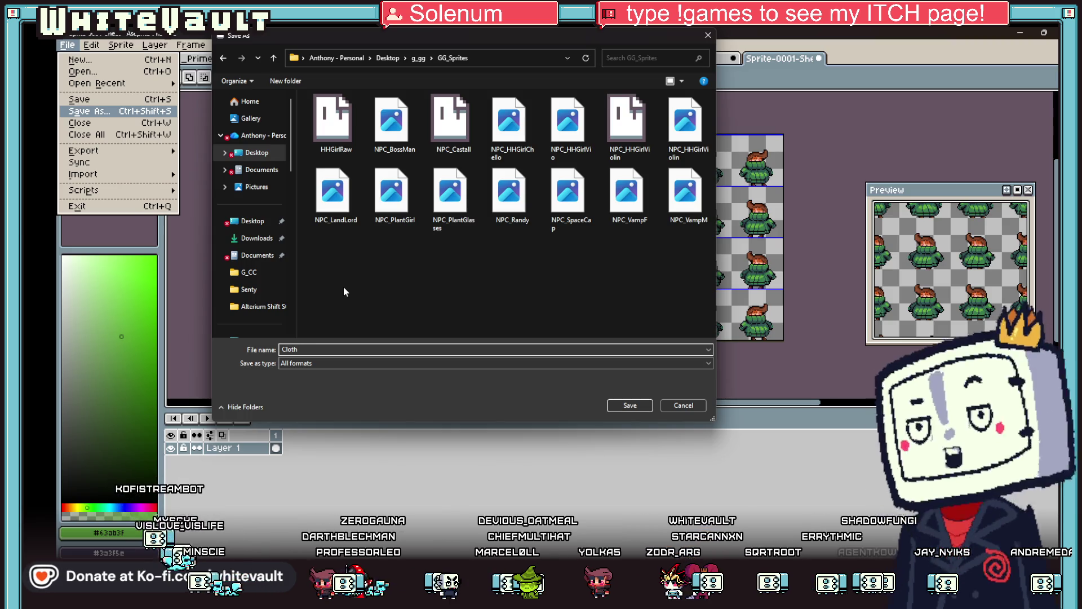
pyautogui.write('Player')
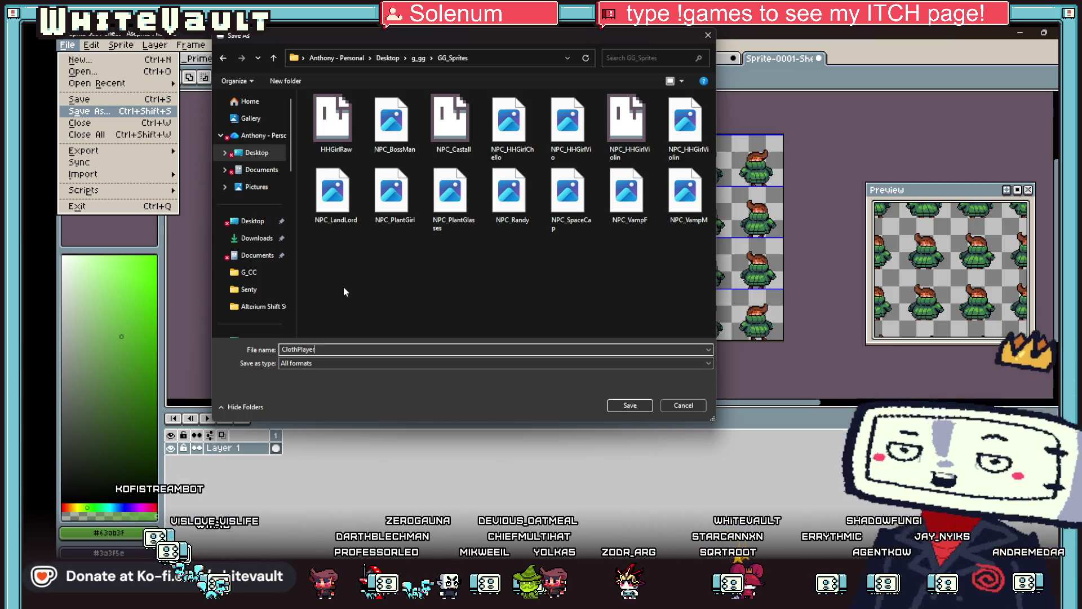
pyautogui.write('Sweater')
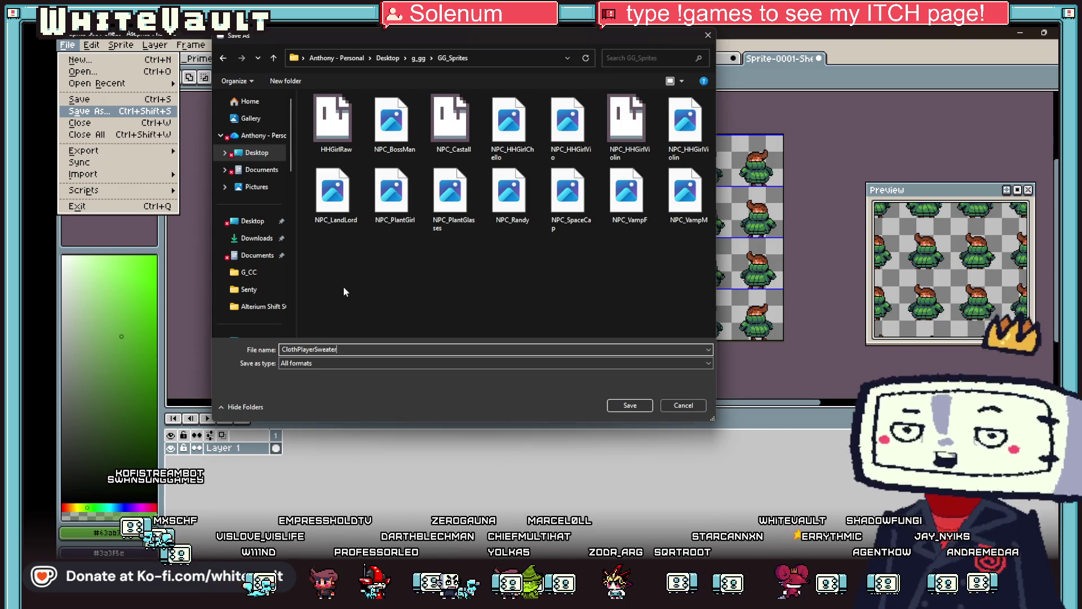
pyautogui.write('_Wait')
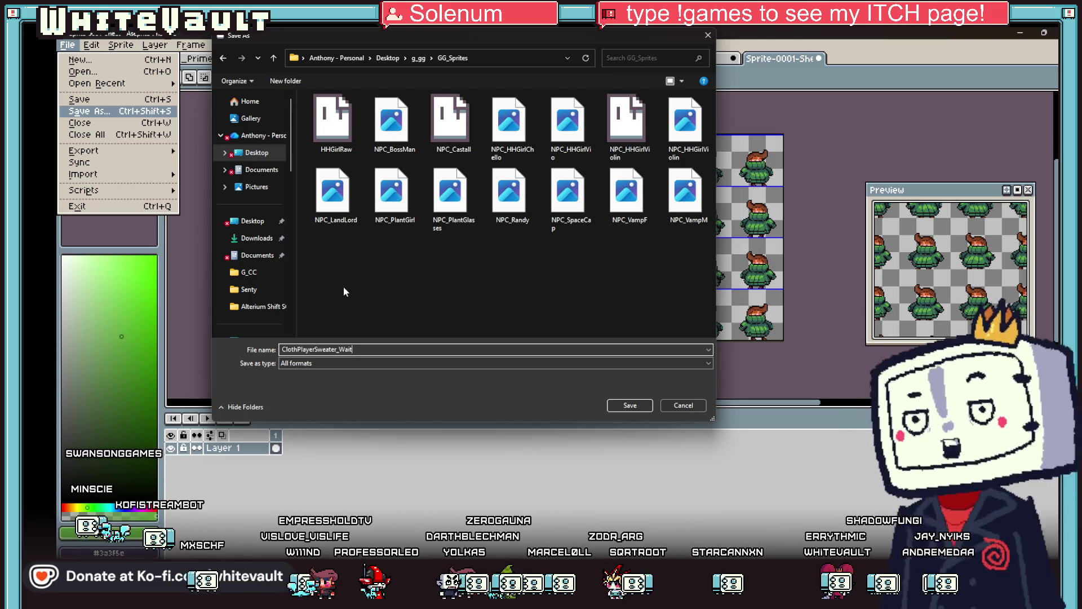
pyautogui.click(353, 365)
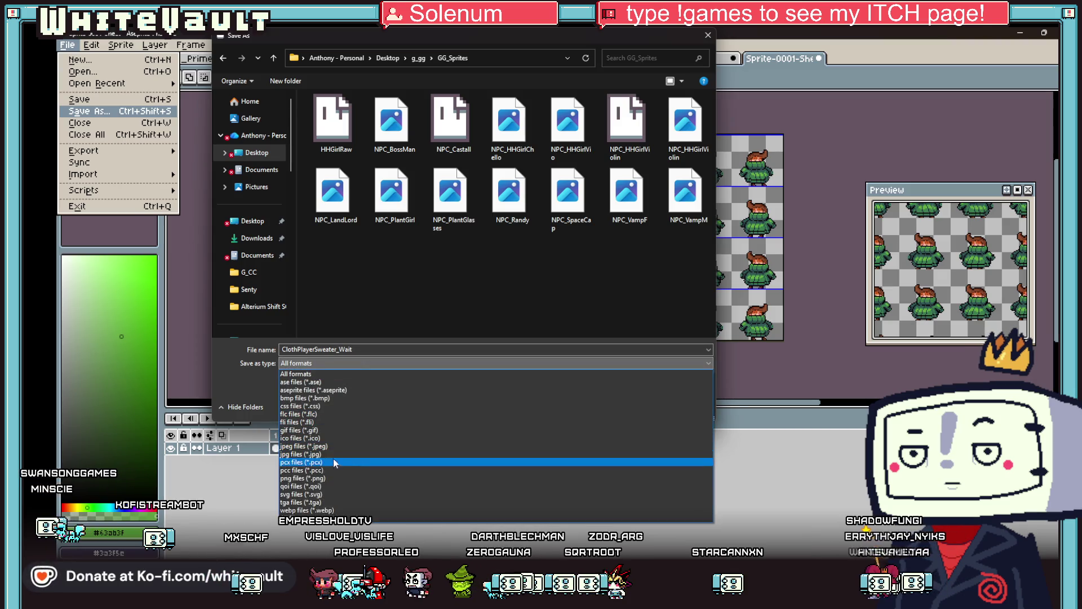
pyautogui.click(332, 480)
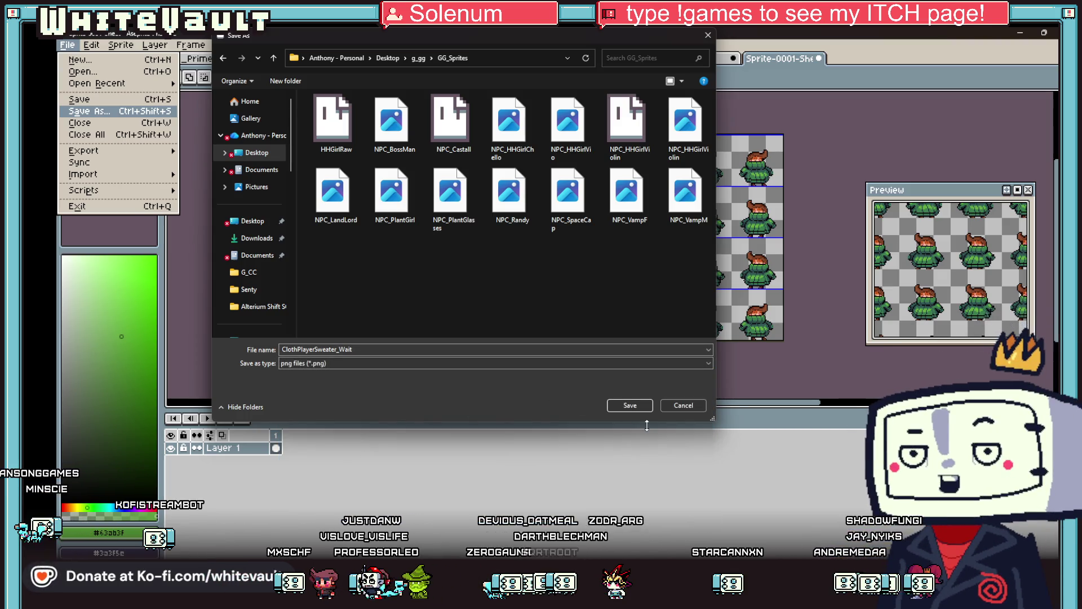
pyautogui.click(635, 410)
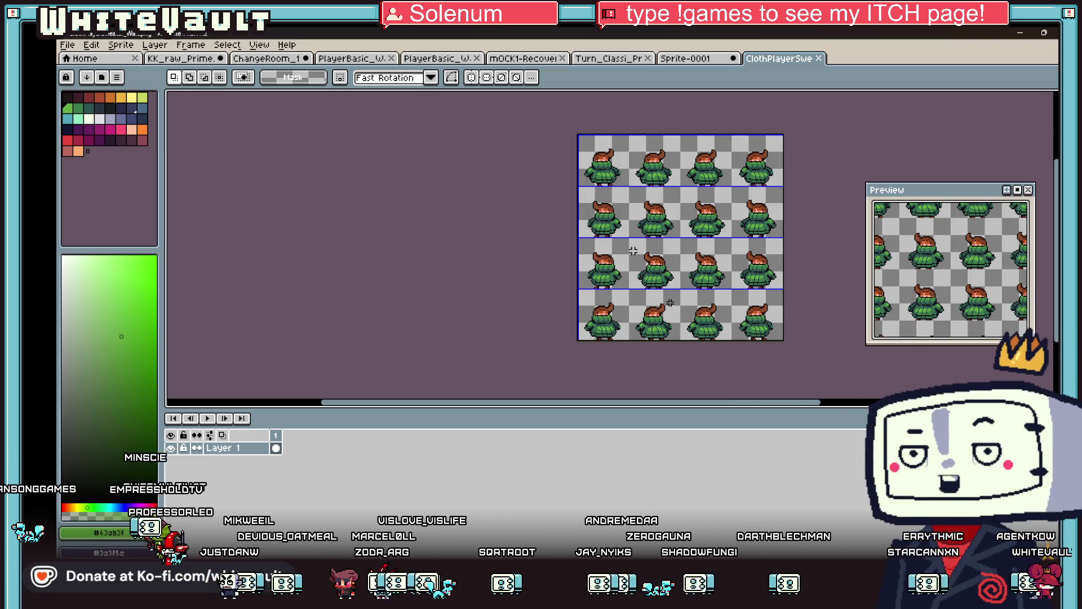
# Switch to the Sprite-0001 document and review walk frames 1 through 4
pyautogui.click(677, 59)
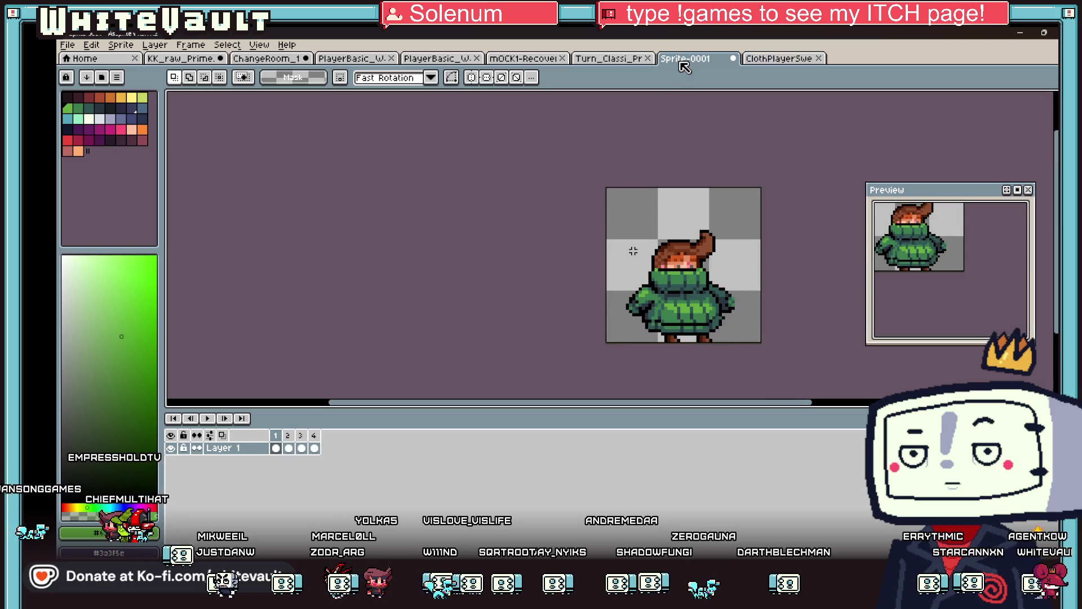
pyautogui.scroll(1, 747, 333)
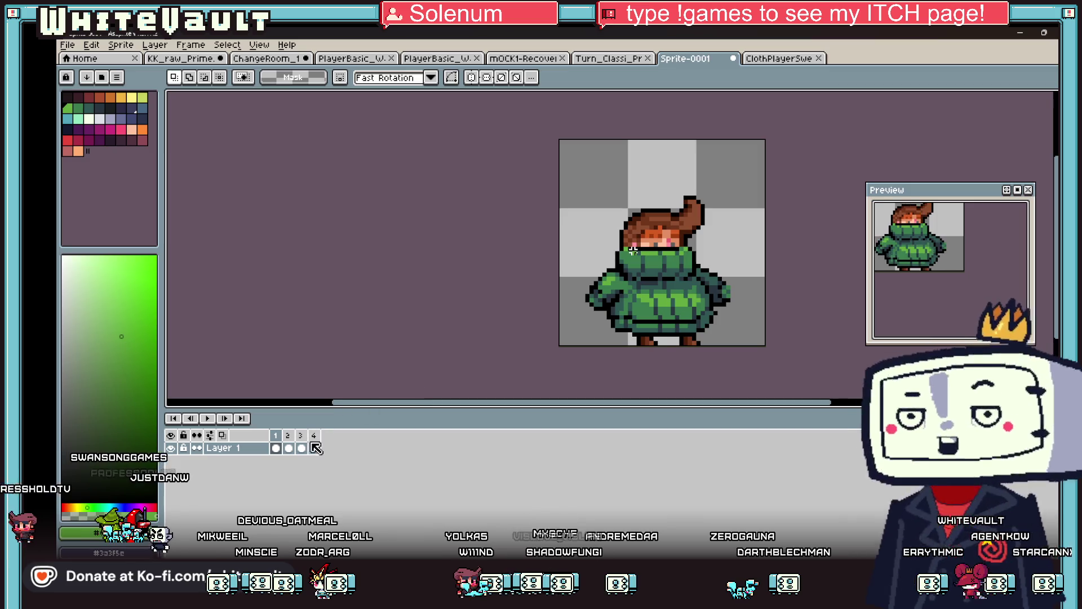
pyautogui.click(288, 448)
pyautogui.scroll(1, 727, 321)
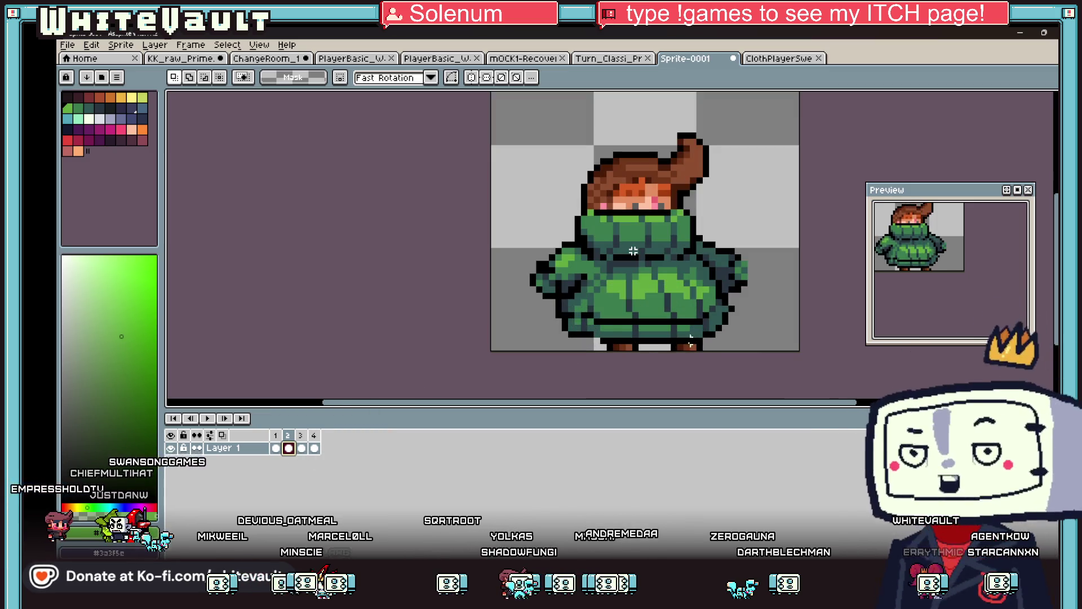
pyautogui.click(276, 449)
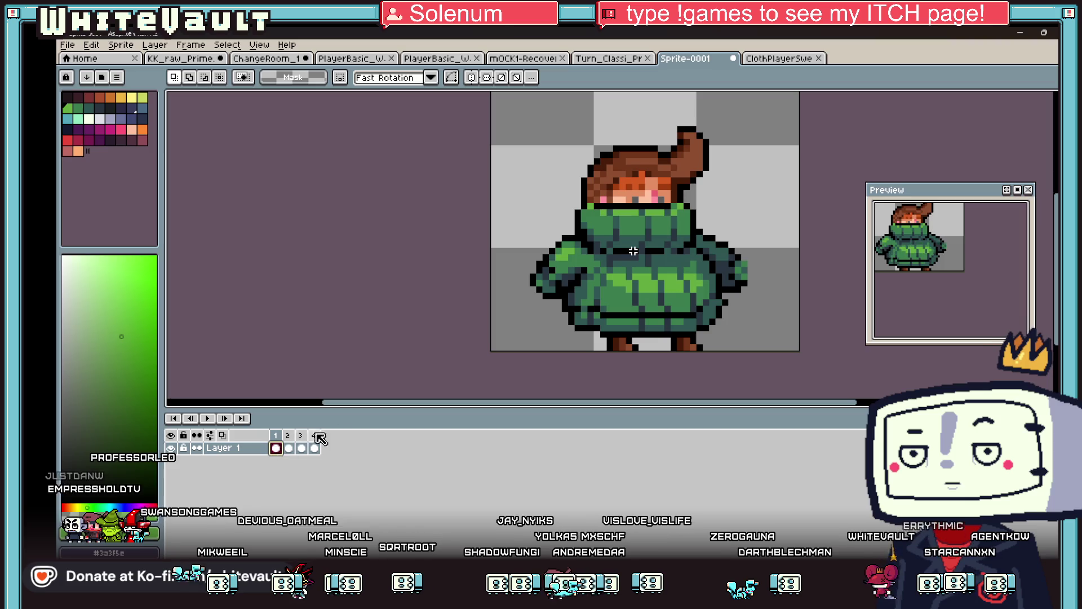
pyautogui.scroll(1, 687, 337)
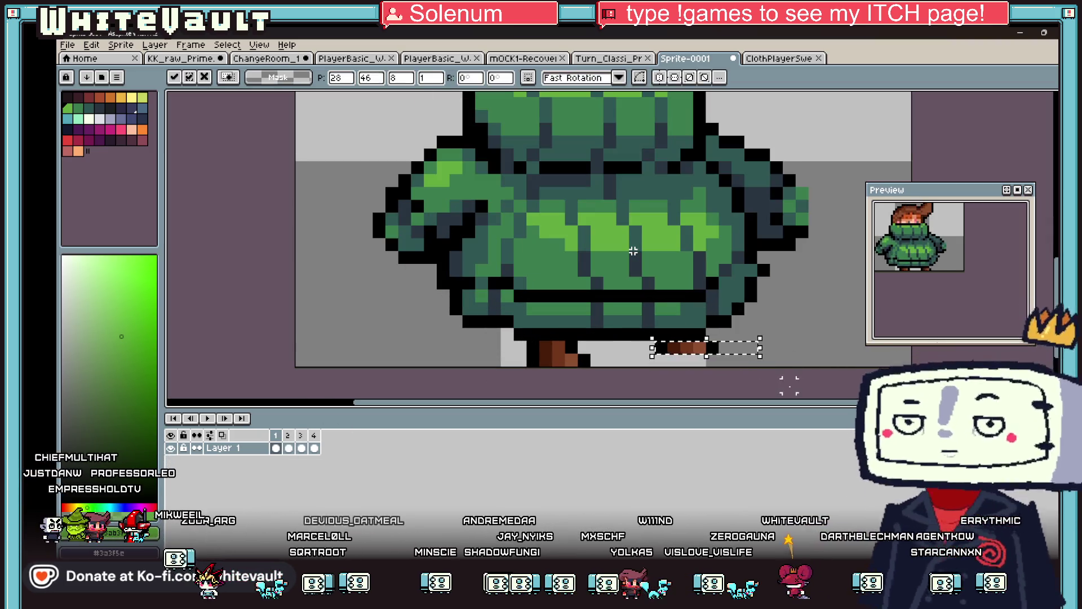
pyautogui.click(288, 448)
pyautogui.click(301, 448)
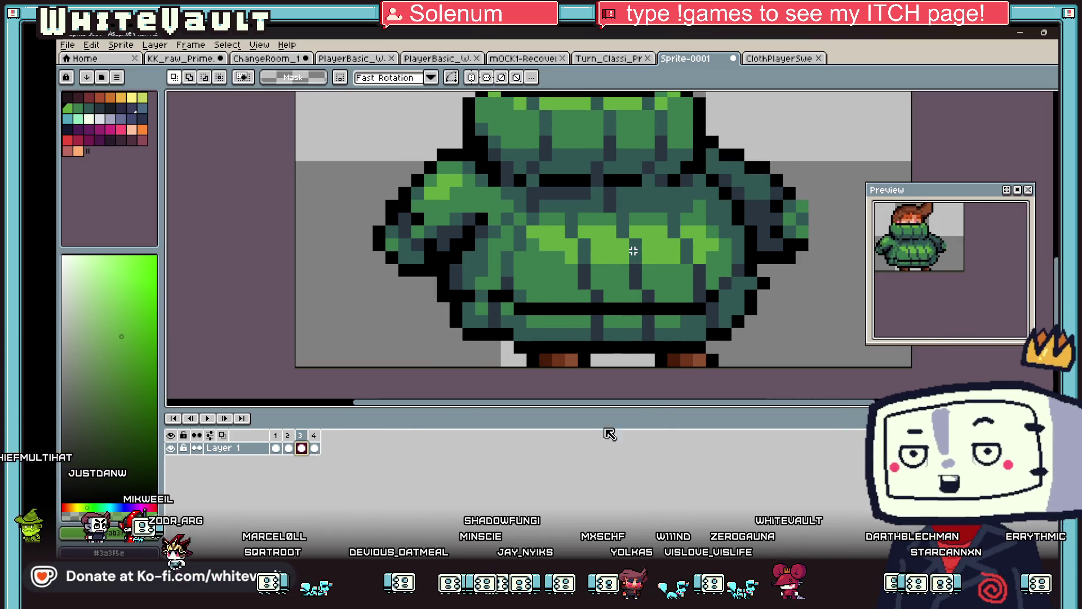
pyautogui.press('Right')
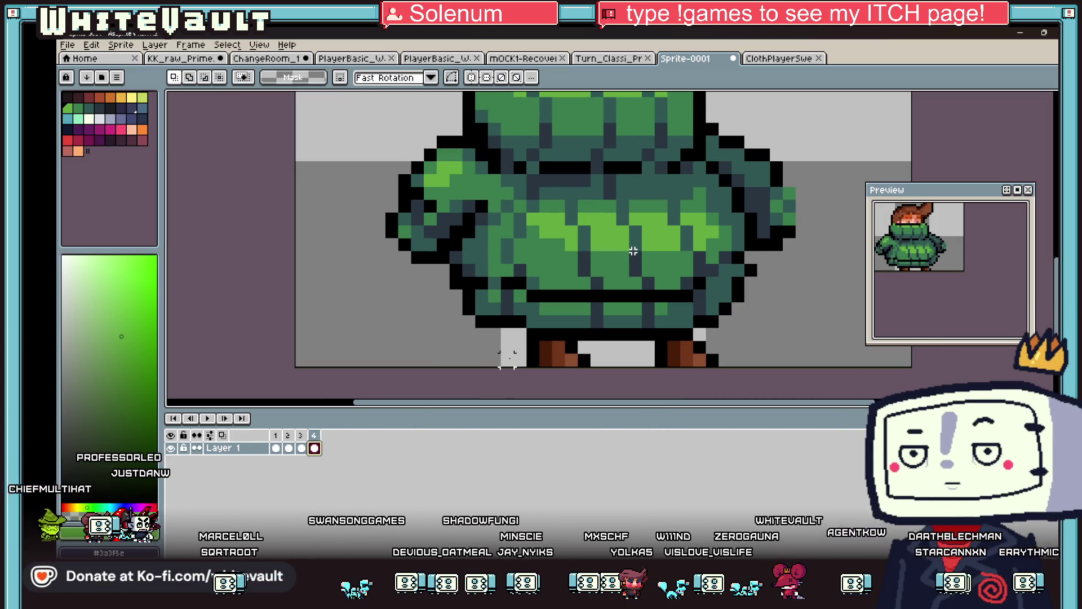
pyautogui.scroll(-2, 633, 251)
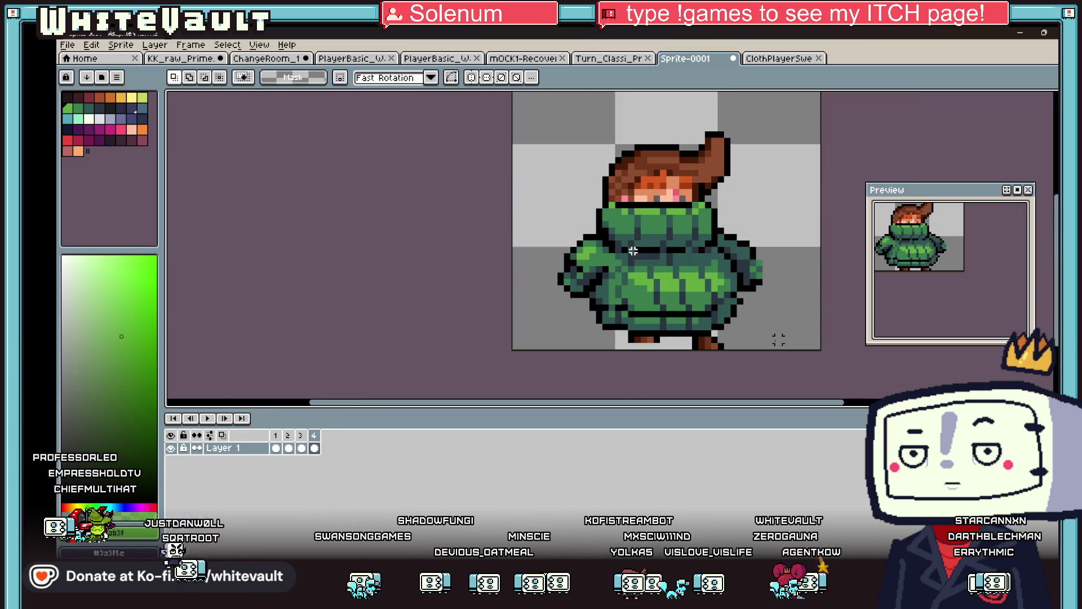
pyautogui.scroll(2, 958, 277)
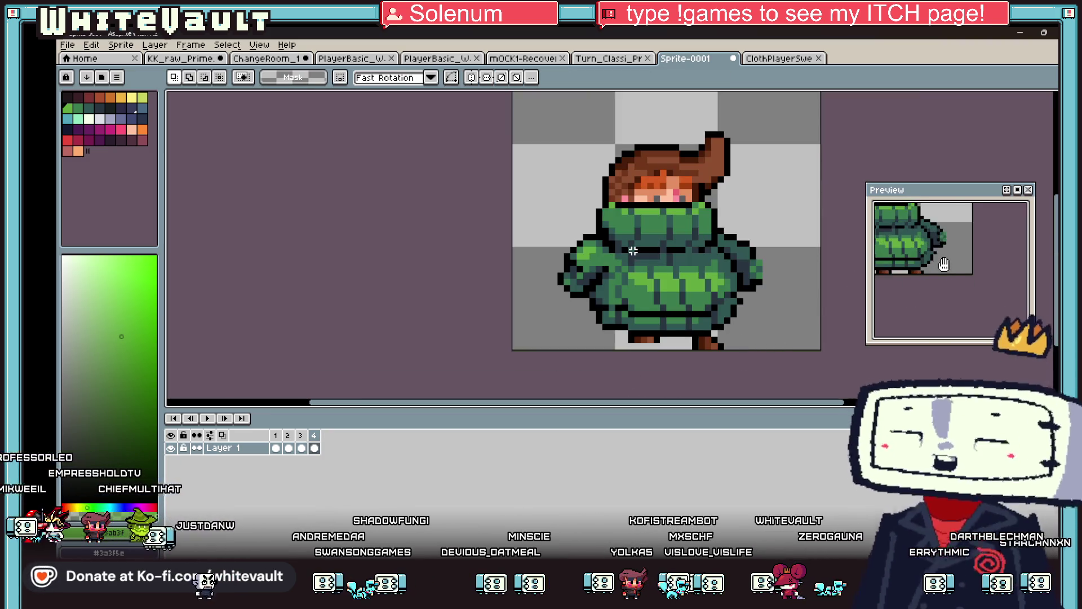
pyautogui.scroll(-2, 960, 275)
pyautogui.scroll(-1, 671, 254)
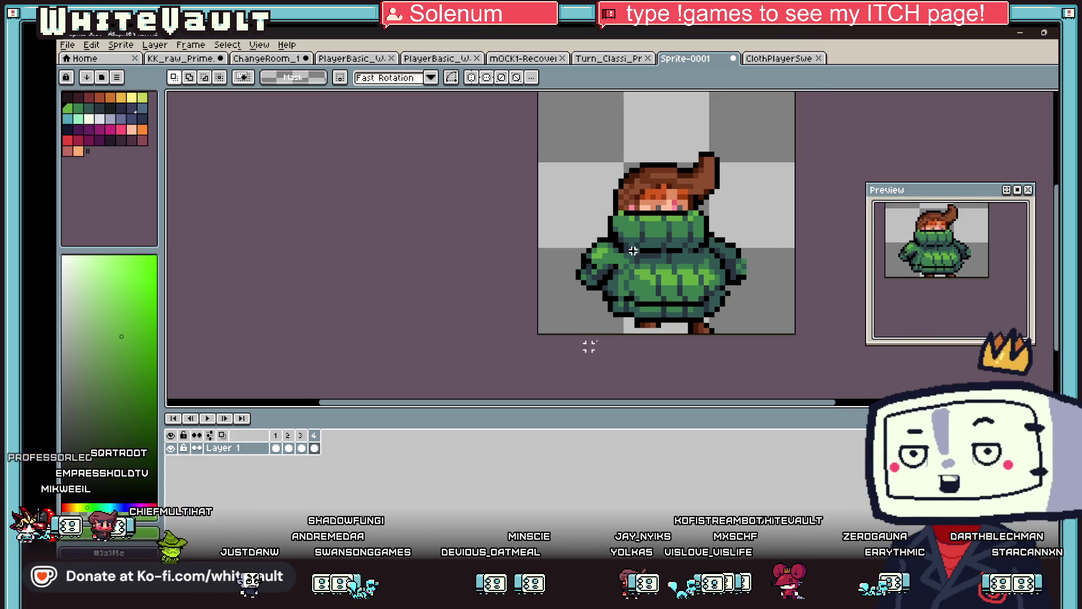
# Shift the fourth frame's sprite up slightly, then clear the frame and restore it with undo
pyautogui.moveTo(536, 115); pyautogui.dragTo(797, 327)
pyautogui.moveTo(723, 296); pyautogui.dragTo(724, 288)
pyautogui.click(289, 447)
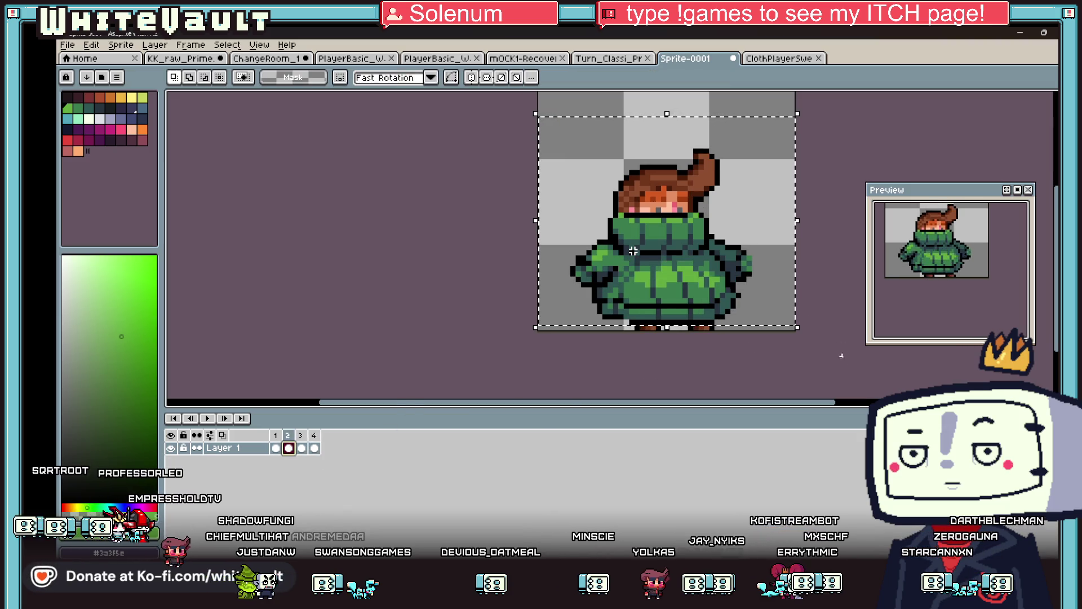
pyautogui.click(301, 448)
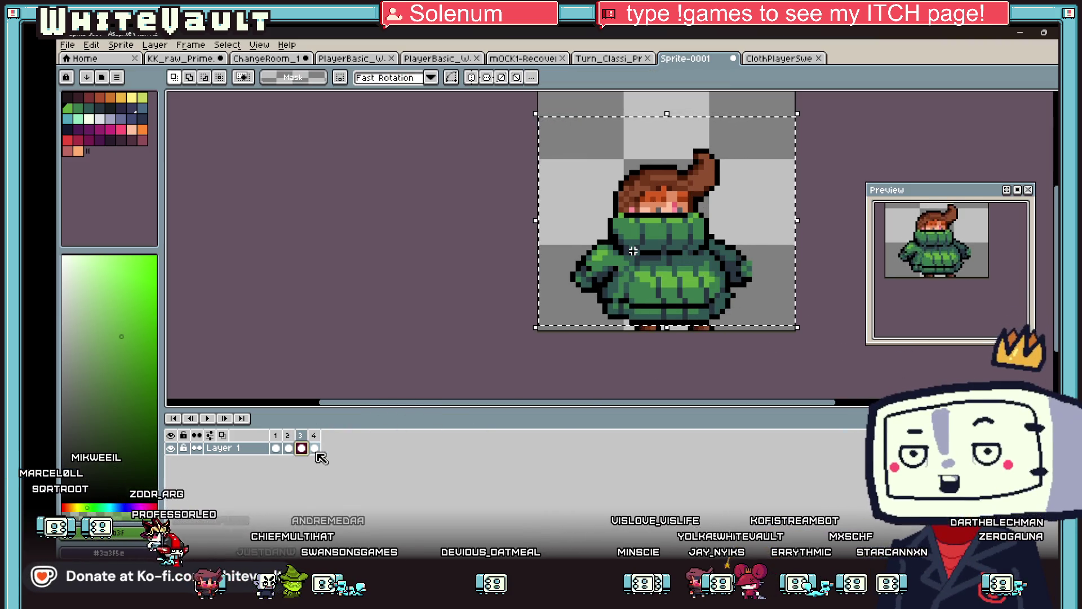
pyautogui.click(314, 447)
pyautogui.scroll(-1, 665, 290)
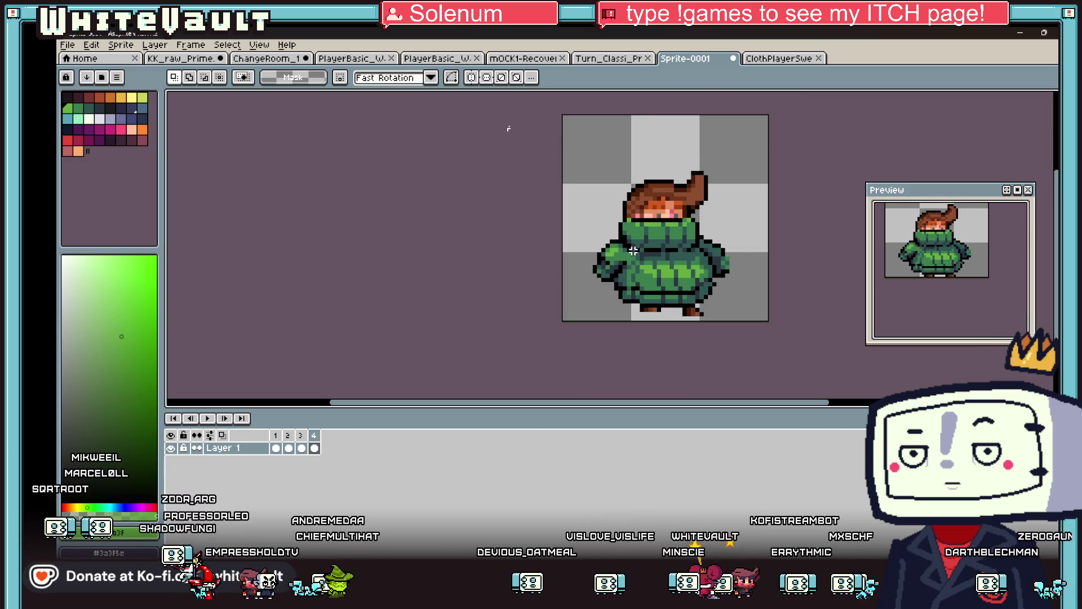
pyautogui.hotkey('ctrl', 'a')
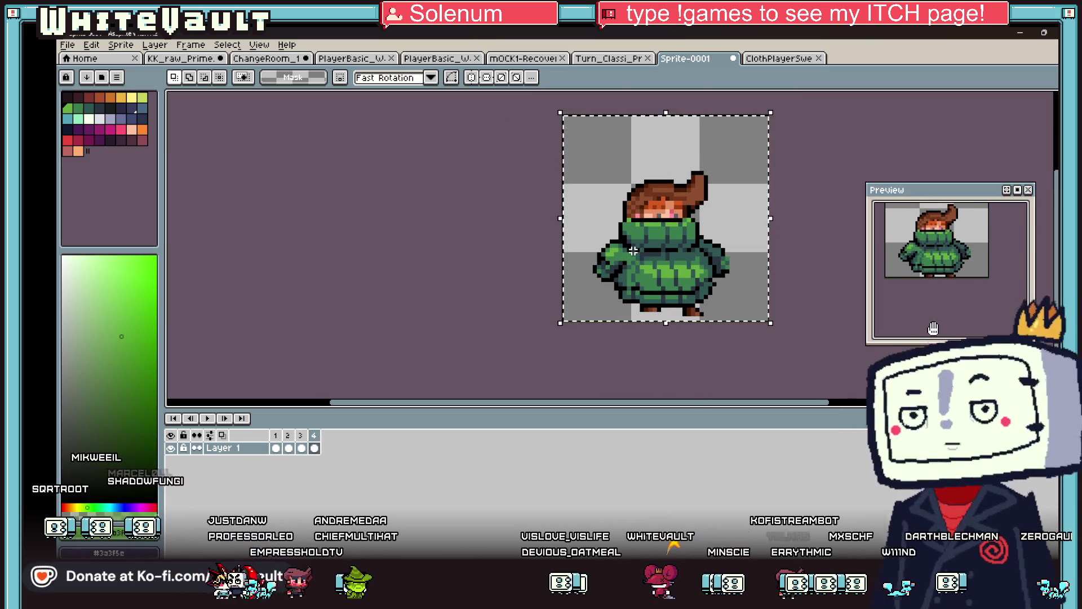
pyautogui.press('Delete')
pyautogui.hotkey('ctrl', 'z')
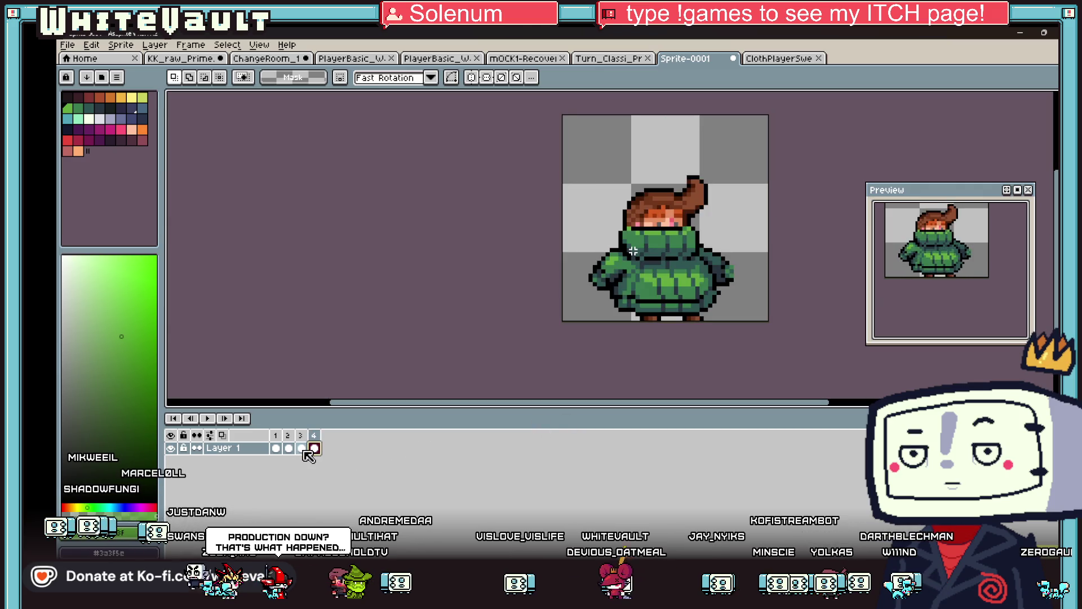
pyautogui.scroll(-1, 640, 182)
pyautogui.press('Left')
pyautogui.press('Left')
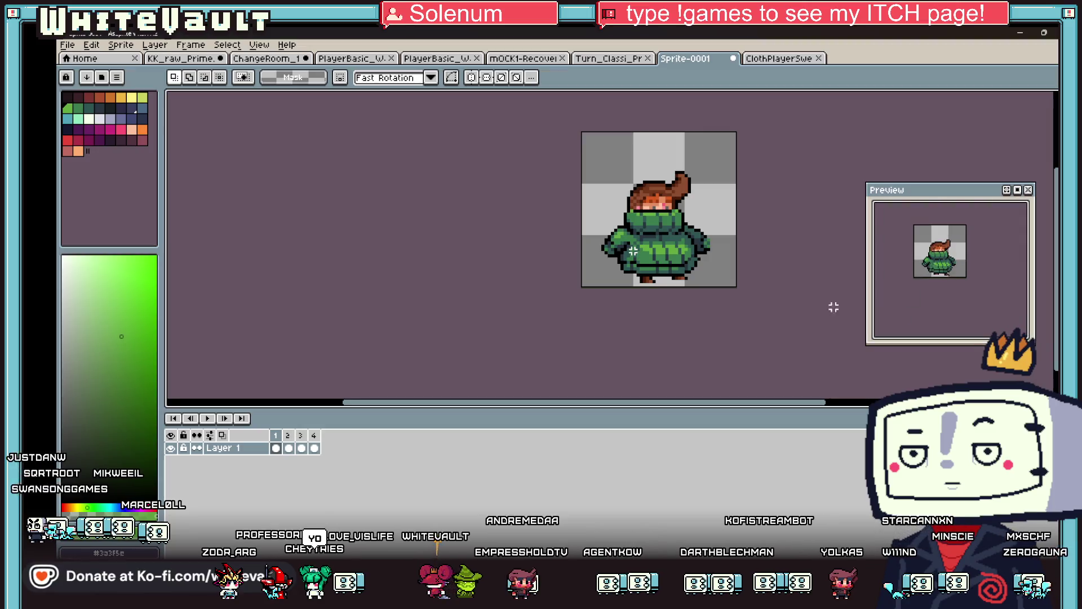
# Select the first frame's sprite and paste it into frames 3 and 4
pyautogui.scroll(1, 780, 248)
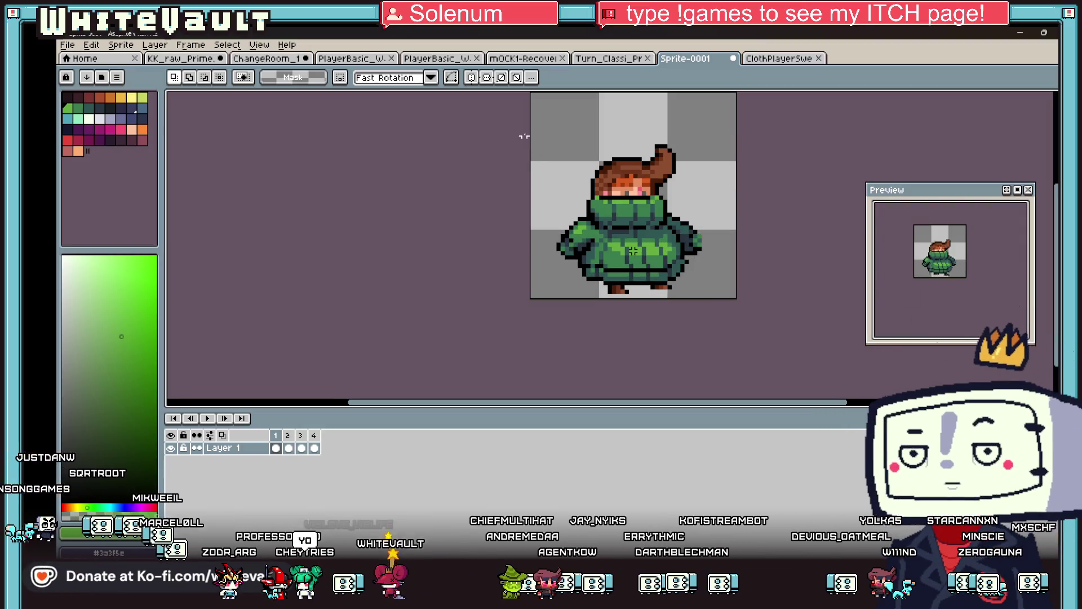
pyautogui.hotkey('ctrl', 'a')
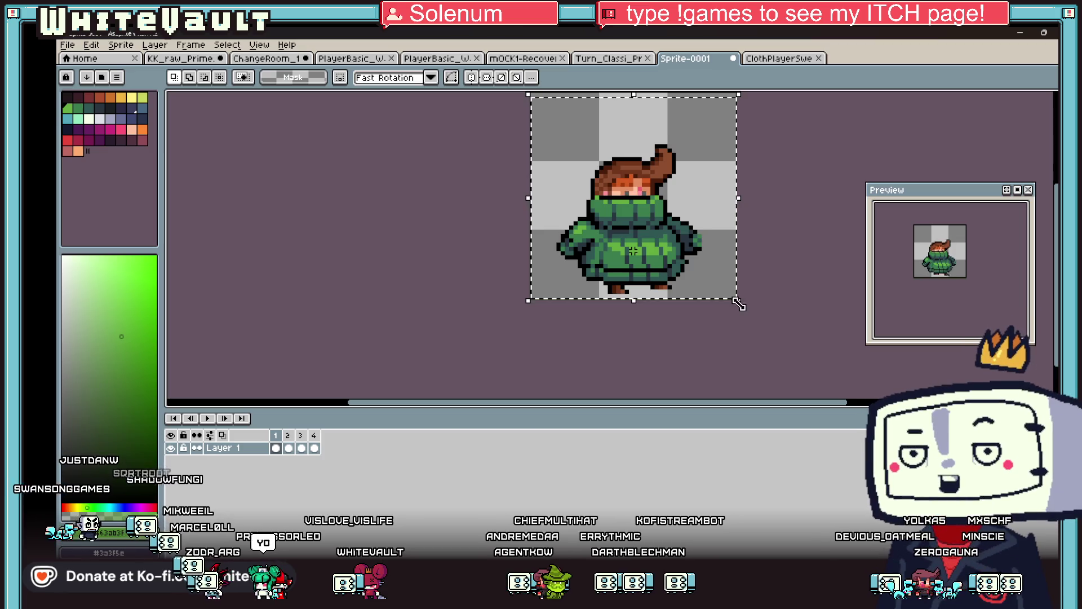
pyautogui.press('Right')
pyautogui.press('Right')
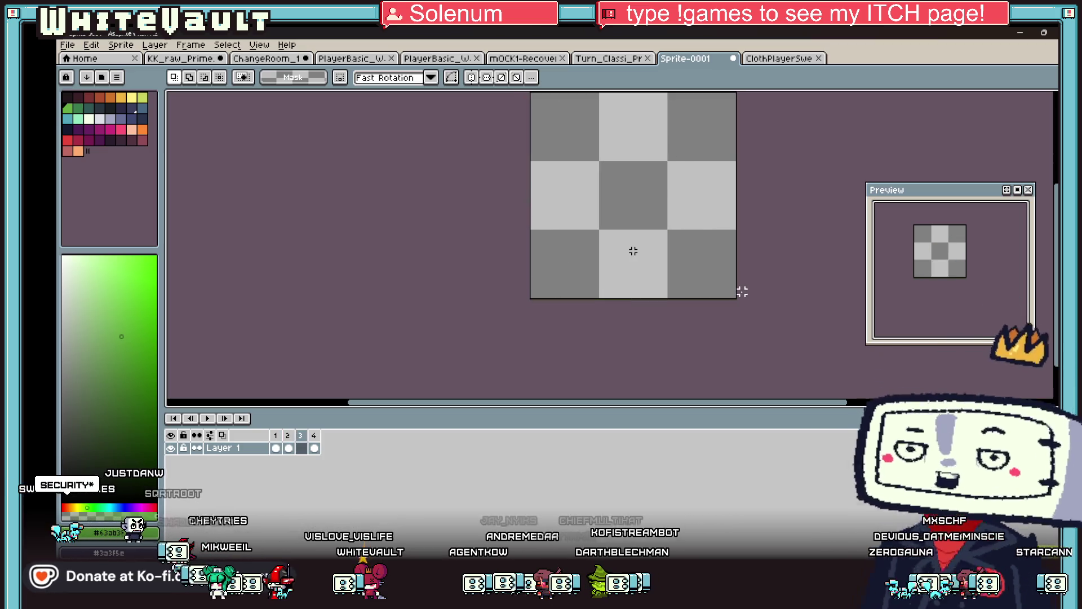
pyautogui.hotkey('ctrl', 'v')
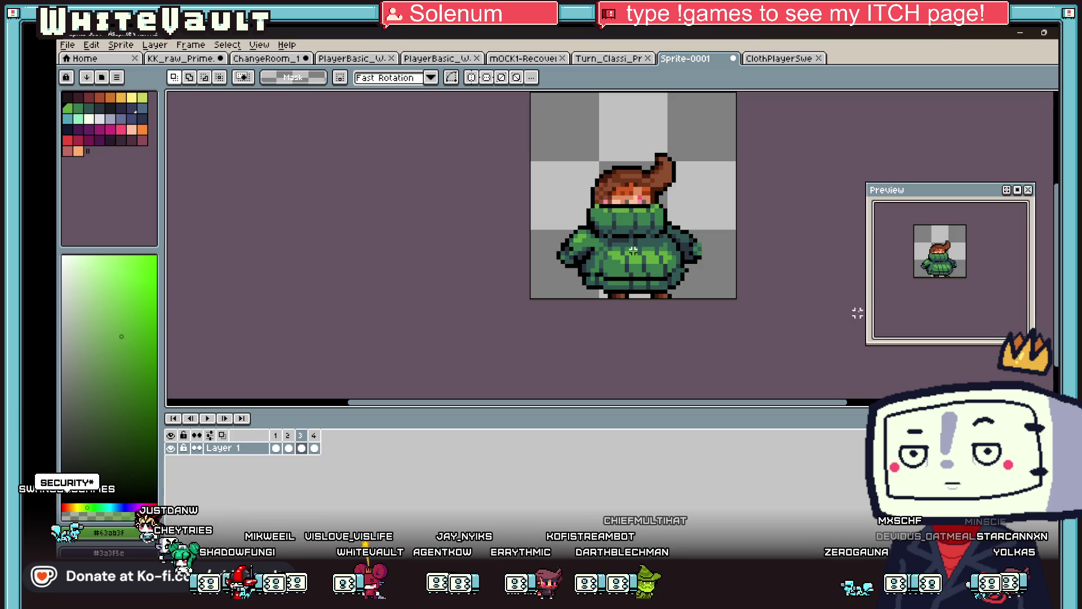
pyautogui.click(275, 448)
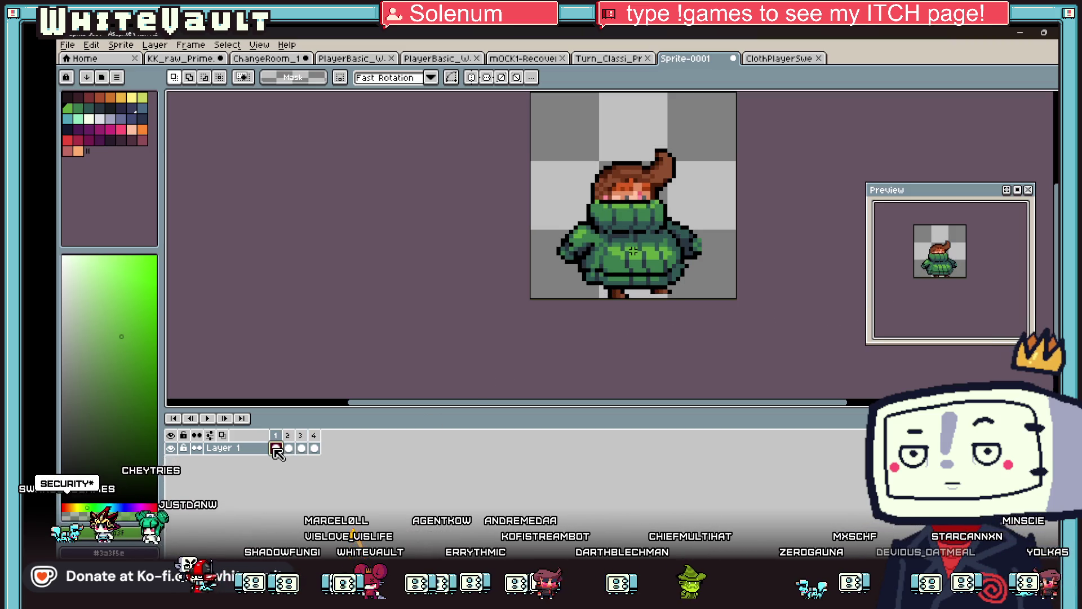
pyautogui.click(288, 448)
pyautogui.click(302, 448)
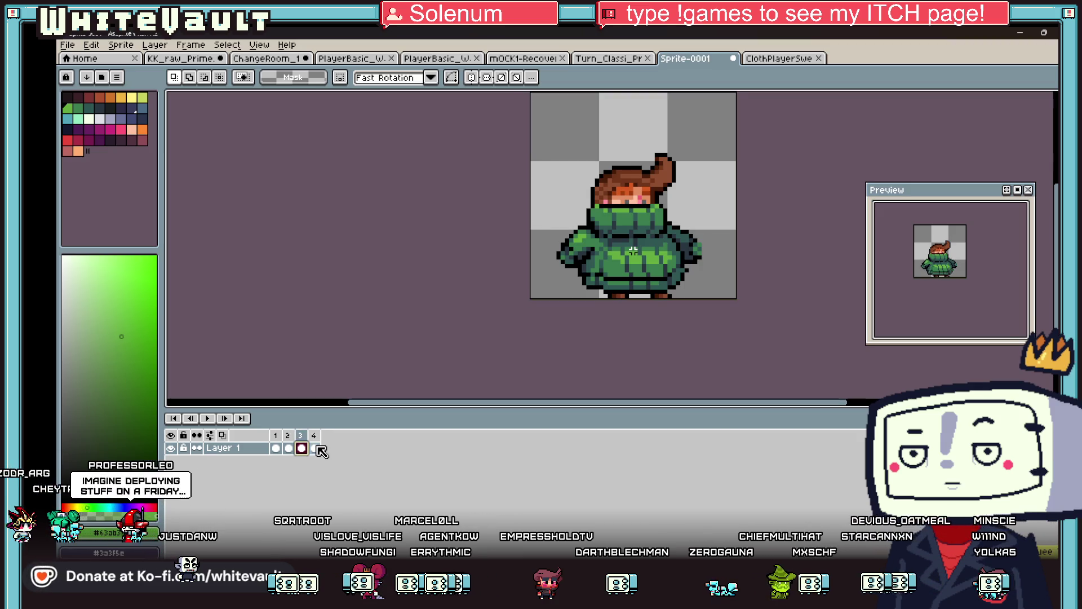
pyautogui.click(314, 448)
pyautogui.hotkey('ctrl', 'v')
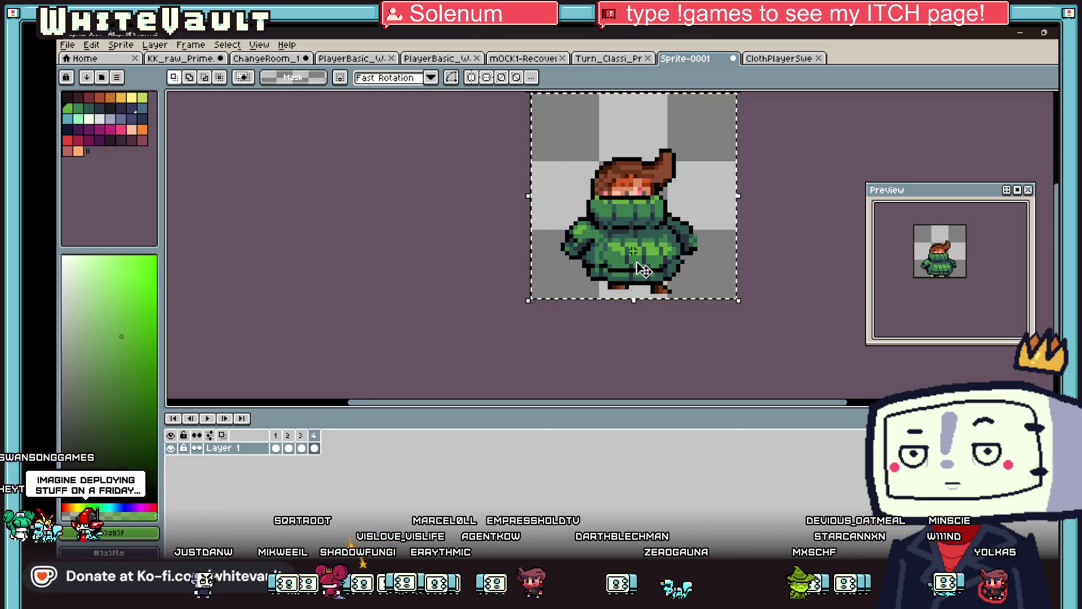
# Nudge the pasted head and collar down a pixel, paste it onto frame 2, and select frame 4's head
pyautogui.click(643, 269)
pyautogui.press('Down')
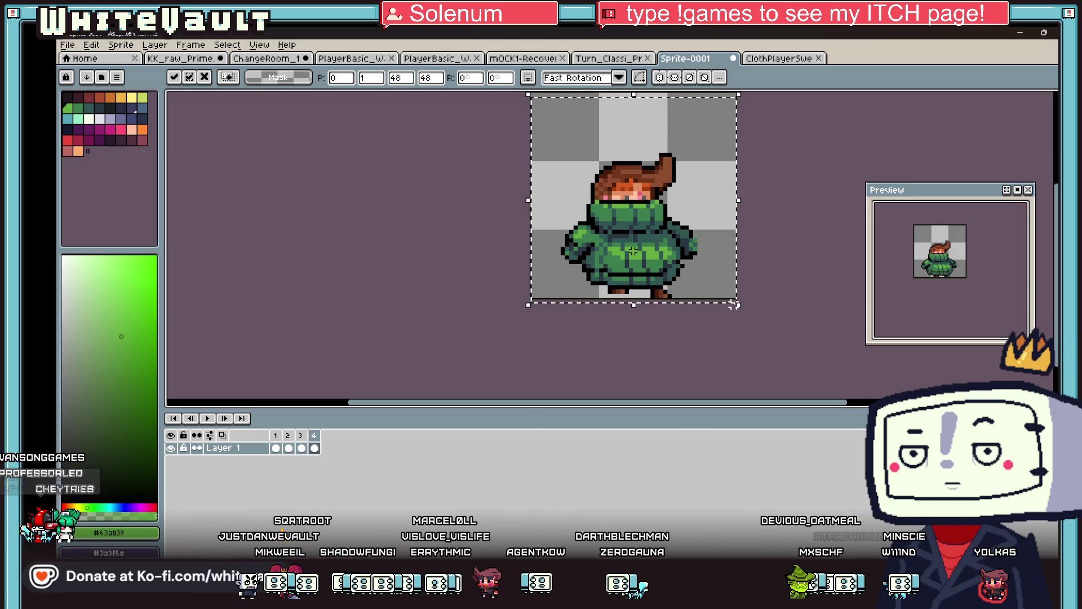
pyautogui.press('Return')
pyautogui.scroll(1, 947, 278)
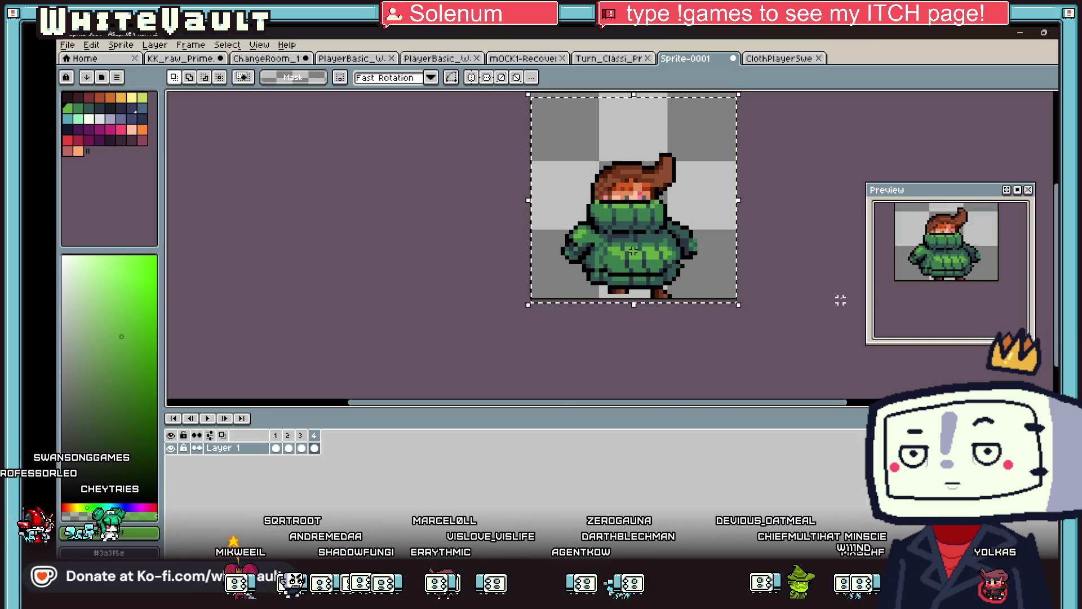
pyautogui.scroll(-1, 961, 273)
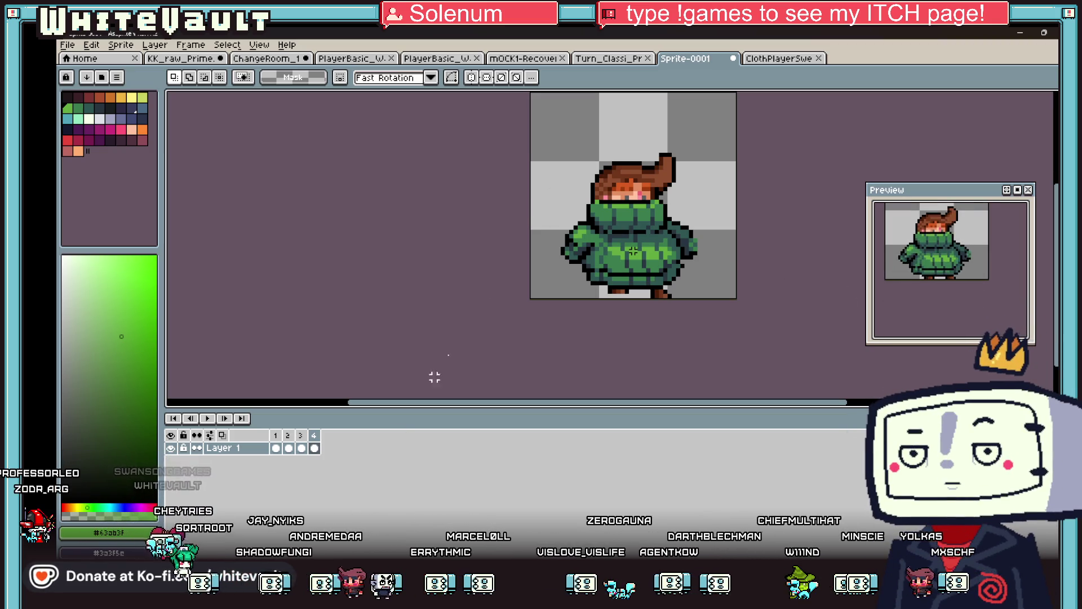
pyautogui.click(290, 449)
pyautogui.hotkey('ctrl', 'v')
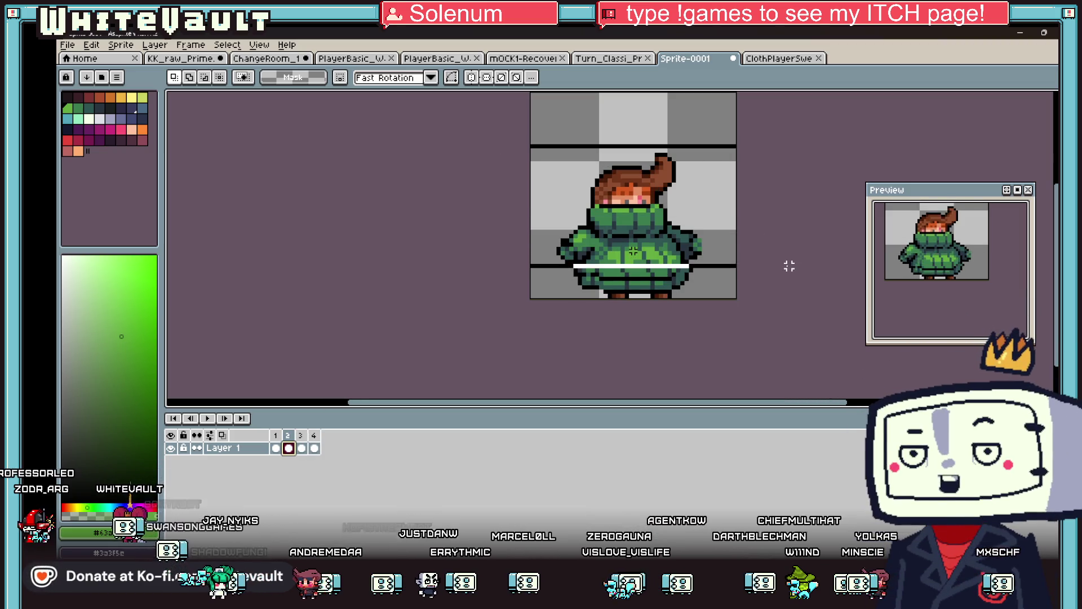
pyautogui.click(788, 271)
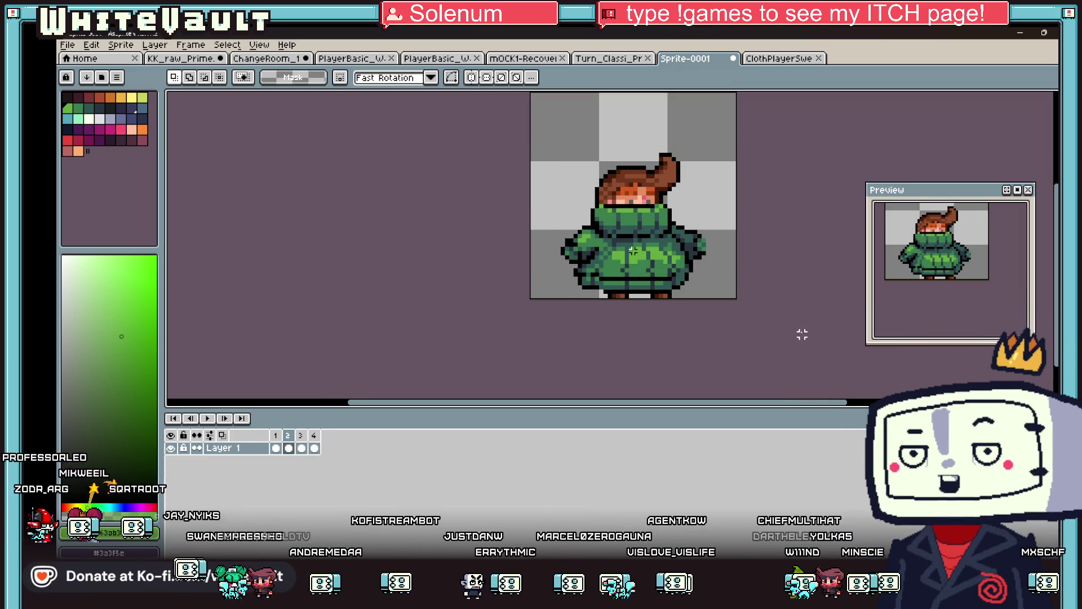
pyautogui.click(301, 449)
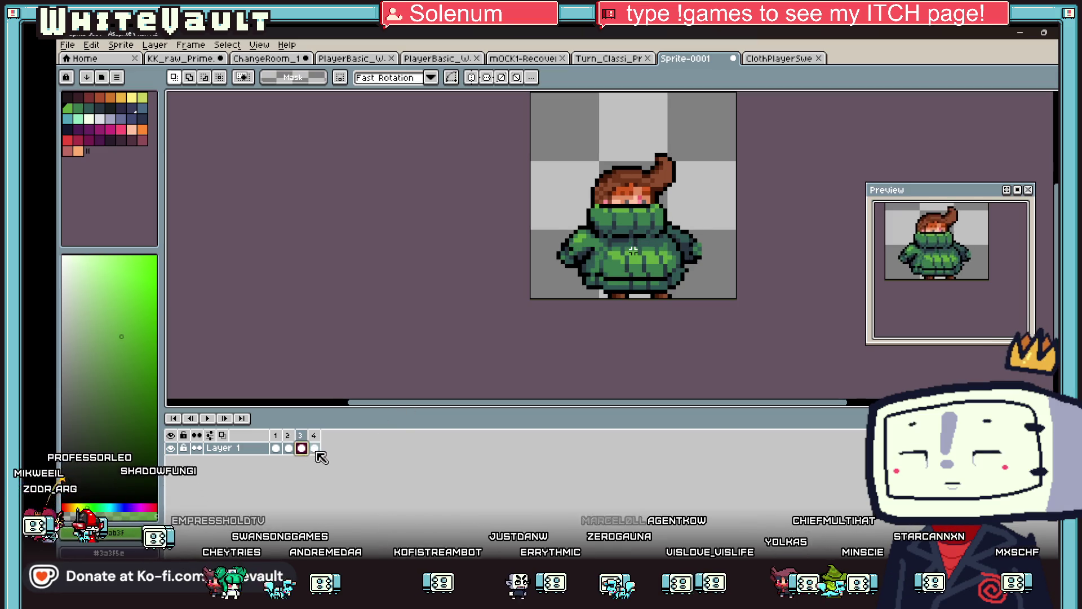
pyautogui.click(314, 448)
pyautogui.moveTo(545, 124); pyautogui.dragTo(743, 212)
# Commit frame 4's head and collar and export the four frames as a horizontal sprite sheet
pyautogui.click(781, 275)
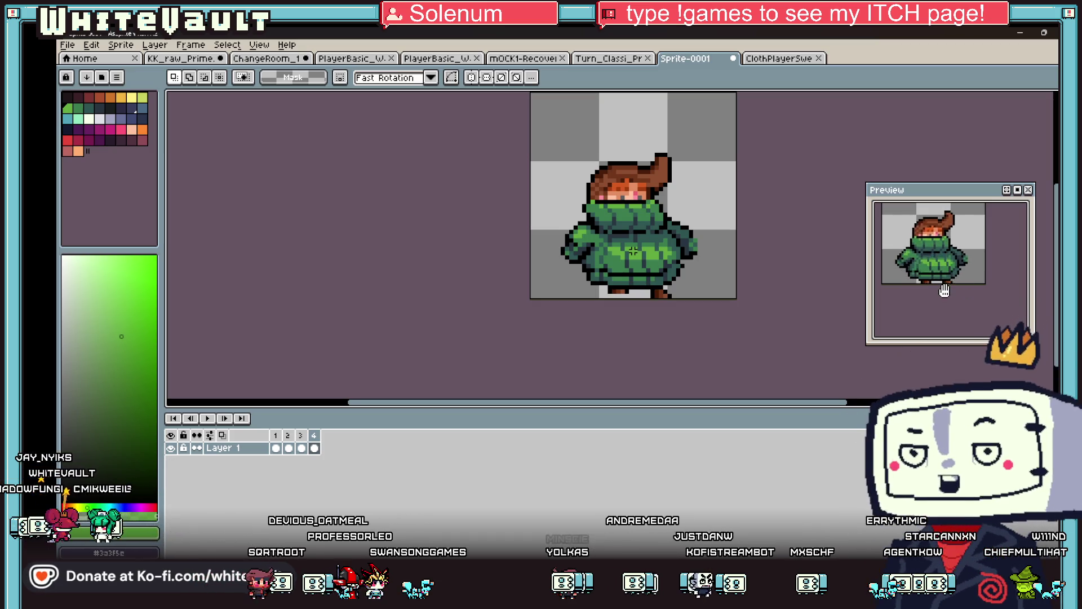
pyautogui.scroll(-1, 809, 234)
pyautogui.scroll(1, 811, 219)
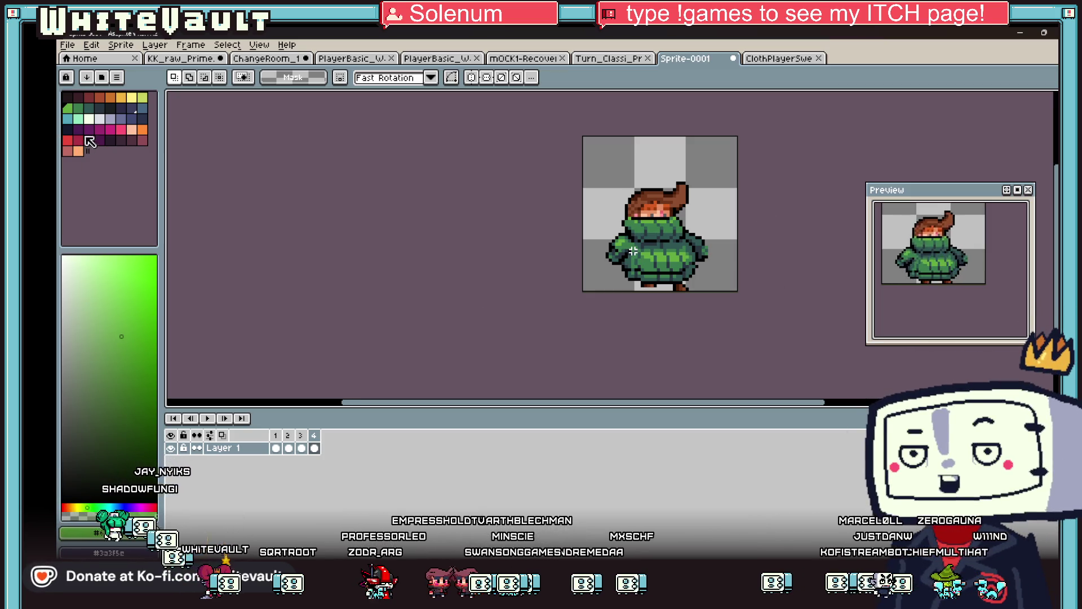
pyautogui.click(68, 45)
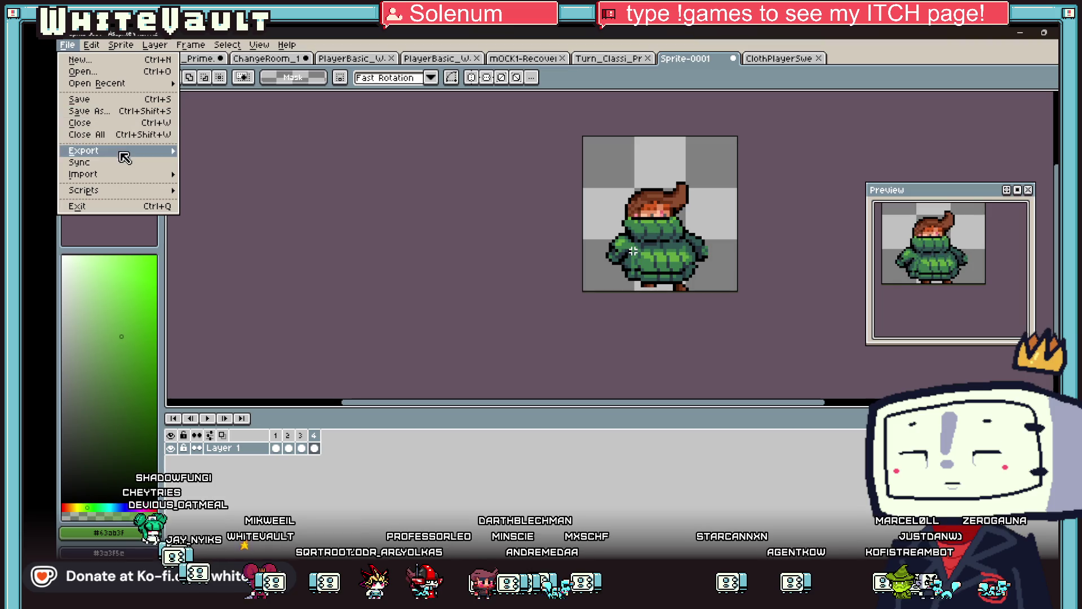
pyautogui.moveTo(124, 158)
pyautogui.click(234, 195)
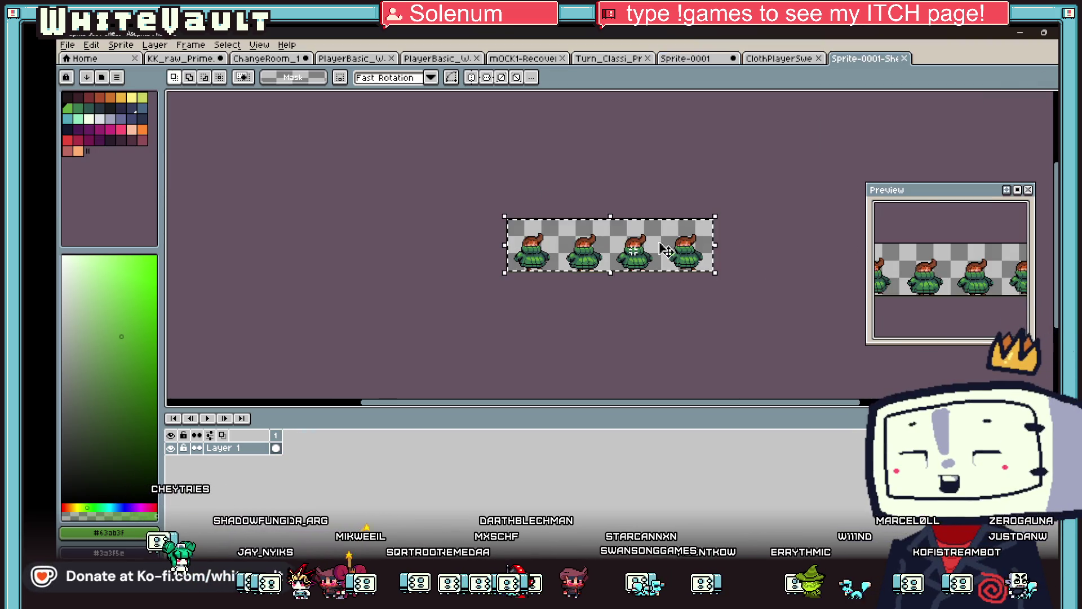
# Add a Layer 2 to the ClothPlayerSweater sheet and paste the exported walk row onto it
pyautogui.hotkey('ctrl', 'shift', 'Tab')
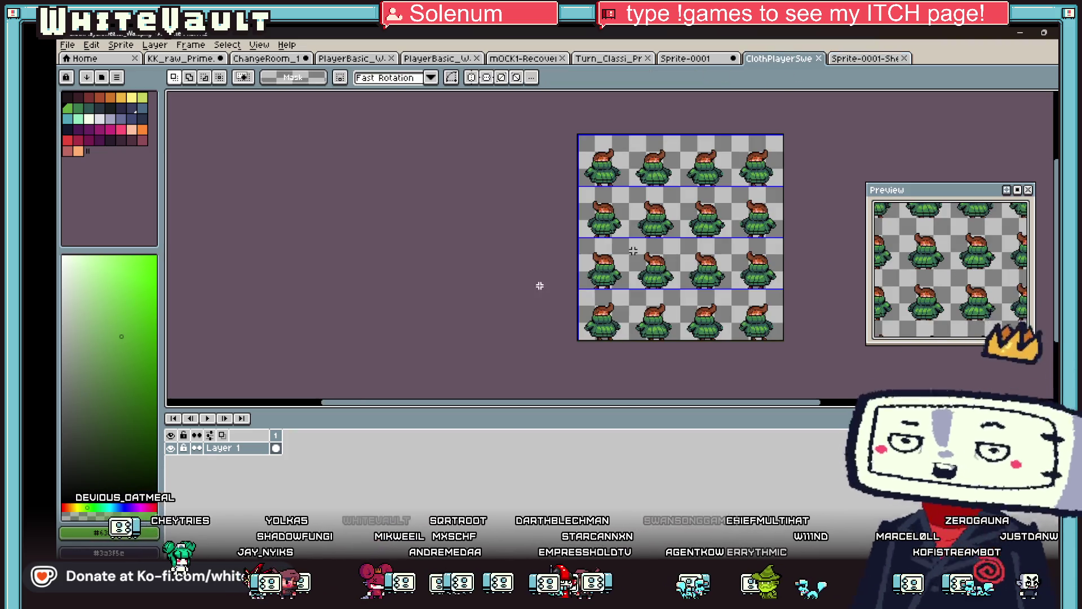
pyautogui.rightClick(251, 449)
pyautogui.moveTo(281, 471)
pyautogui.click(373, 472)
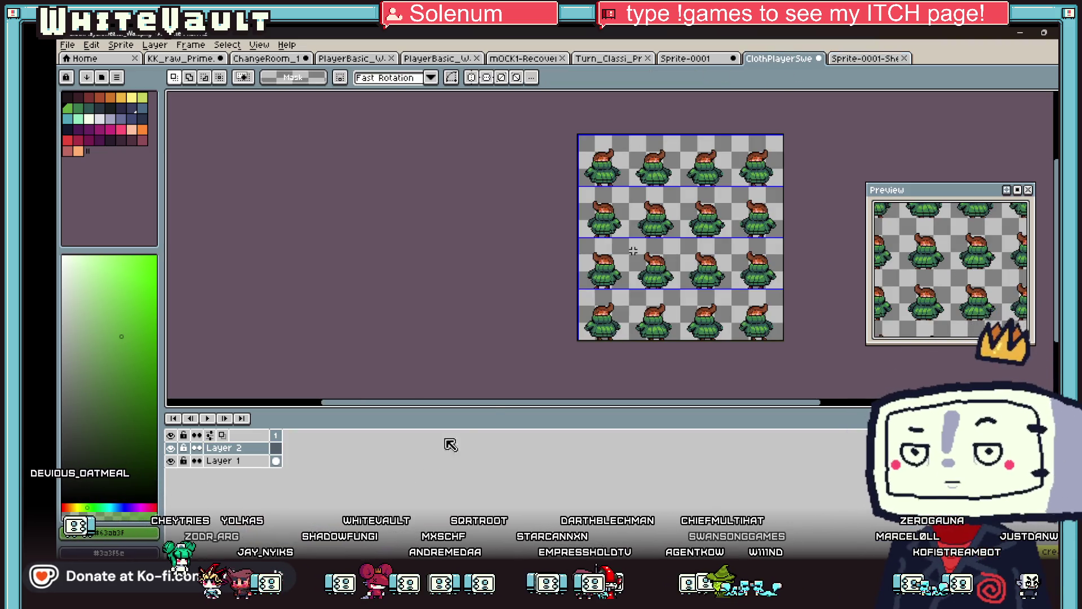
pyautogui.hotkey('ctrl', 'v')
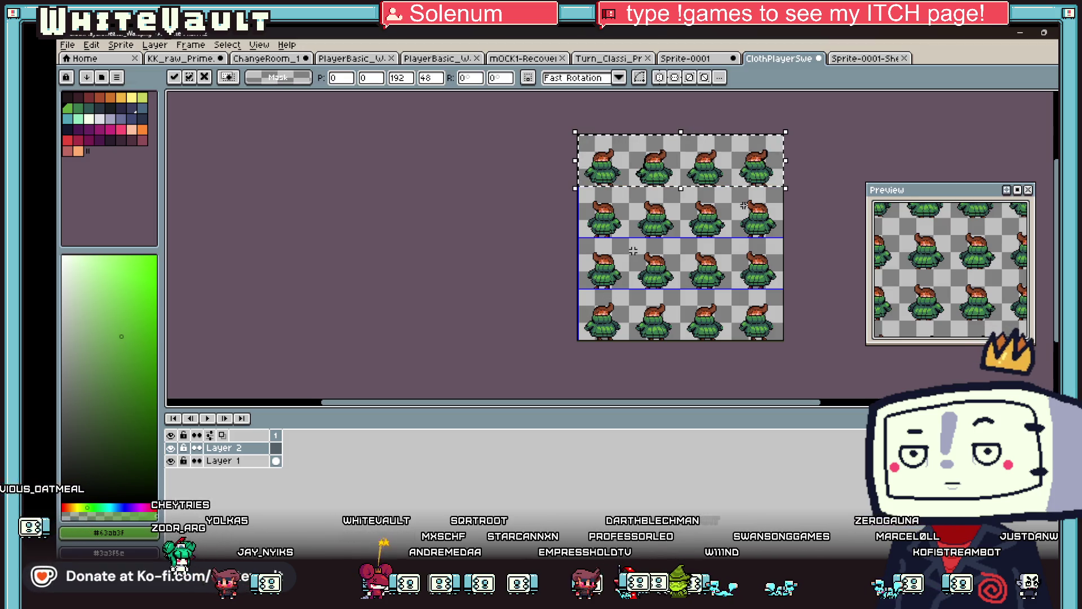
# Position the pasted walk row across the sheet's rows down to the bottom row and commit it
pyautogui.moveTo(738, 173); pyautogui.dragTo(737, 225)
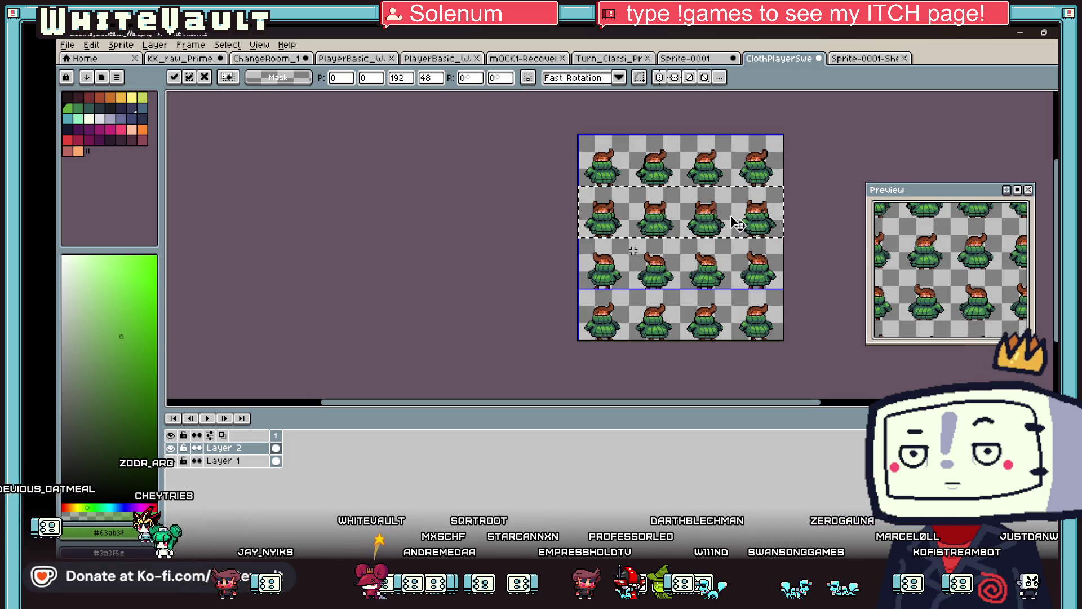
pyautogui.hotkey('ctrl', 'z')
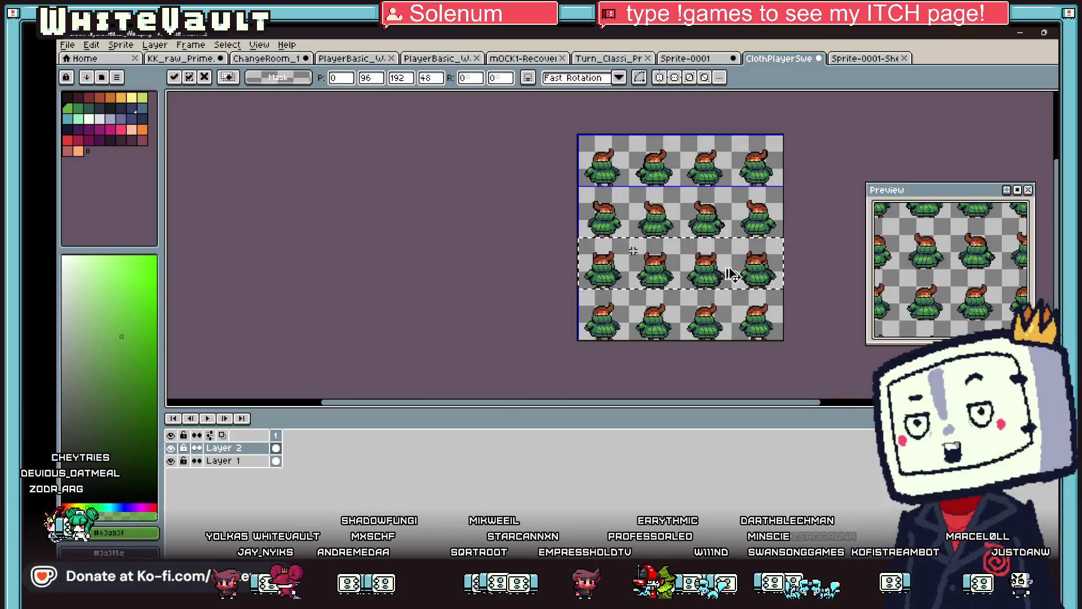
pyautogui.moveTo(738, 180); pyautogui.dragTo(740, 334)
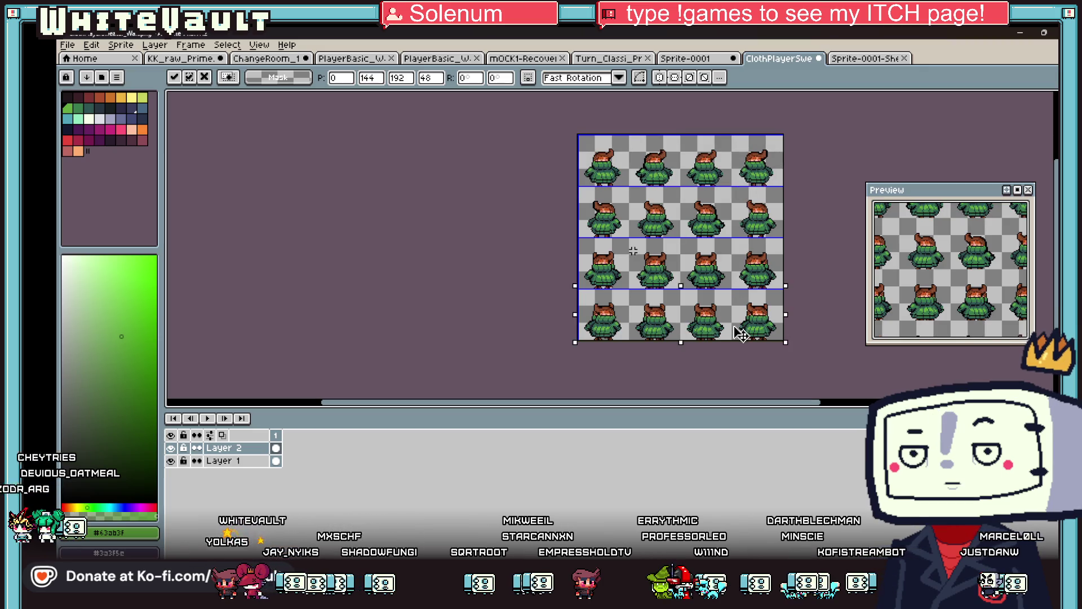
pyautogui.click(261, 463)
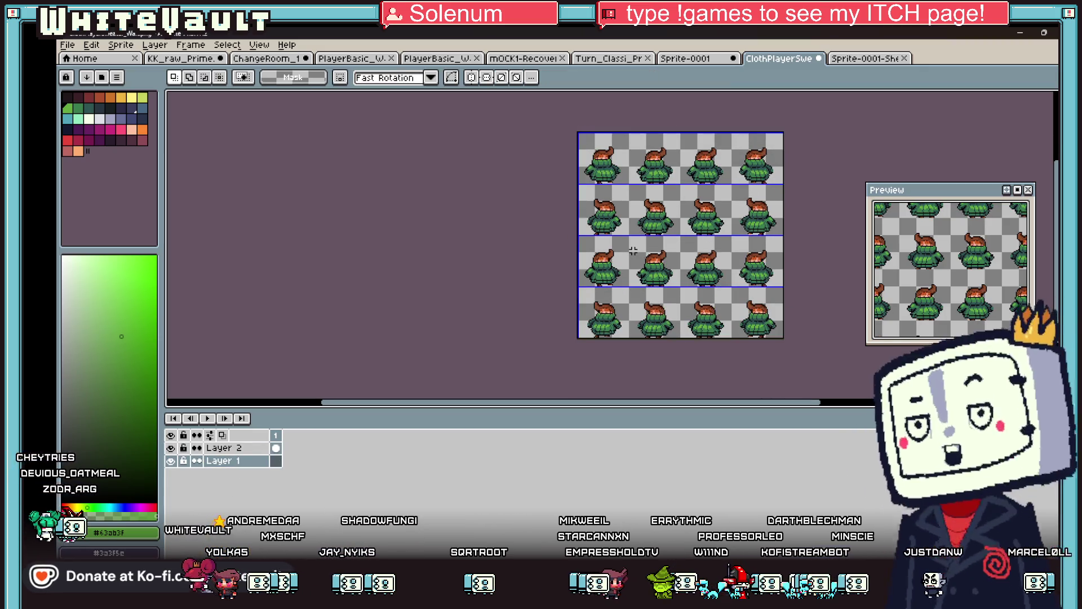
# Save the updated walk sheet as ClothPlayerSweater_Walk.png
pyautogui.click(67, 44)
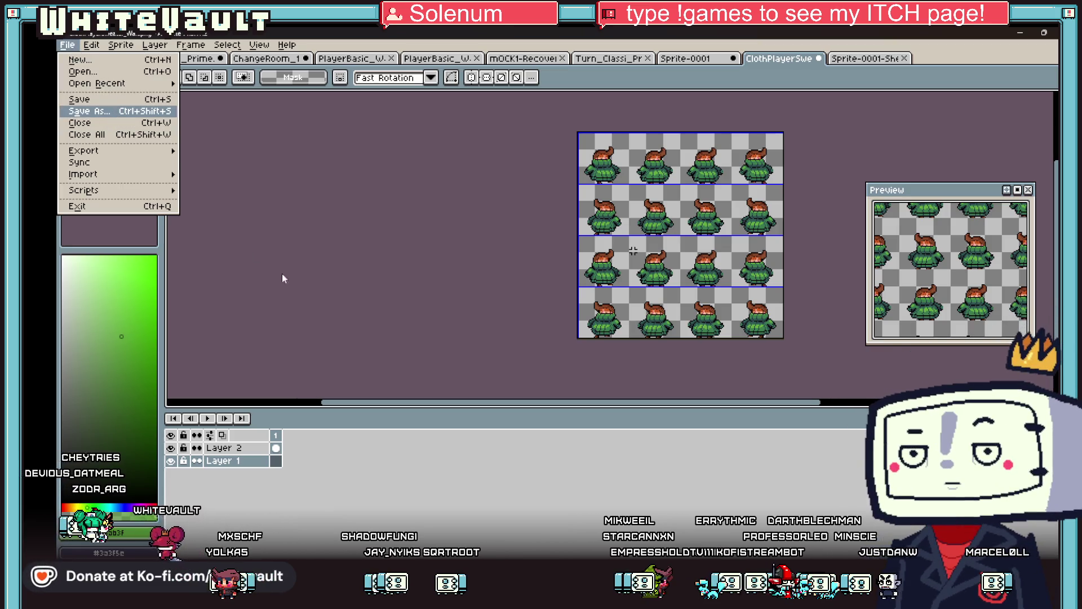
pyautogui.press('Return')
pyautogui.doubleClick(345, 350)
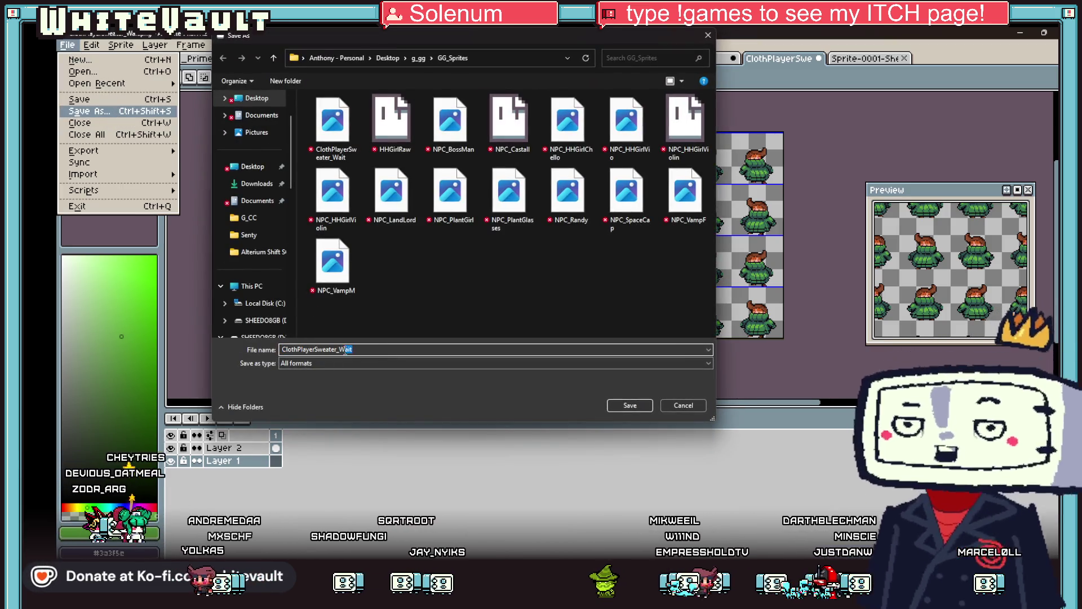
pyautogui.click(349, 350)
pyautogui.write('2')
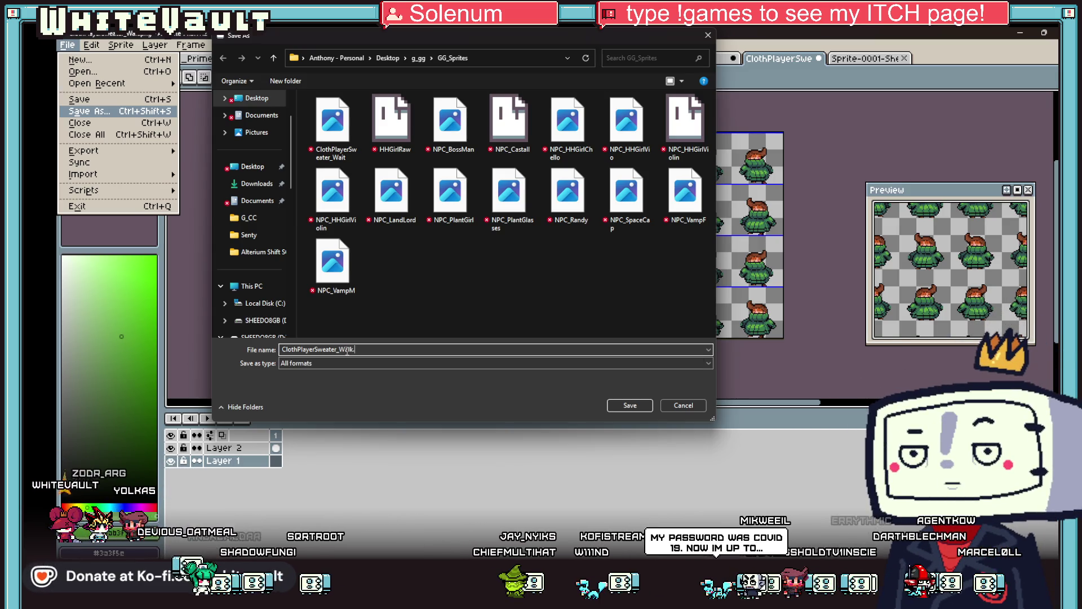
pyautogui.click(636, 408)
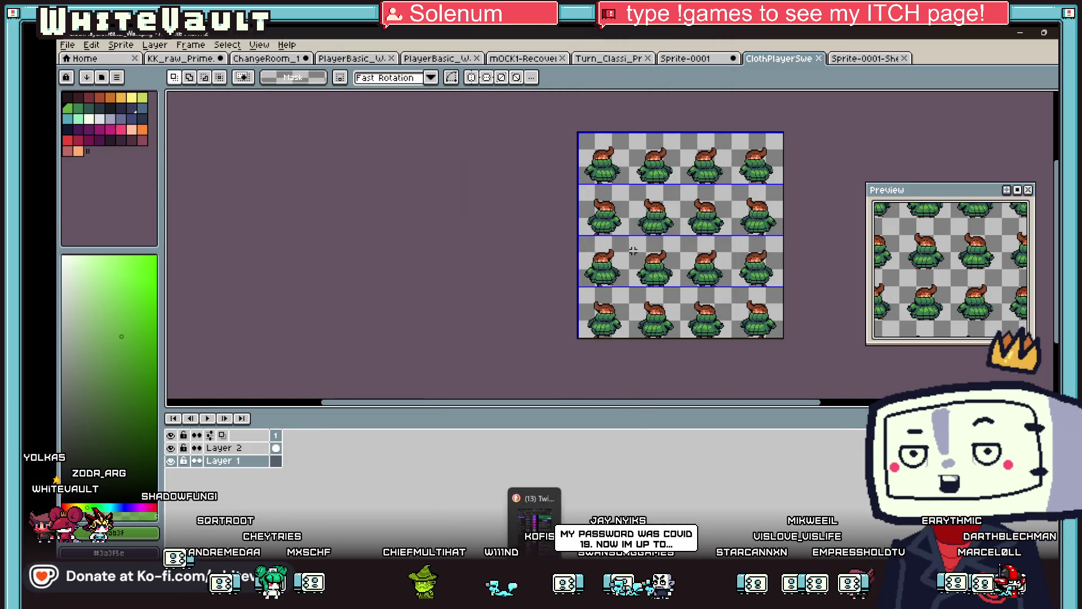
# On the KK_raw_Prime sheet, select the small green-sweater figure
pyautogui.click(519, 59)
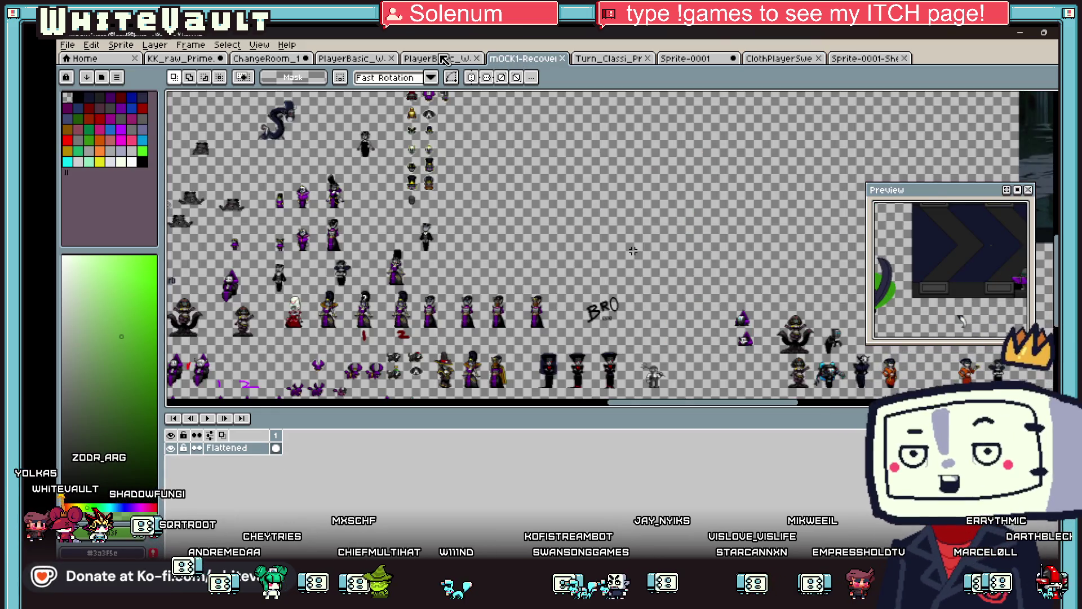
pyautogui.click(438, 54)
pyautogui.click(324, 59)
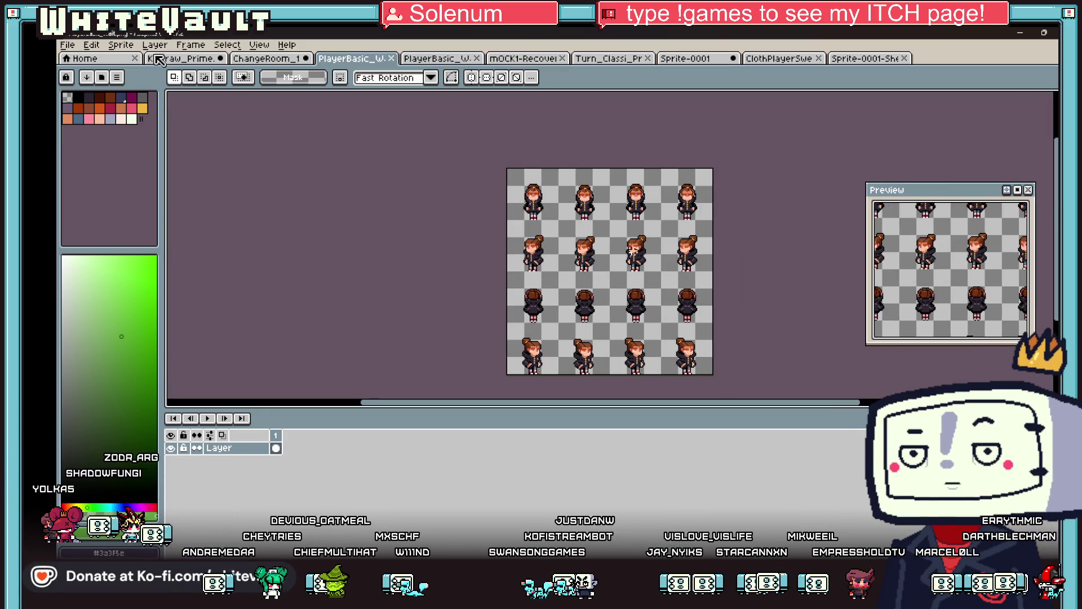
pyautogui.click(160, 59)
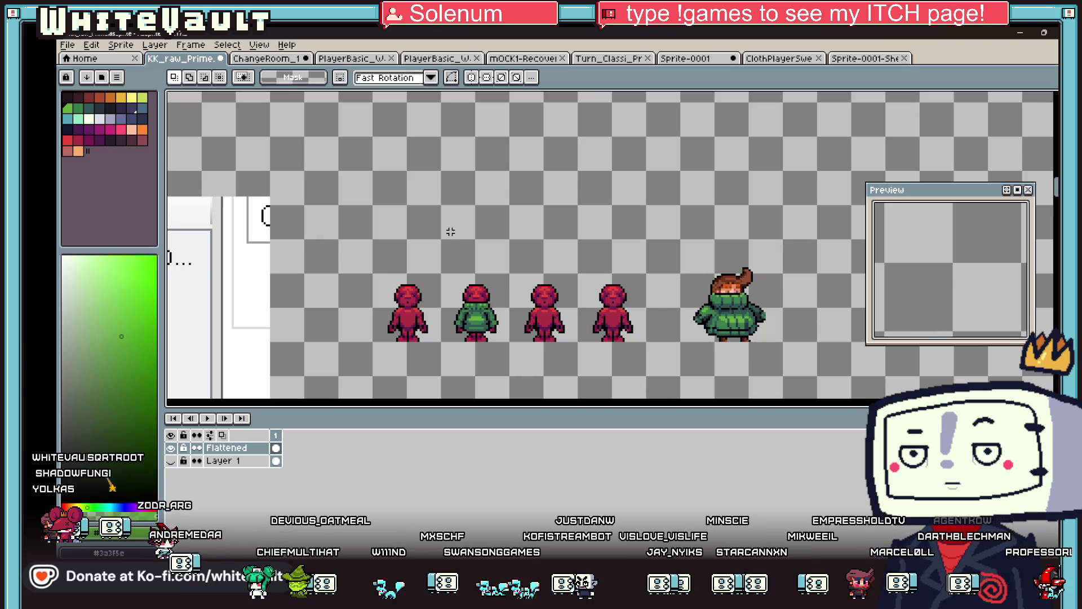
pyautogui.scroll(2, 450, 231)
pyautogui.moveTo(434, 164)
pyautogui.mouseDown()
pyautogui.moveTo(546, 369)
pyautogui.moveTo(572, 370)
pyautogui.mouseUp()
pyautogui.click(496, 255)
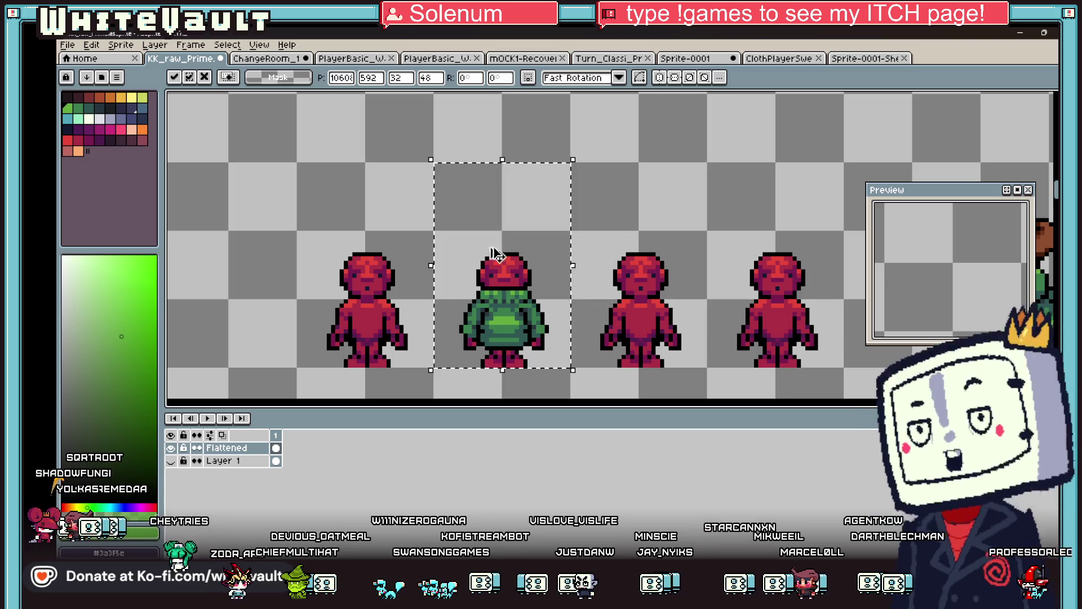
# Paste the figure into a new 32x48 sprite, begin Save As, and switch to Bakin
pyautogui.click(67, 44)
pyautogui.click(76, 63)
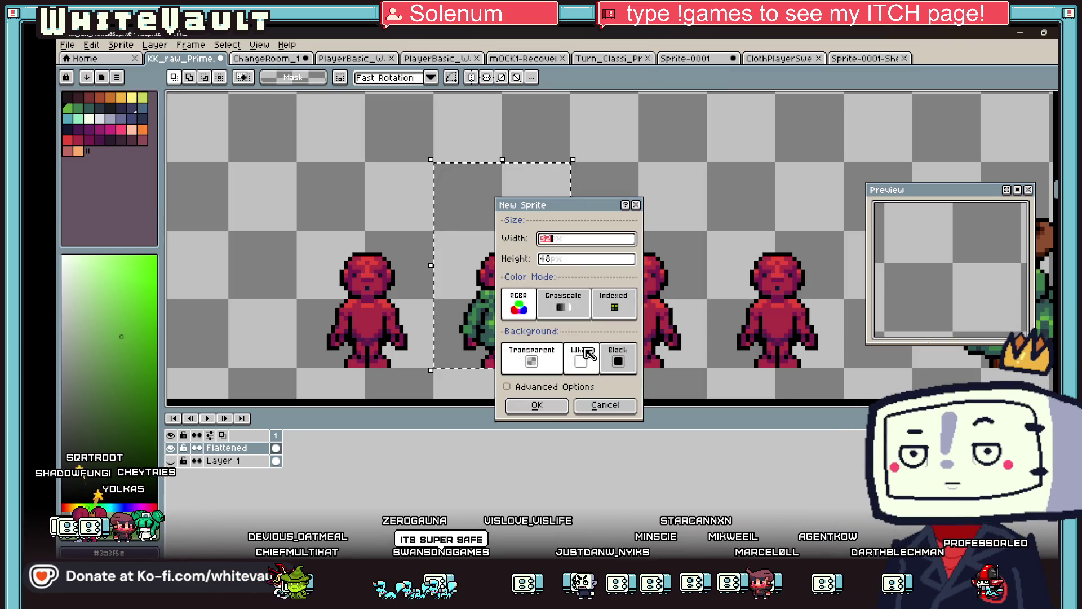
pyautogui.click(550, 405)
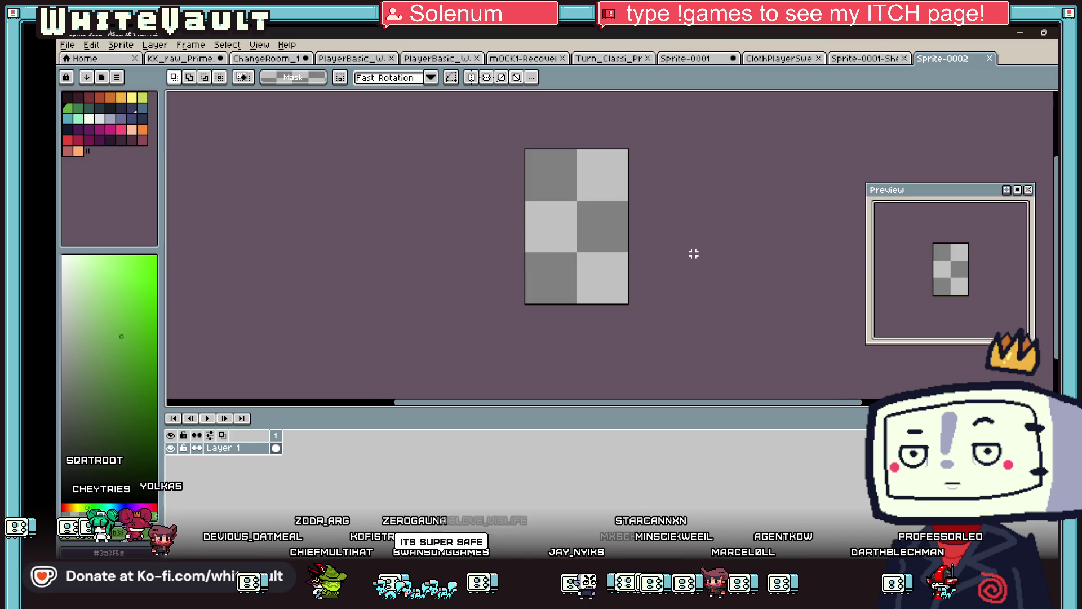
pyautogui.hotkey('ctrl', 'v')
pyautogui.press('Return')
pyautogui.click(68, 48)
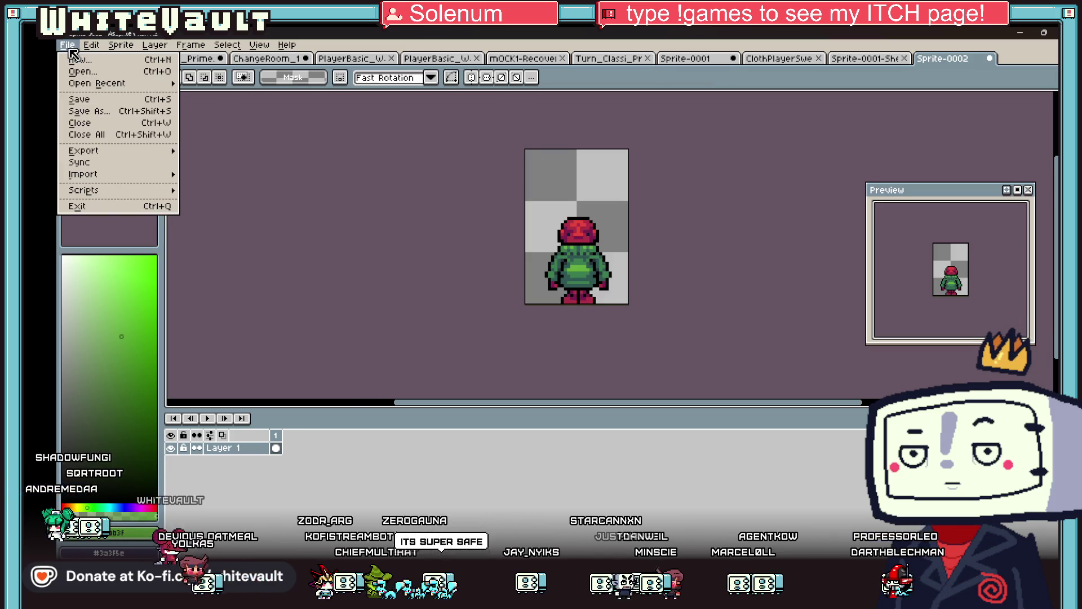
pyautogui.click(109, 115)
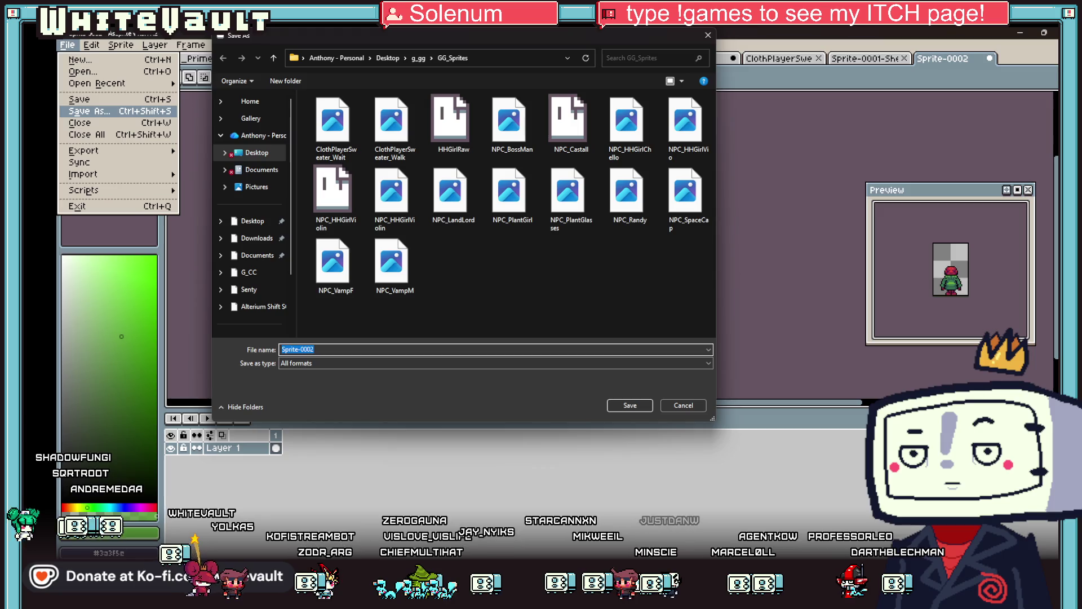
pyautogui.hotkey('alt', 'Tab')
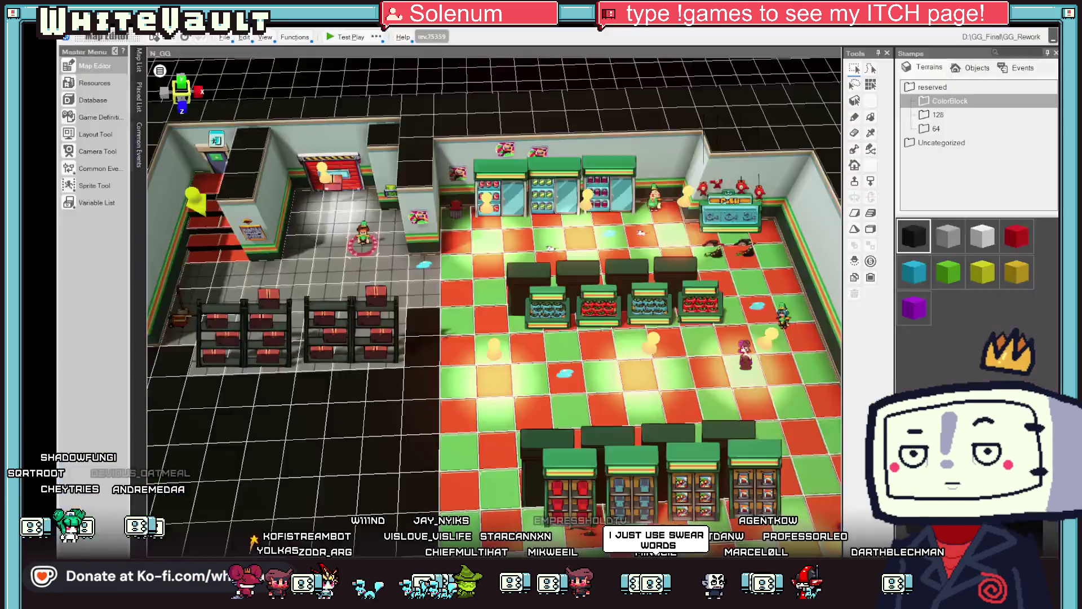
# Load the N_Clothing map, drag the ChangeRoom event onto the front-right brick floor, and open it
pyautogui.click(138, 59)
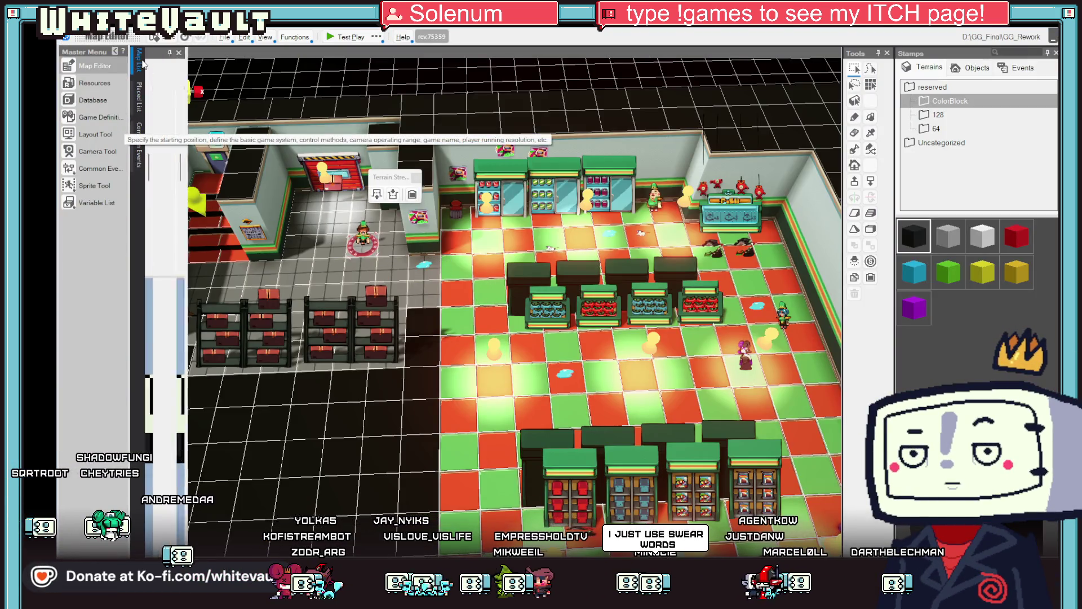
pyautogui.scroll(-3, 281, 211)
pyautogui.scroll(3, 276, 211)
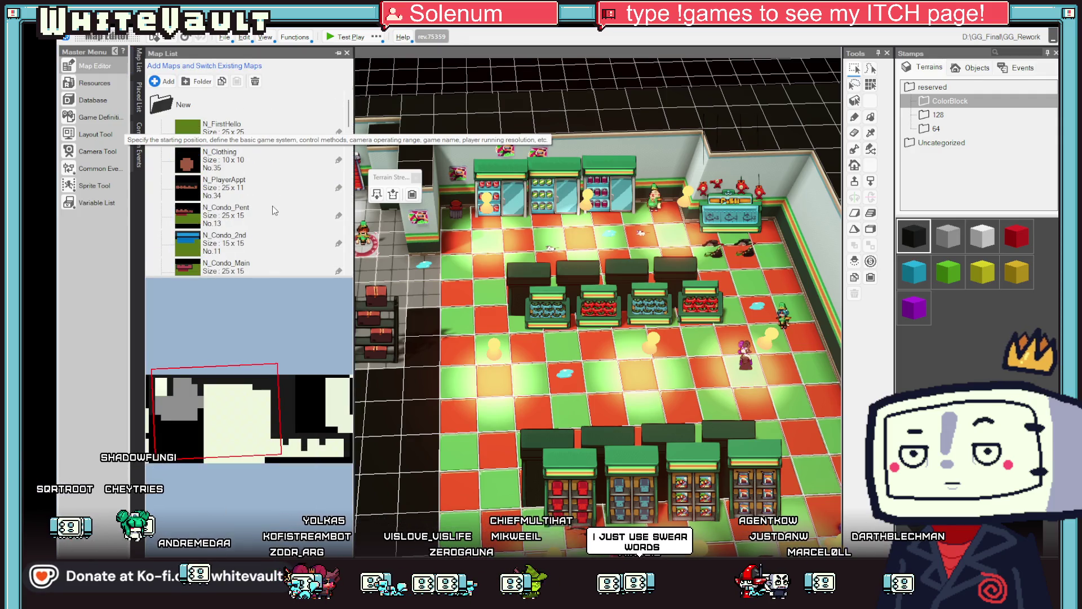
pyautogui.click(221, 270)
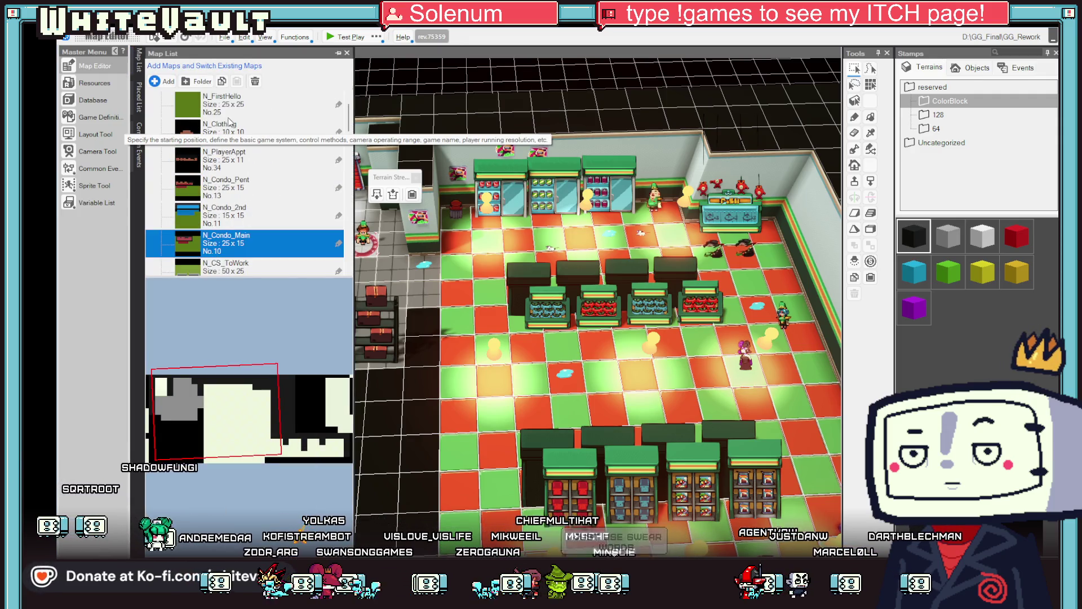
pyautogui.click(229, 134)
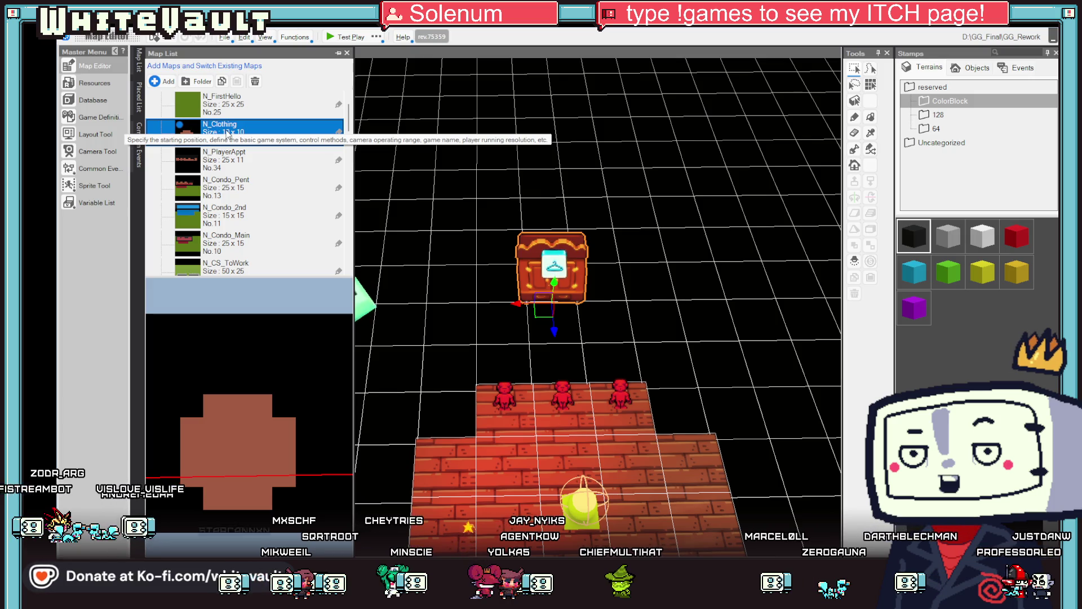
pyautogui.click(600, 375)
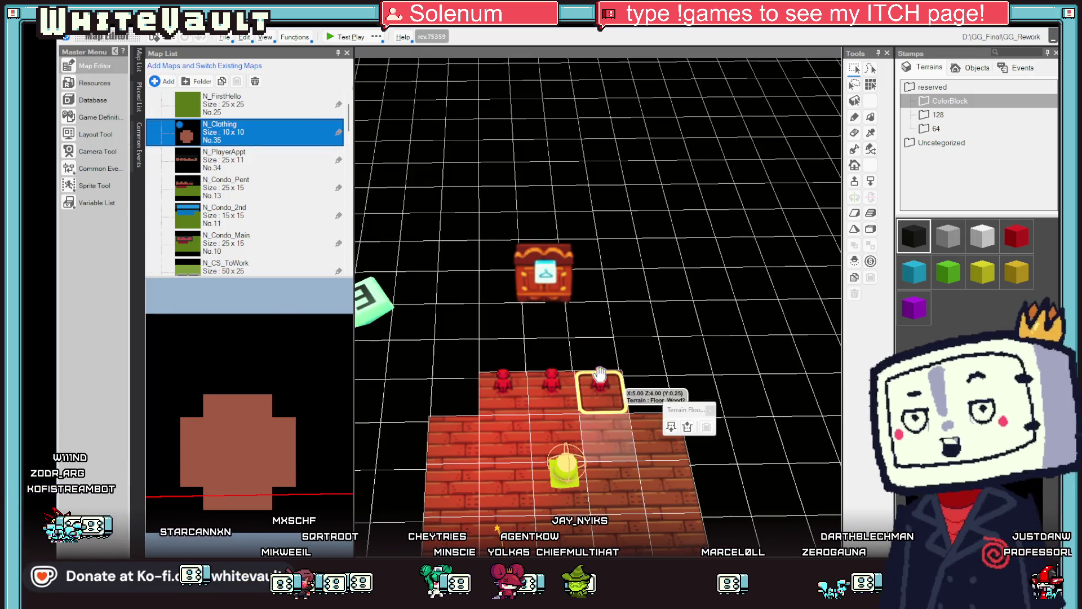
pyautogui.click(672, 433)
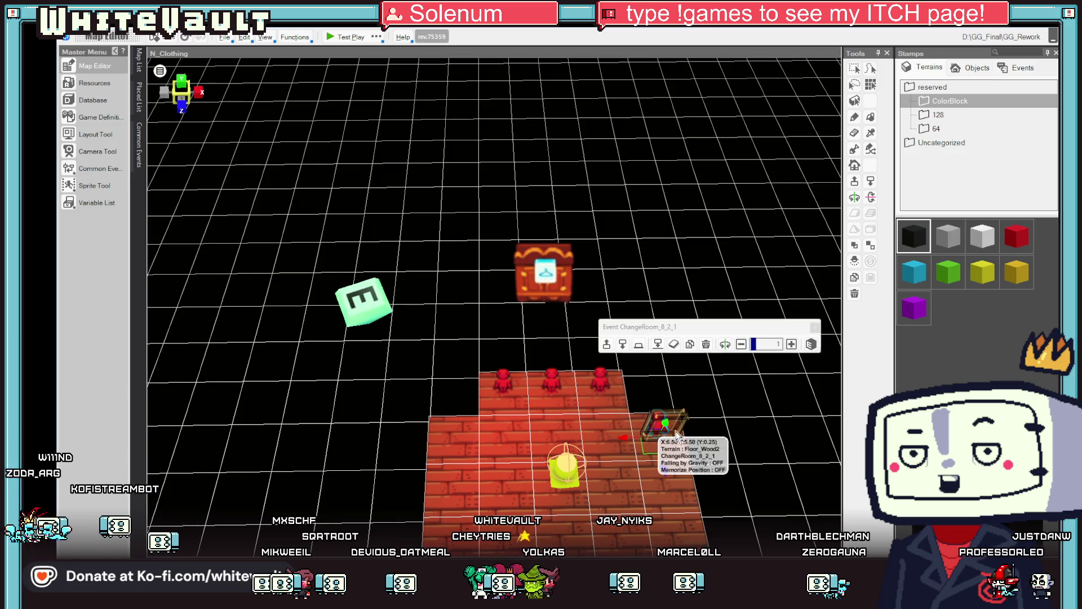
pyautogui.moveTo(677, 434); pyautogui.dragTo(743, 446)
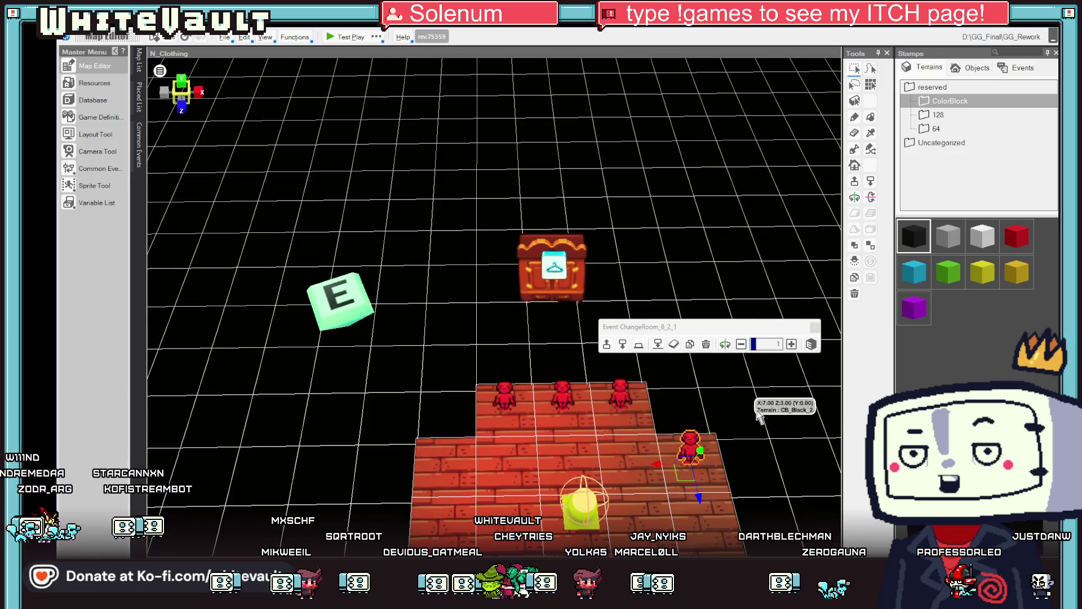
pyautogui.doubleClick(690, 448)
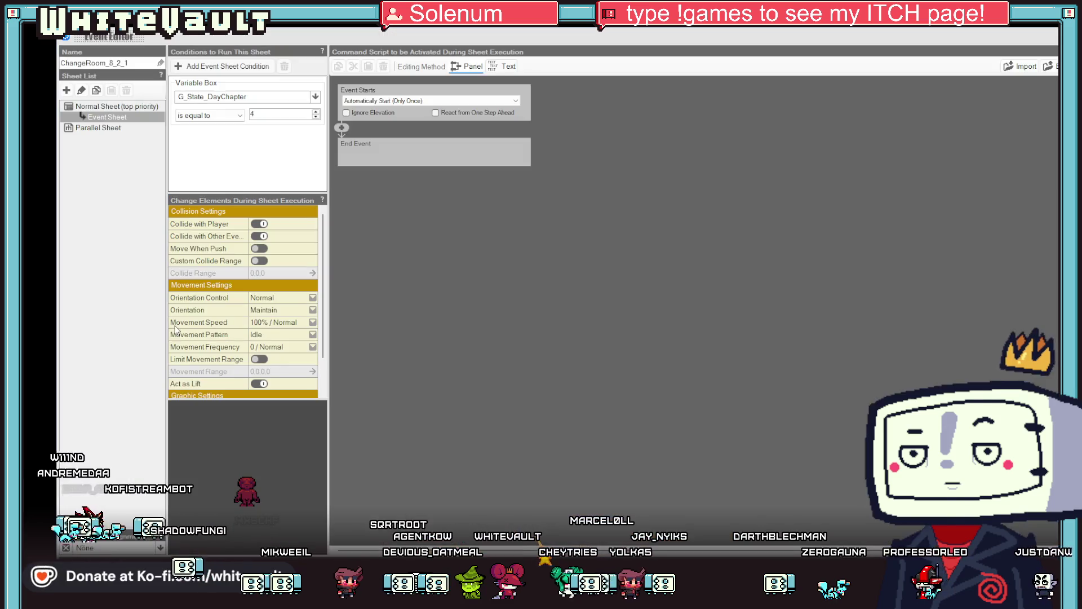
# Confirm the ChangeRoom_8_2_1 event's graphic in the Asset Picker unchanged, then return to Aseprite
pyautogui.scroll(-3, 243, 338)
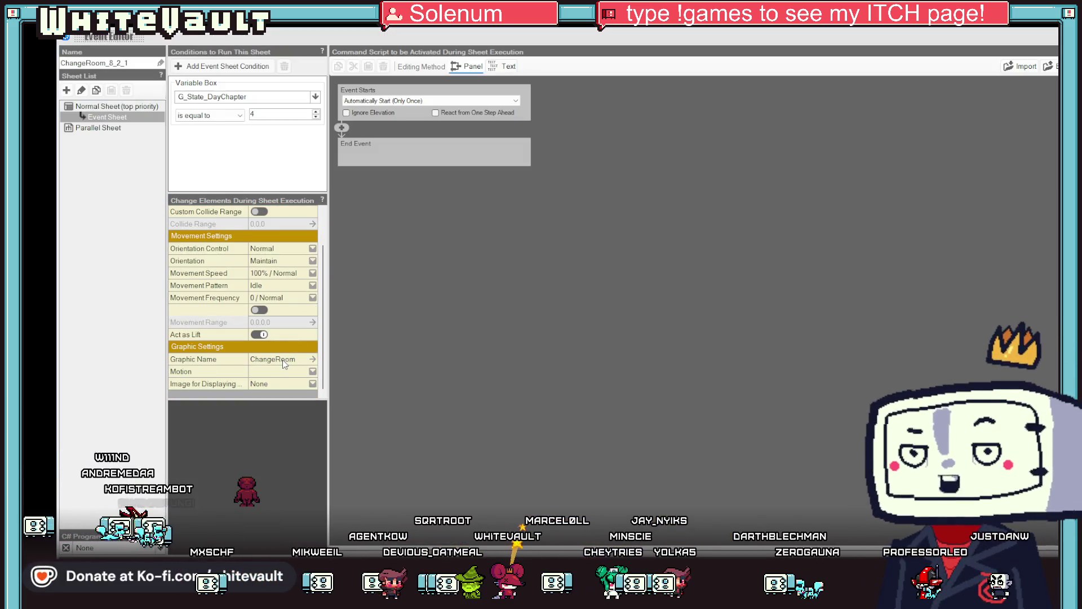
pyautogui.click(283, 359)
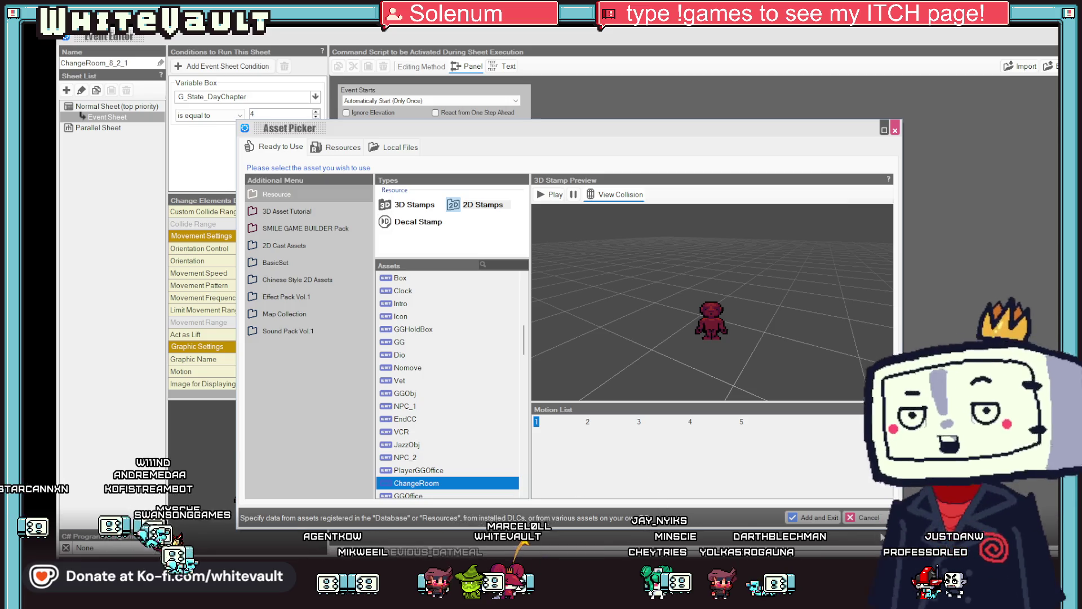
pyautogui.click(870, 516)
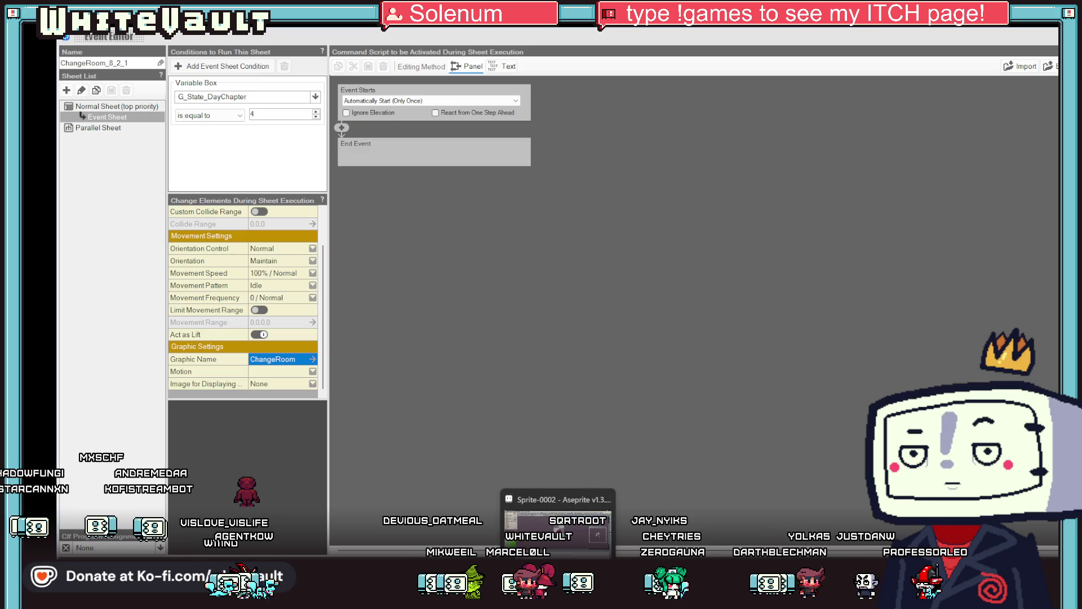
pyautogui.click(580, 541)
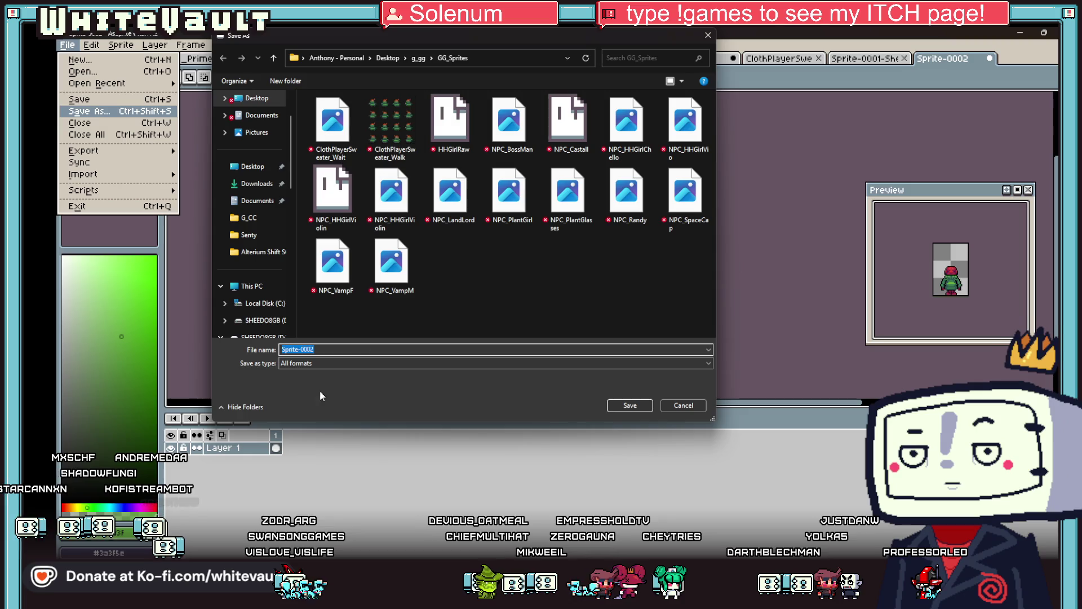
# Begin the file name as ChangeRoom_ and set the Bakin event's Motion to 1
pyautogui.write('Clothing')
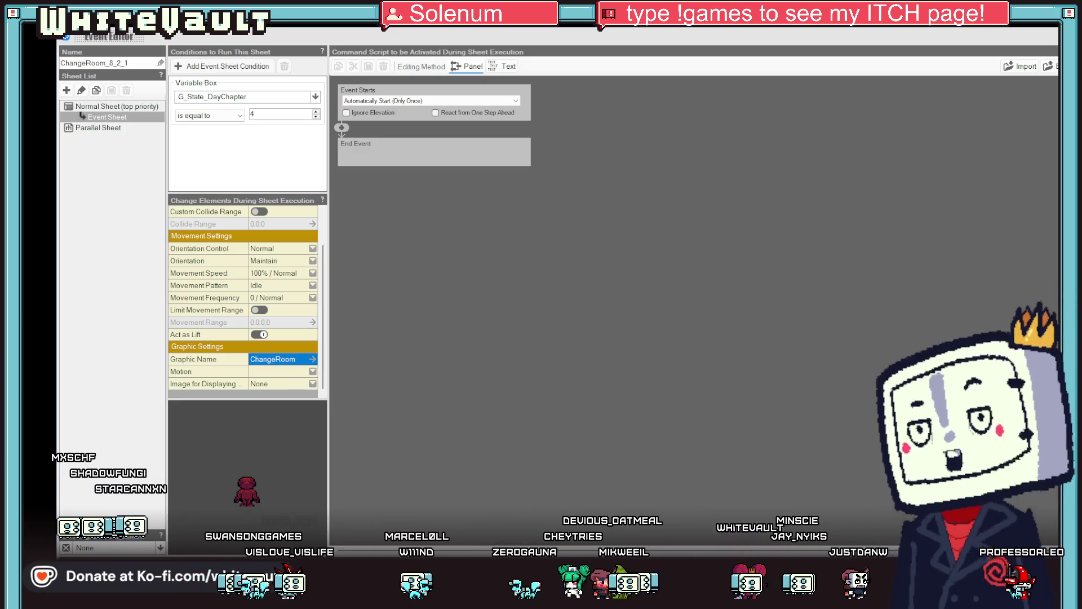
pyautogui.write('ChangeRoo')
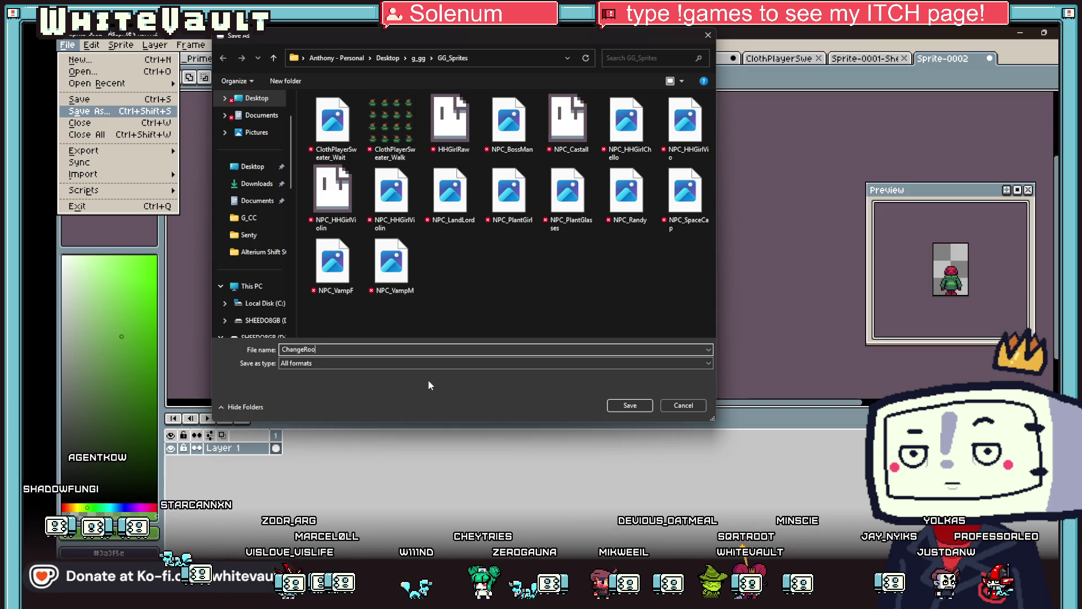
pyautogui.write('m')
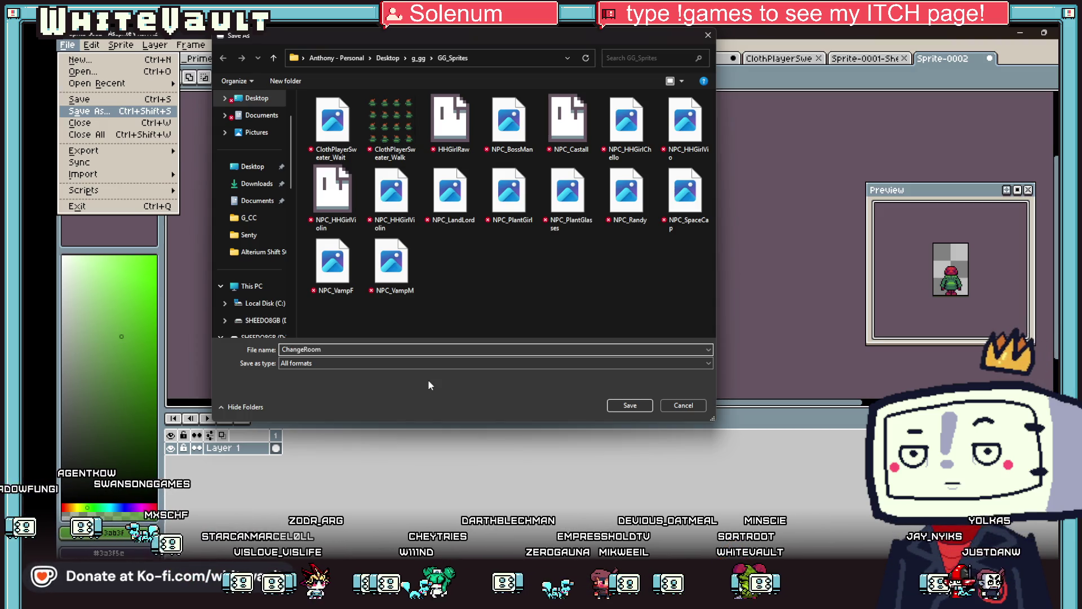
pyautogui.write('_')
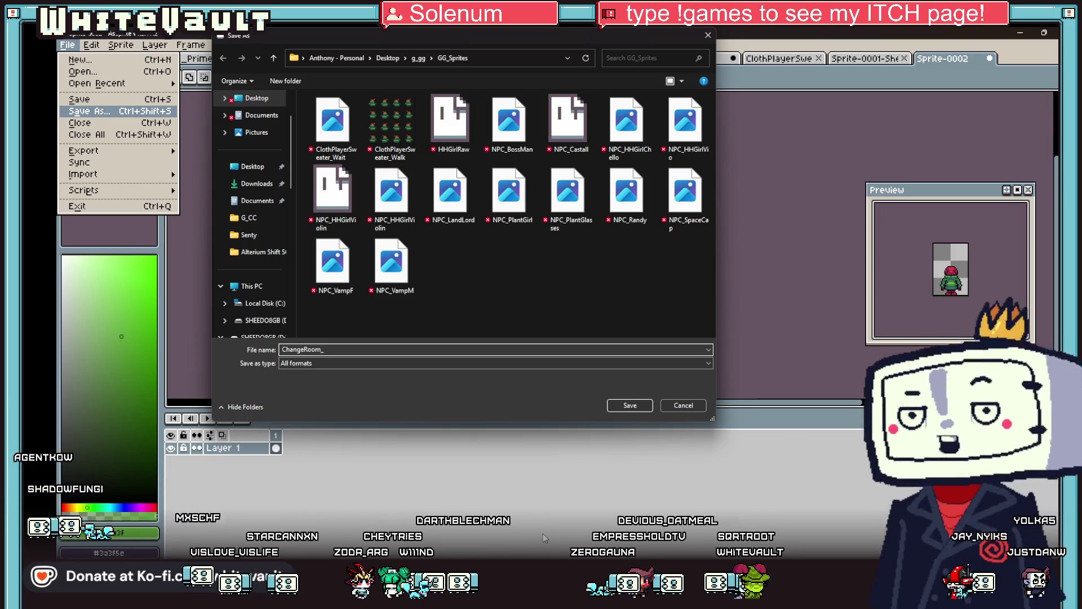
pyautogui.moveTo(625, 569)
pyautogui.click(611, 538)
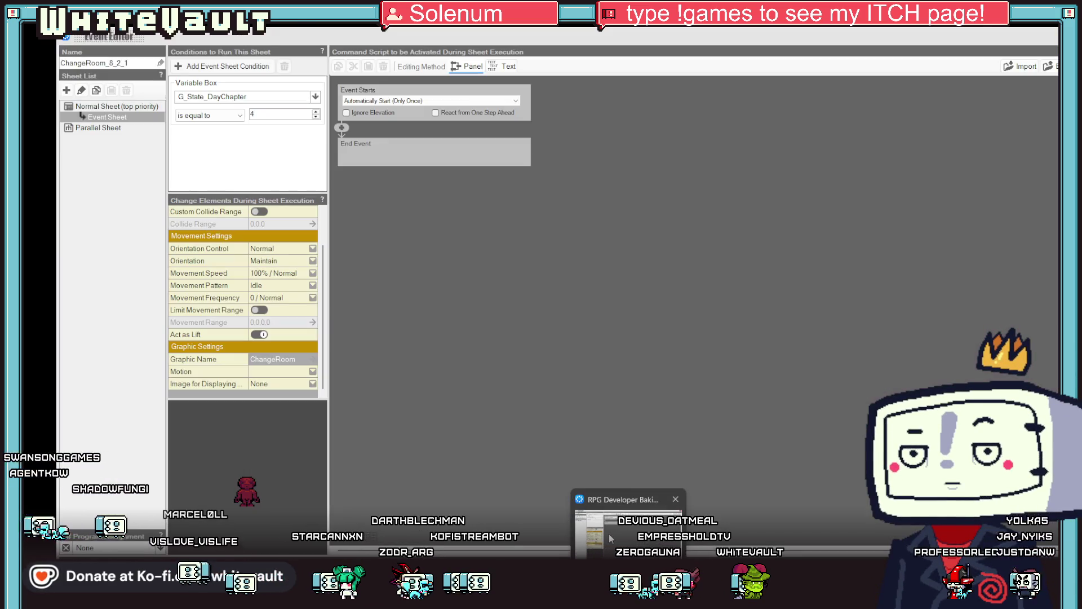
pyautogui.click(273, 371)
pyautogui.click(273, 384)
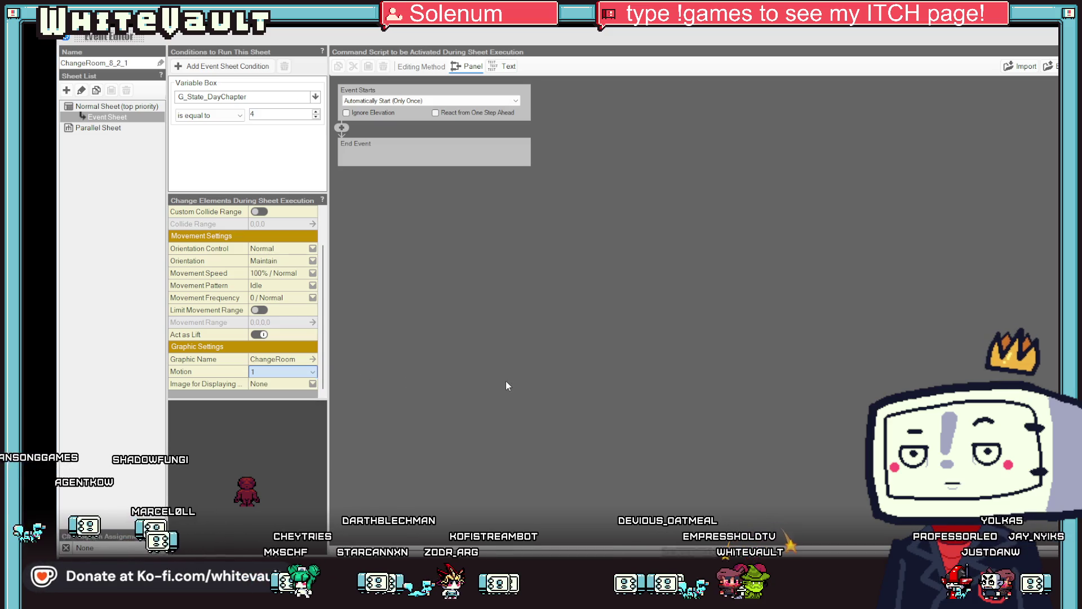
pyautogui.hotkey('alt', 'Tab')
# Complete the file name as ChangeRoom_6.png and save it in GG_Sprites
pyautogui.click(340, 349)
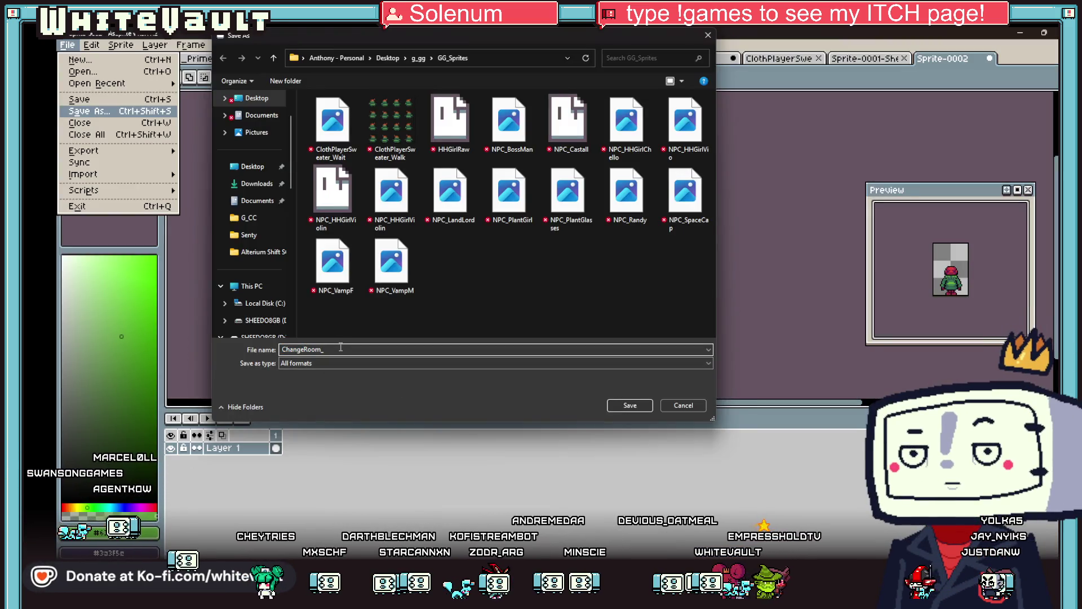
pyautogui.write('6')
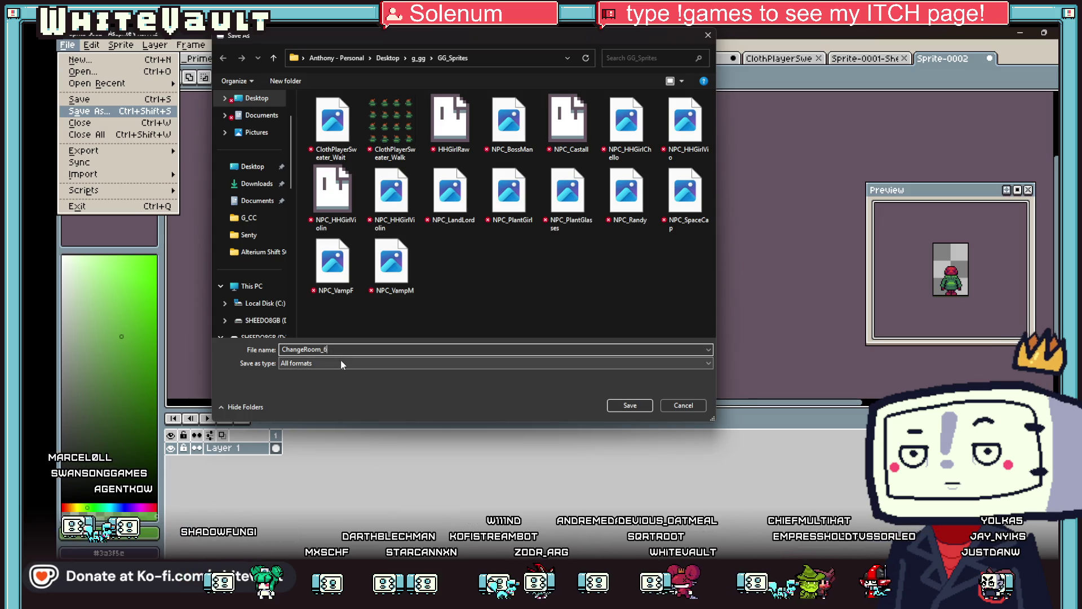
pyautogui.write('.png')
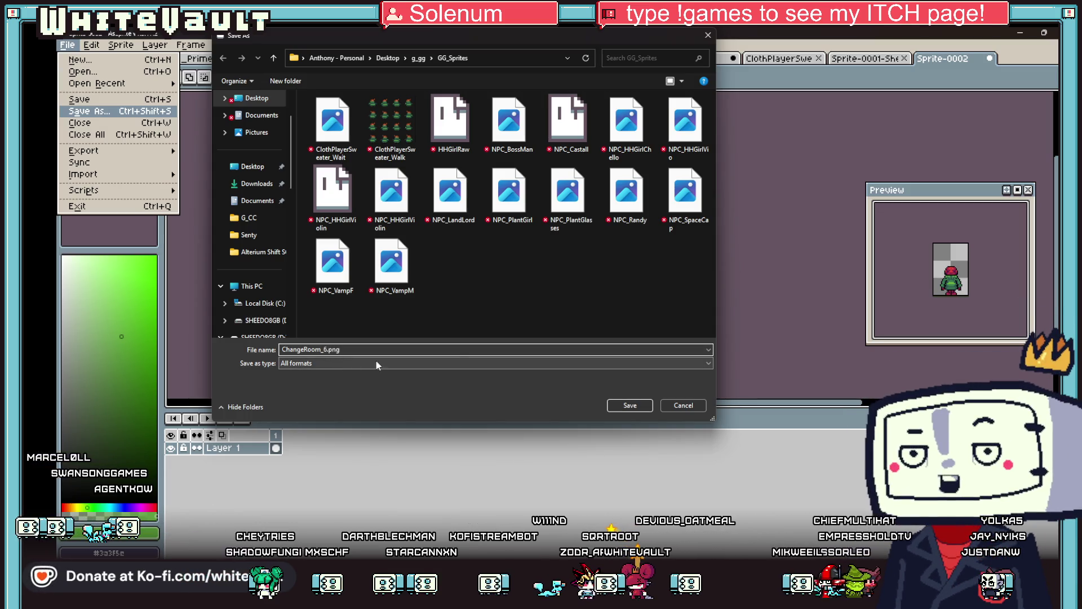
pyautogui.click(630, 405)
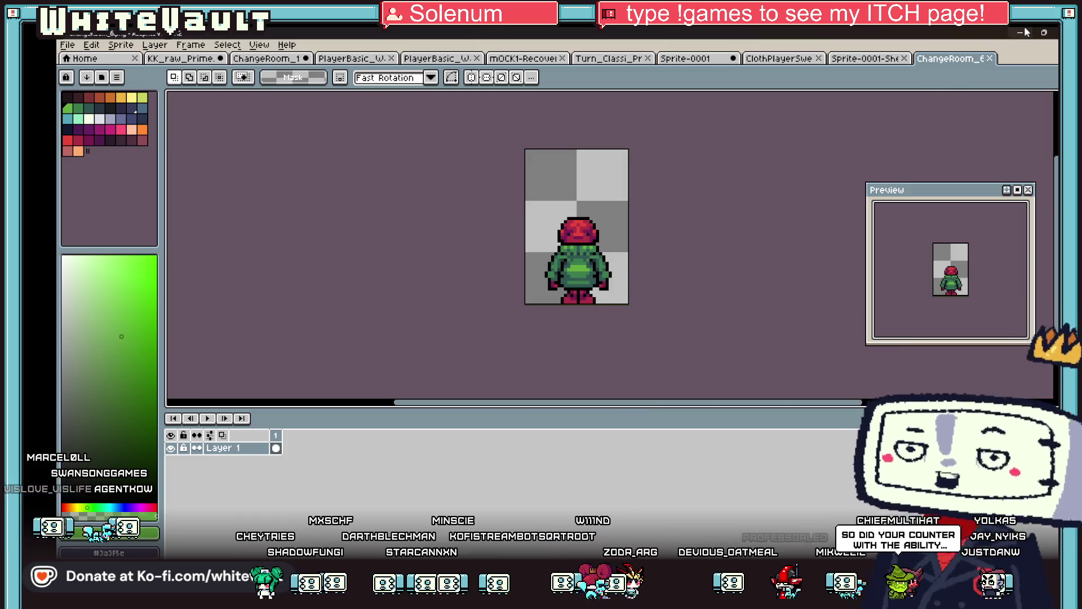
pyautogui.click(1021, 32)
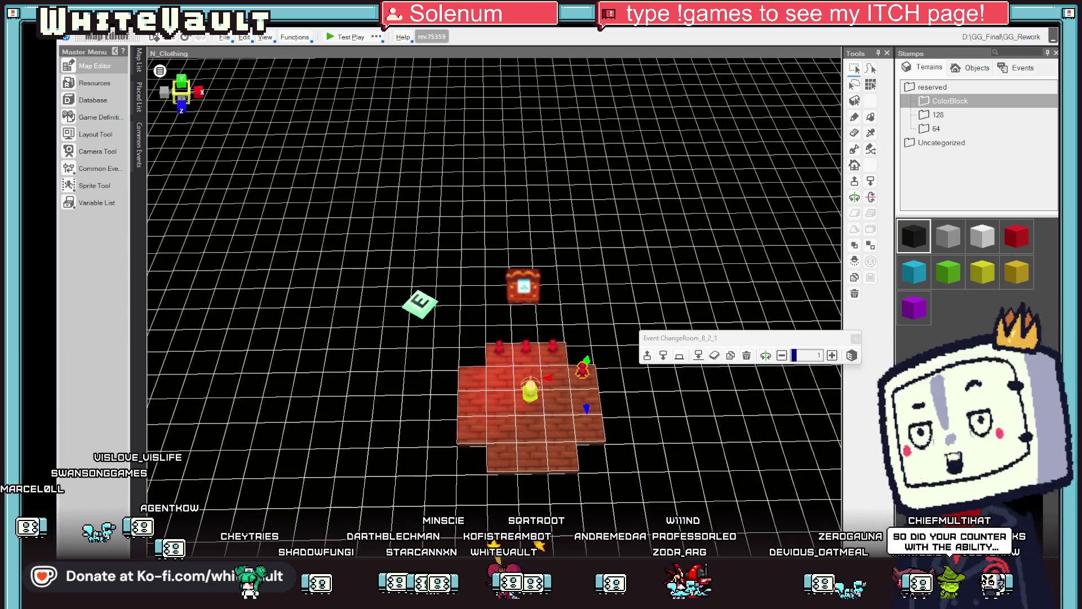
# Briefly show the desktop, then restore the Bakin map editor with the ChangeRoom_8_2_1 event
pyautogui.press('super+d')
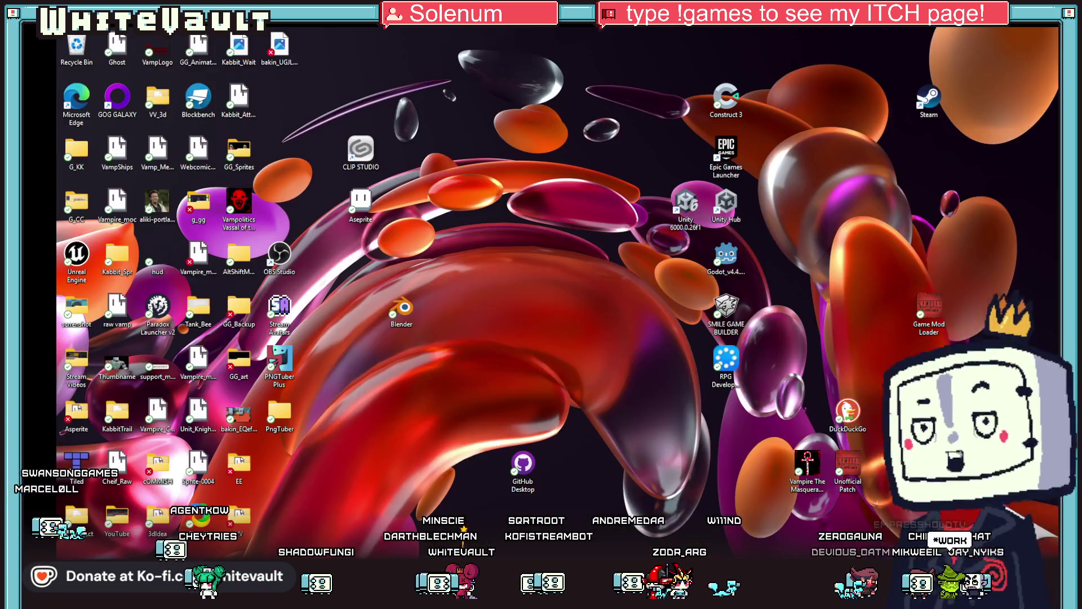
pyautogui.press('super+d')
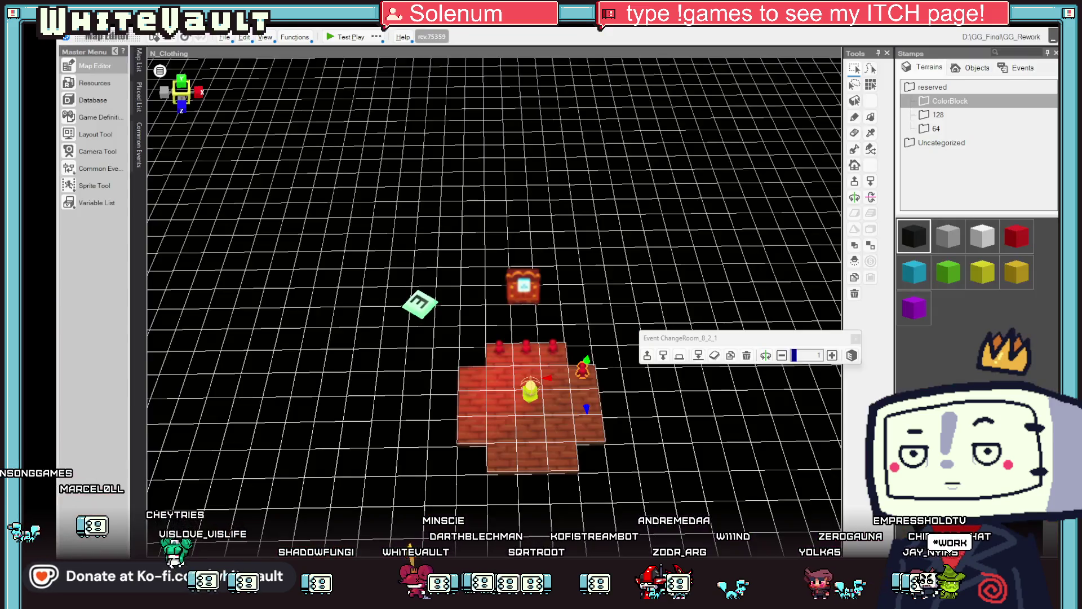
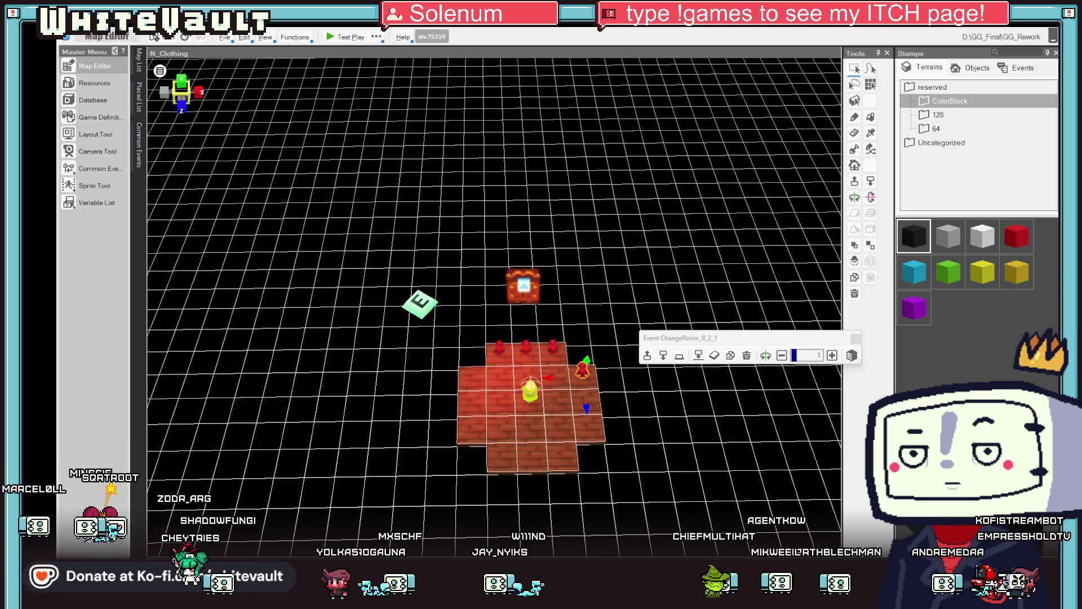
# Copy the GG_Sprites folder path from Aseprite's Save As dialog, then cancel and return to Bakin
pyautogui.hotkey('alt', 'Tab')
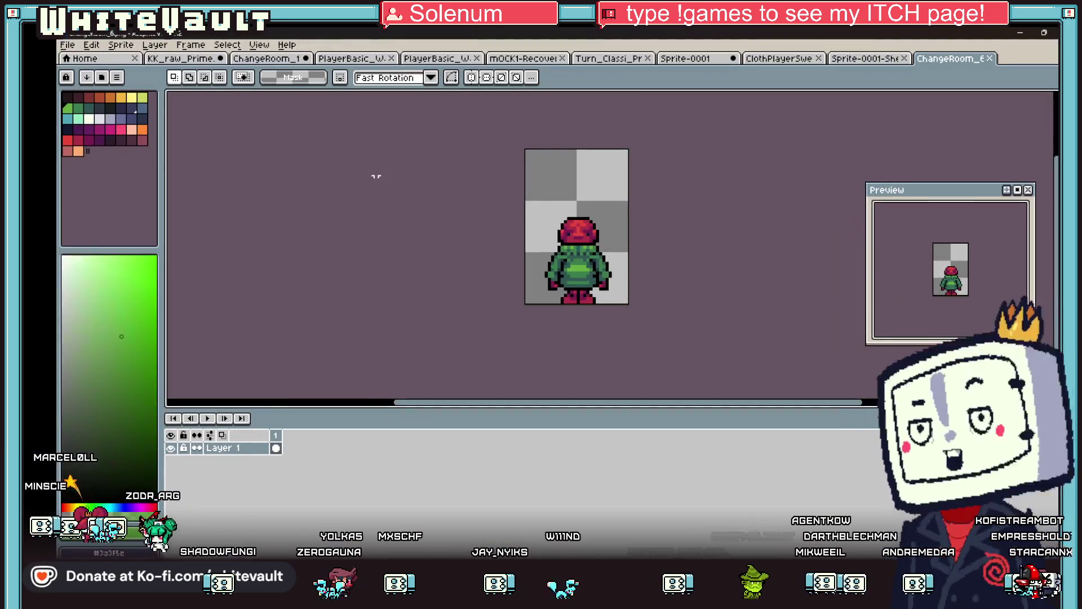
pyautogui.click(69, 47)
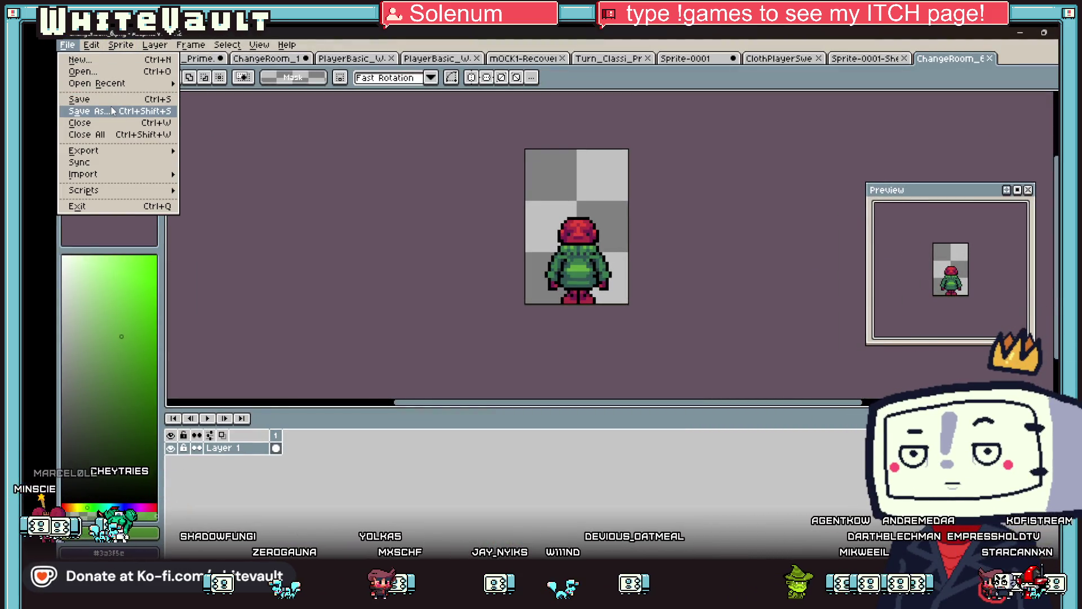
pyautogui.click(89, 111)
pyautogui.click(496, 58)
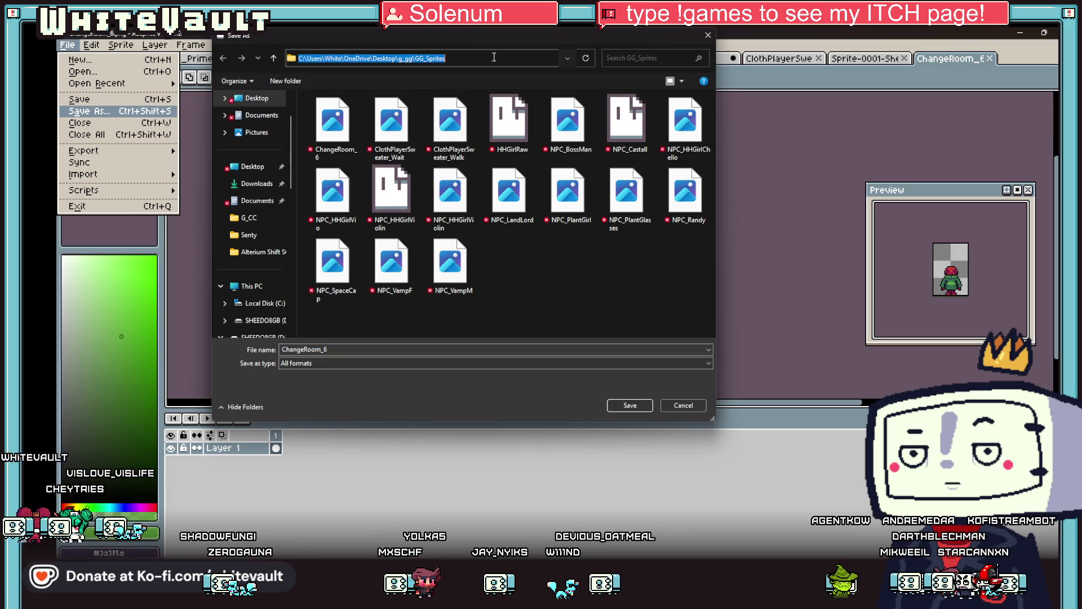
pyautogui.rightClick(496, 58)
pyautogui.click(559, 92)
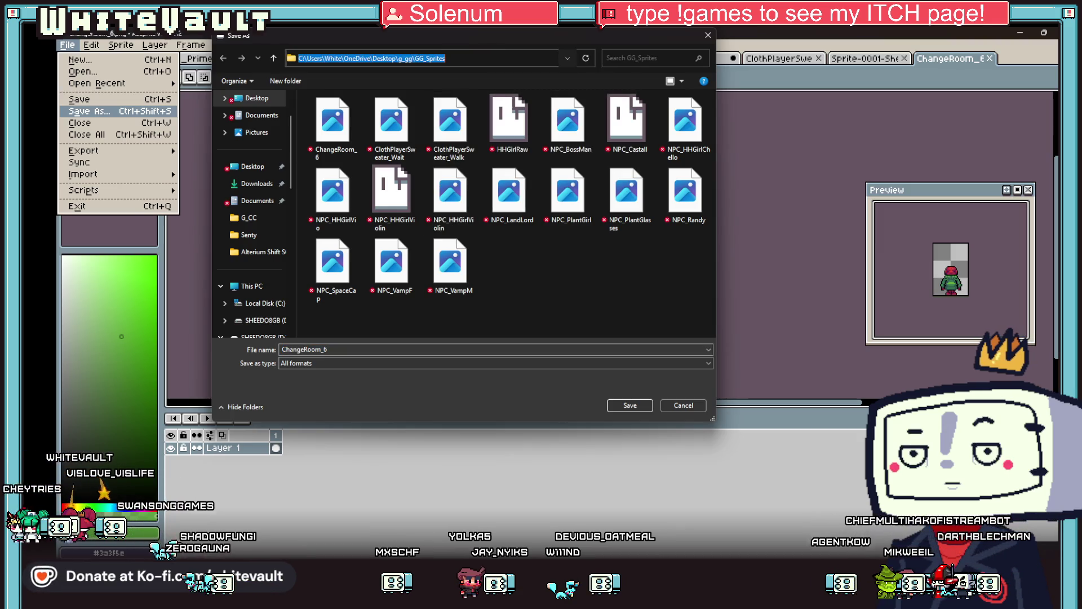
pyautogui.hotkey('alt', 'Tab')
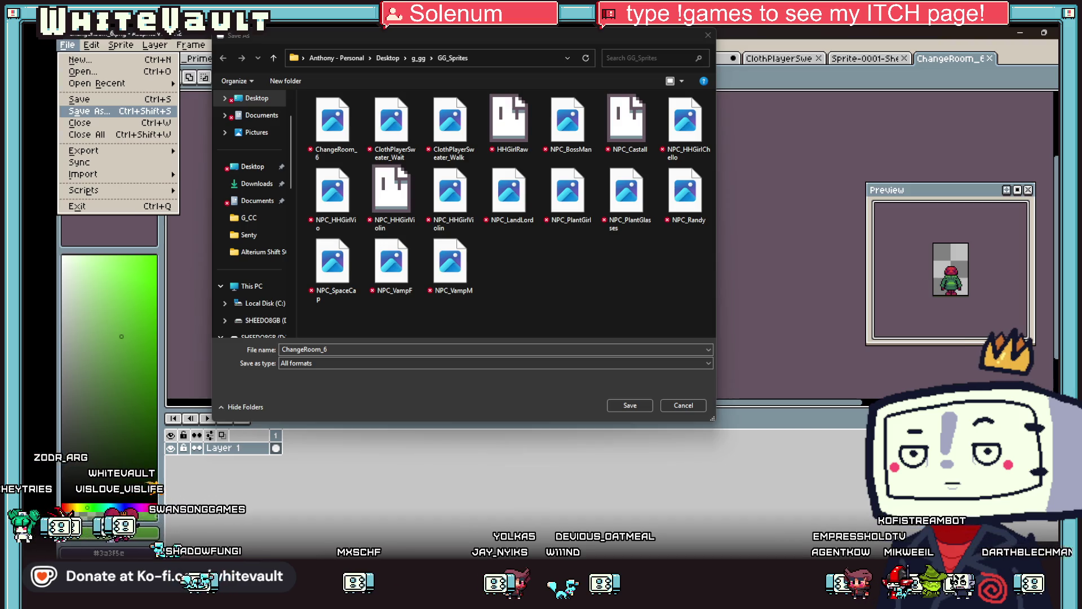
pyautogui.hotkey('alt', 'Tab')
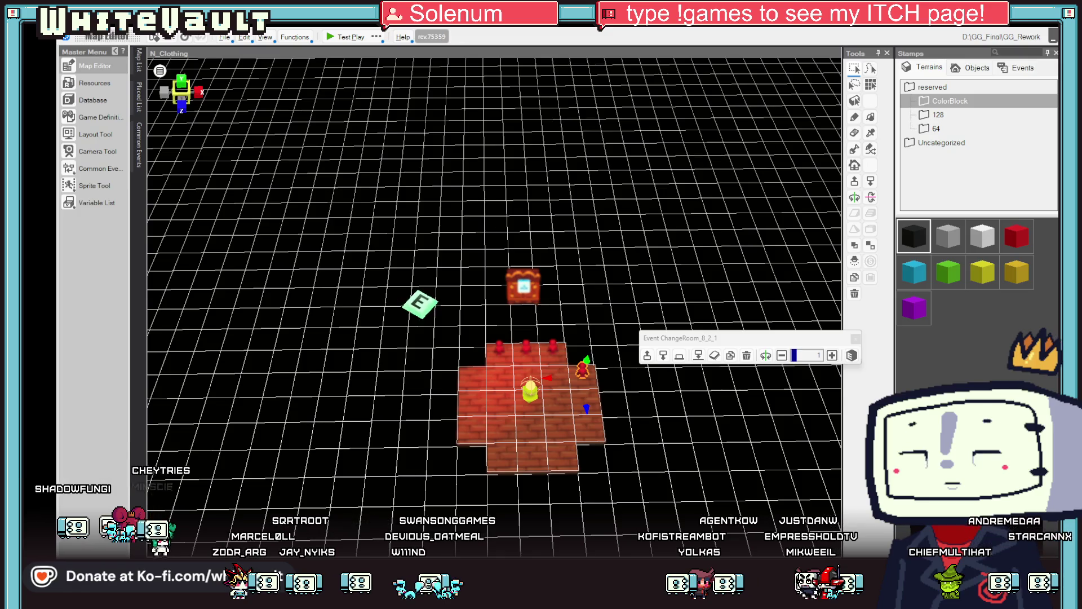
# Import ChangeRoom_6.png as a slice animation and add it as a new motion of ChangeRoom
pyautogui.moveTo(543, 417); pyautogui.dragTo(544, 420)
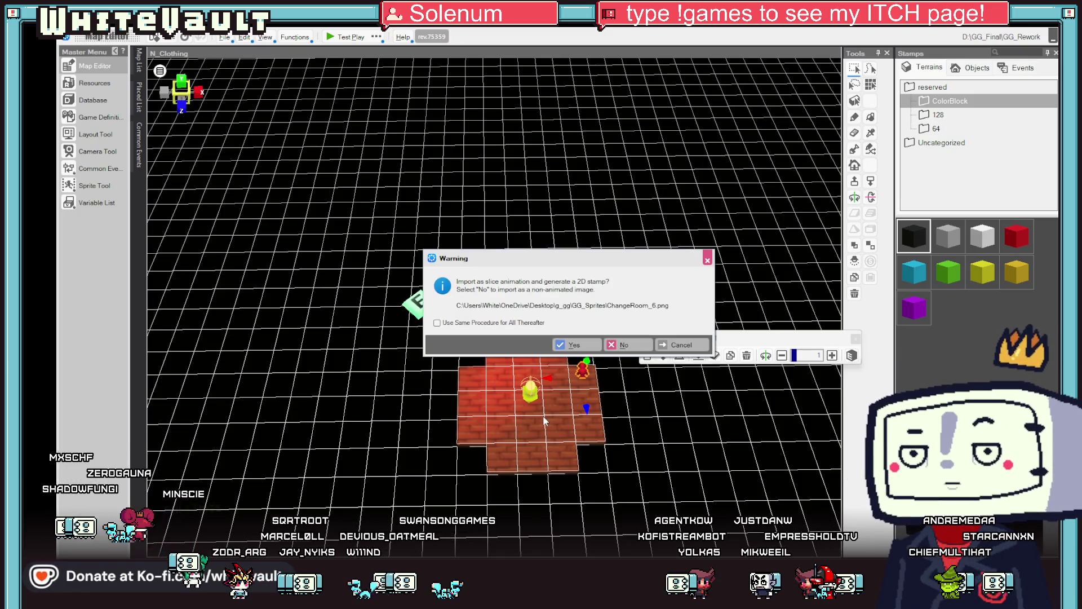
pyautogui.click(572, 345)
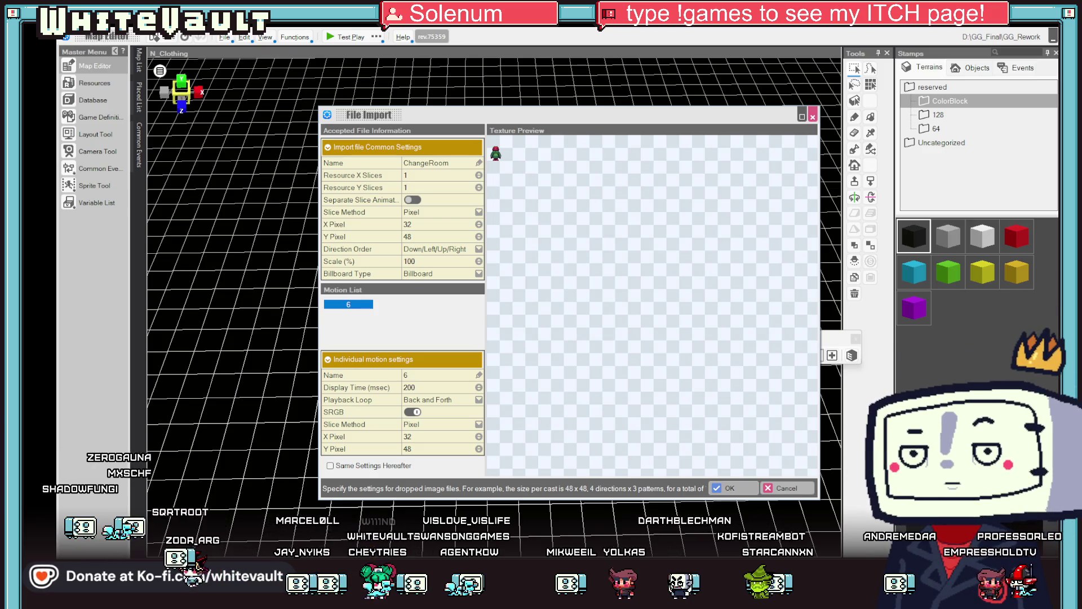
pyautogui.press('Return')
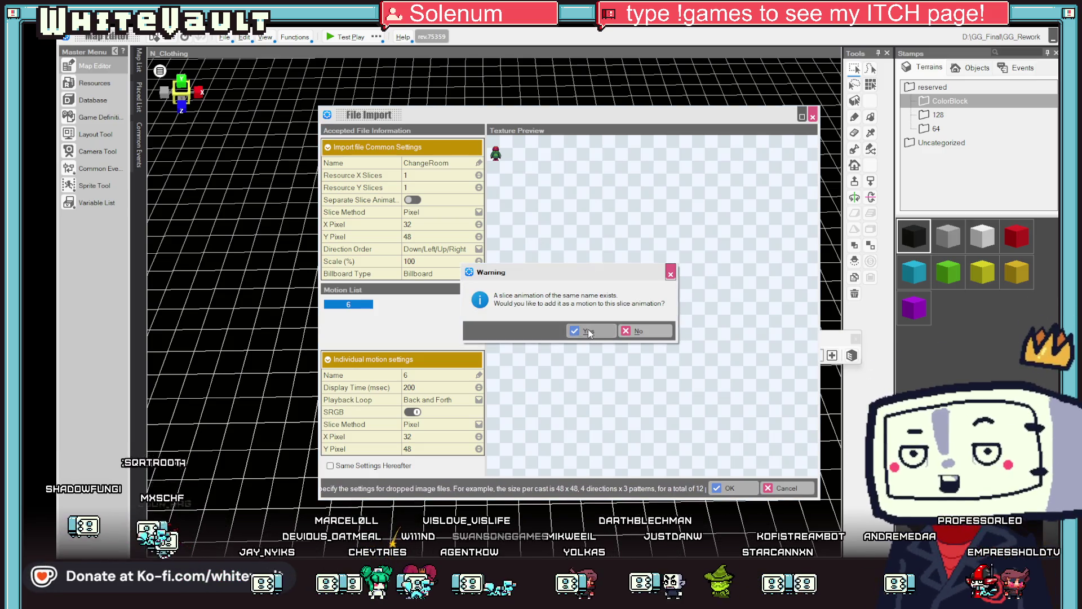
pyautogui.click(589, 333)
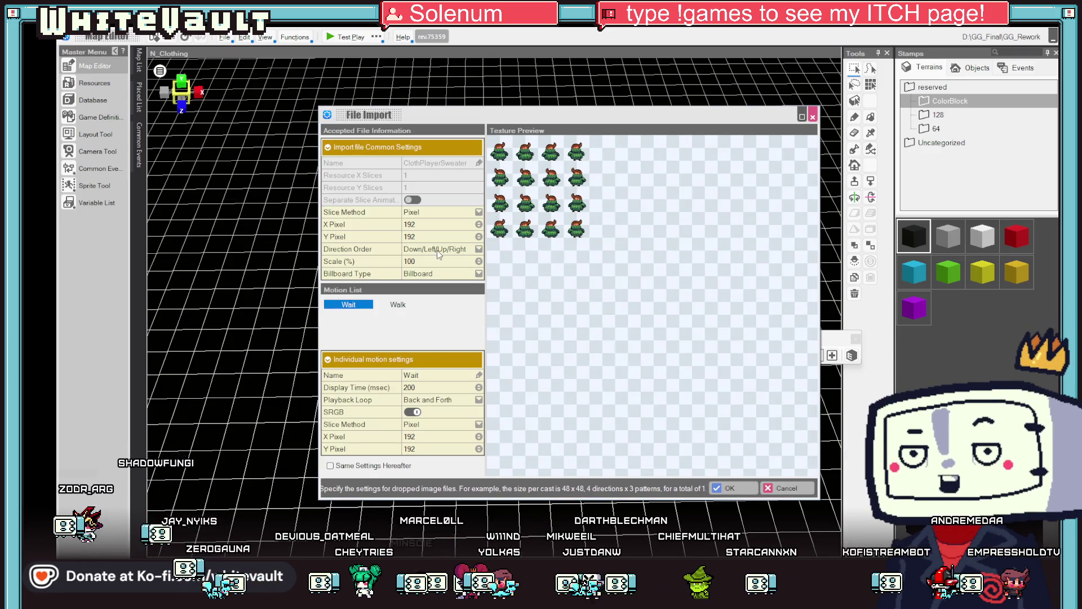
# Import ClothPlayerSweater sliced by Frame into 4 × 4 frames
pyautogui.click(435, 213)
pyautogui.click(440, 237)
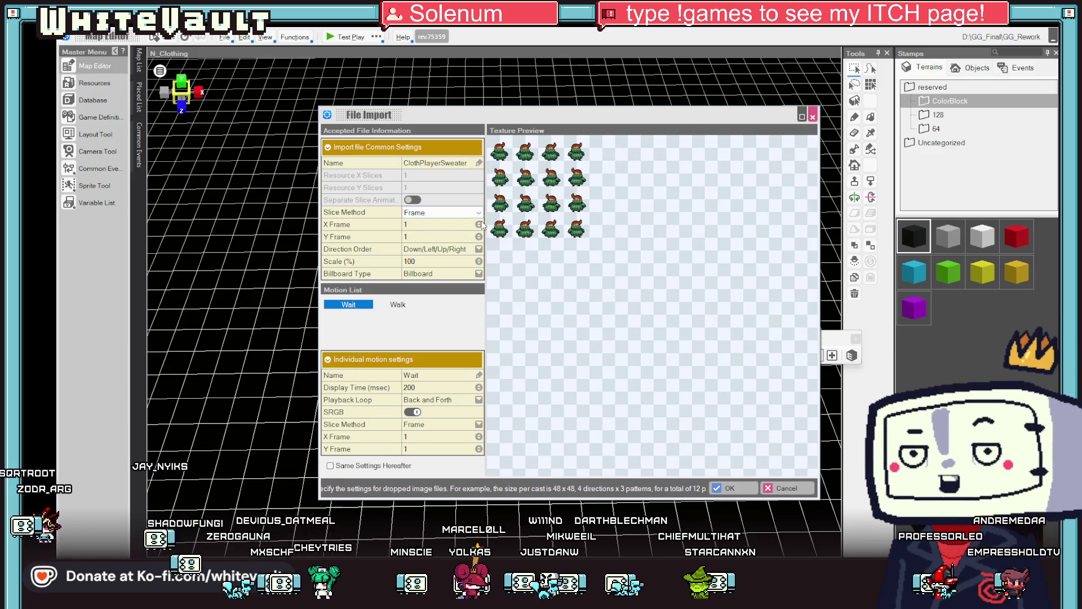
pyautogui.click(479, 225)
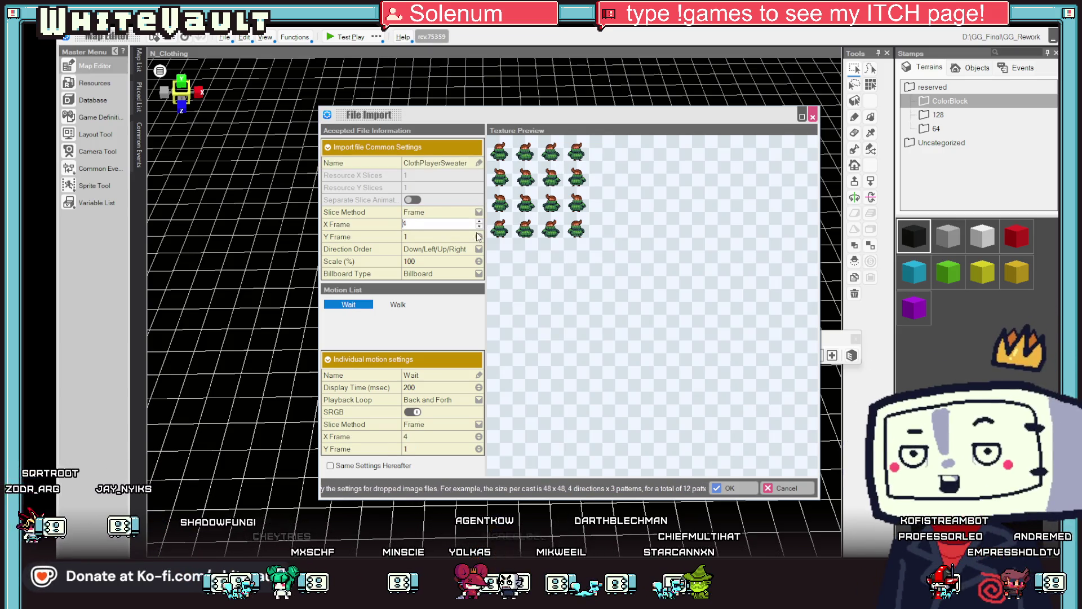
pyautogui.write('4')
pyautogui.click(478, 237)
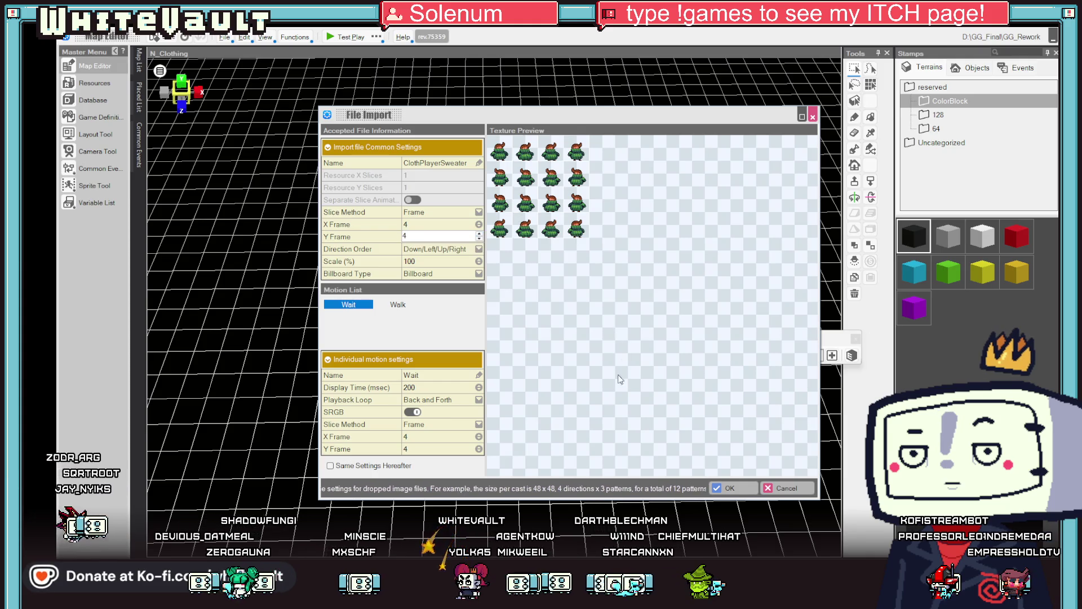
pyautogui.click(728, 488)
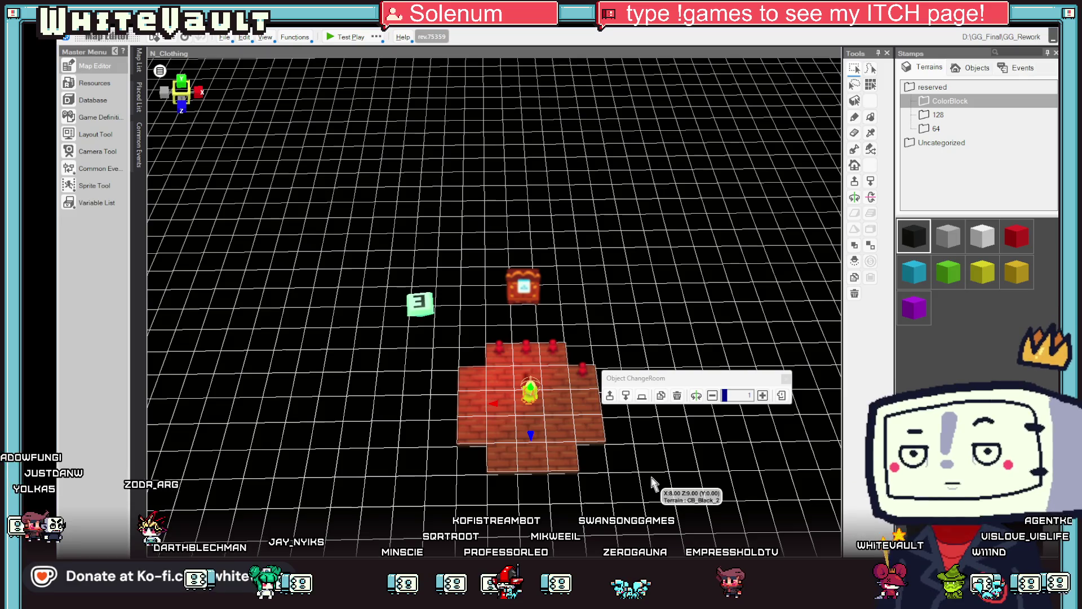
# Rearrange the ChangeRoom and Main_Change_3 events on the floor, shifting Main_Change_3 one tile right
pyautogui.scroll(3, 586, 471)
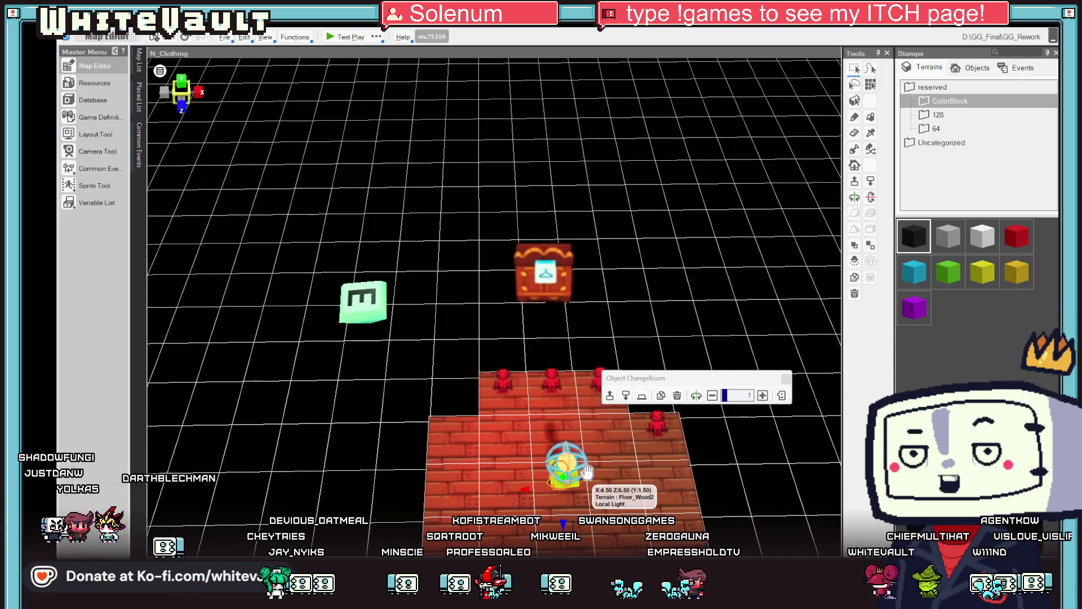
pyautogui.scroll(-3, 586, 471)
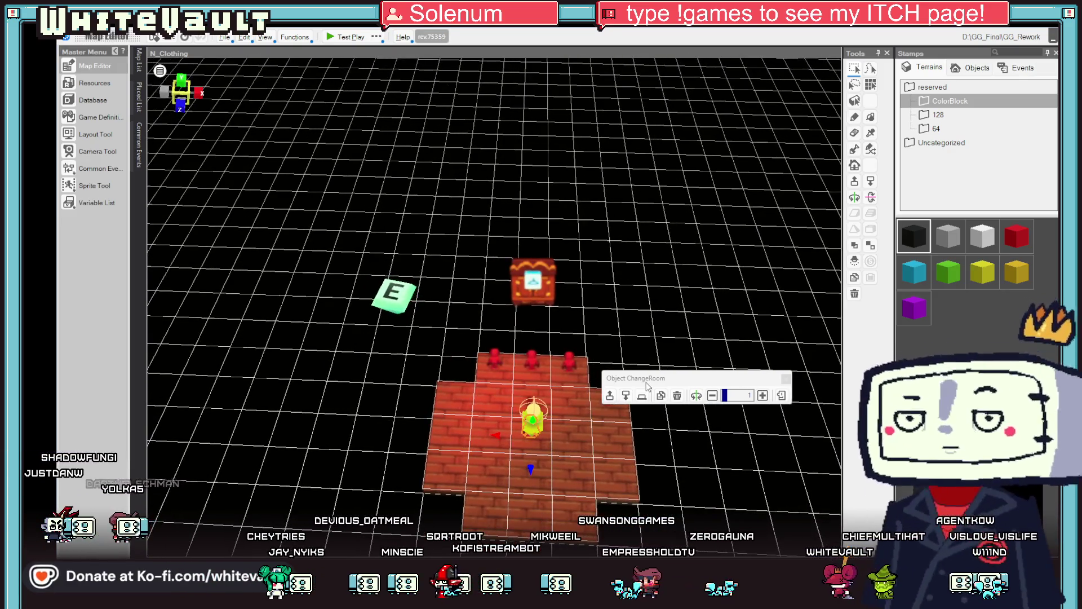
pyautogui.moveTo(647, 386); pyautogui.dragTo(663, 268)
pyautogui.doubleClick(607, 396)
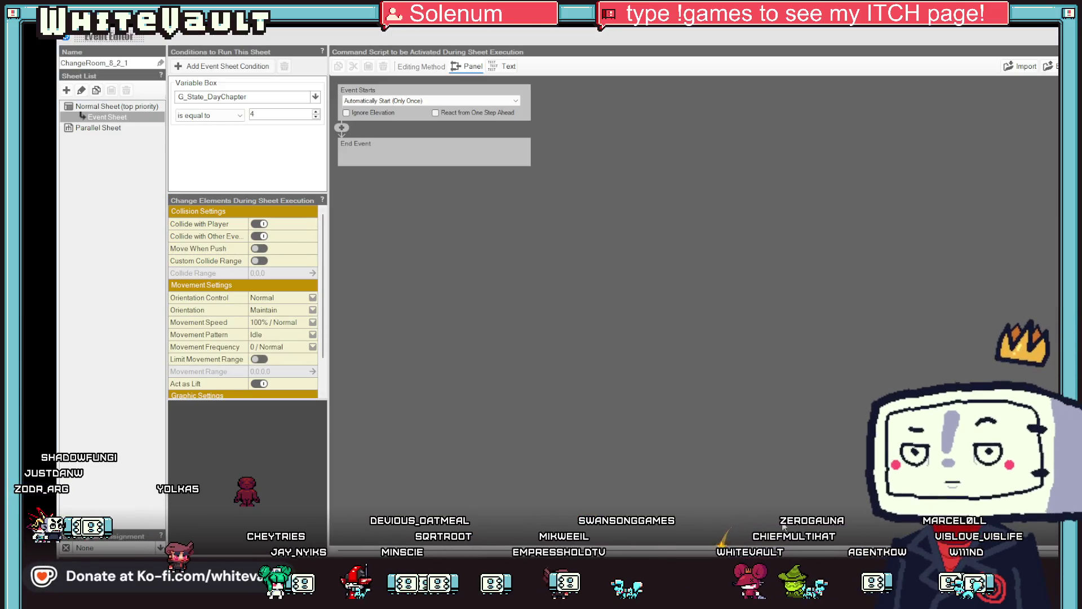
pyautogui.press('Escape')
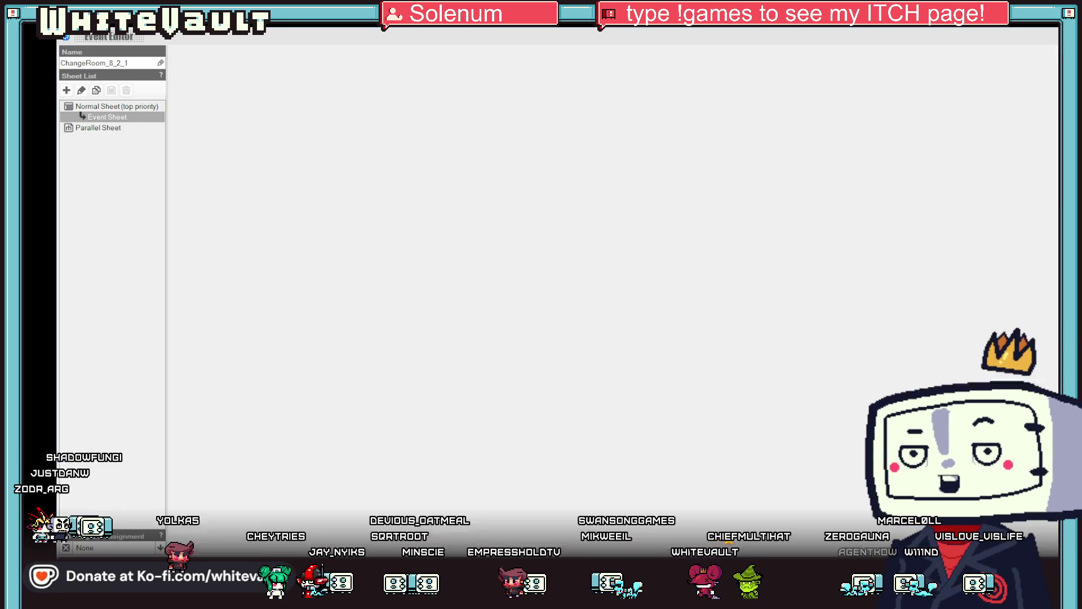
pyautogui.moveTo(611, 415)
pyautogui.mouseDown()
pyautogui.moveTo(536, 379)
pyautogui.moveTo(606, 374)
pyautogui.mouseUp()
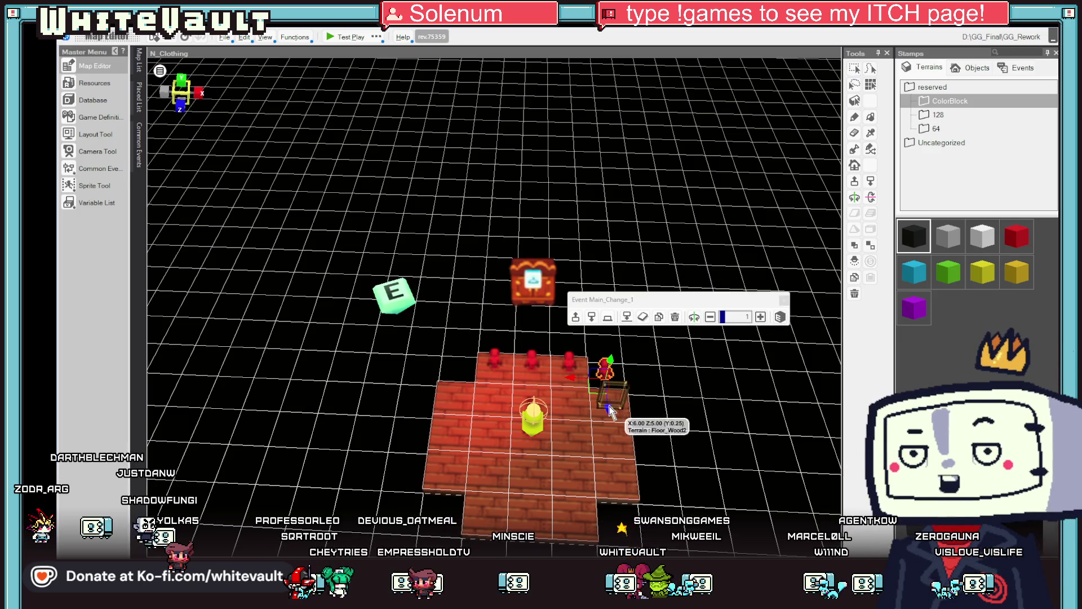
pyautogui.click(593, 442)
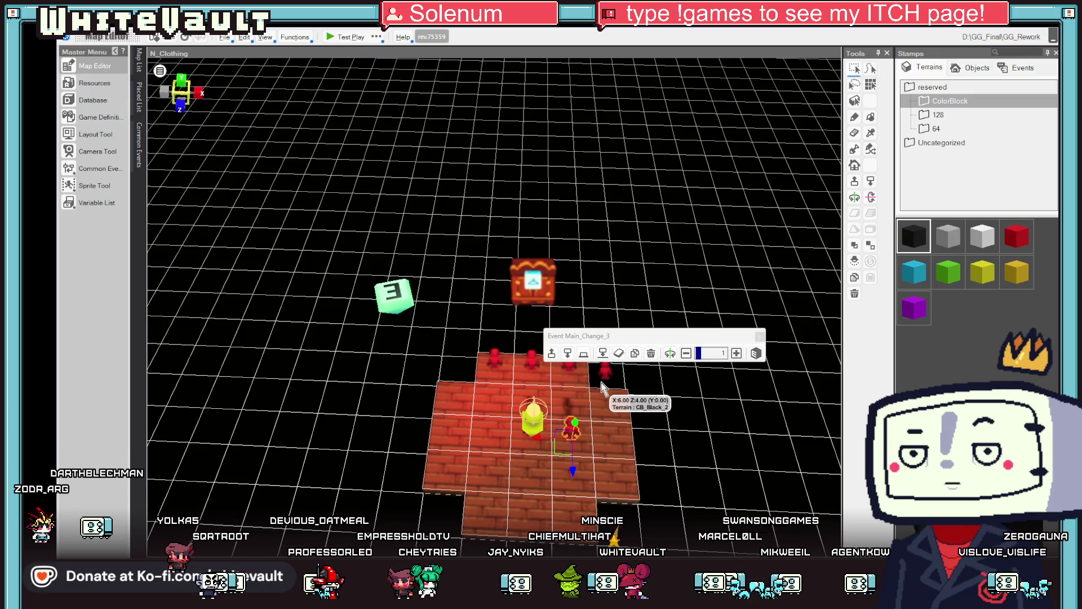
pyautogui.moveTo(605, 372); pyautogui.dragTo(570, 363)
pyautogui.click(563, 432)
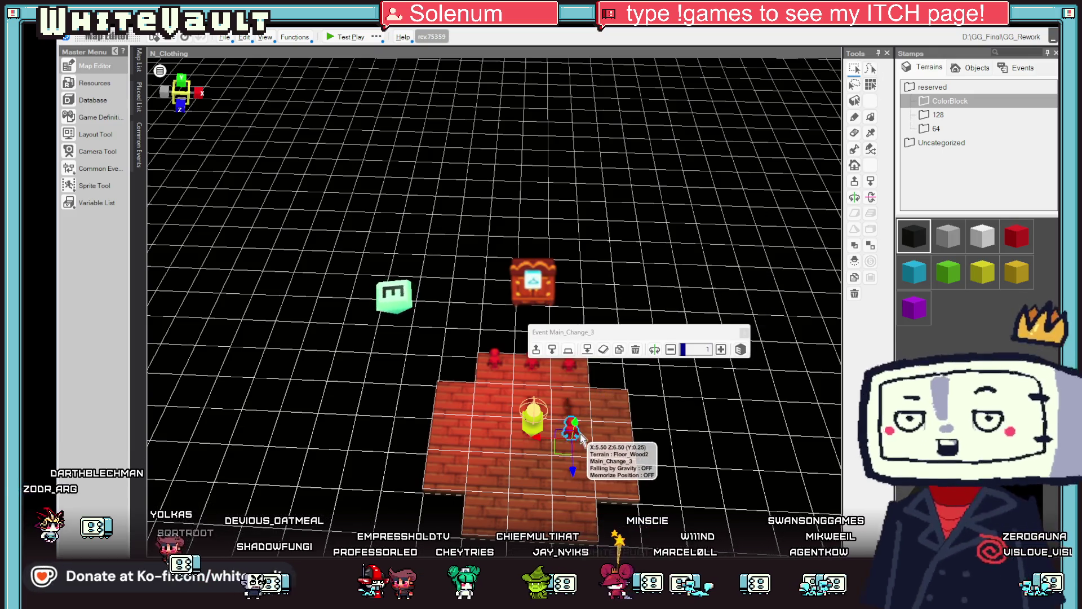
pyautogui.moveTo(566, 434)
pyautogui.mouseDown()
pyautogui.moveTo(604, 450)
pyautogui.moveTo(614, 406)
pyautogui.mouseUp()
# Set Main_Change_3's ChangeRoom graphic to motion 6
pyautogui.doubleClick(608, 398)
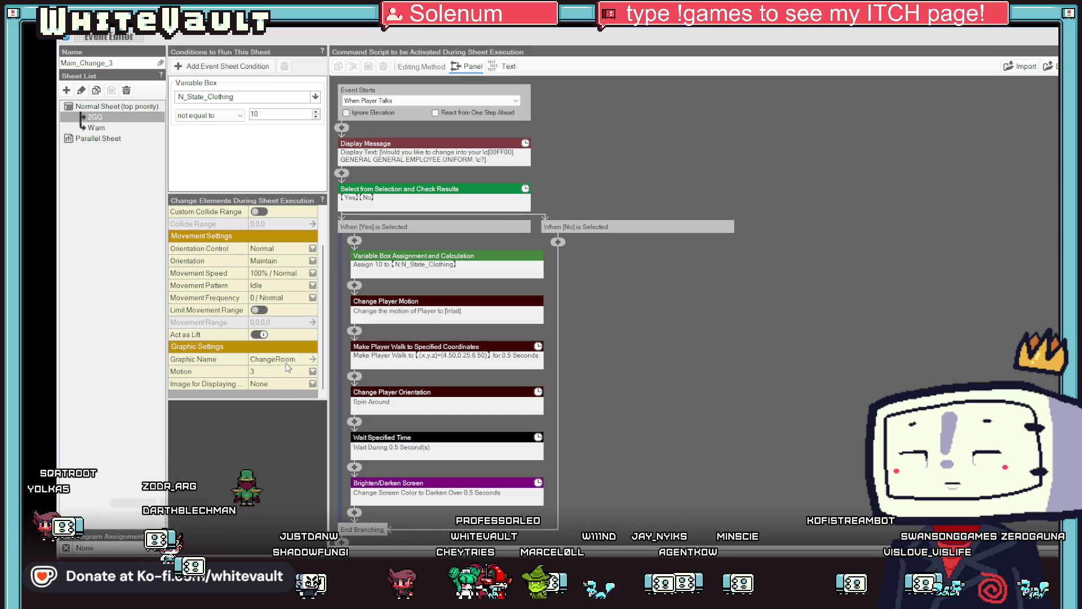
pyautogui.click(285, 371)
pyautogui.click(283, 426)
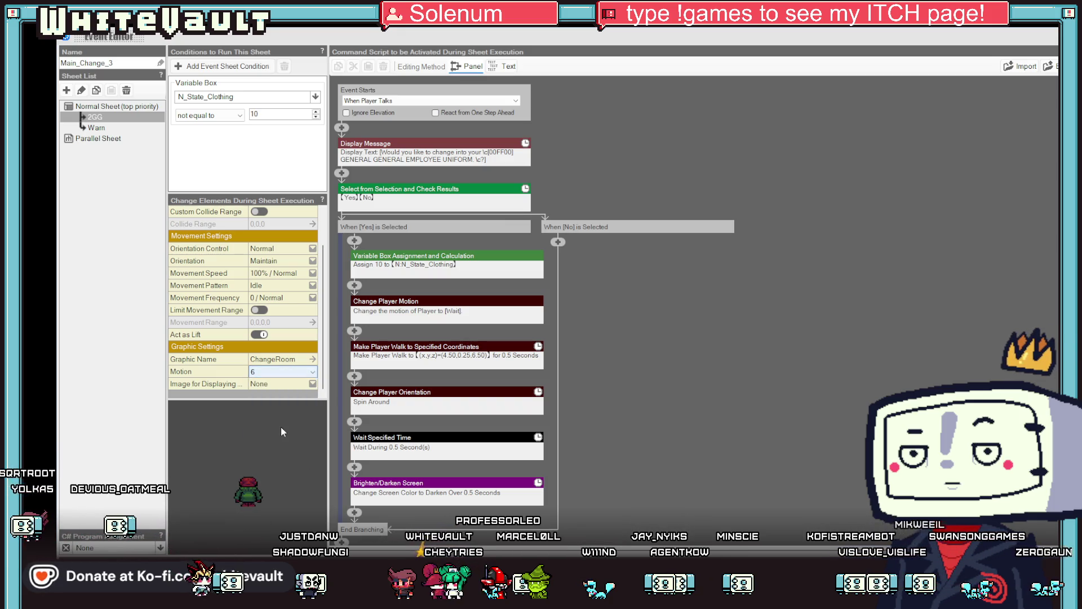
pyautogui.press('Escape')
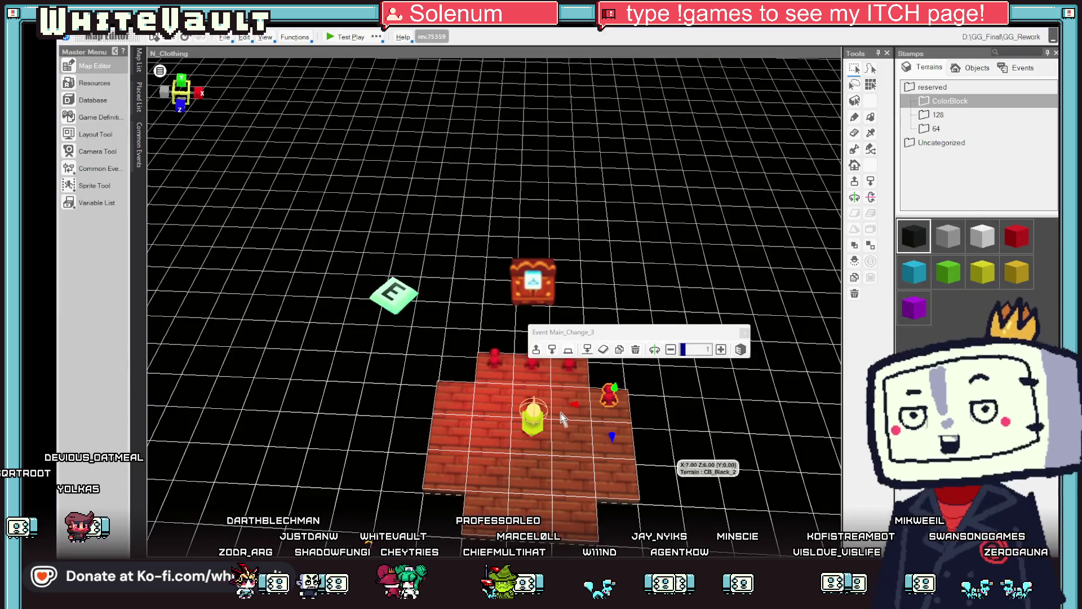
pyautogui.click(139, 59)
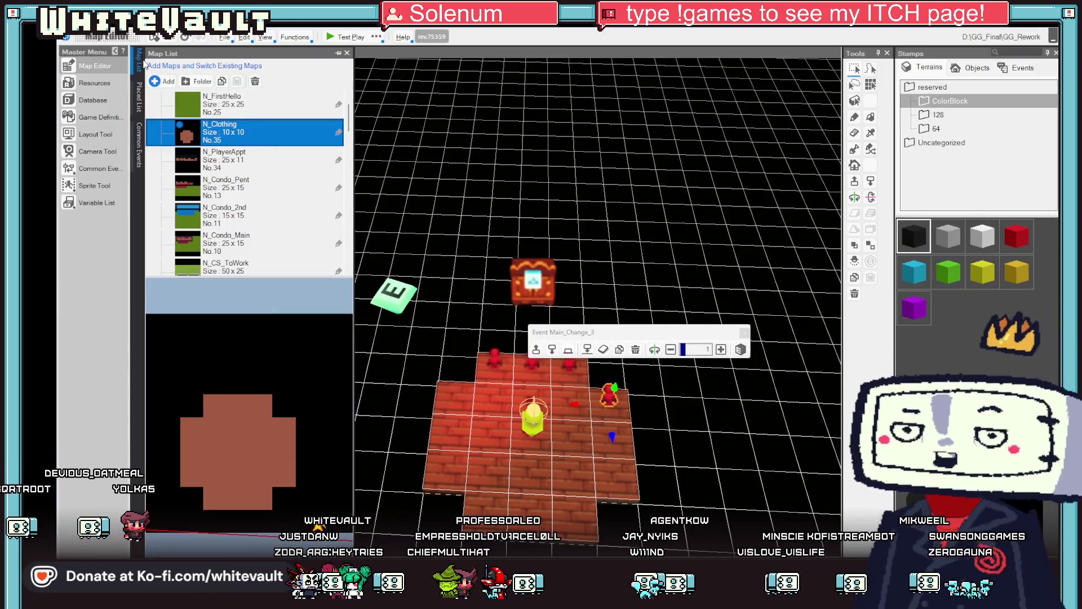
pyautogui.click(92, 101)
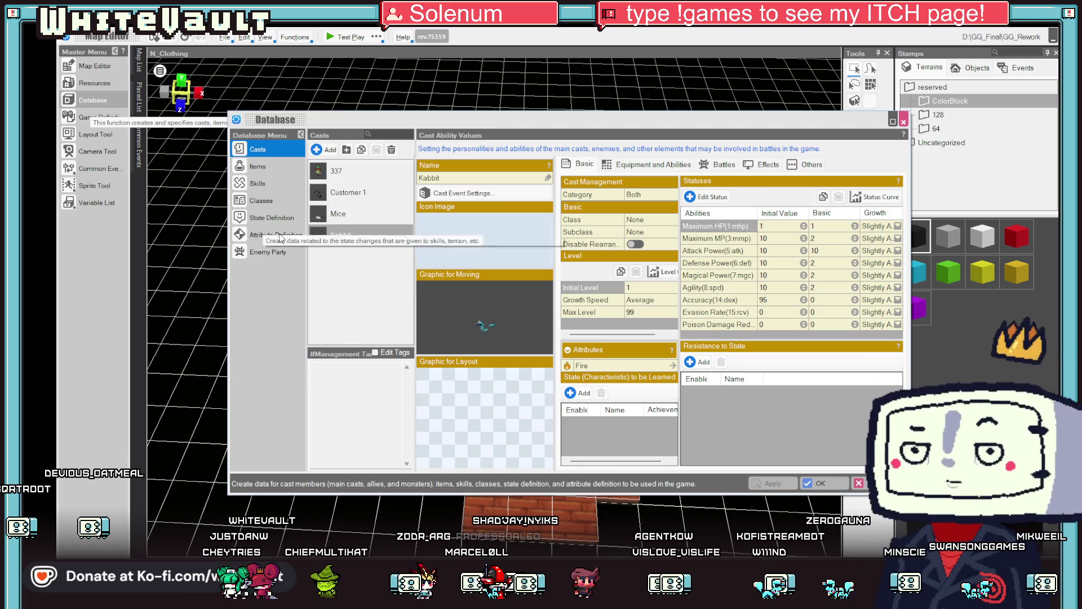
pyautogui.press('Escape')
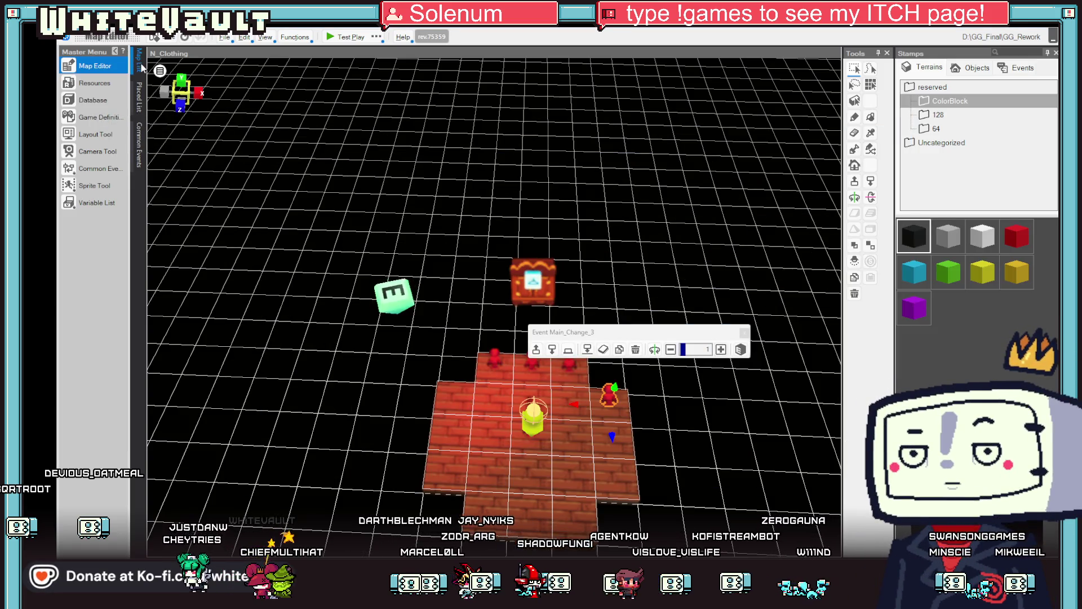
pyautogui.click(138, 63)
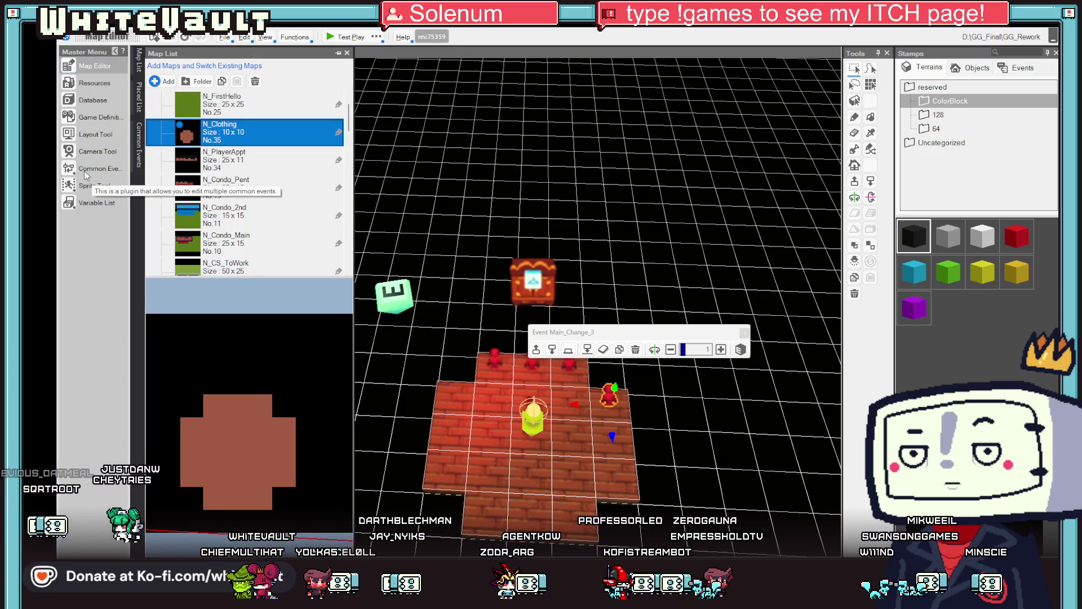
pyautogui.click(99, 101)
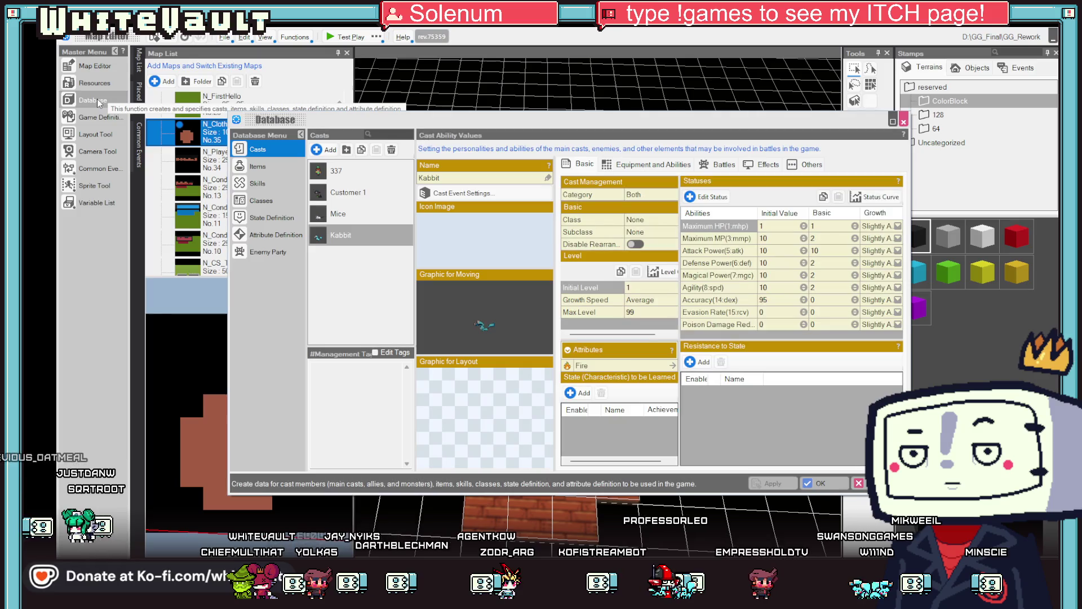
pyautogui.press('Escape')
pyautogui.click(90, 66)
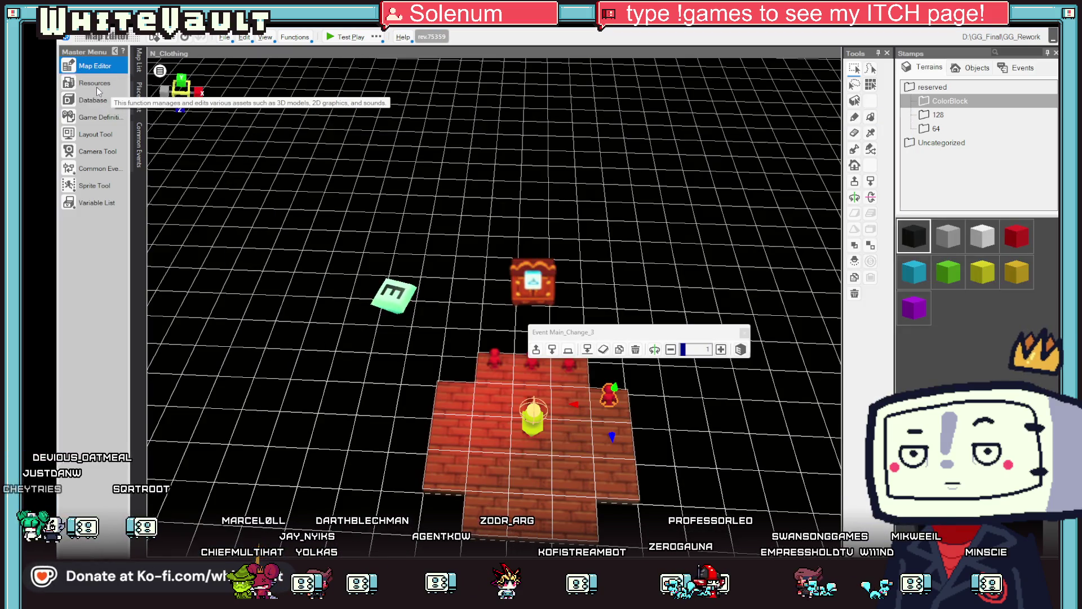
pyautogui.click(96, 86)
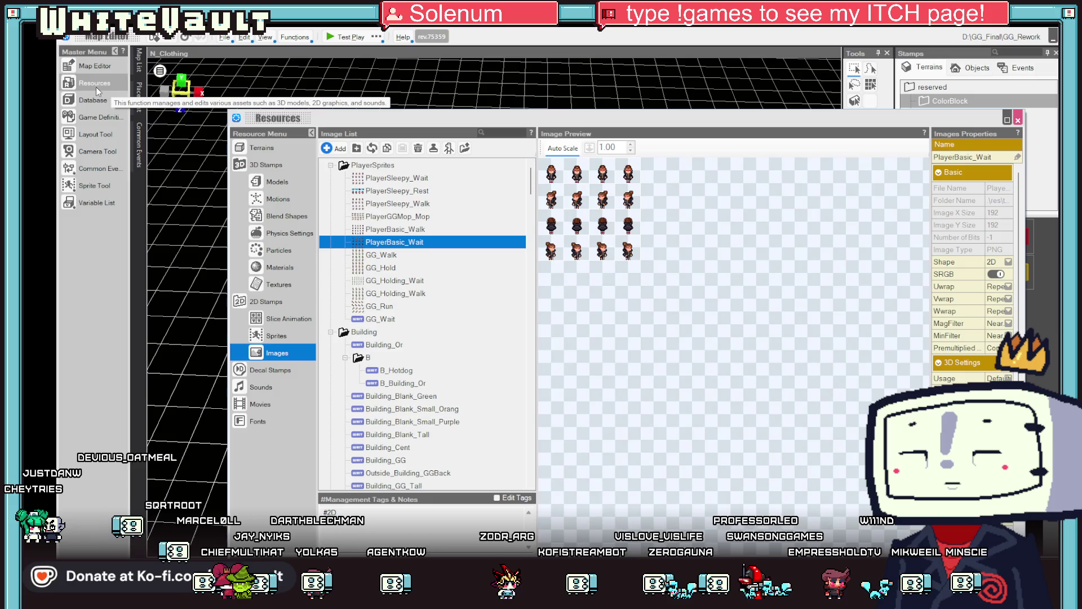
pyautogui.scroll(-6, 428, 225)
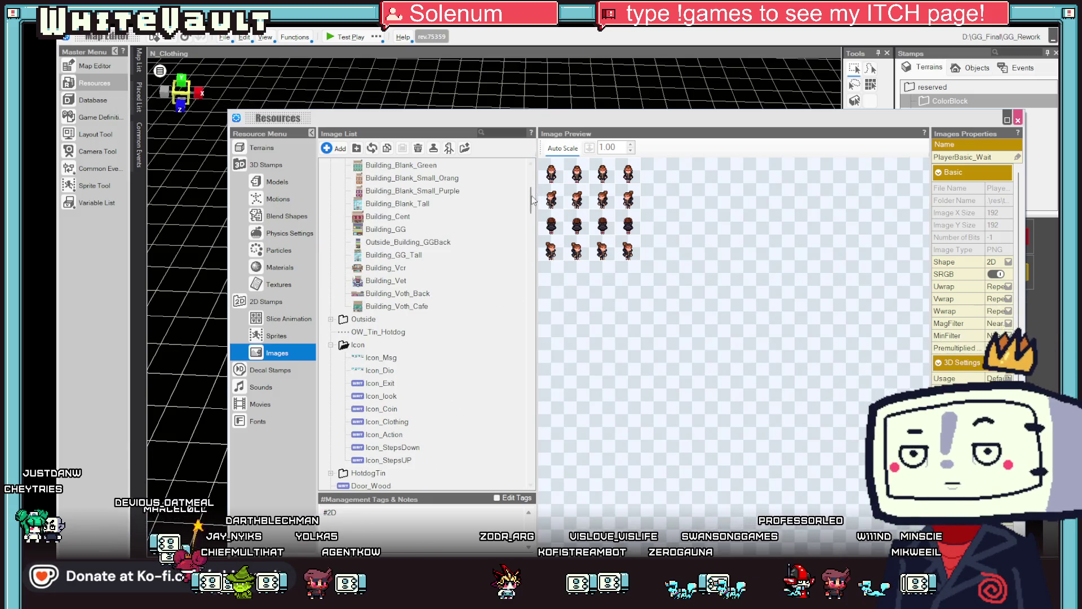
pyautogui.moveTo(533, 200); pyautogui.dragTo(536, 480)
pyautogui.click(395, 474)
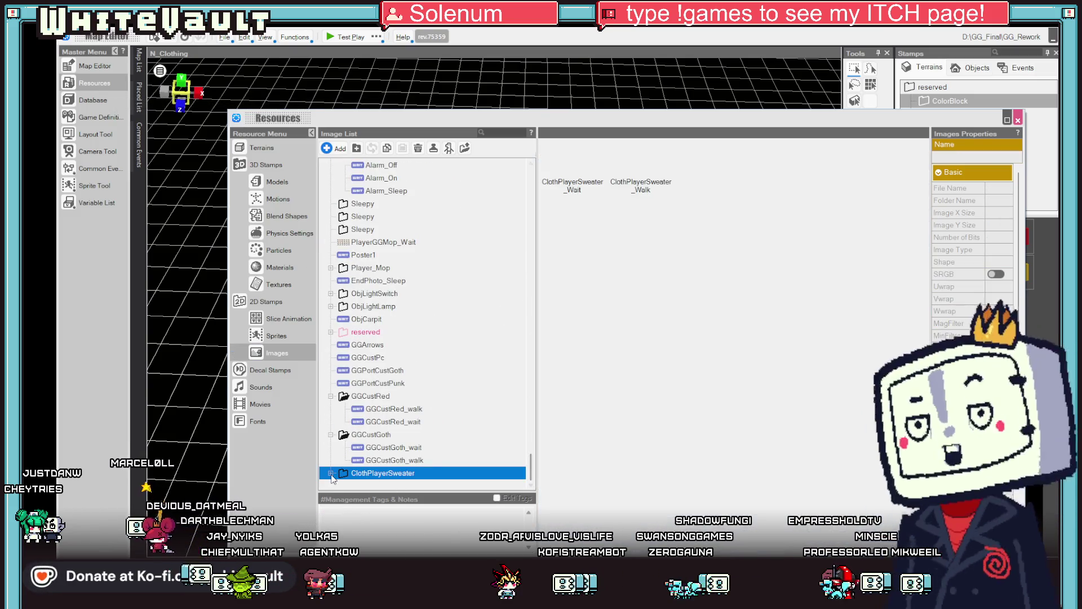
pyautogui.click(332, 474)
pyautogui.click(409, 459)
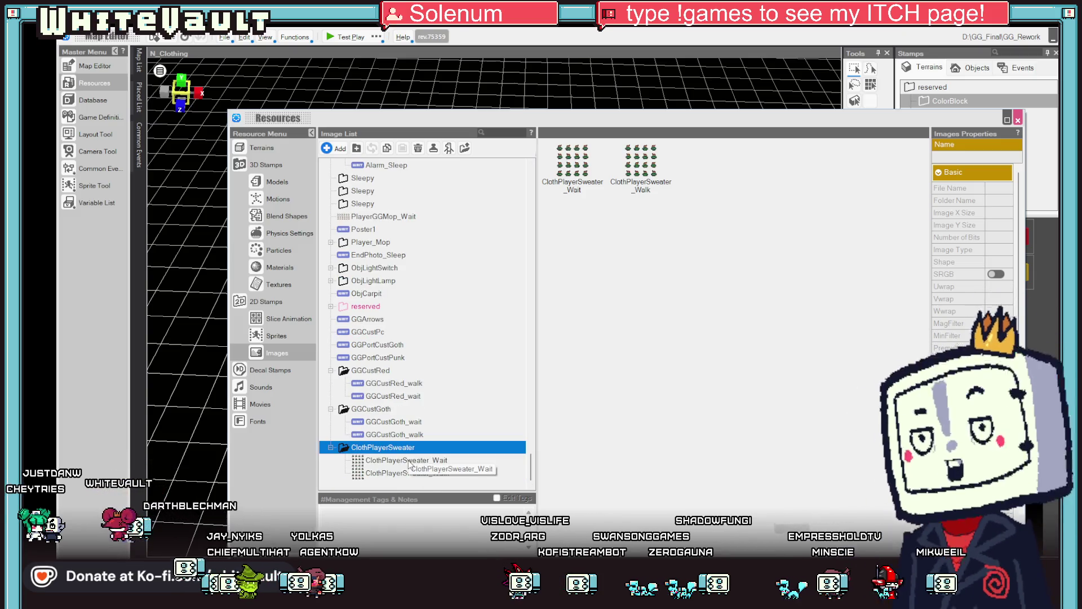
pyautogui.click(412, 473)
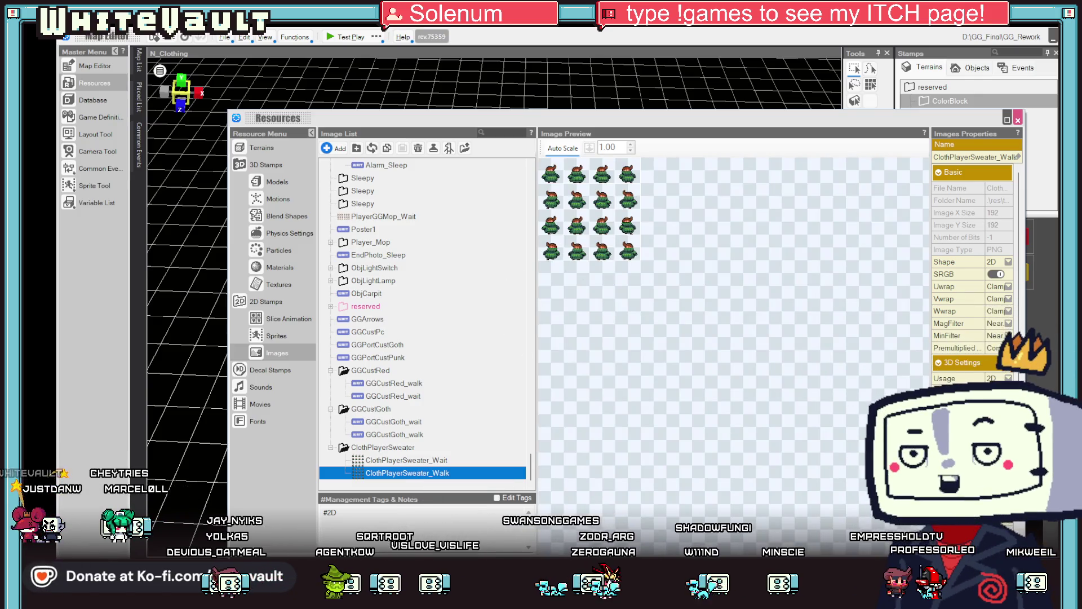
pyautogui.press('Escape')
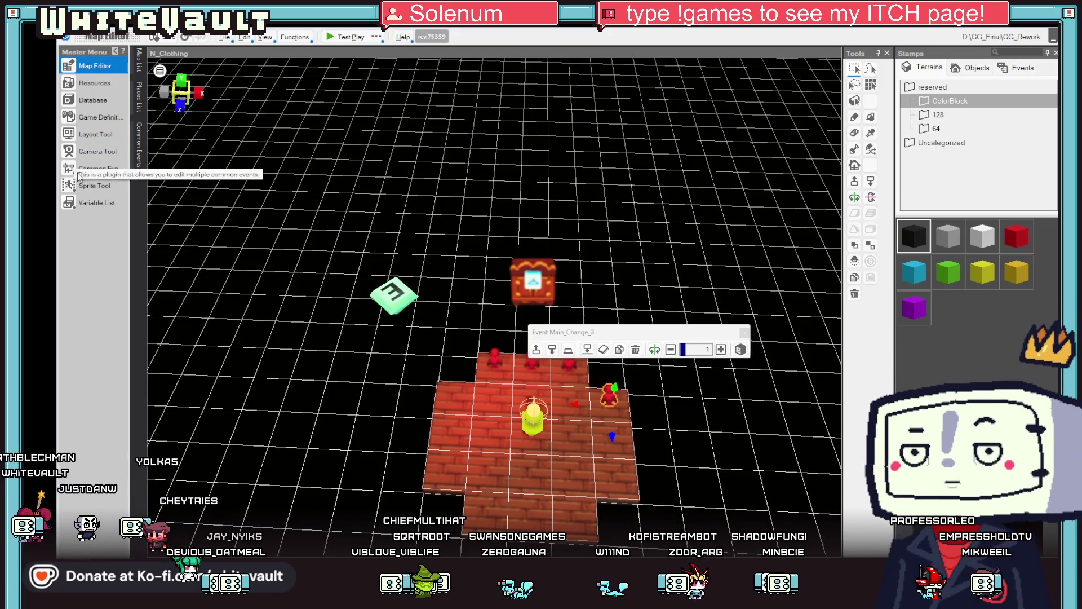
# Open the Logic_Clothing common event from the Player folder
pyautogui.click(93, 204)
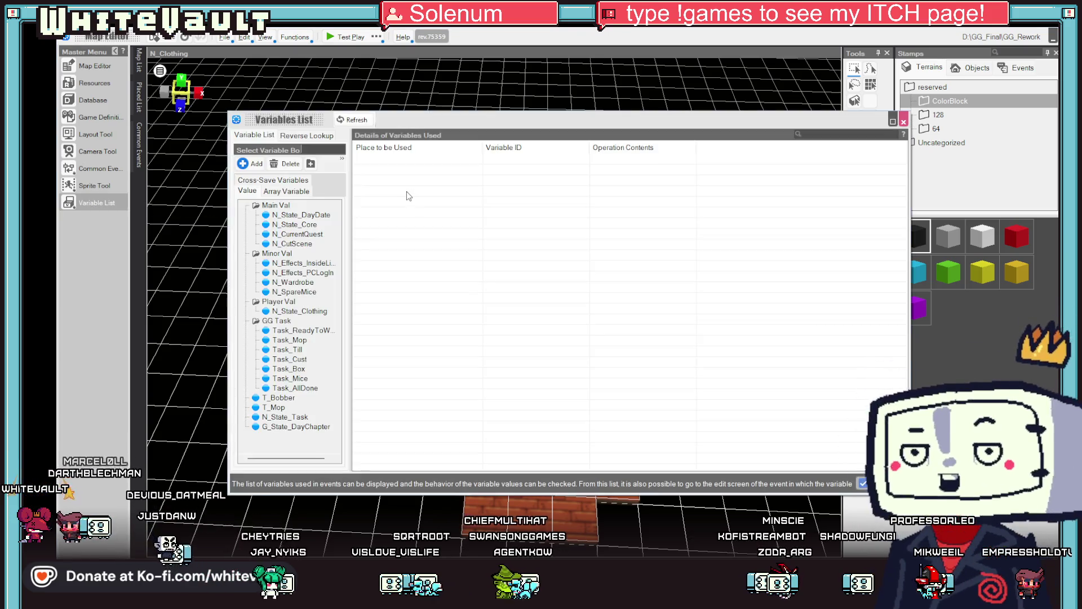
pyautogui.click(95, 65)
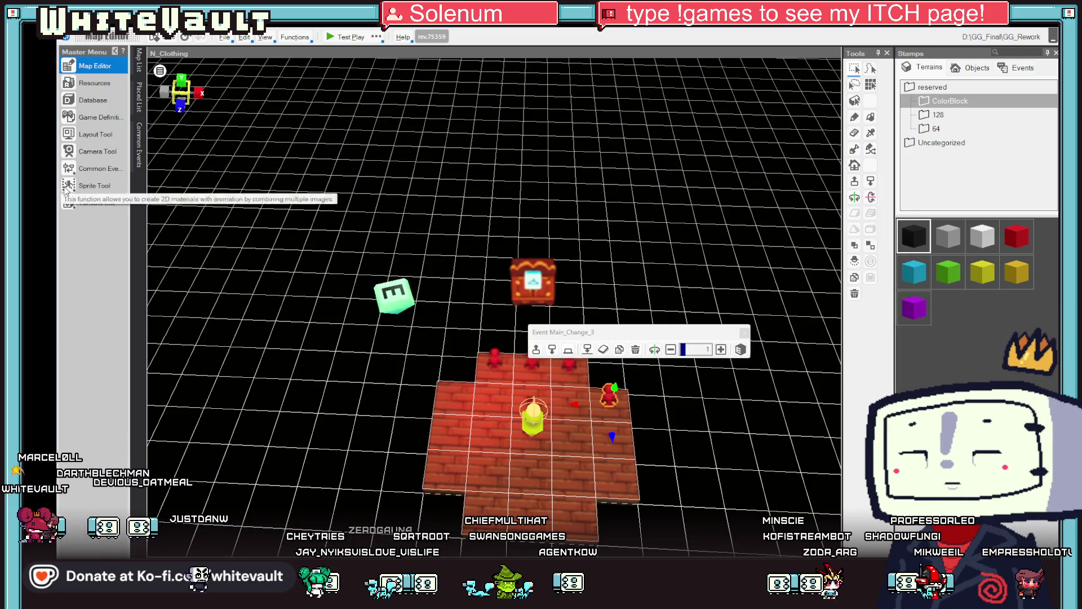
pyautogui.click(72, 168)
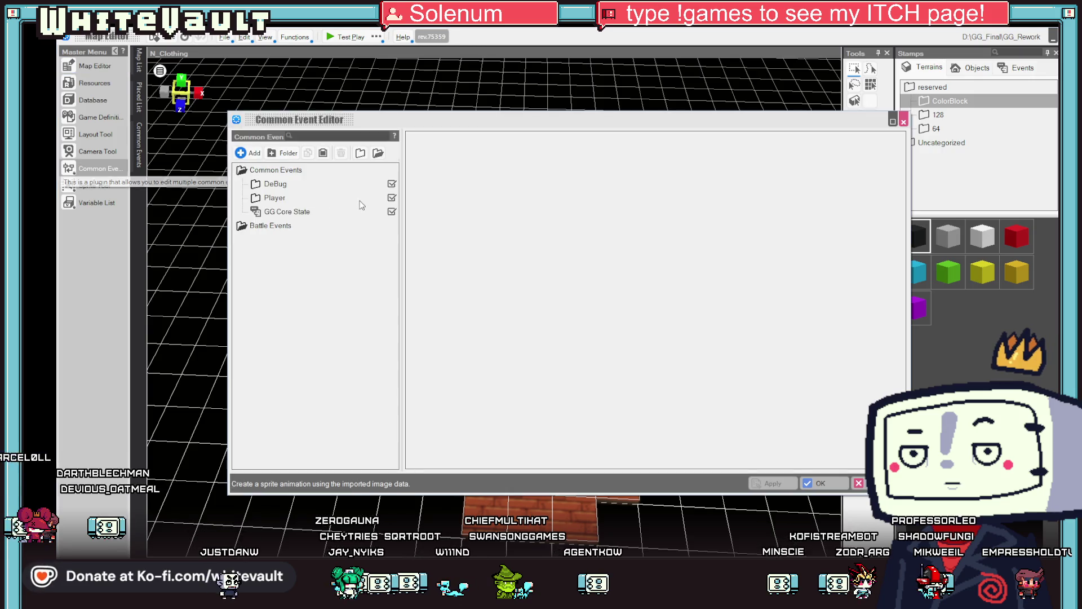
pyautogui.click(263, 201)
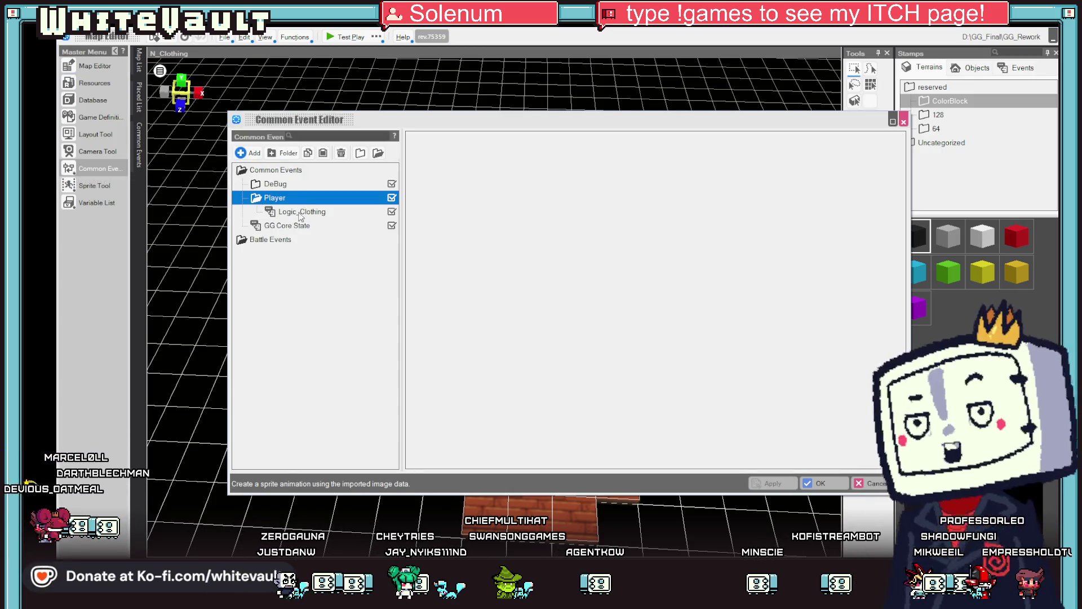
pyautogui.click(298, 211)
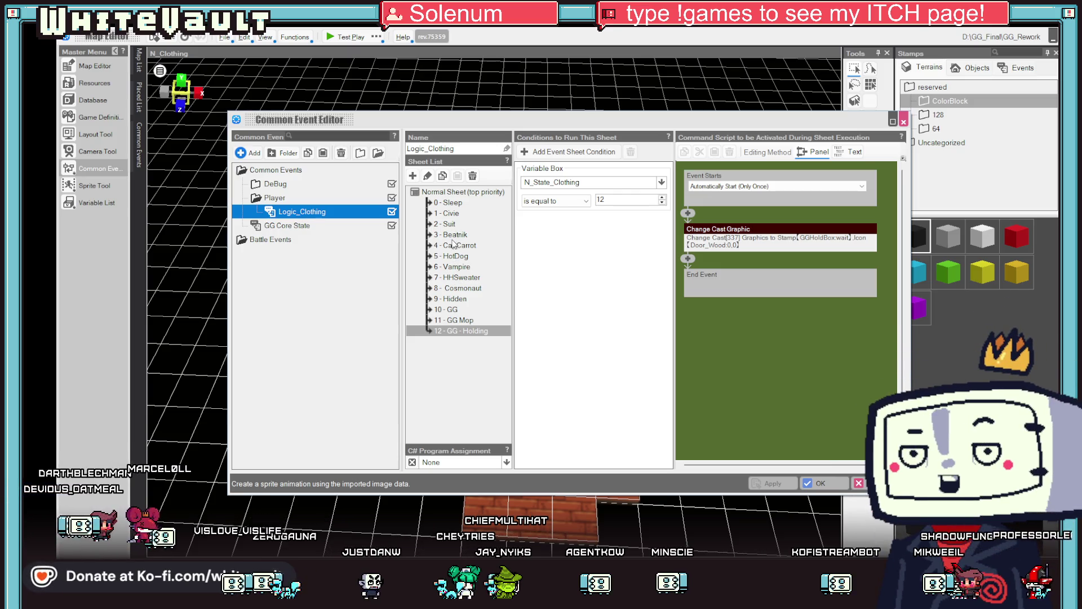
# Copy the Change Cast Graphic command from the 0 - Sleep sheet
pyautogui.click(466, 278)
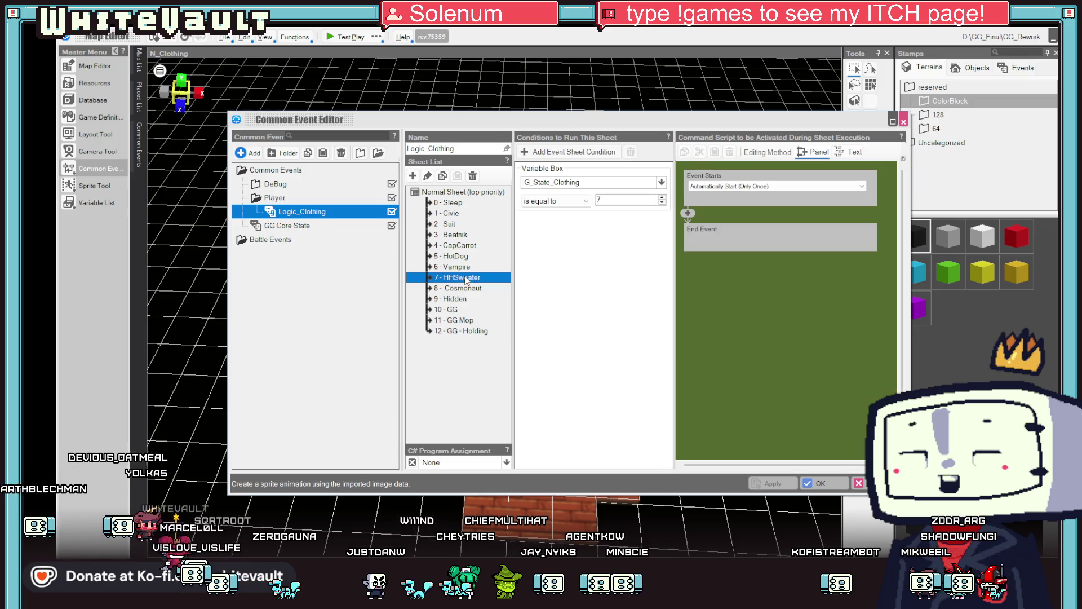
pyautogui.click(457, 203)
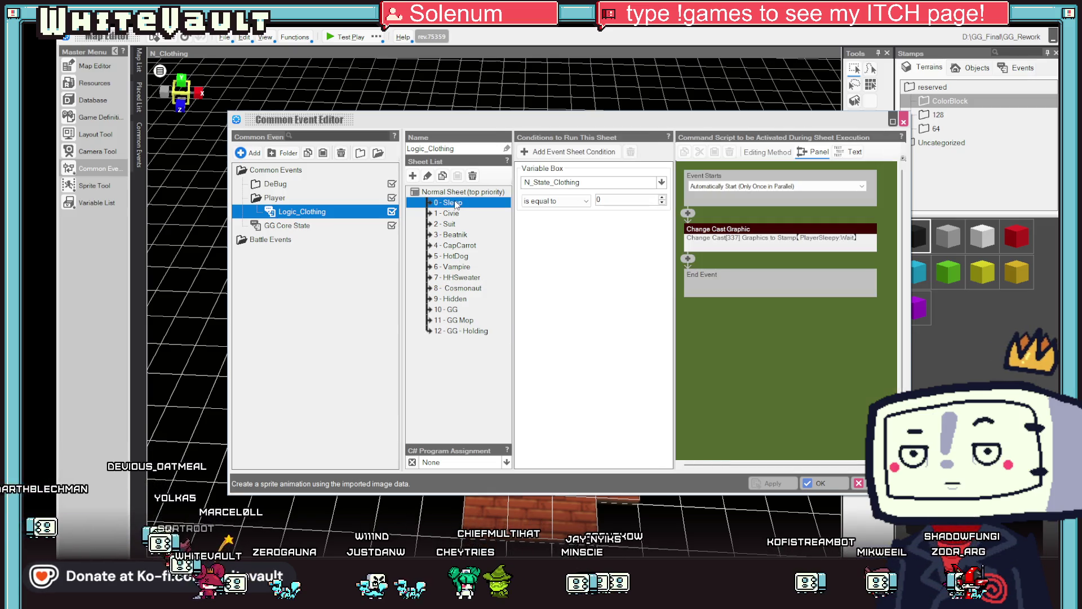
pyautogui.rightClick(768, 232)
pyautogui.click(795, 264)
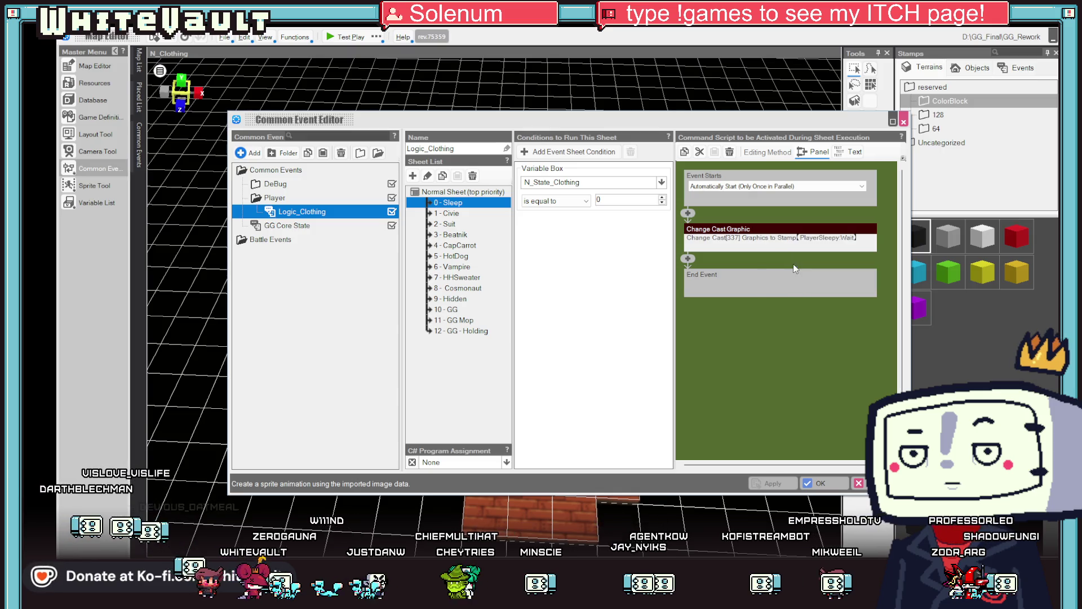
# Paste the Change Cast Graphic command into the 7 - HHSweater sheet for cast 337
pyautogui.click(458, 278)
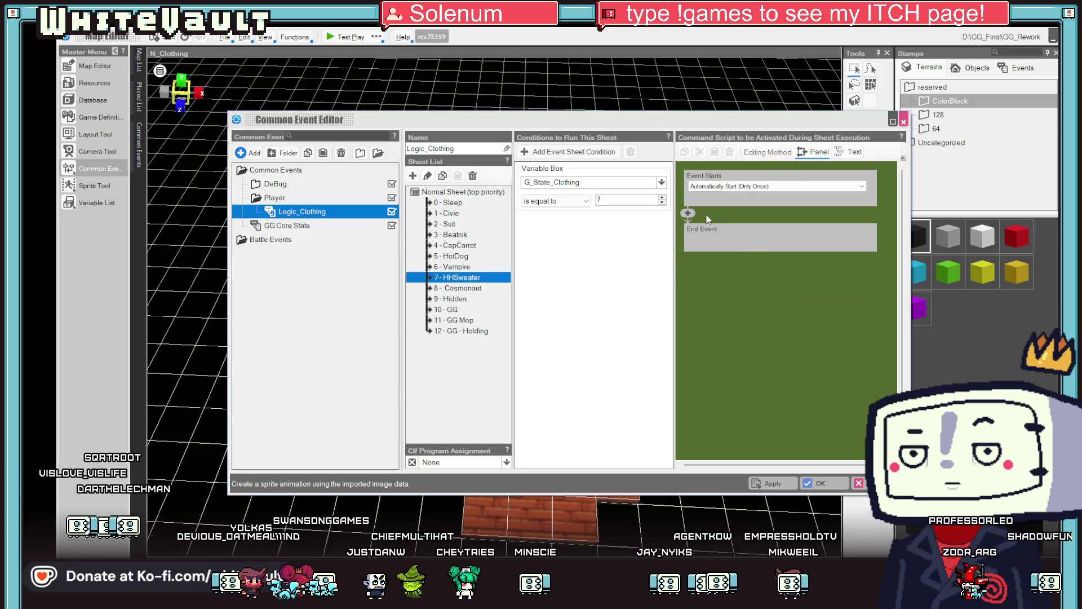
pyautogui.click(690, 217)
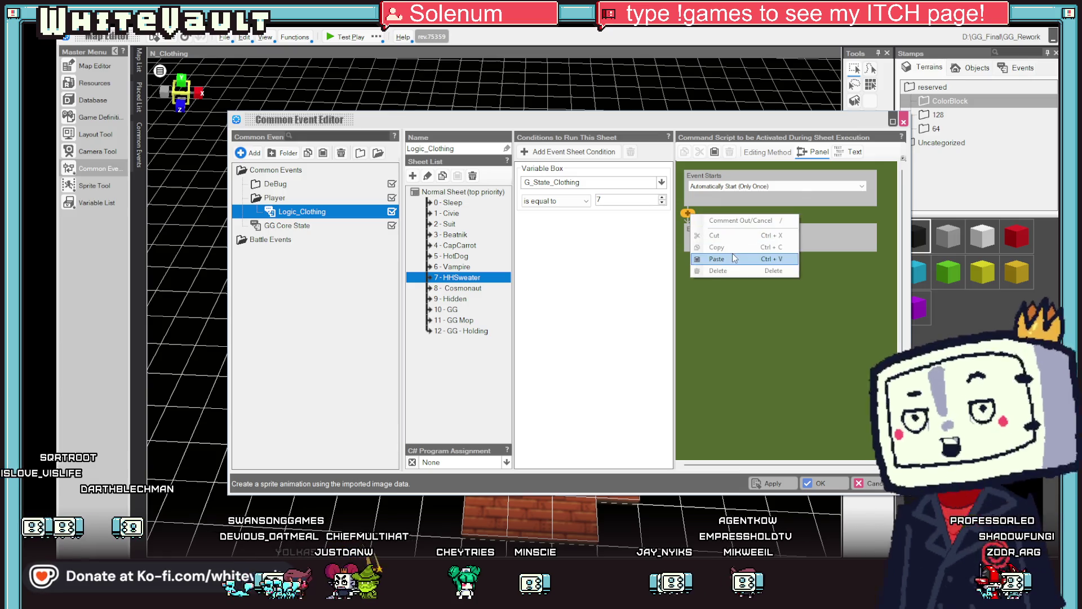
pyautogui.click(733, 259)
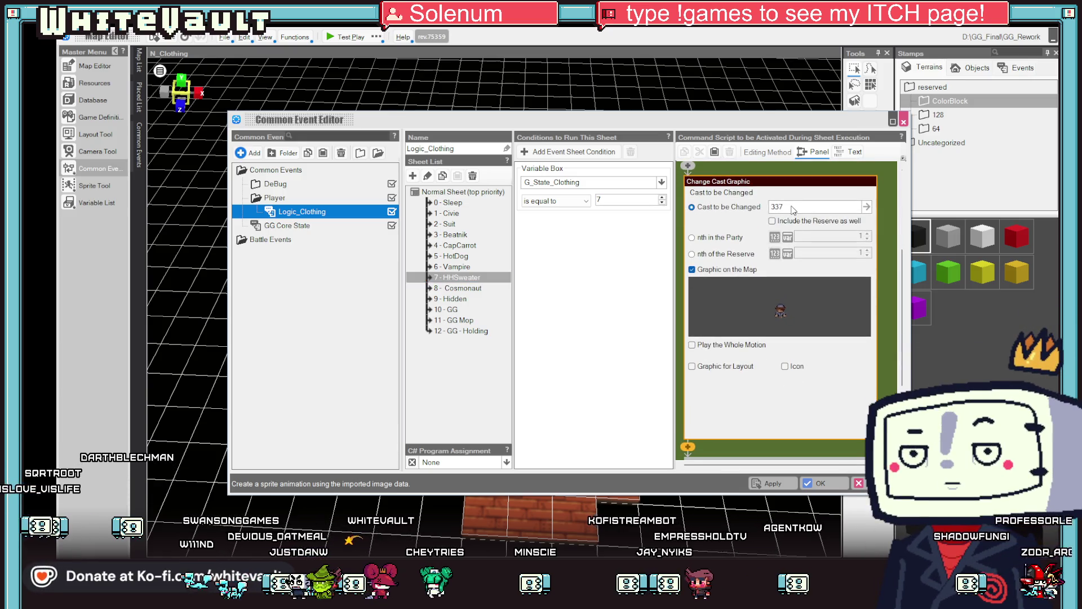
pyautogui.click(866, 207)
pyautogui.click(720, 413)
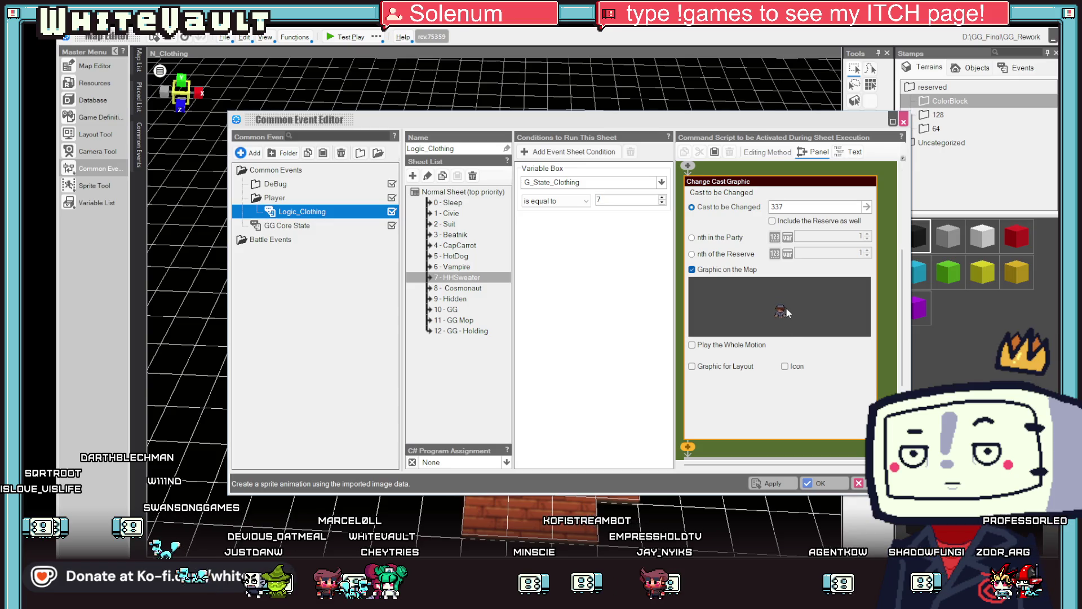
# Start choosing a new map graphic, dismissing the cube map errors and previewing ChangeRoom
pyautogui.click(786, 309)
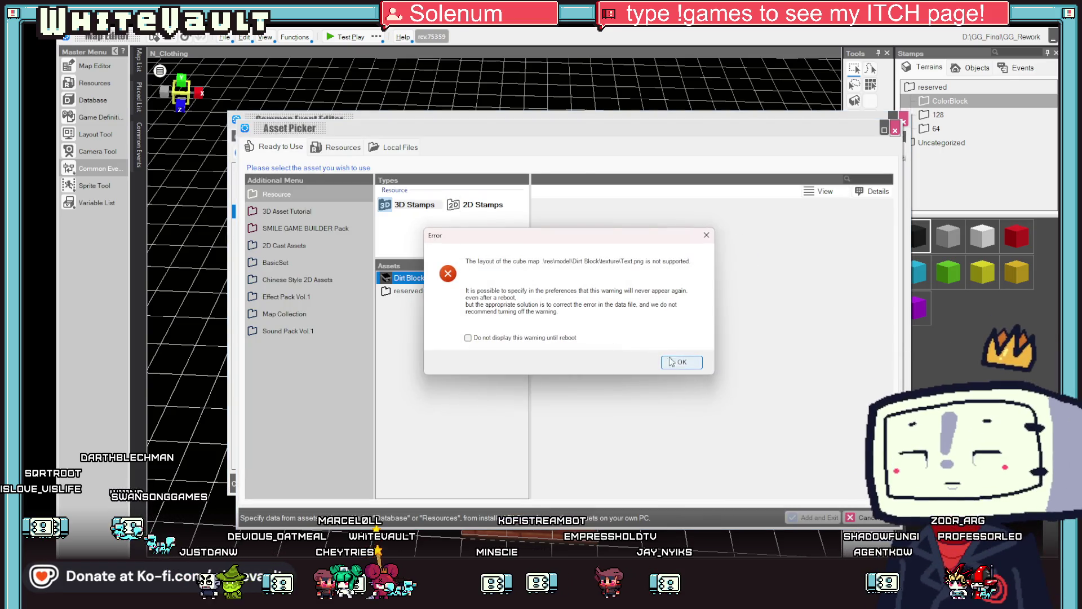
pyautogui.click(682, 363)
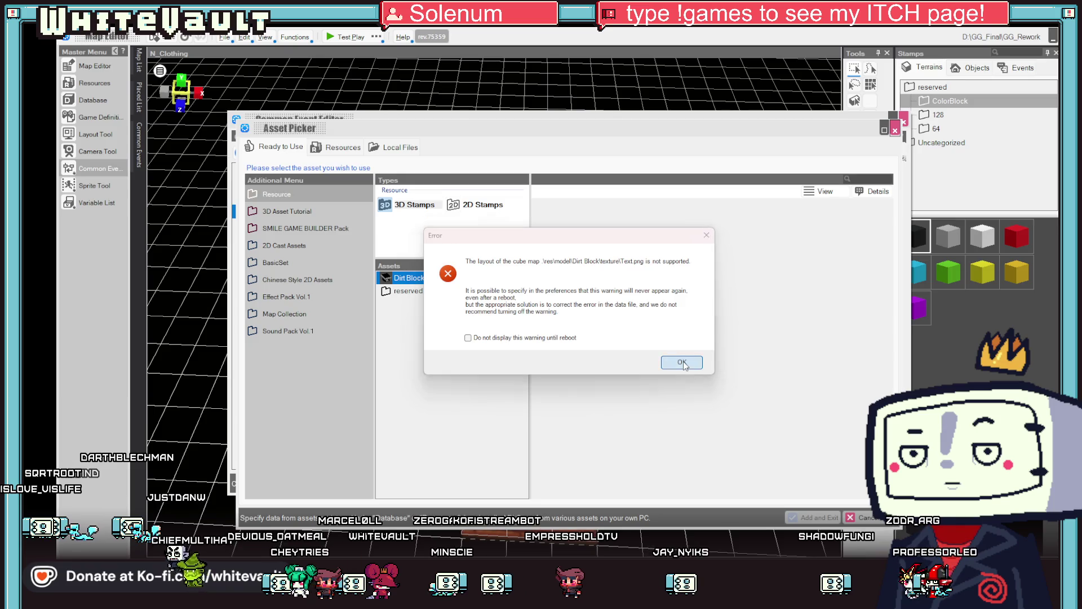
pyautogui.click(684, 364)
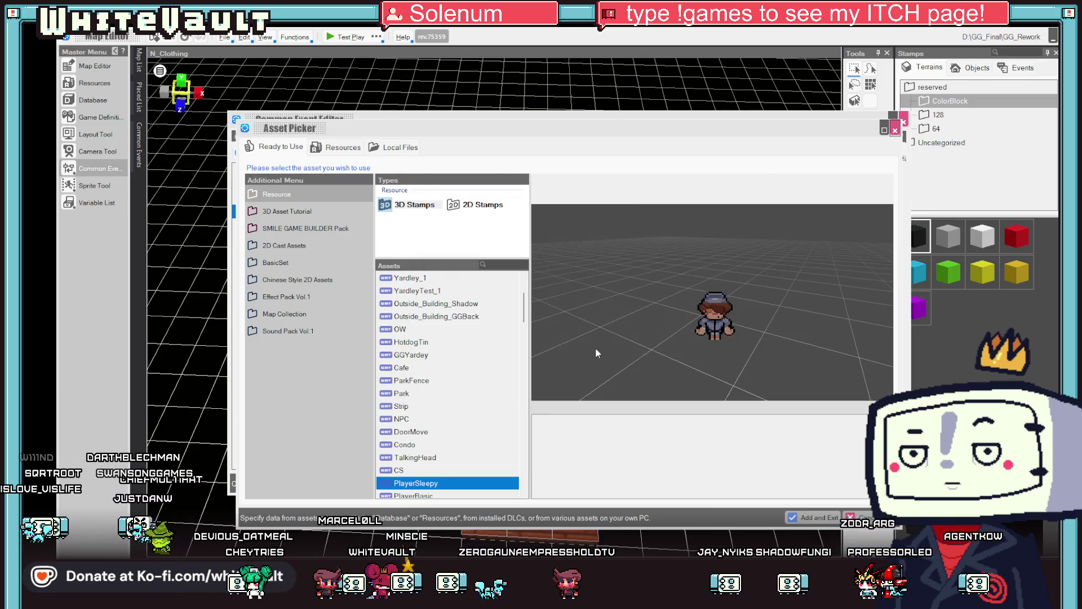
pyautogui.scroll(-5, 484, 383)
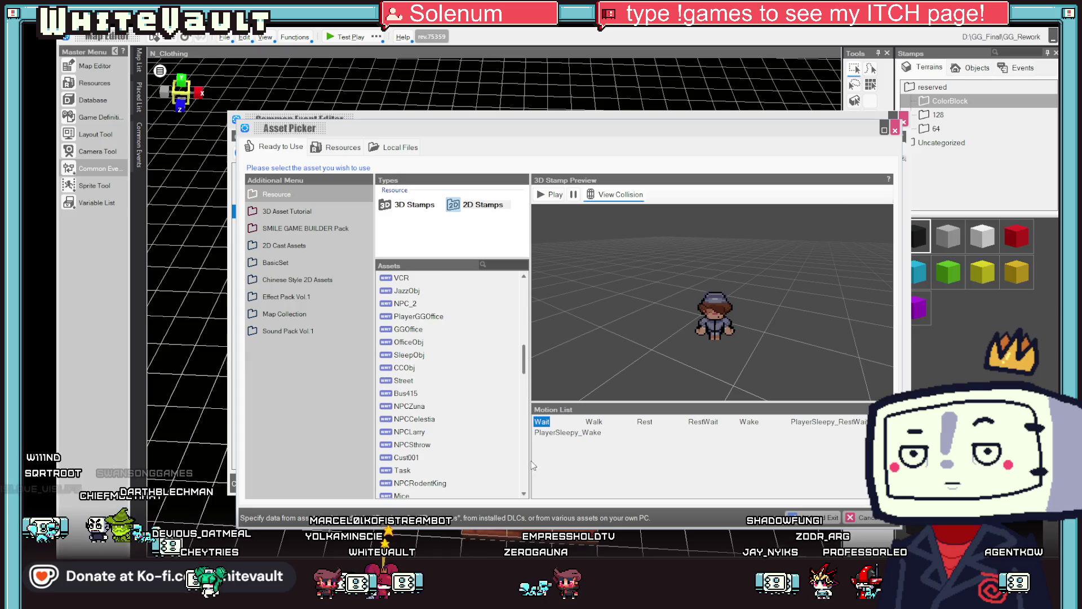
pyautogui.scroll(-10, 446, 473)
pyautogui.click(418, 483)
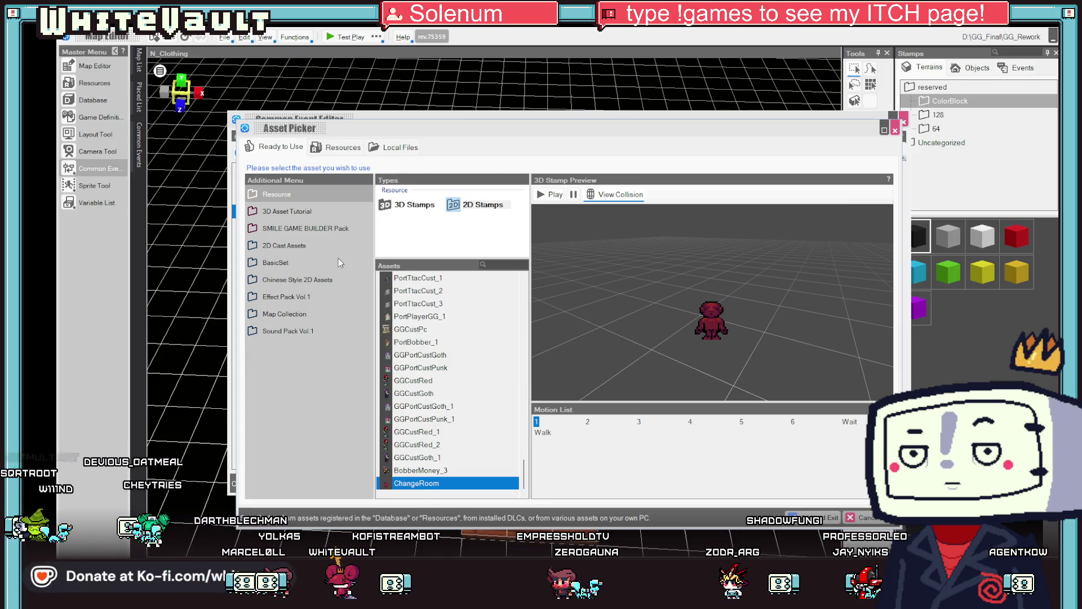
pyautogui.scroll(4, 472, 388)
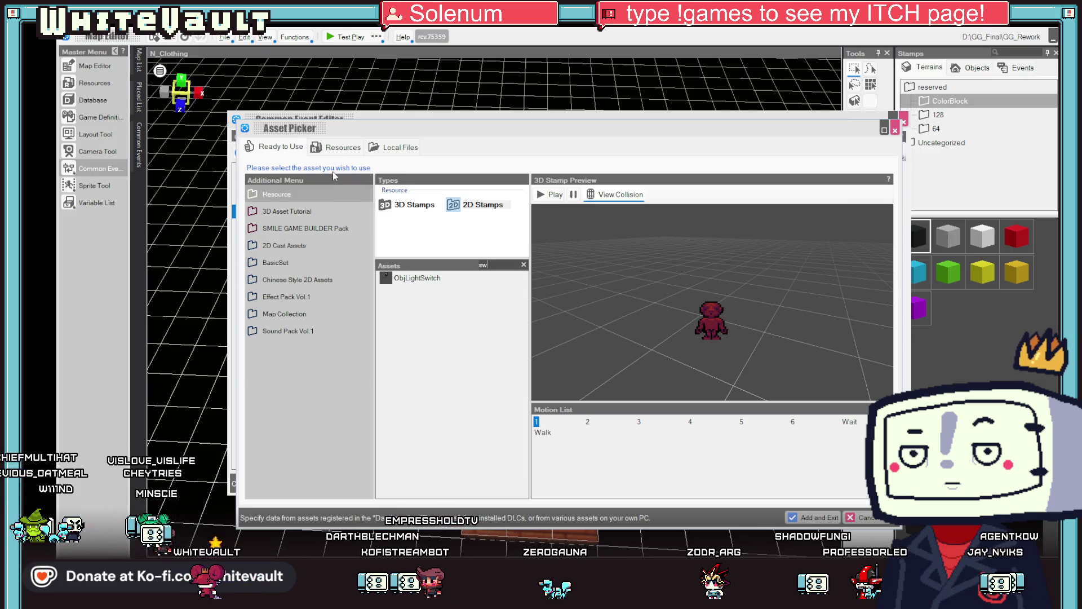
# Browse the Resources categories: slice animations, sprites, textures and models
pyautogui.click(340, 151)
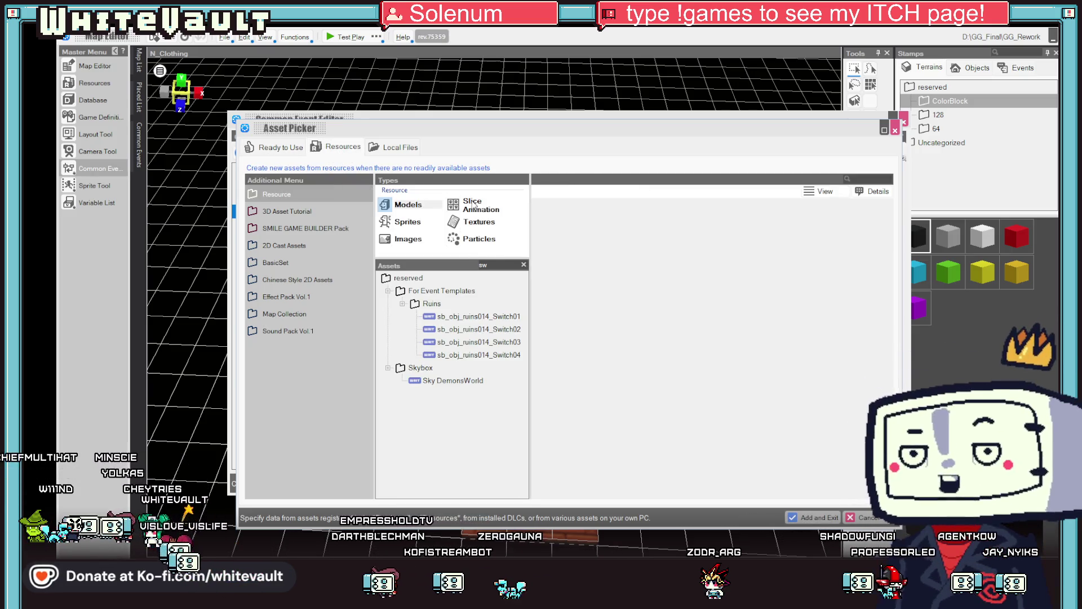
pyautogui.click(473, 205)
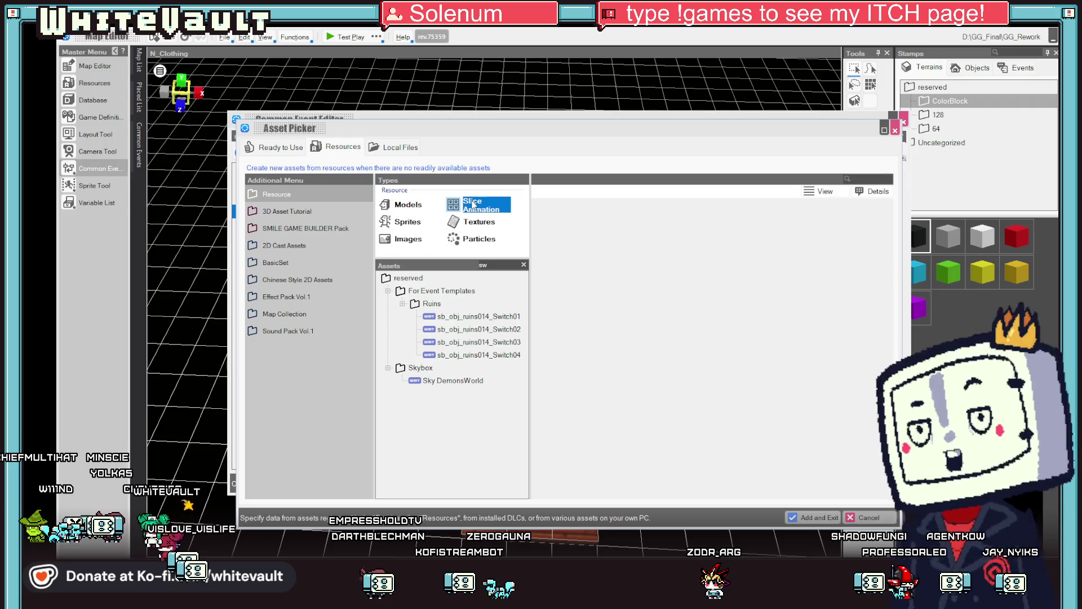
pyautogui.click(503, 265)
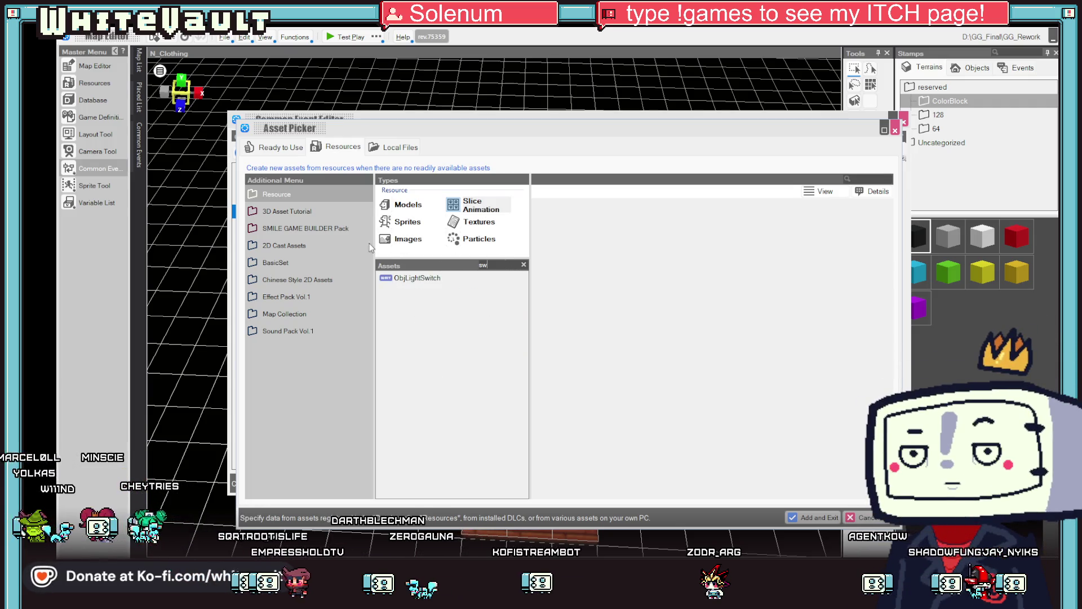
pyautogui.click(408, 222)
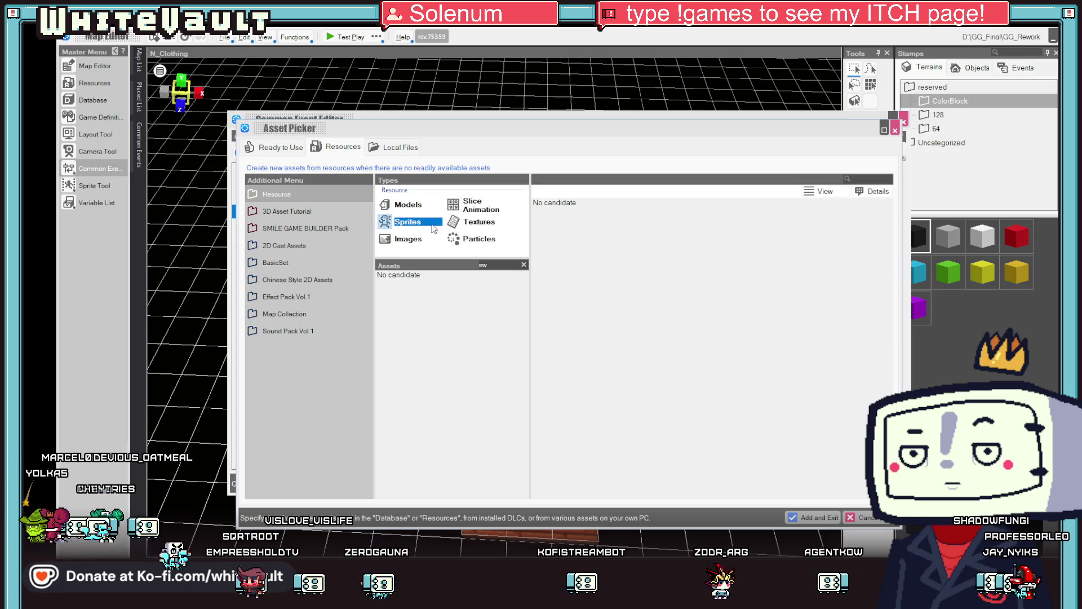
pyautogui.click(480, 222)
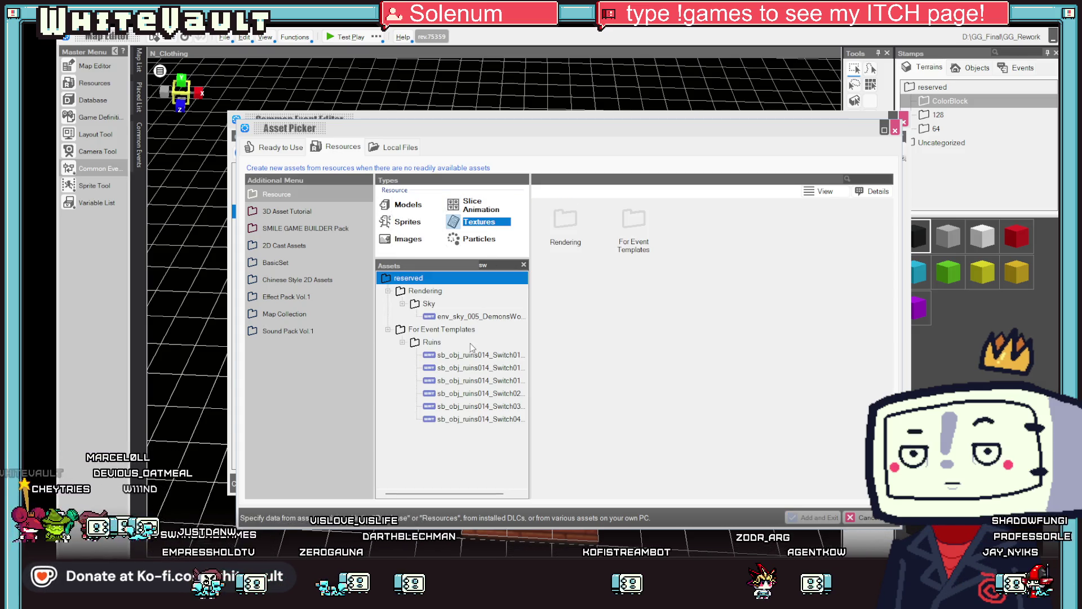
pyautogui.click(478, 318)
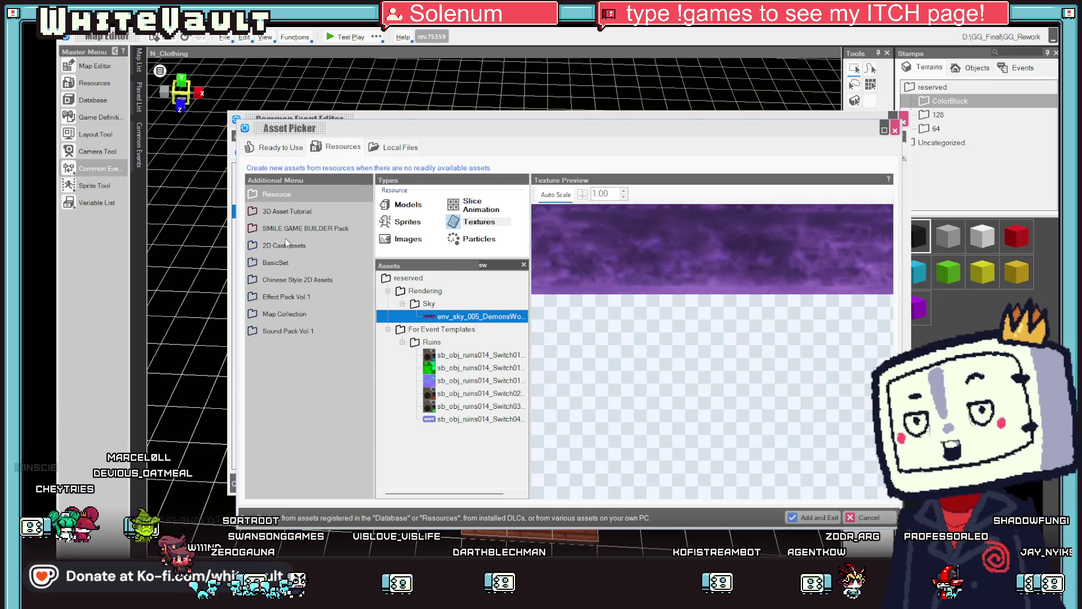
pyautogui.click(408, 205)
pyautogui.click(473, 223)
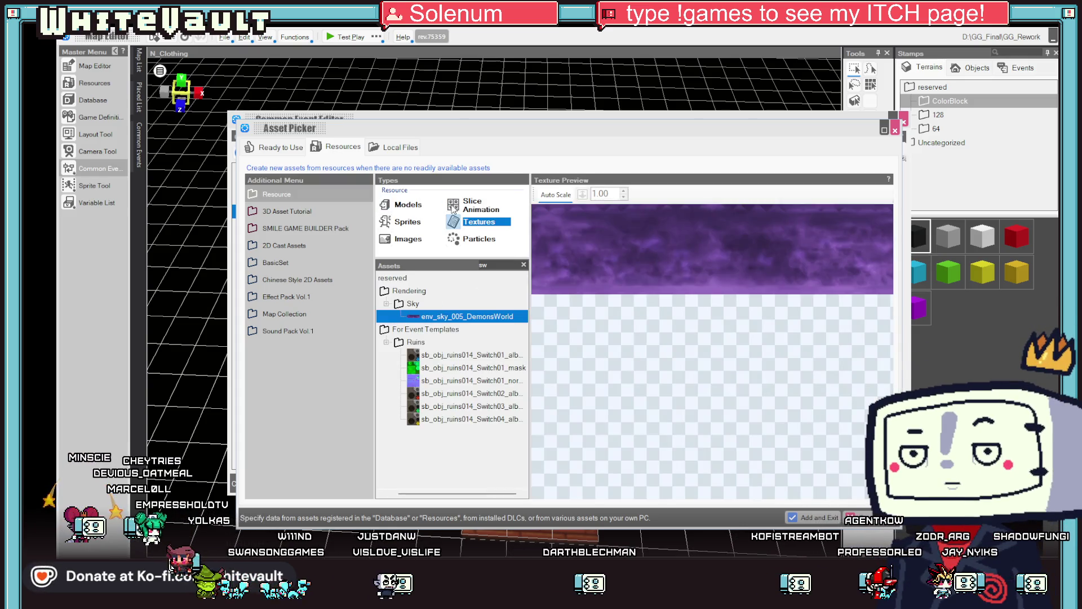
# Choose the ClothPlayerSweater_Wait image as the cast's map graphic
pyautogui.click(453, 207)
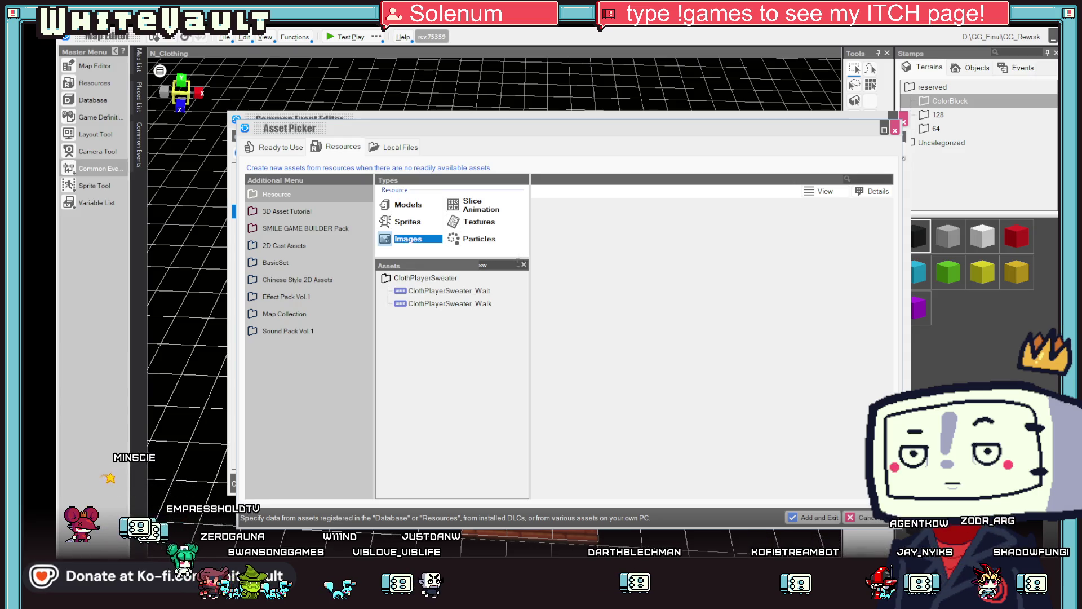
pyautogui.click(493, 290)
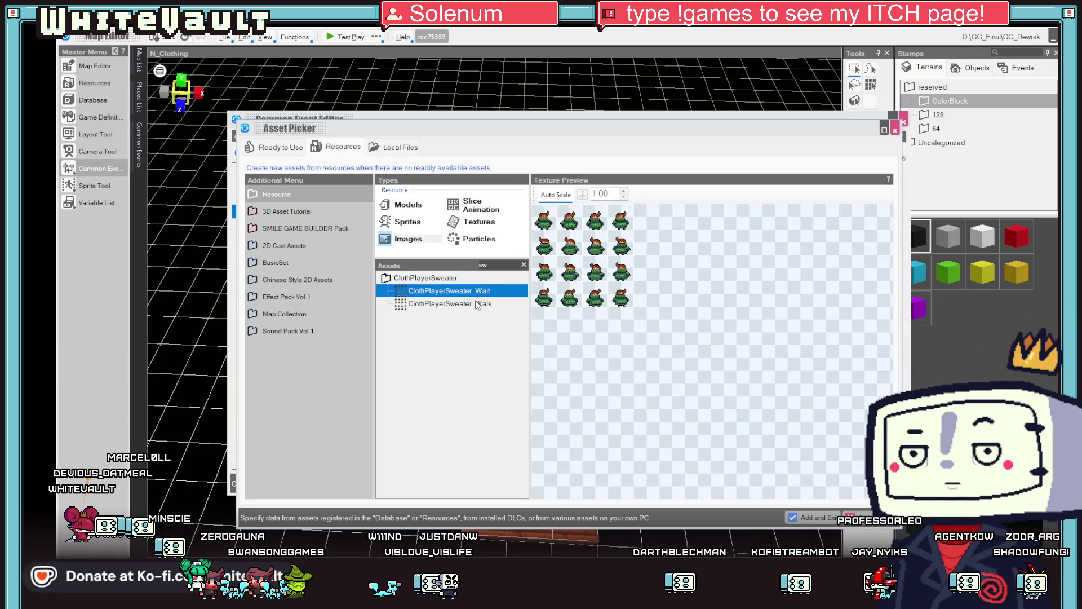
pyautogui.click(478, 305)
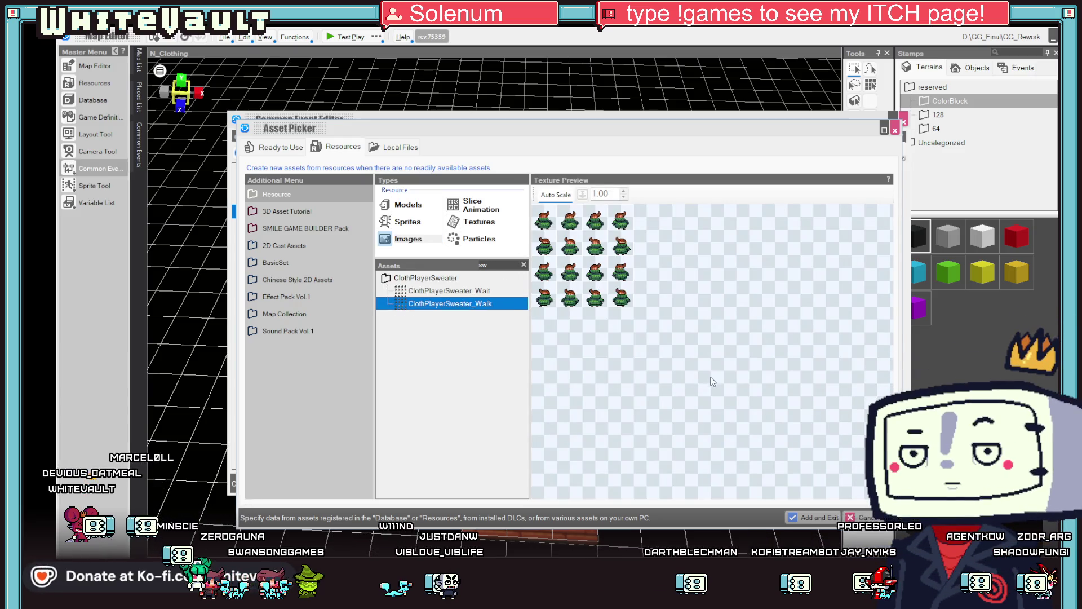
pyautogui.click(478, 292)
pyautogui.press('Return')
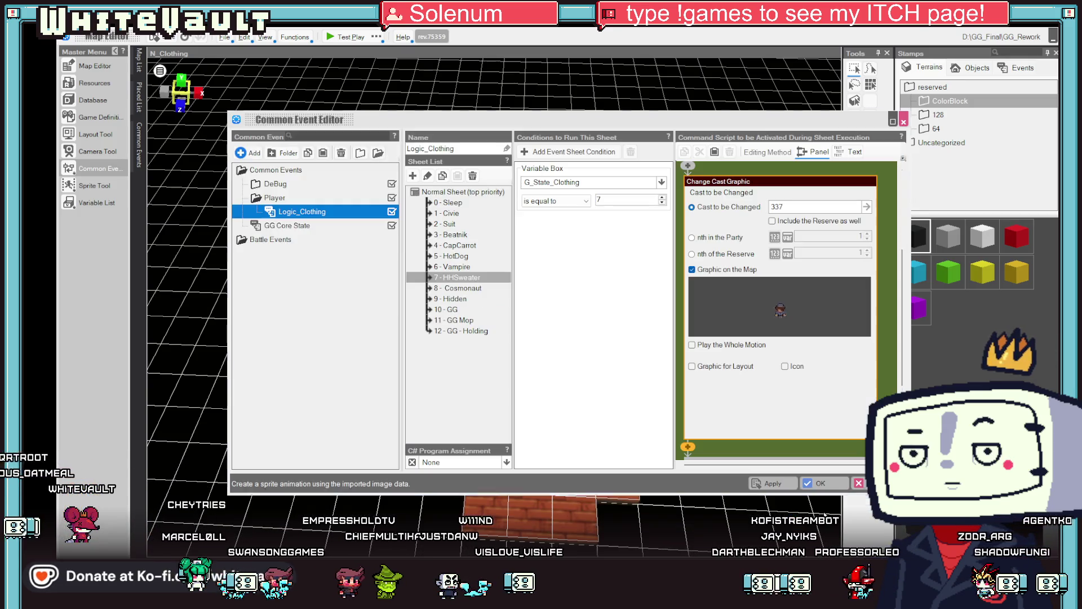
# Apply the common event changes and set both Main_Change_3 sheet conditions (2GG, Warn) to 7
pyautogui.click(786, 482)
pyautogui.click(814, 482)
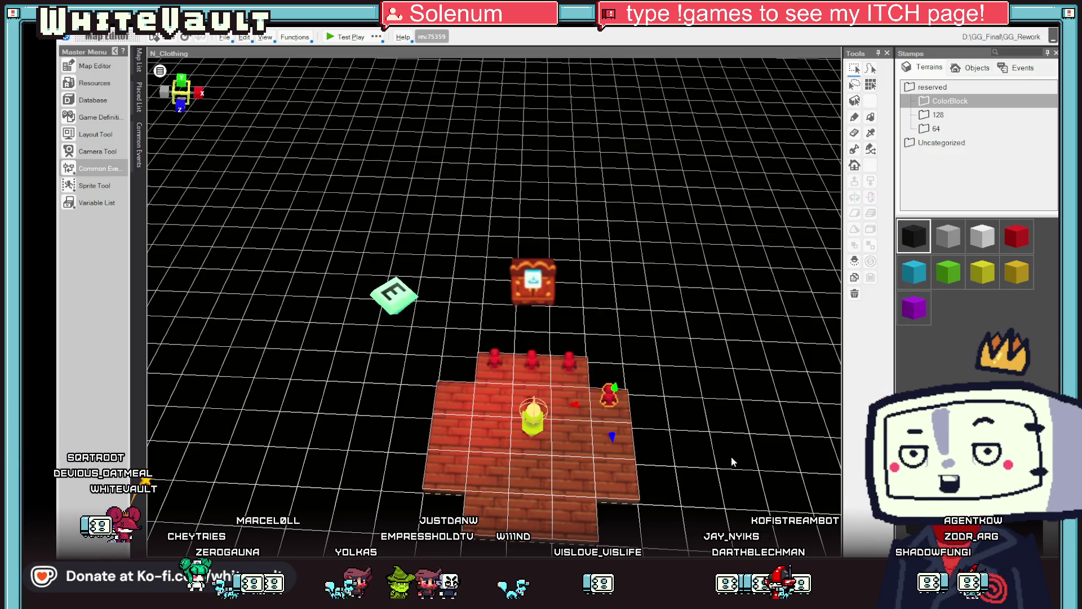
pyautogui.doubleClick(609, 396)
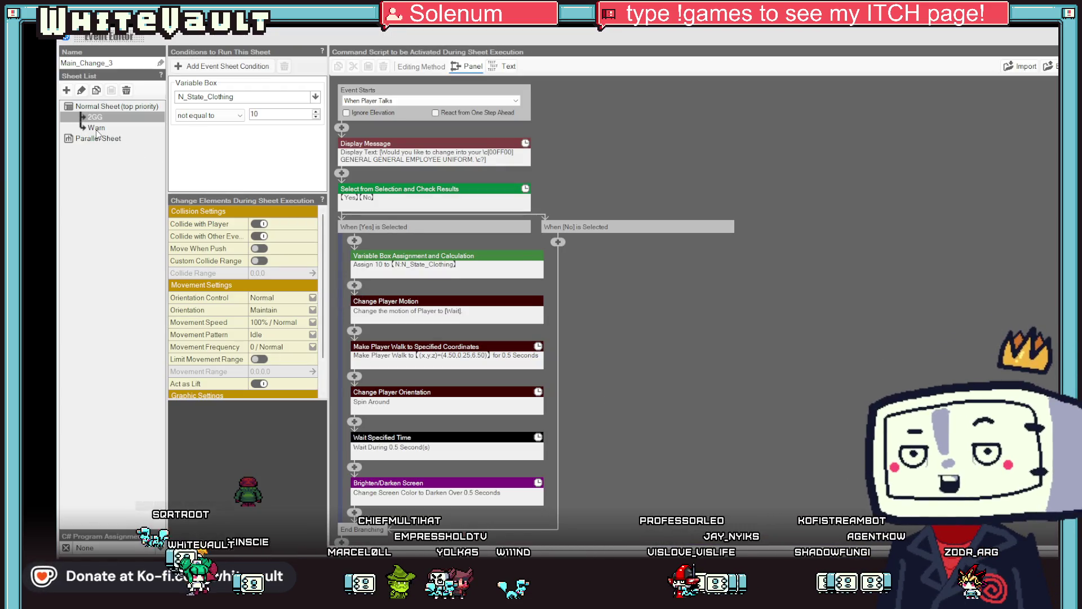
pyautogui.doubleClick(287, 115)
pyautogui.write('7')
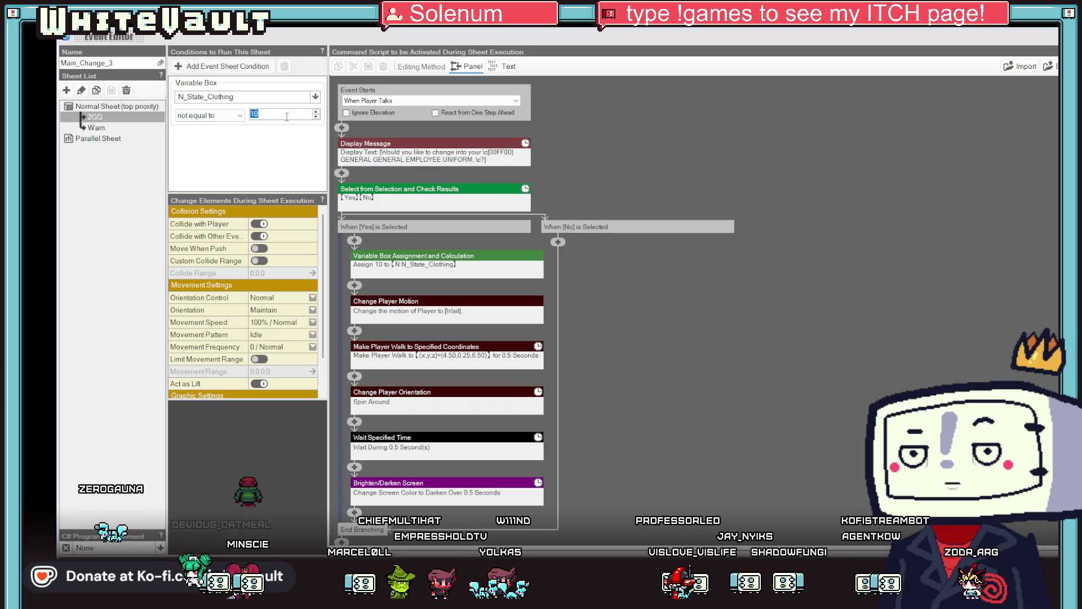
pyautogui.click(97, 129)
pyautogui.doubleClick(279, 114)
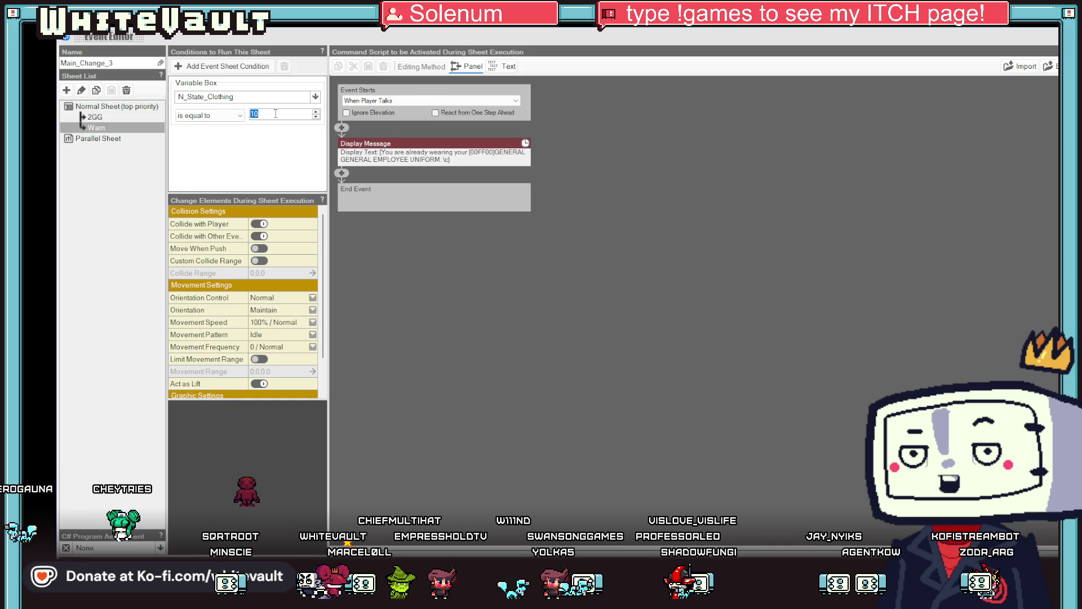
pyautogui.write('7')
# Change the Warn message to 'already wearing your COZY SWEATER'
pyautogui.click(415, 156)
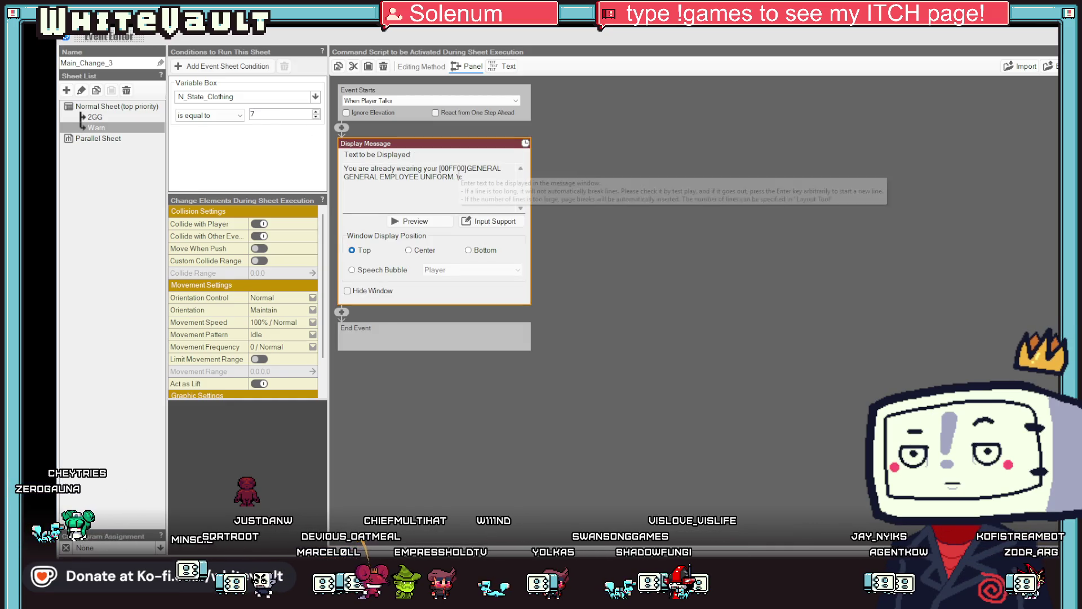
pyautogui.click(465, 164)
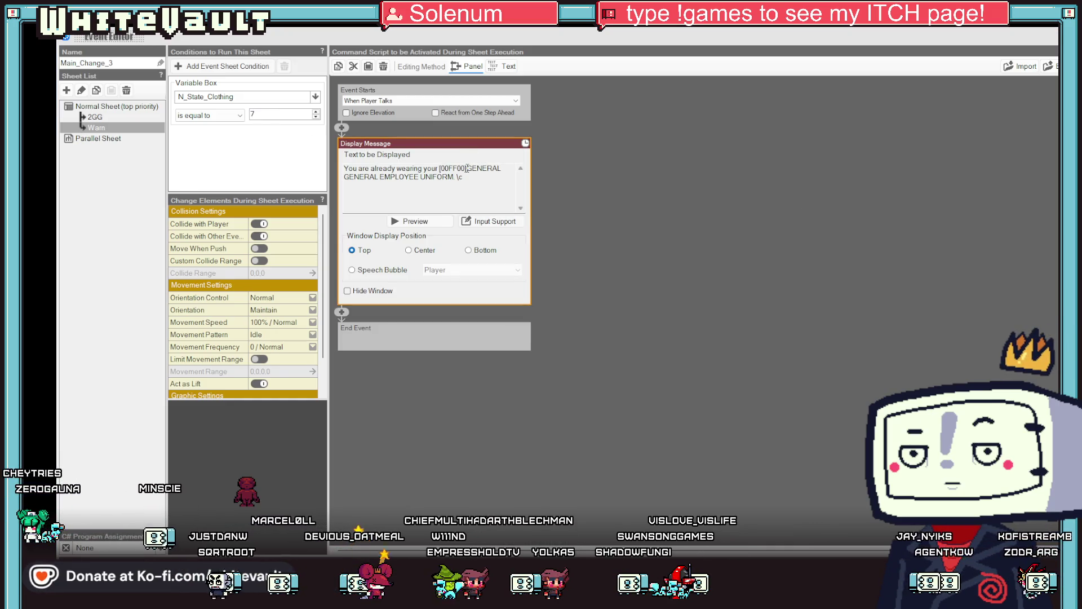
pyautogui.moveTo(467, 168); pyautogui.dragTo(452, 178)
pyautogui.write('C')
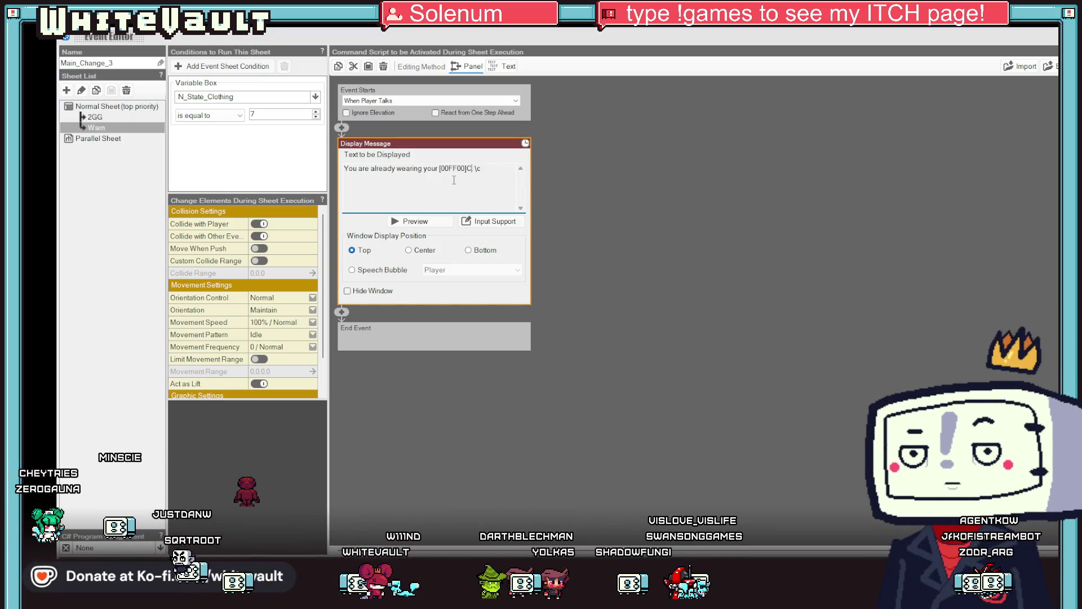
pyautogui.write('OZY SWEATER')
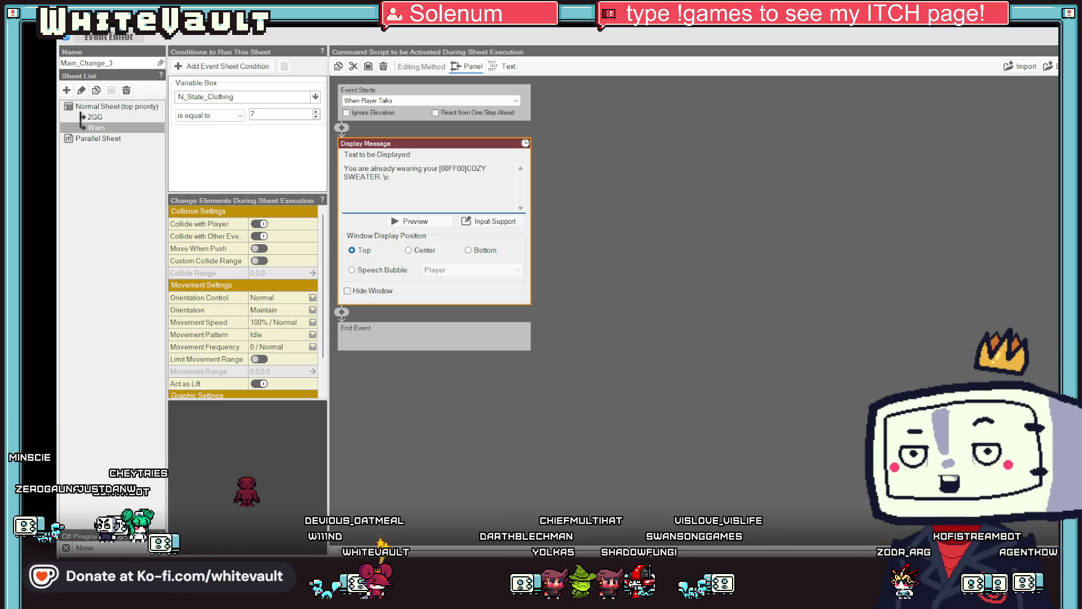
pyautogui.press('Escape')
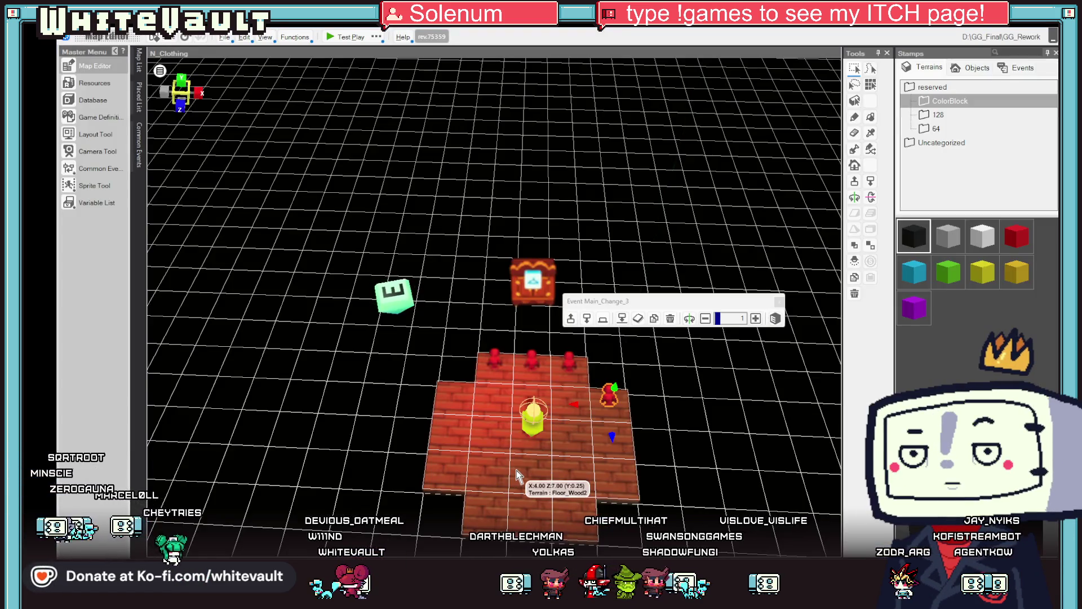
# Make the brick floor tile beside the change room the starting point and launch a test play
pyautogui.rightClick(517, 476)
pyautogui.click(558, 447)
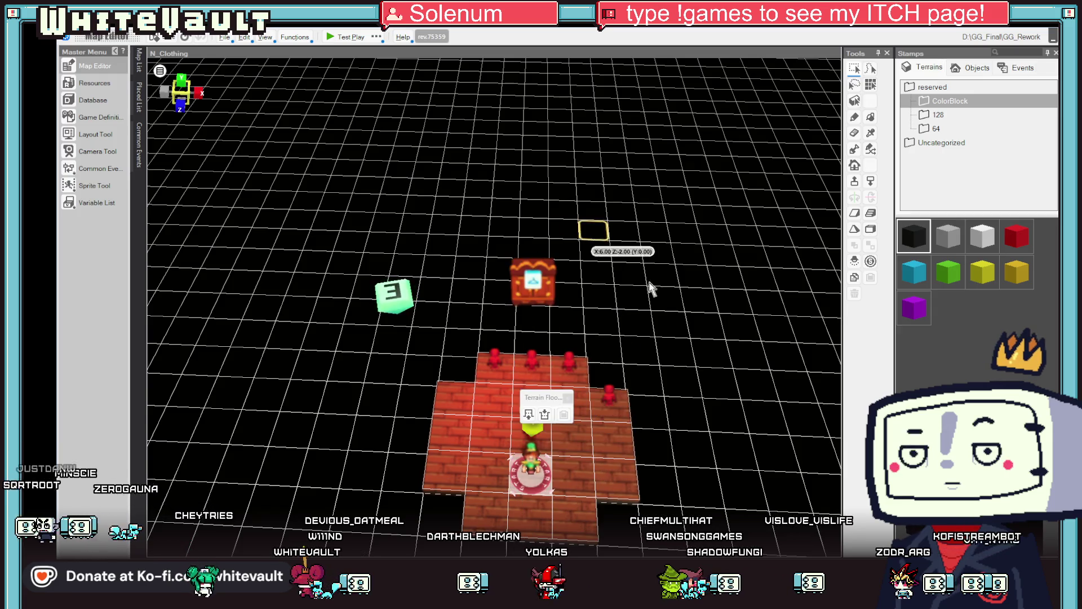
pyautogui.click(345, 36)
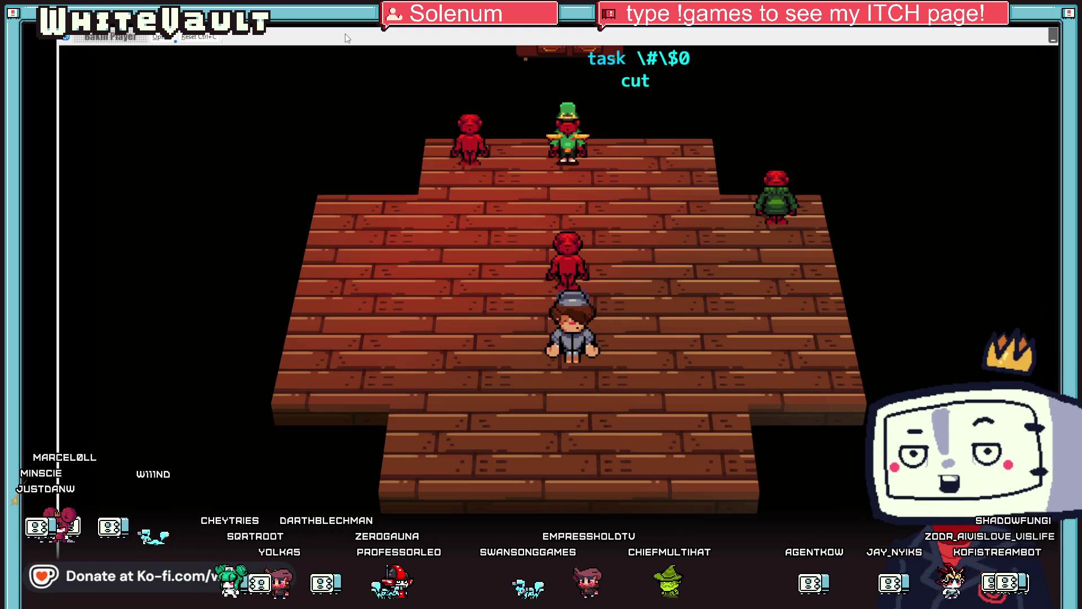
# Walk to the wardrobe, talk to it, accept the clothes change, then end the test
pyautogui.press('Up')
pyautogui.press('Right')
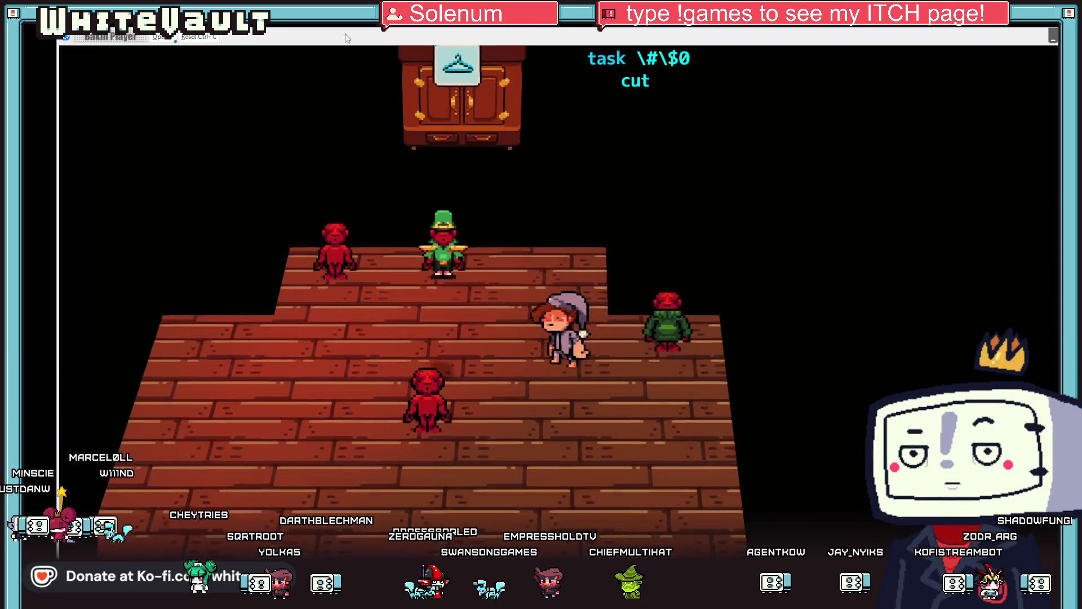
pyautogui.press('Return')
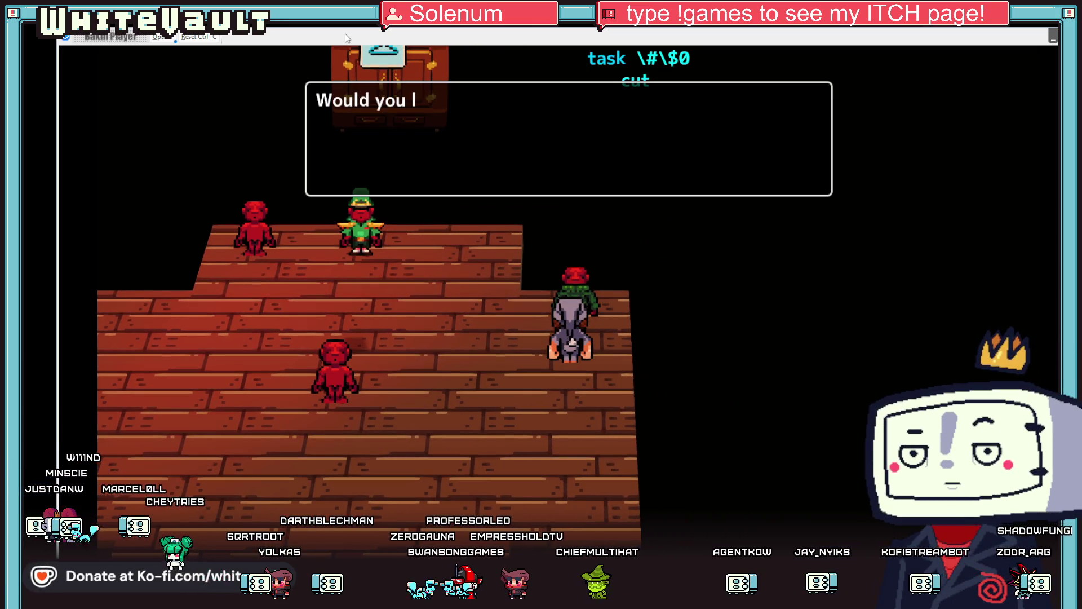
pyautogui.press('Return')
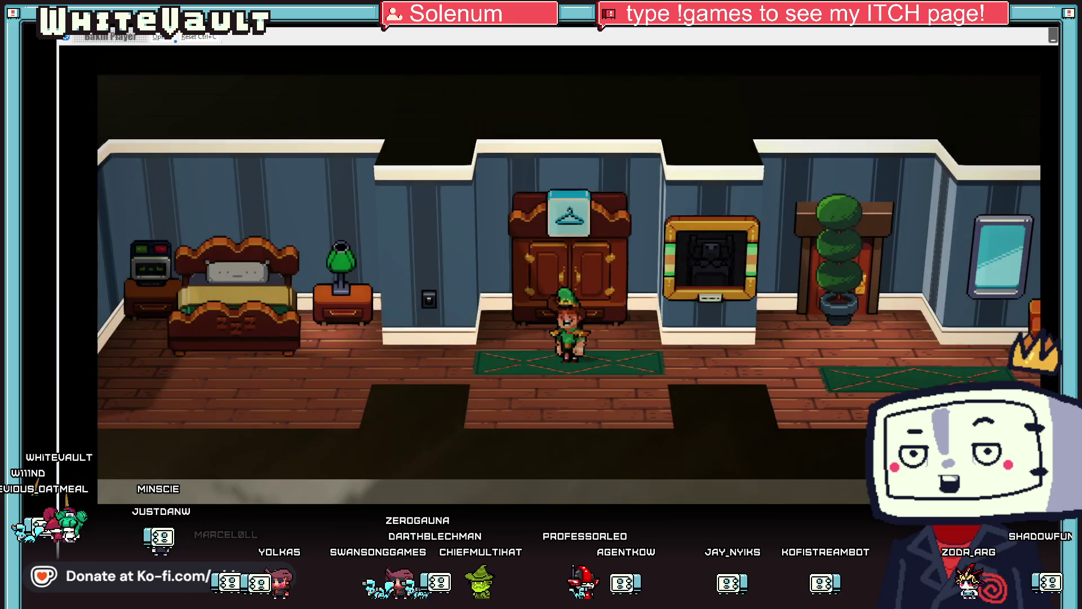
pyautogui.hotkey('alt', 'F4')
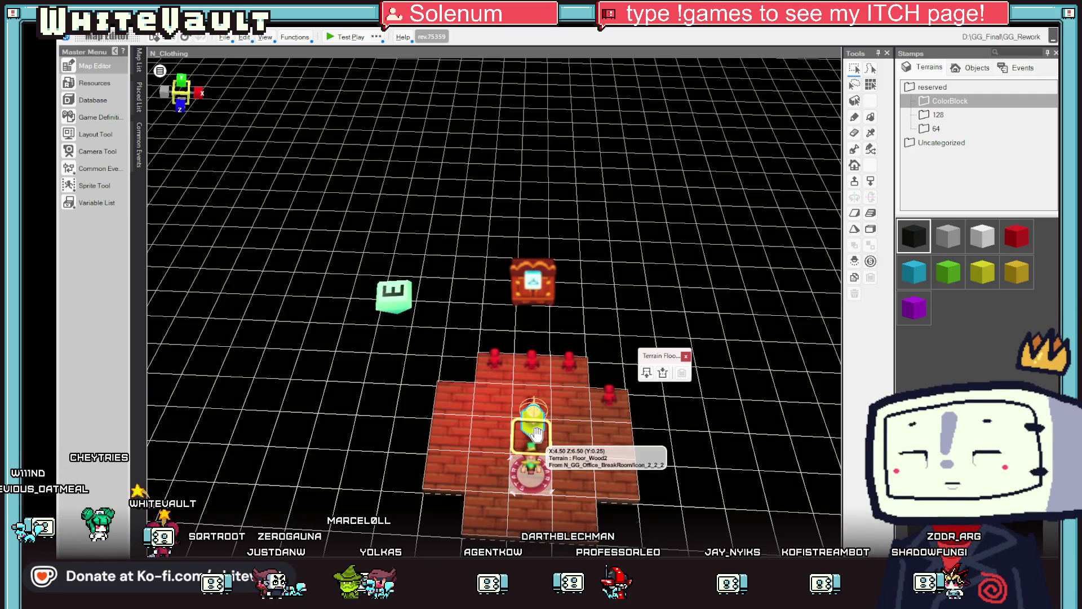
# Set the ChangeRoom event's graphic motion to 6
pyautogui.click(535, 436)
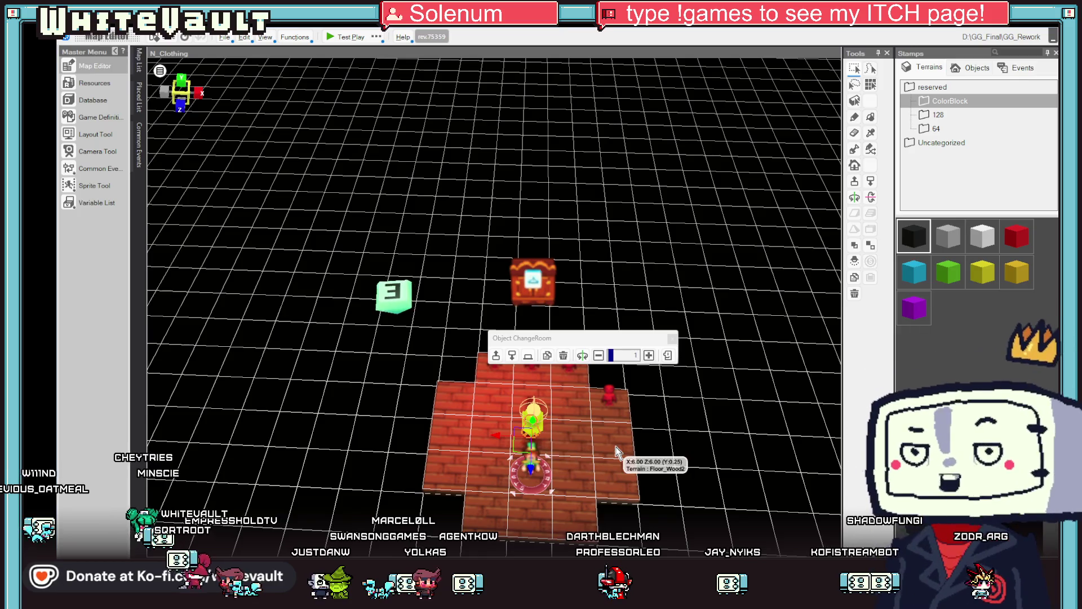
pyautogui.doubleClick(533, 431)
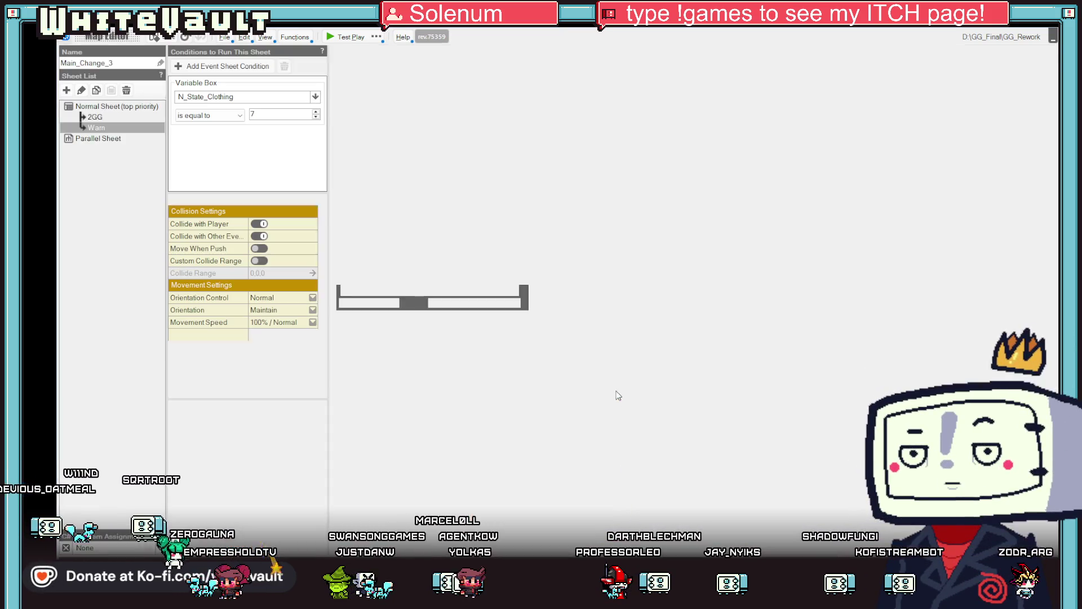
pyautogui.scroll(-2, 265, 354)
pyautogui.click(282, 372)
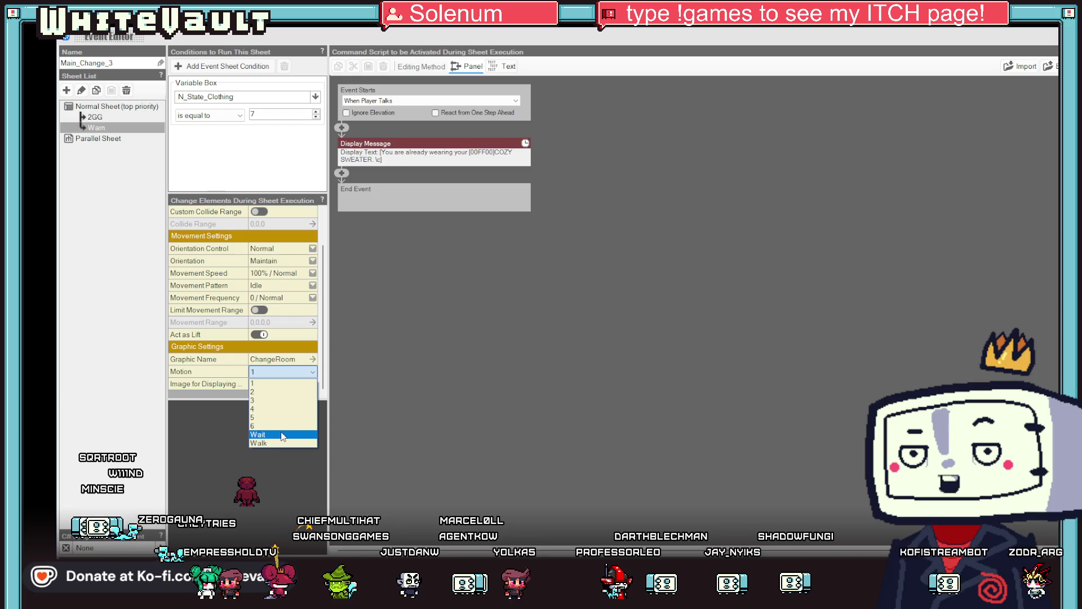
pyautogui.click(280, 427)
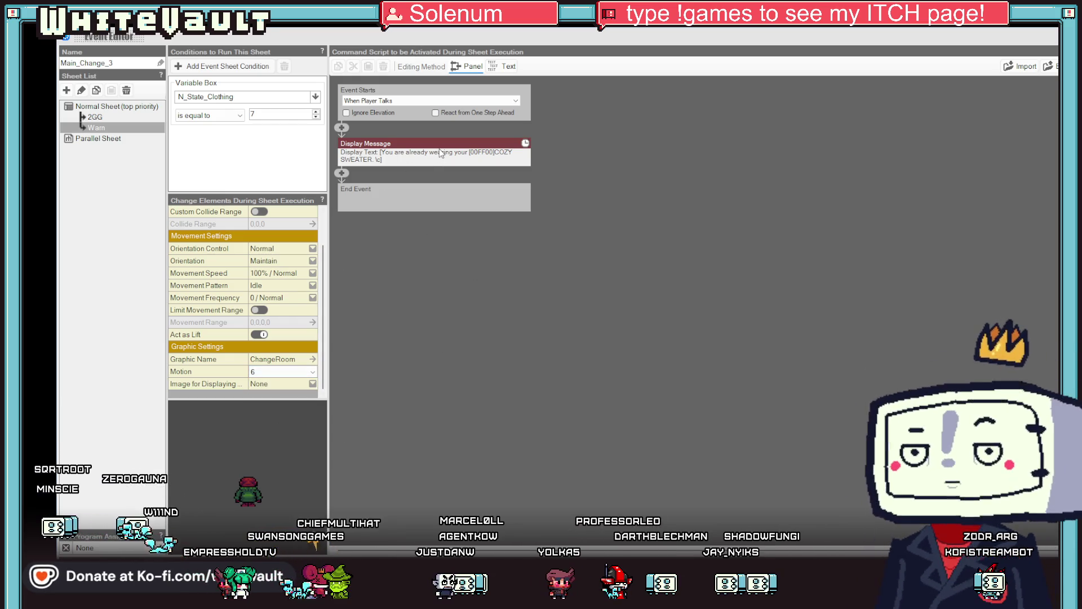
# Make sheet 2GG's Yes branch assign 7 to N_State_Clothing, then start a test play
pyautogui.click(105, 117)
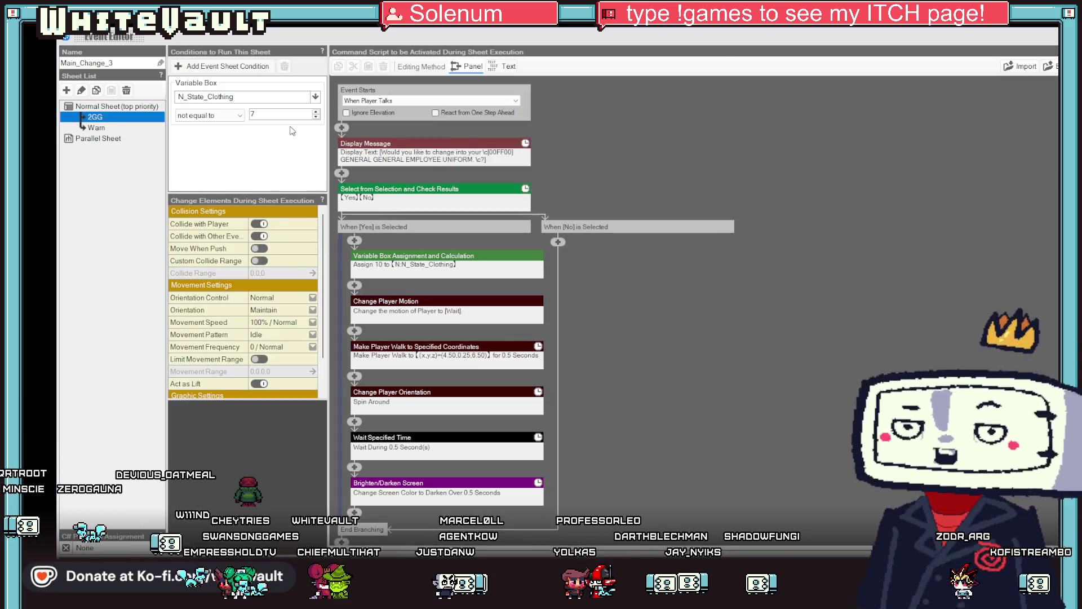
pyautogui.click(474, 266)
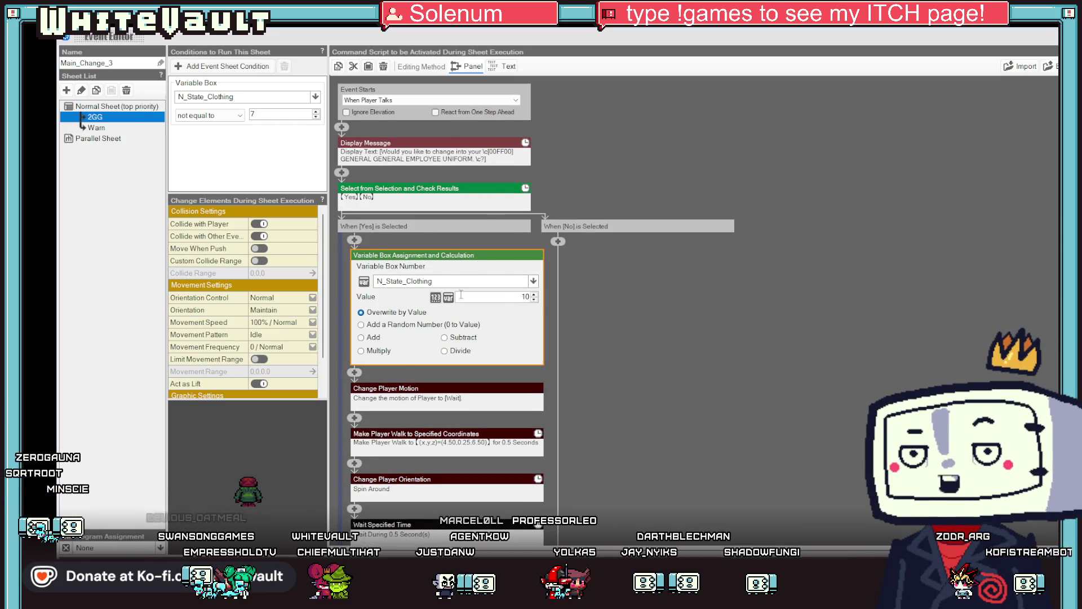
pyautogui.write('7')
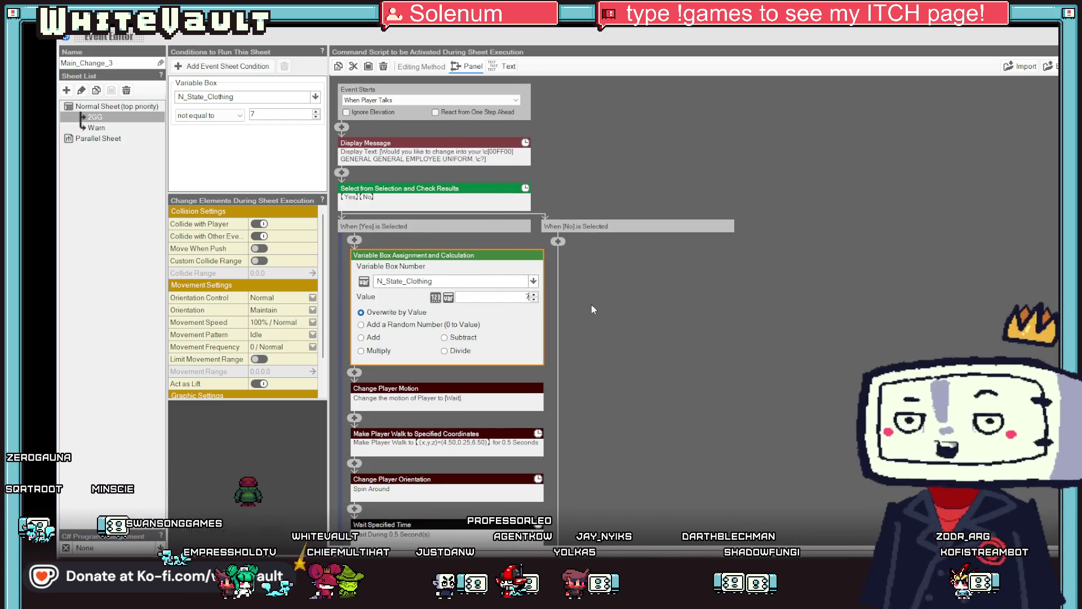
pyautogui.press('Return')
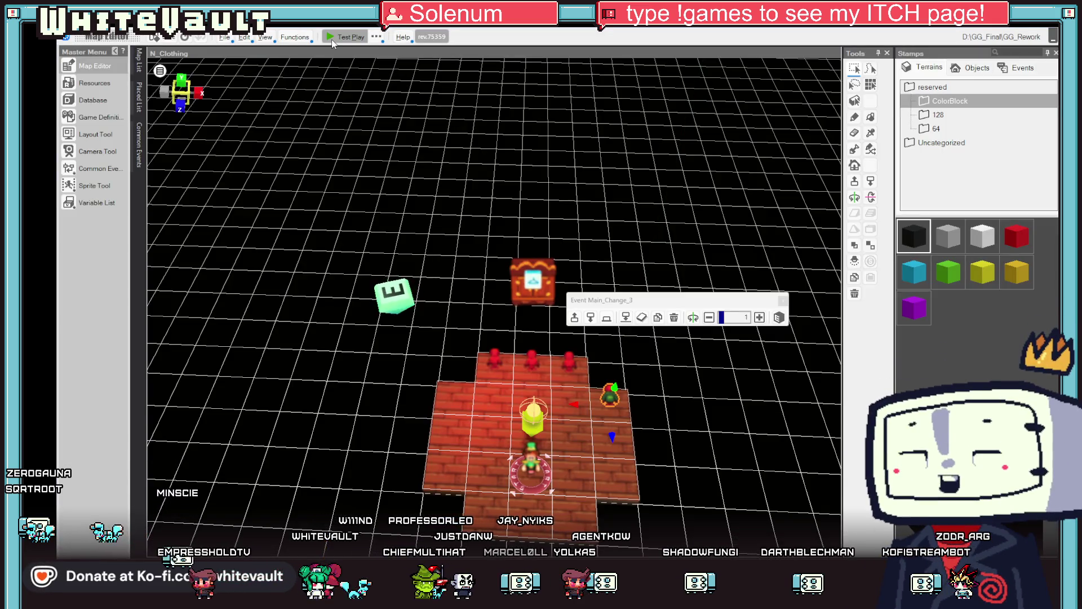
pyautogui.click(331, 39)
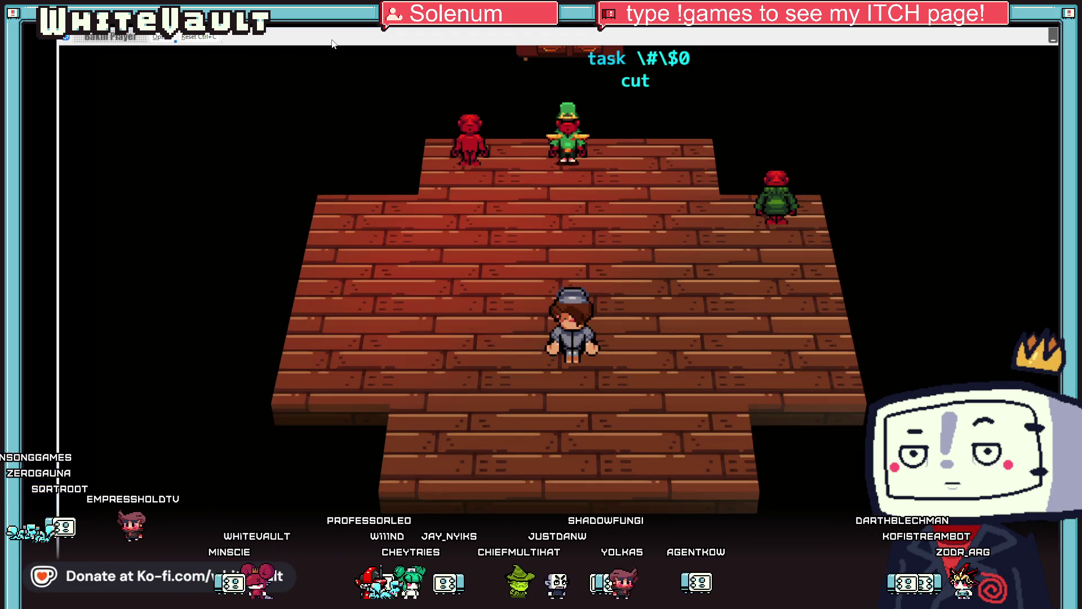
# Walk to the wardrobe, accept the outfit change prompt, and end the test play
pyautogui.press('Up')
pyautogui.press('Right')
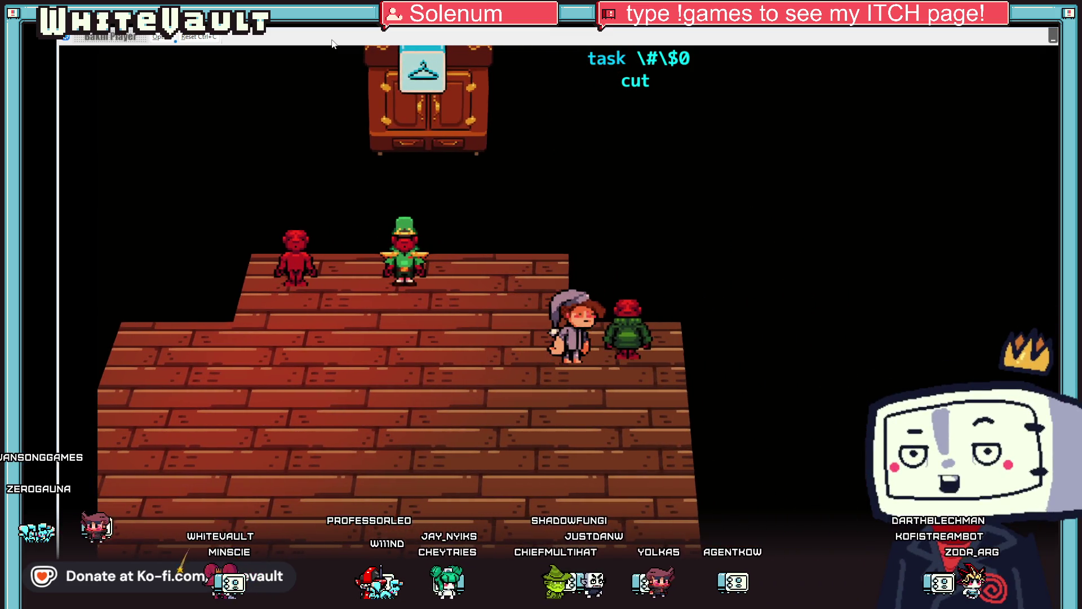
pyautogui.press('Return')
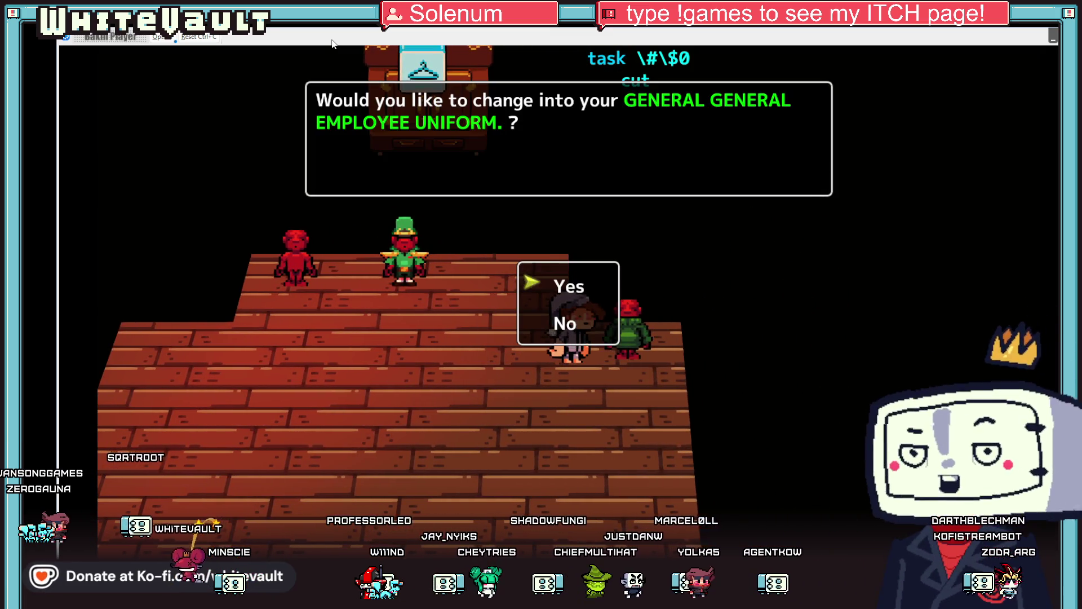
pyautogui.press('Return')
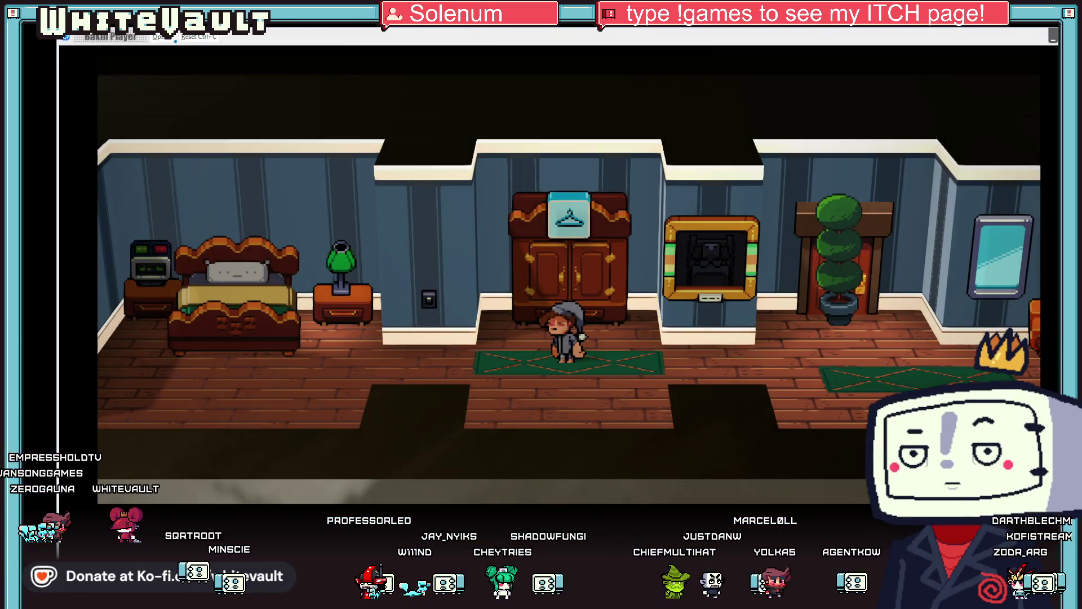
pyautogui.hotkey('alt', 'F4')
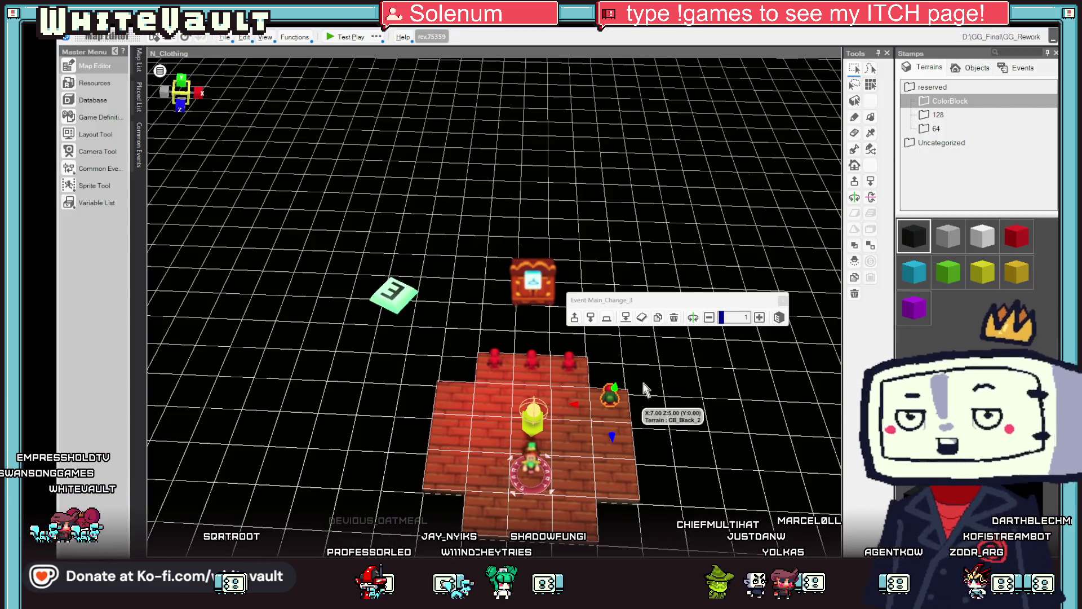
# Inspect Main_Change_3's Warn and 2GG sheets without changing anything
pyautogui.doubleClick(612, 398)
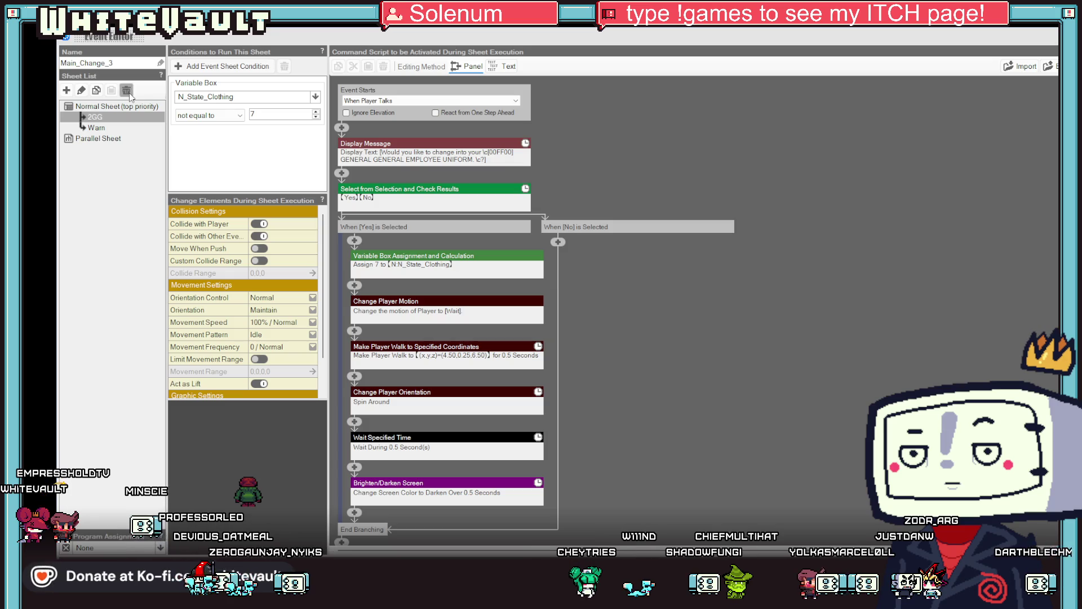
pyautogui.click(102, 128)
pyautogui.click(96, 118)
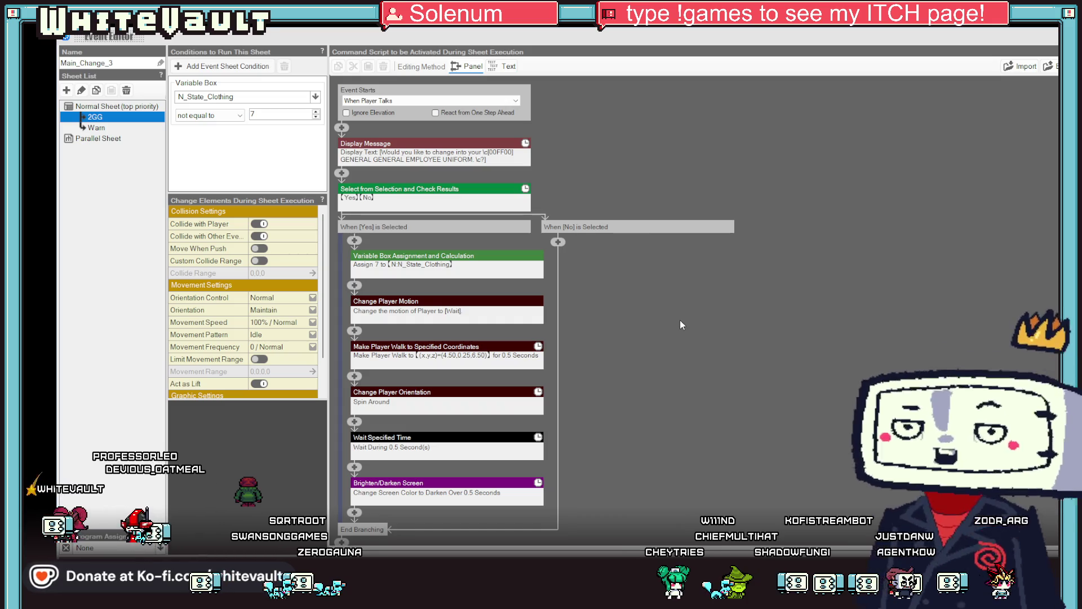
pyautogui.press('Escape')
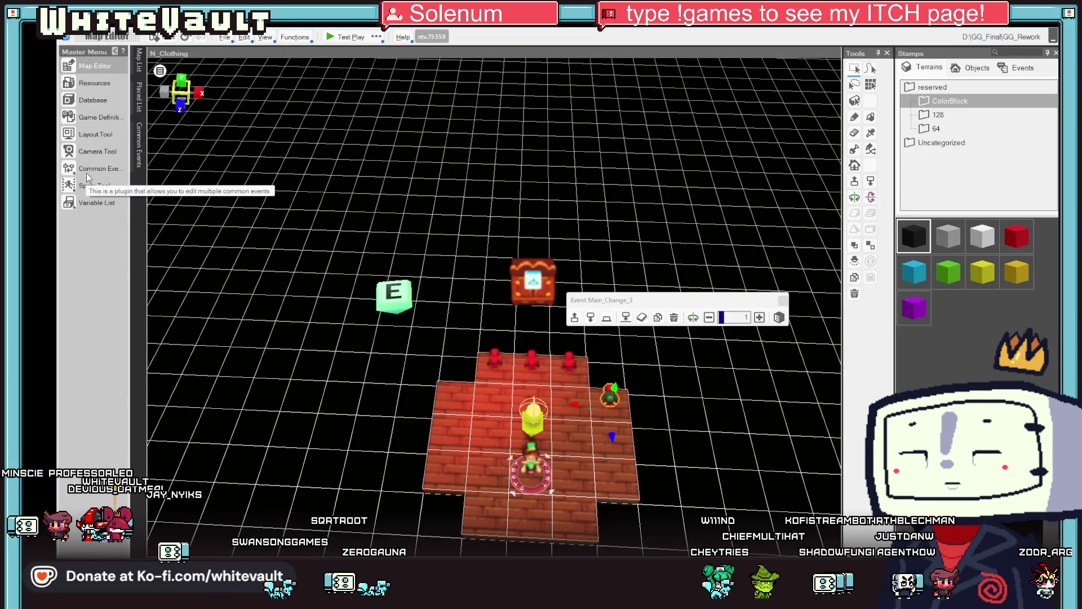
# Switch the Logic_Clothing 7 - HHSweater condition from G_State_Clothing to N_State_Clothing and confirm
pyautogui.click(94, 170)
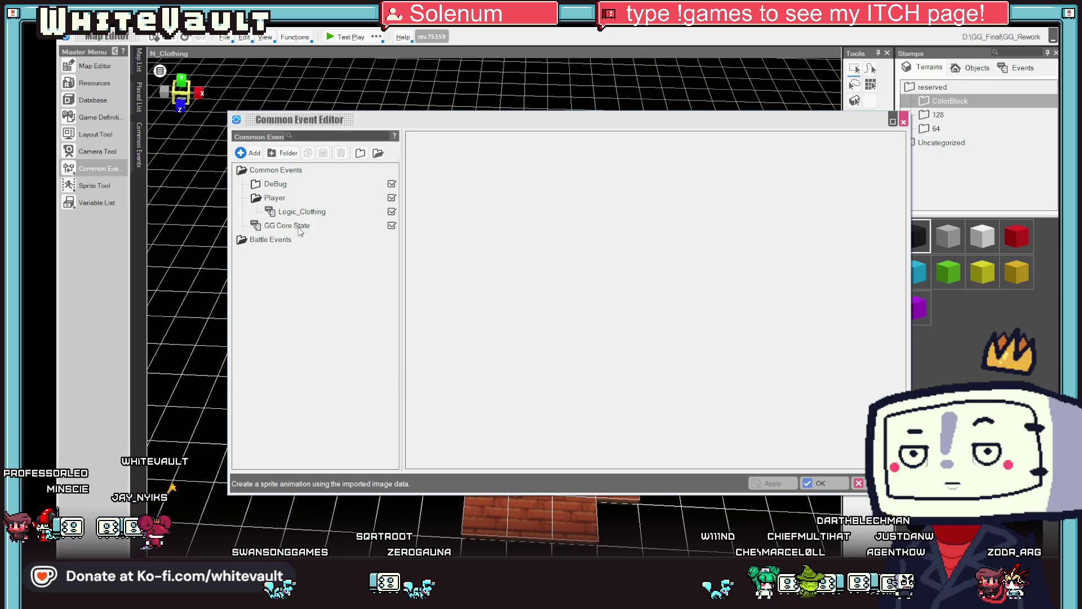
pyautogui.click(289, 215)
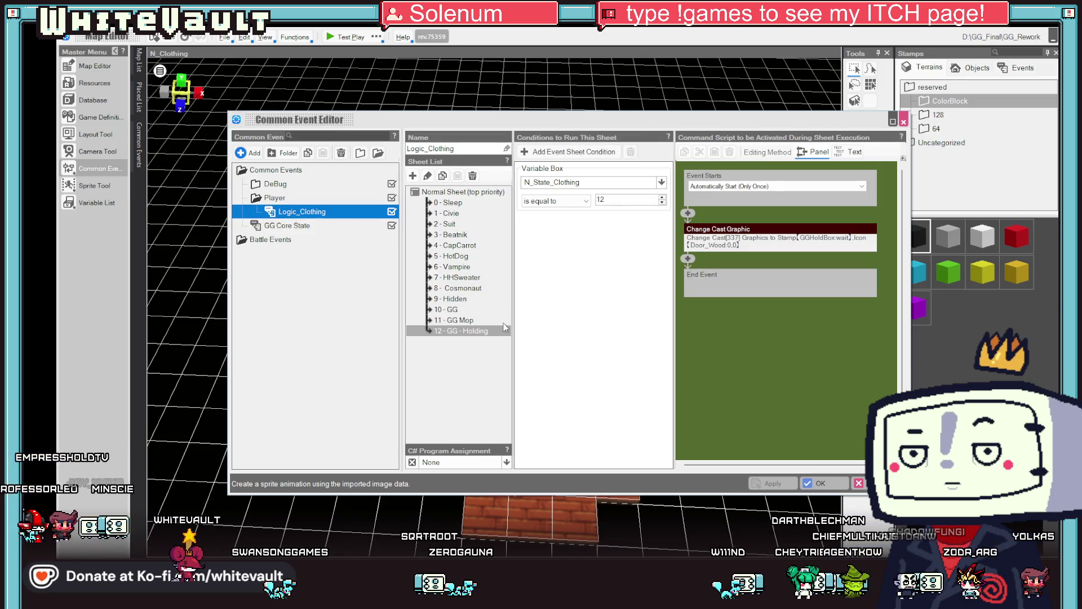
pyautogui.click(460, 278)
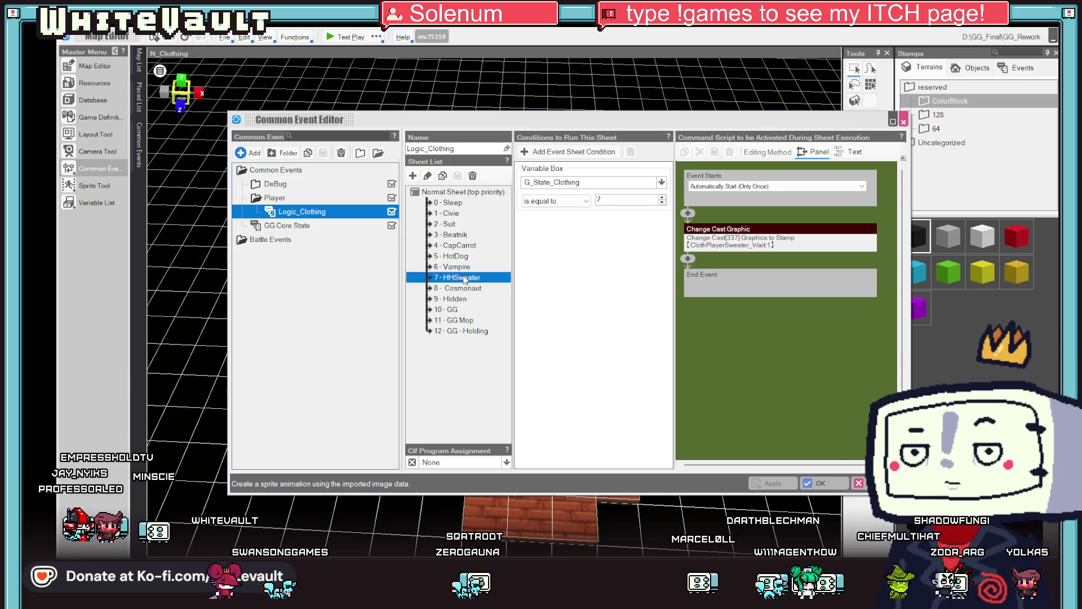
pyautogui.click(548, 184)
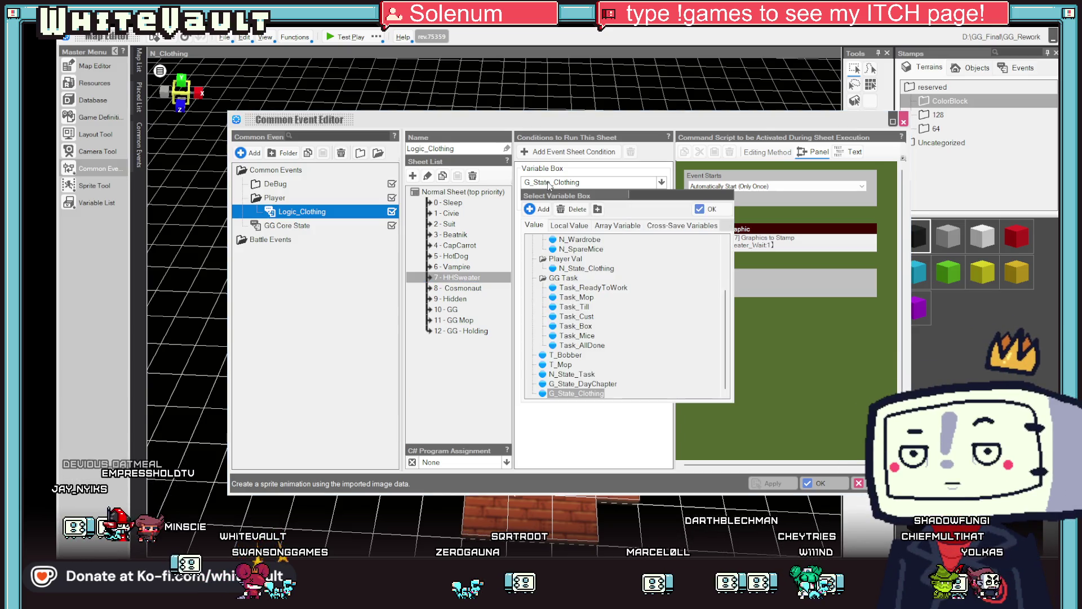
pyautogui.scroll(3, 600, 326)
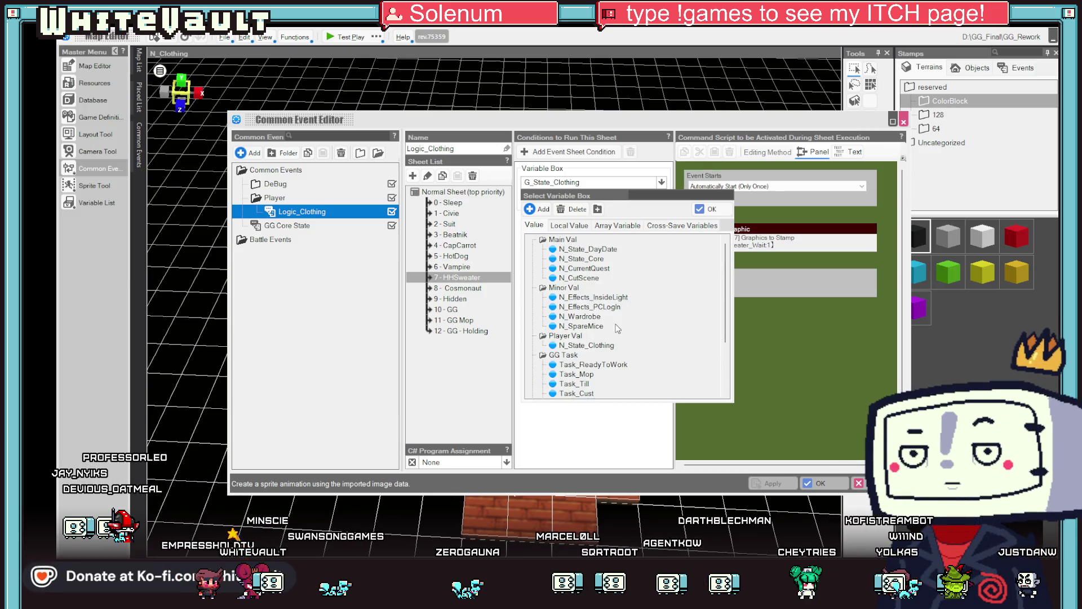
pyautogui.doubleClick(604, 345)
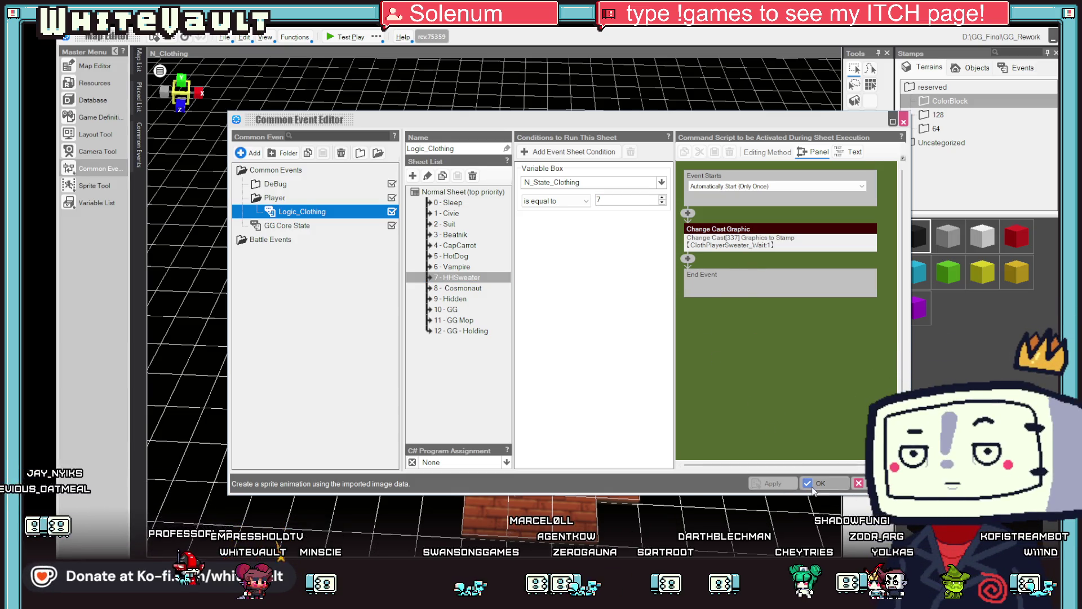
pyautogui.click(830, 487)
pyautogui.click(830, 487)
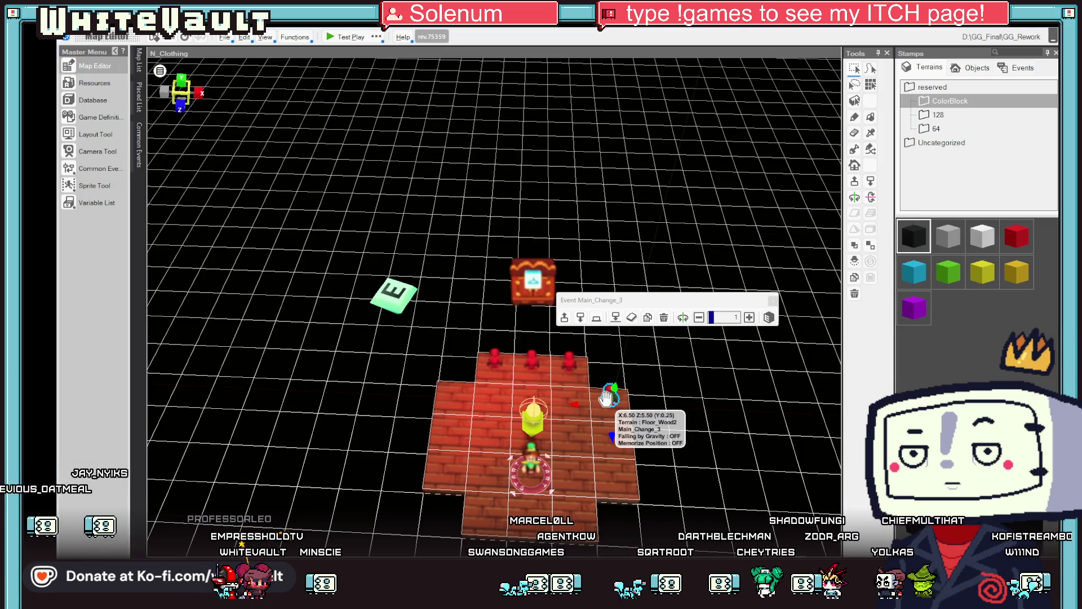
# Open the Main_Change_3 event, then close it and launch a test play of the clothing room
pyautogui.doubleClick(602, 393)
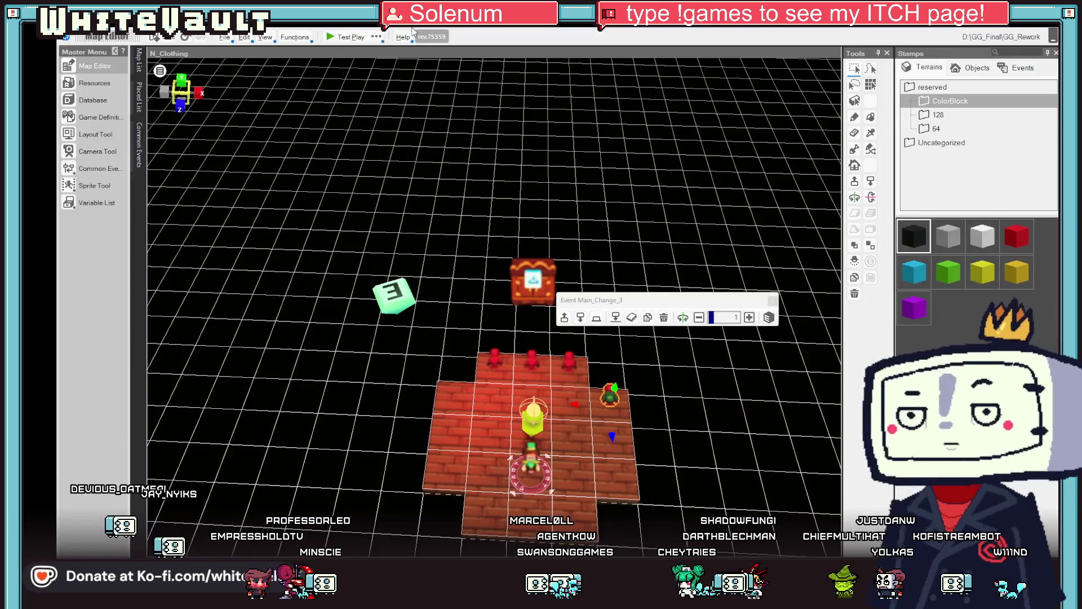
pyautogui.click(332, 37)
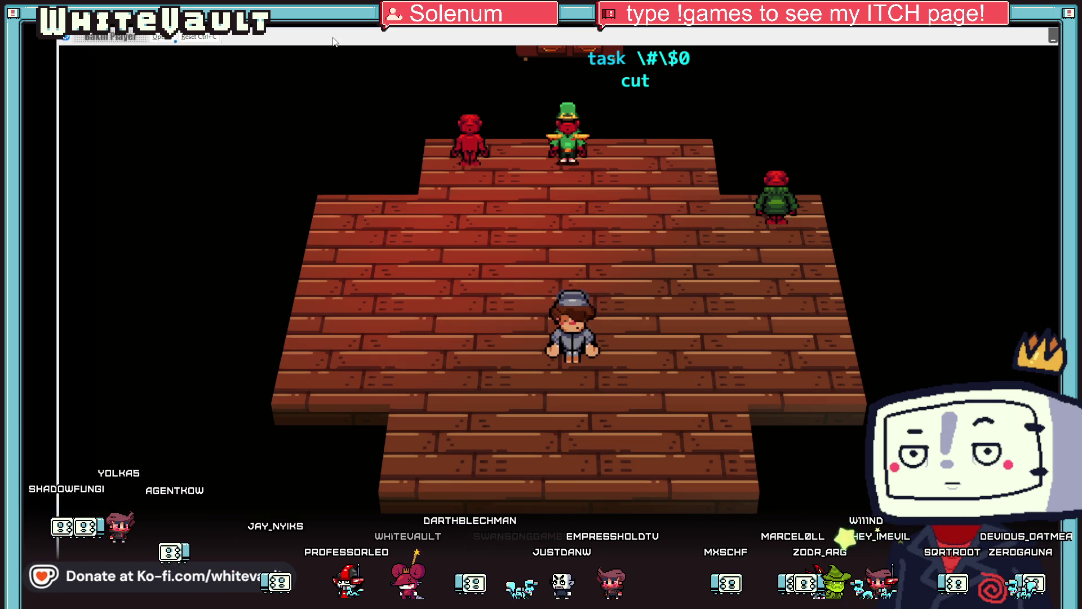
# Walk the player to the wardrobe, accept the green sweater outfit change, and end the test play
pyautogui.press('Up')
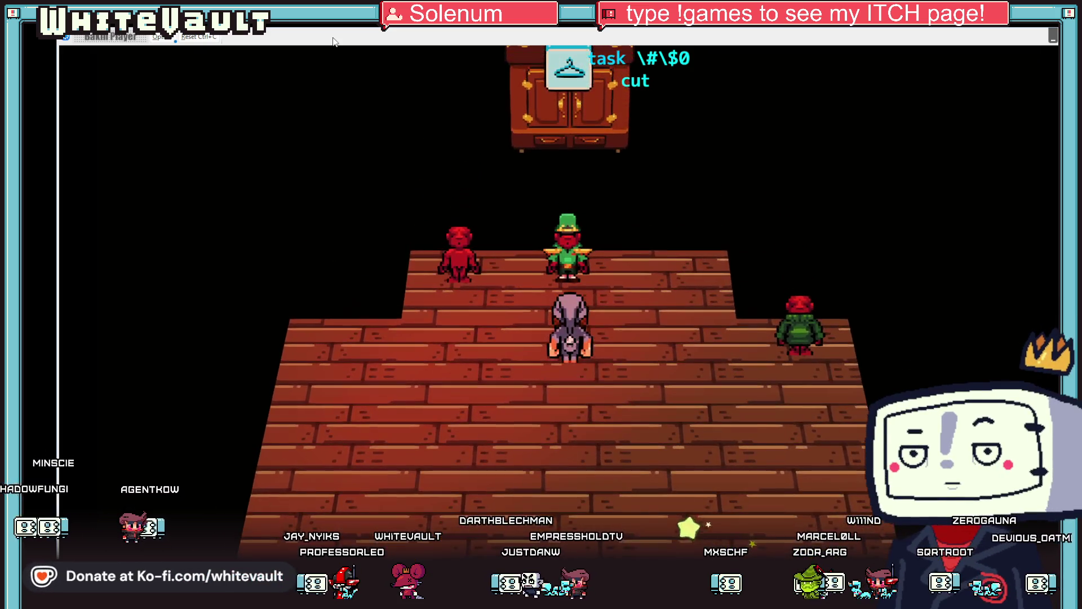
pyautogui.press('Right')
pyautogui.press('z')
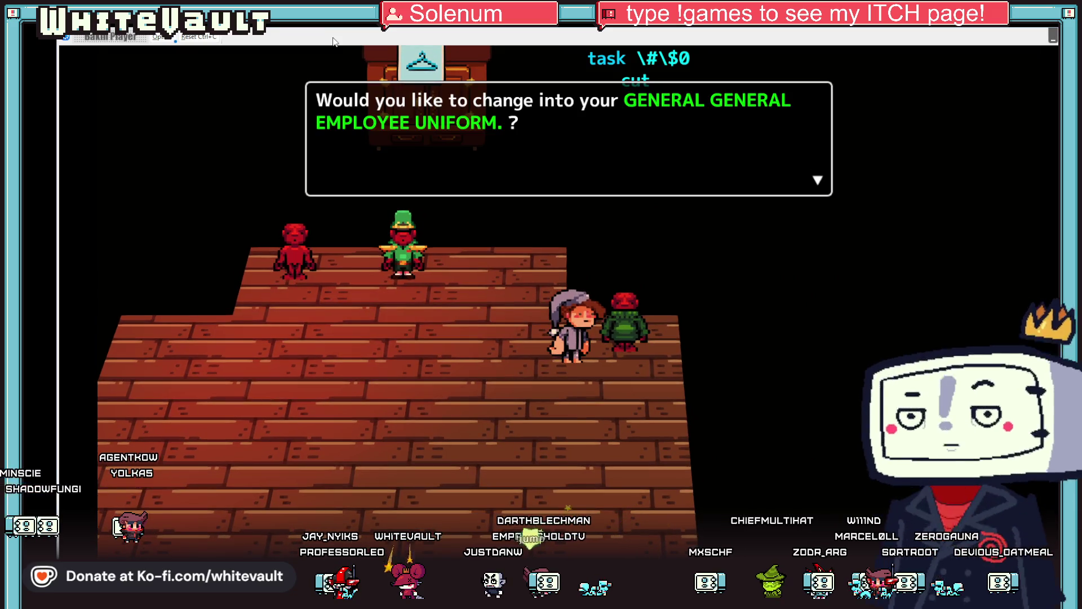
pyautogui.press('z')
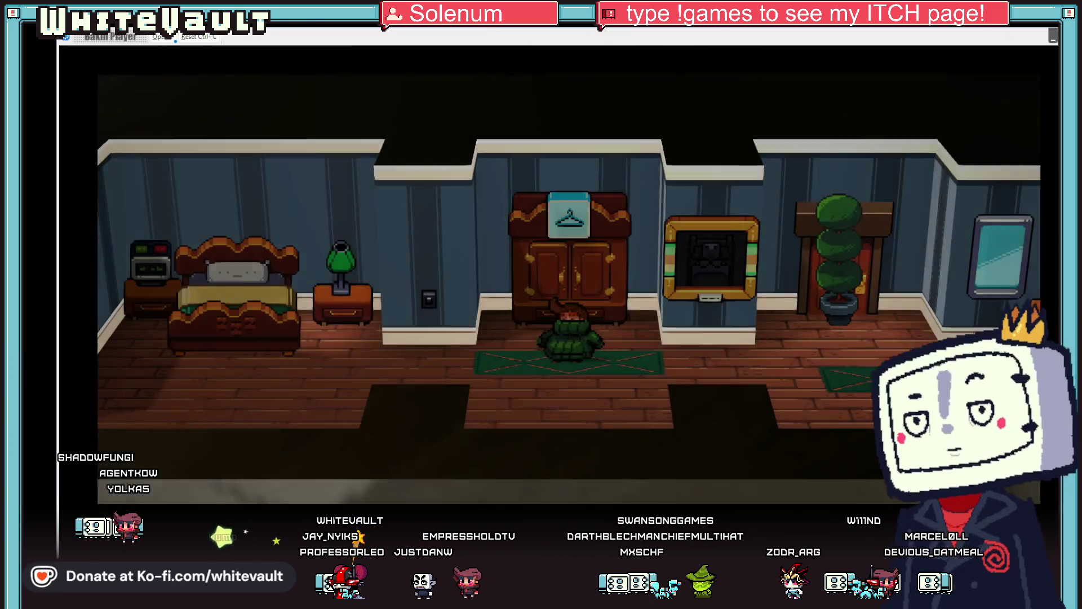
pyautogui.press('Escape')
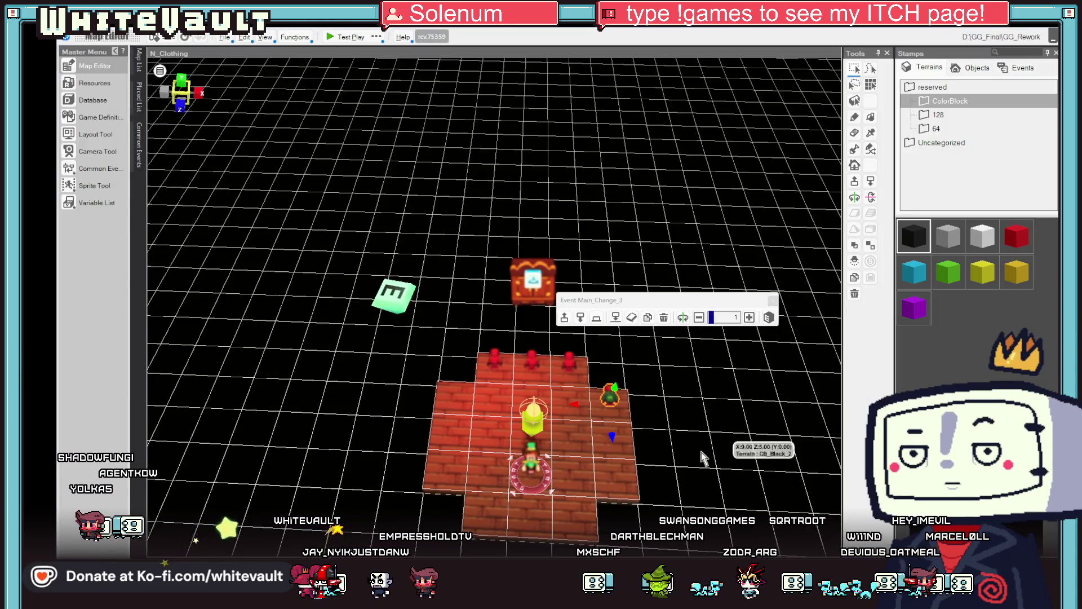
# Replace the outfit name in Main_Change_3's prompt message with COZY SWEATER
pyautogui.doubleClick(611, 399)
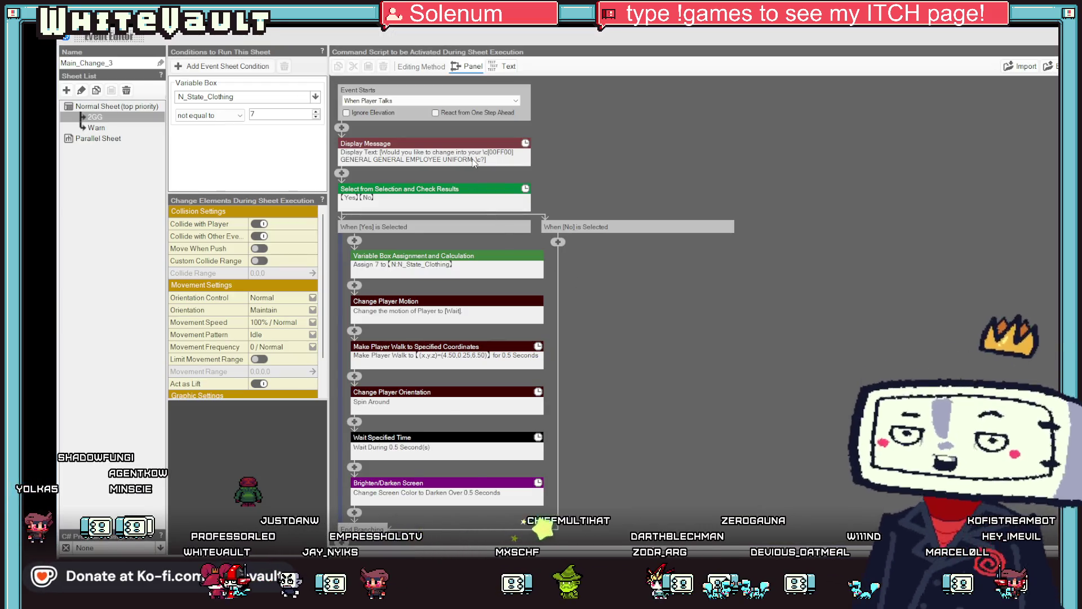
pyautogui.moveTo(370, 177); pyautogui.dragTo(379, 185)
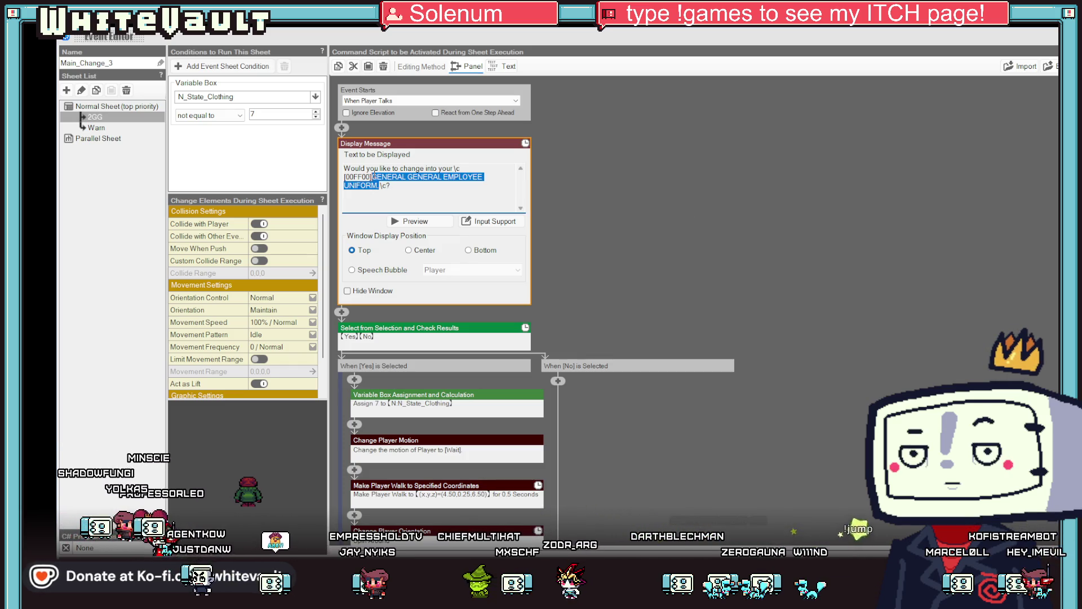
pyautogui.write('C')
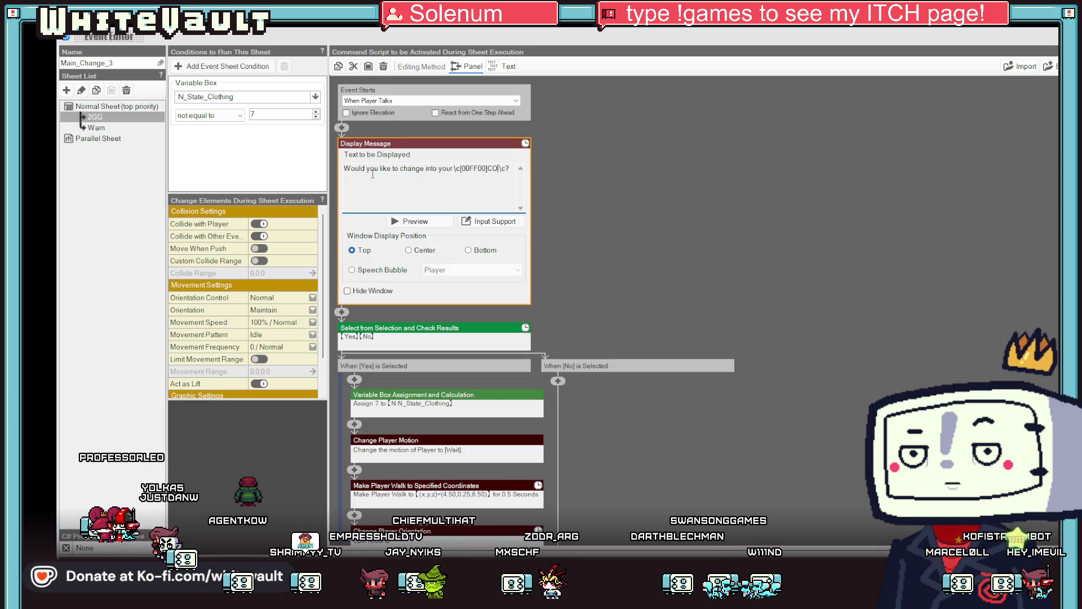
pyautogui.write('ATER')
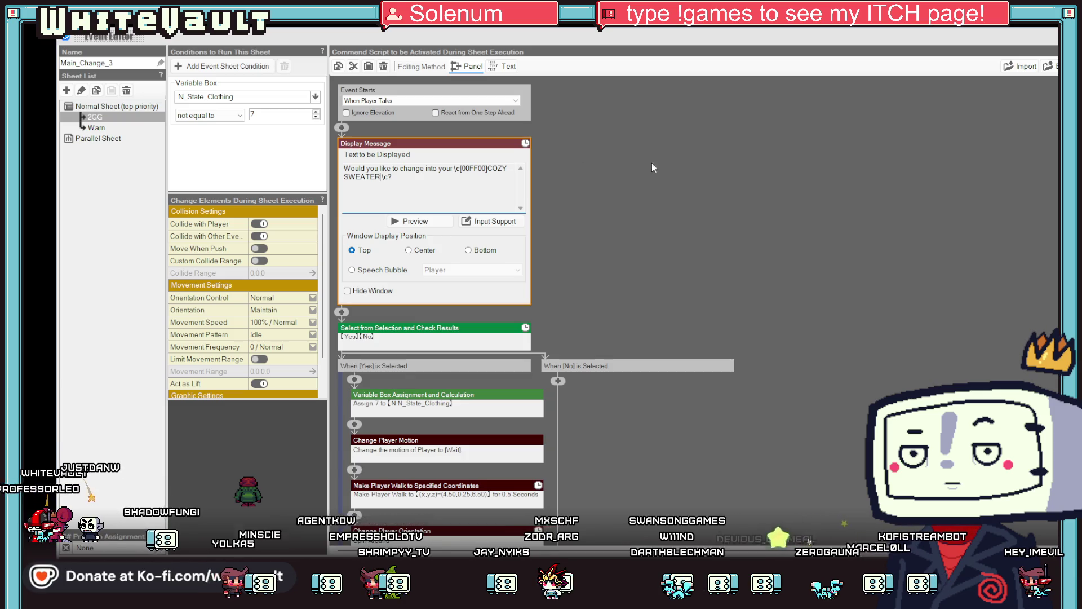
pyautogui.click(791, 308)
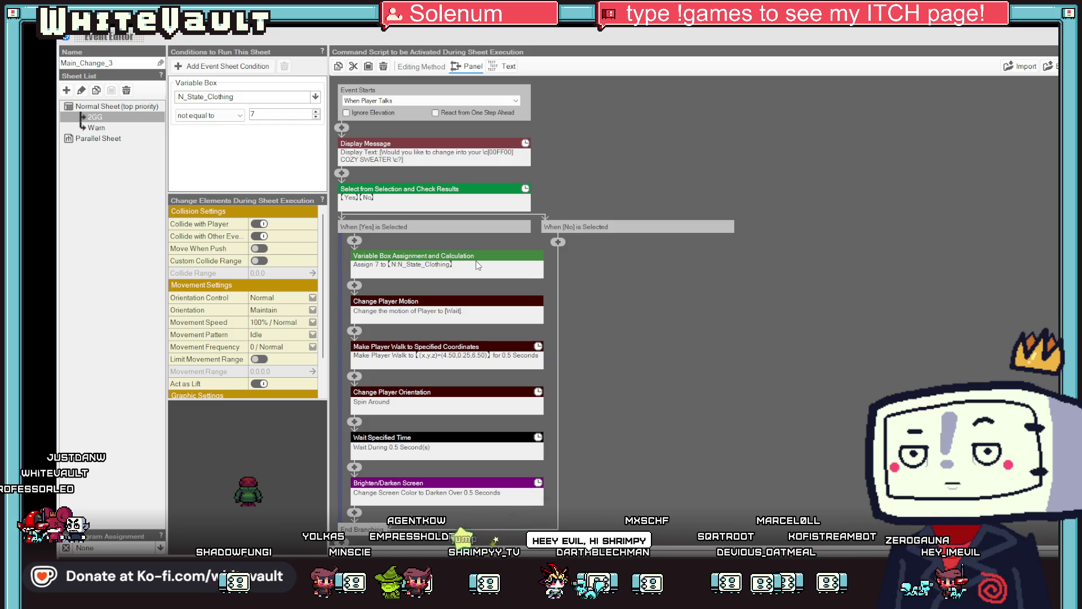
# Review the Warn sheet's message, then look over the 2GG sheet's commands
pyautogui.click(97, 128)
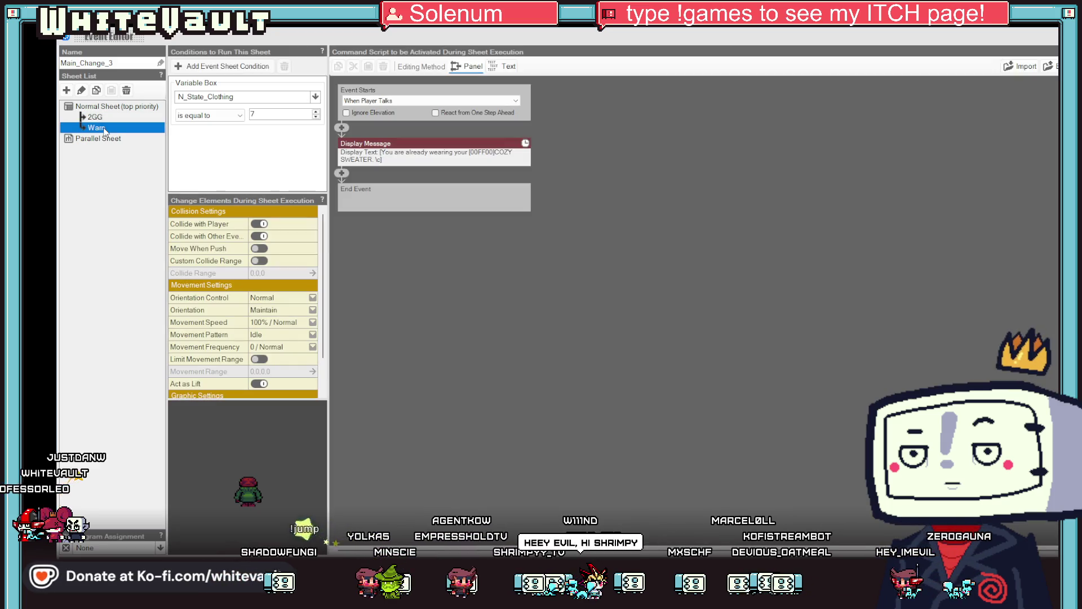
pyautogui.click(97, 119)
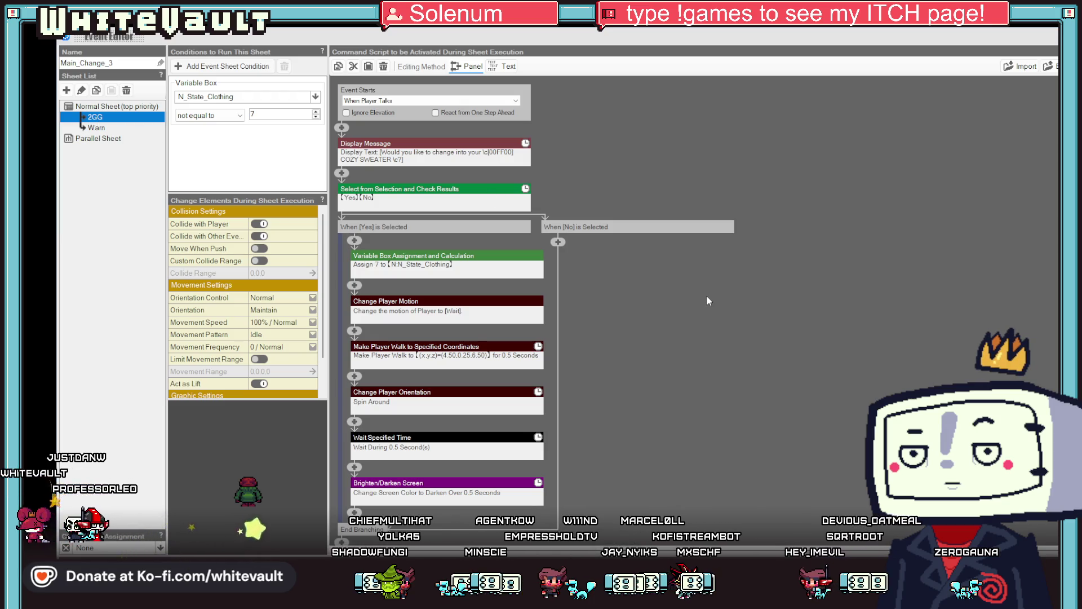
pyautogui.scroll(-5, 707, 297)
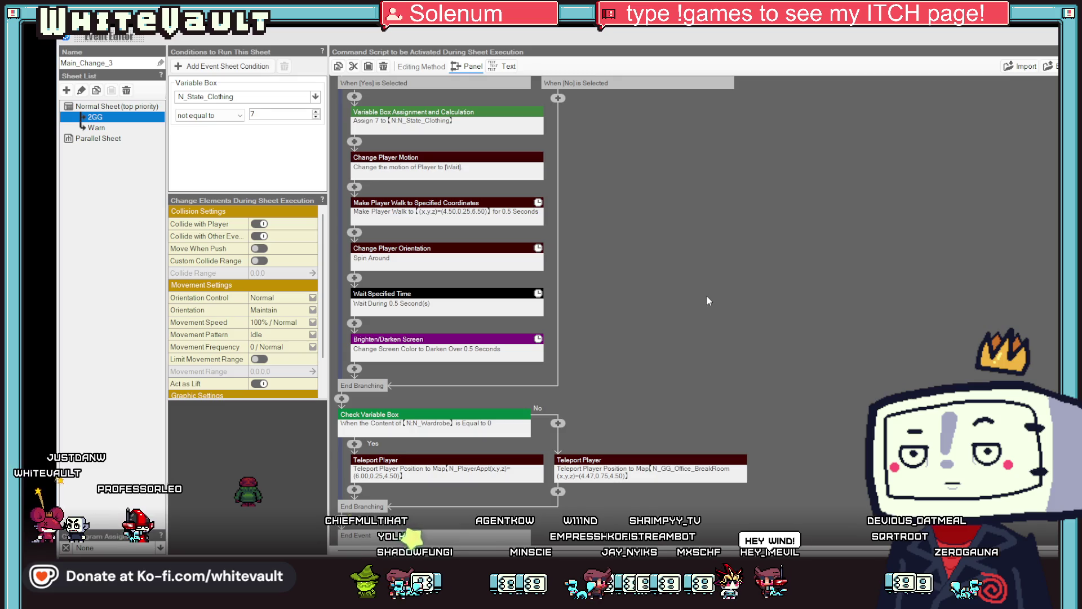
pyautogui.scroll(-1, 706, 296)
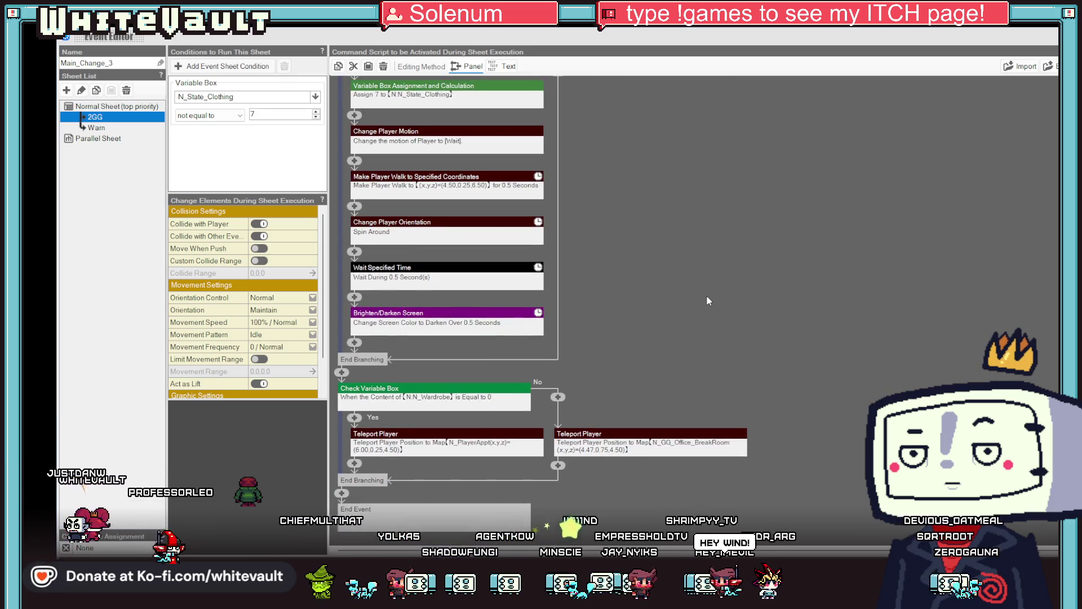
pyautogui.scroll(4, 708, 300)
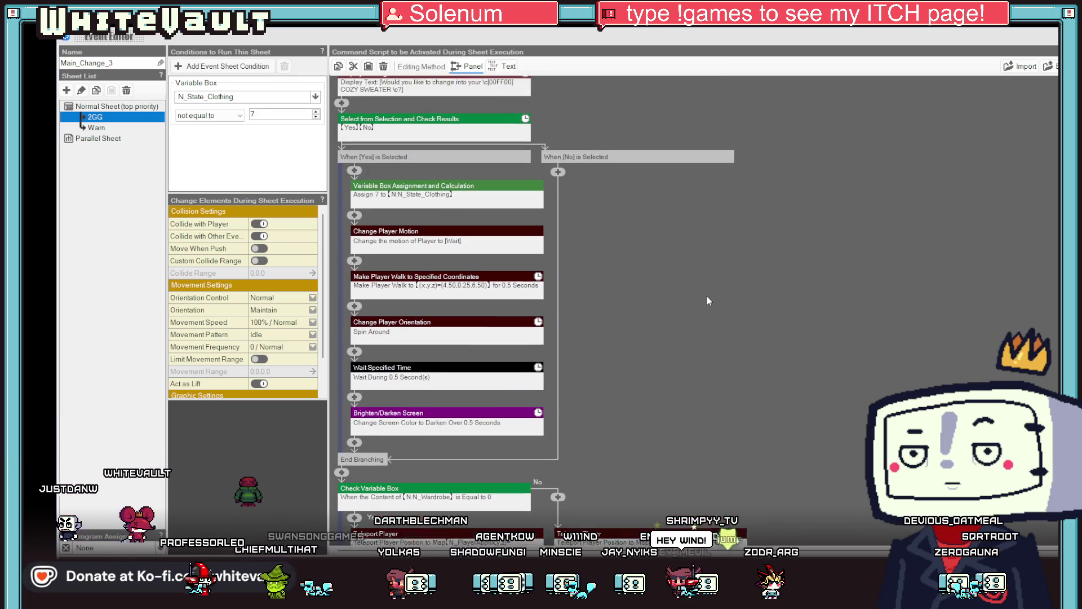
# Set Main_Change_3's Change Player Motion to ClothPlayerSweater_Wait instead of Wait, and close the editor
pyautogui.click(382, 244)
pyautogui.scroll(1, 777, 310)
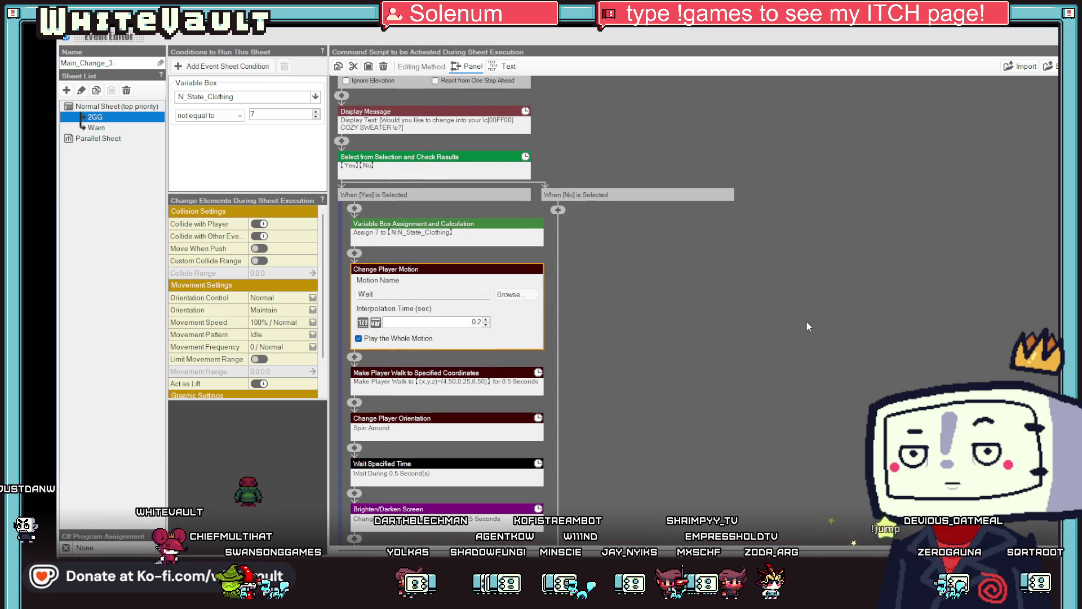
pyautogui.click(515, 294)
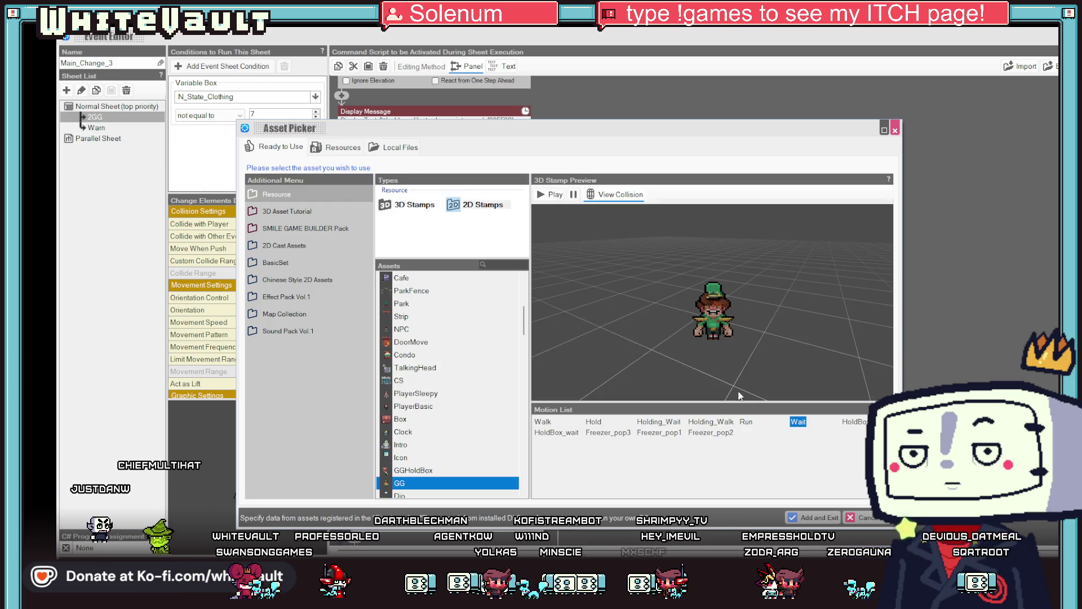
pyautogui.doubleClick(799, 422)
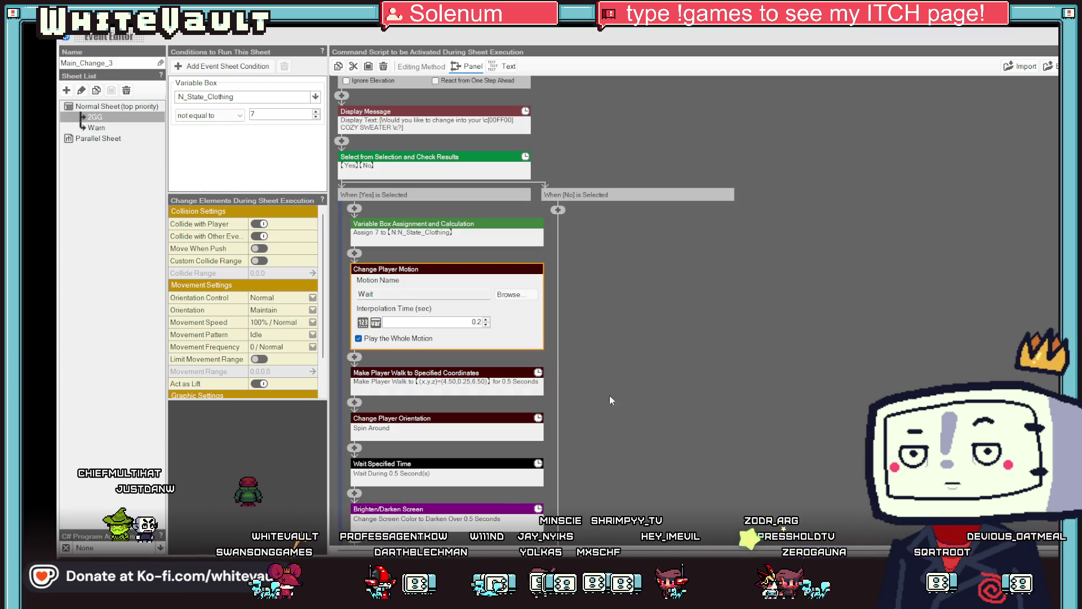
pyautogui.scroll(1, 520, 377)
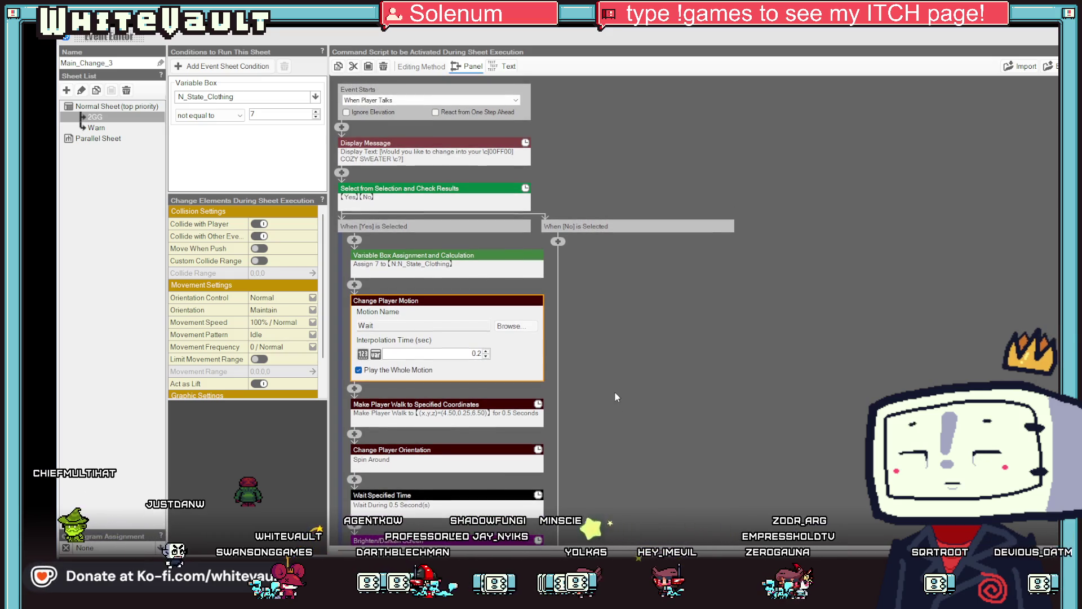
pyautogui.click(526, 327)
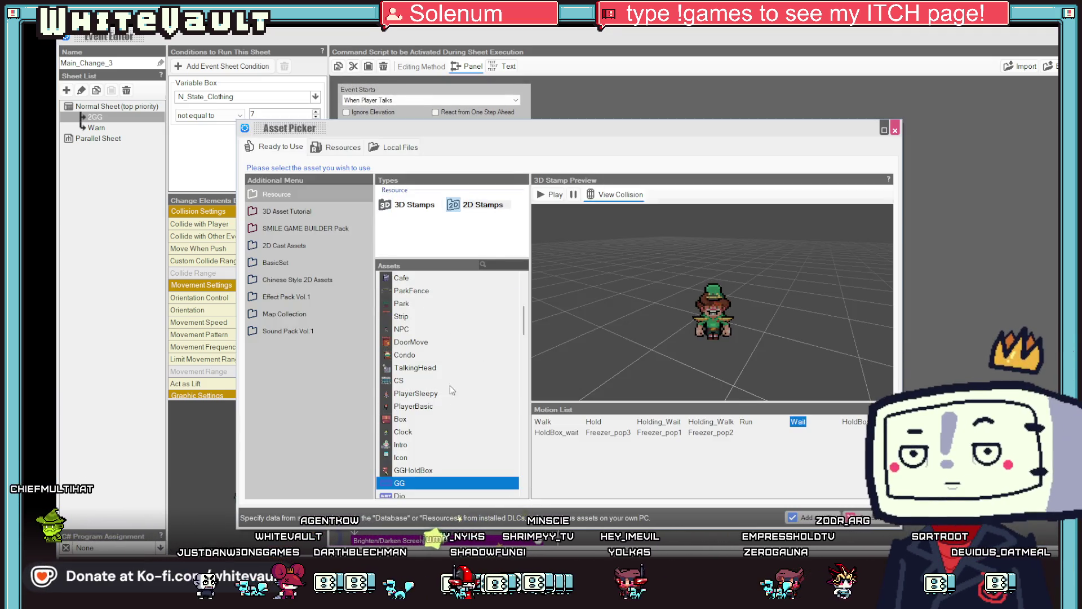
pyautogui.scroll(-10, 473, 422)
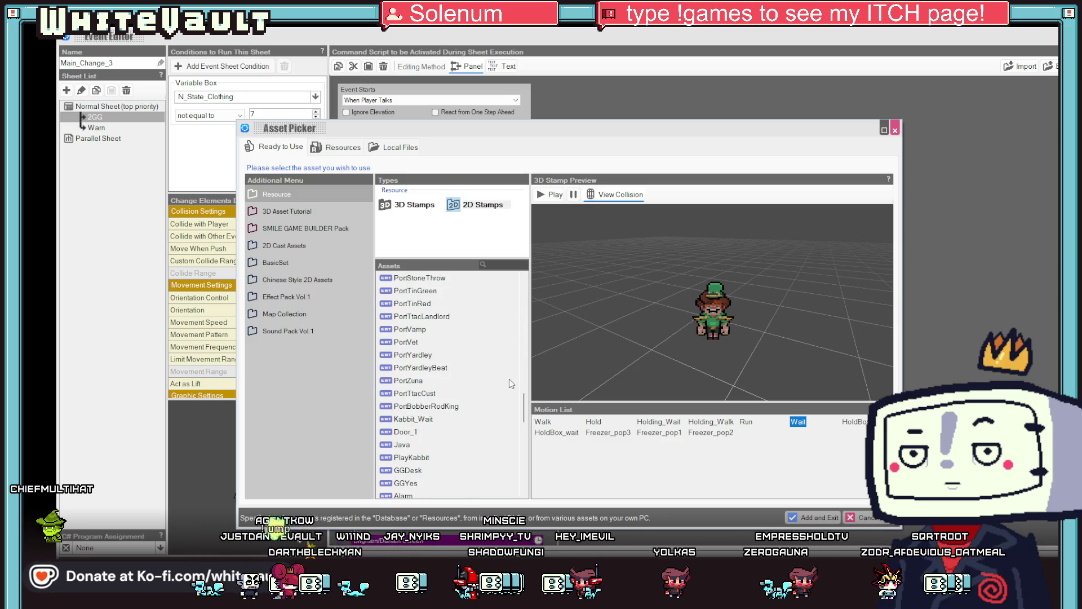
pyautogui.click(440, 483)
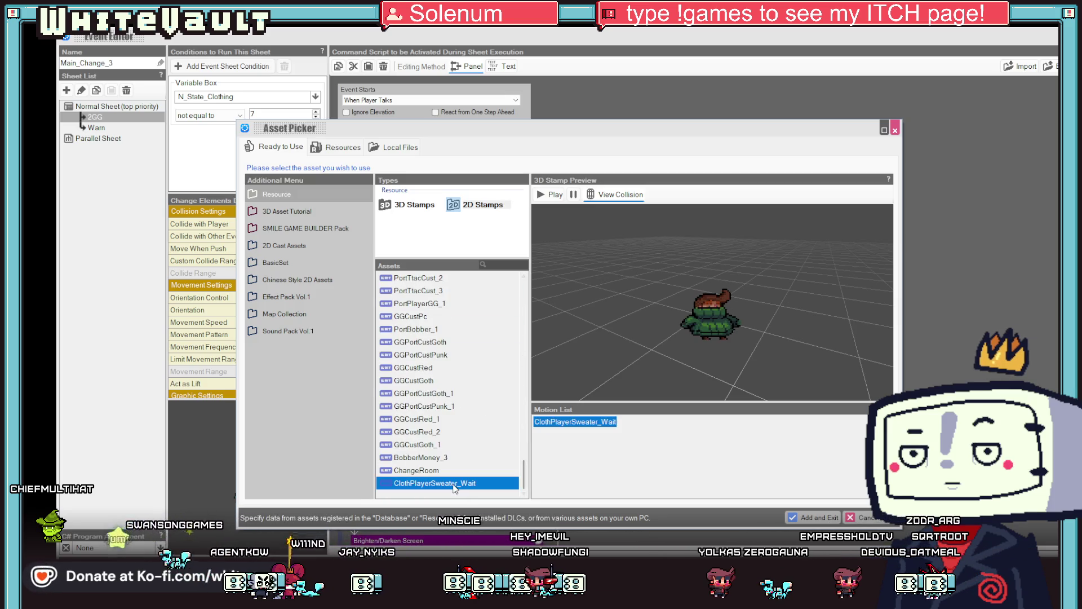
pyautogui.click(808, 518)
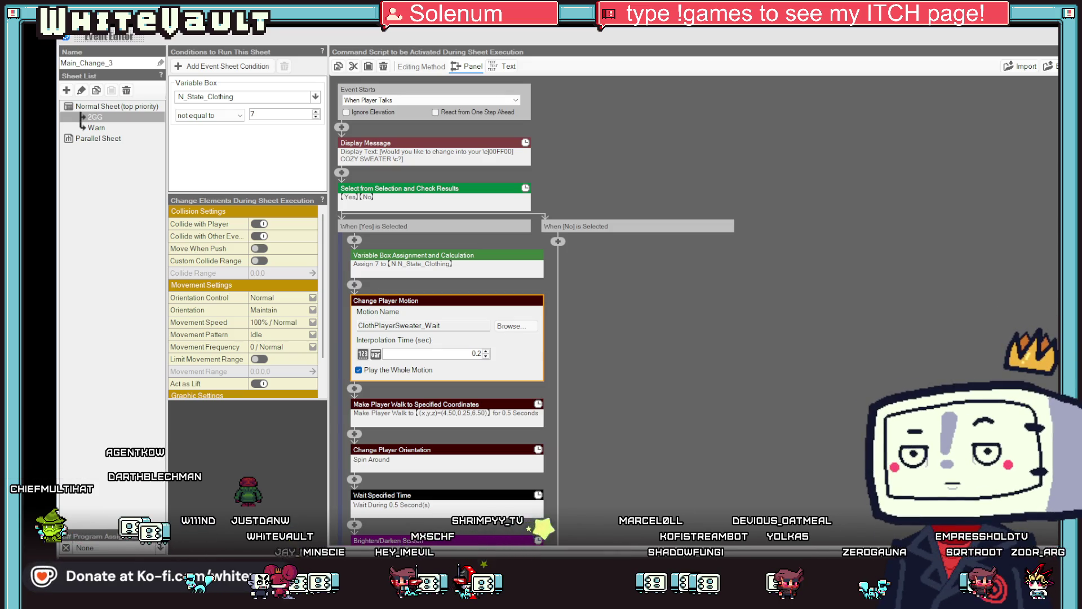
pyautogui.click(839, 530)
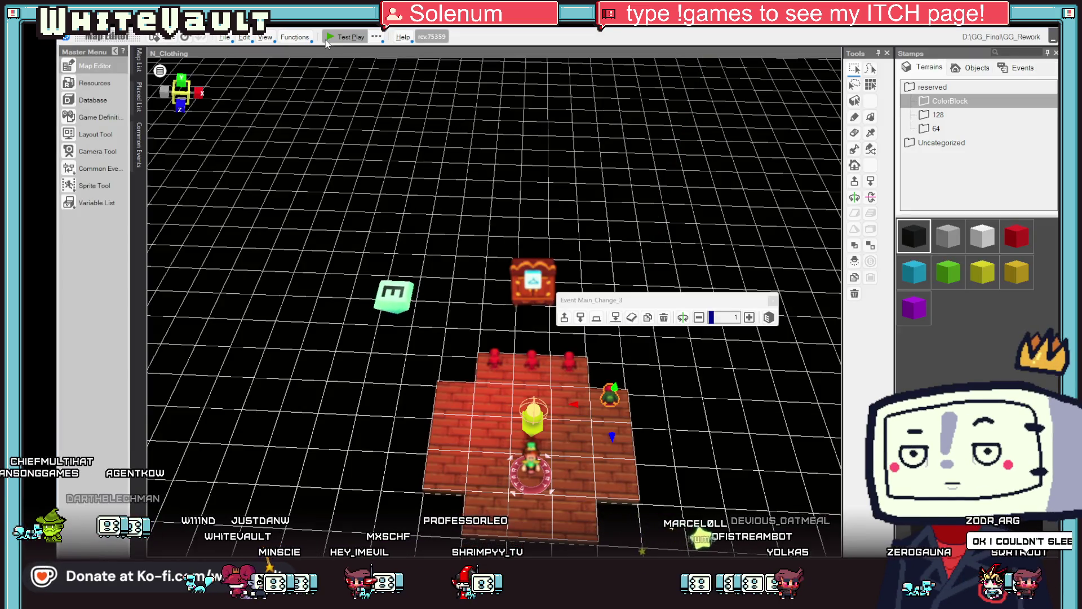
pyautogui.click(328, 38)
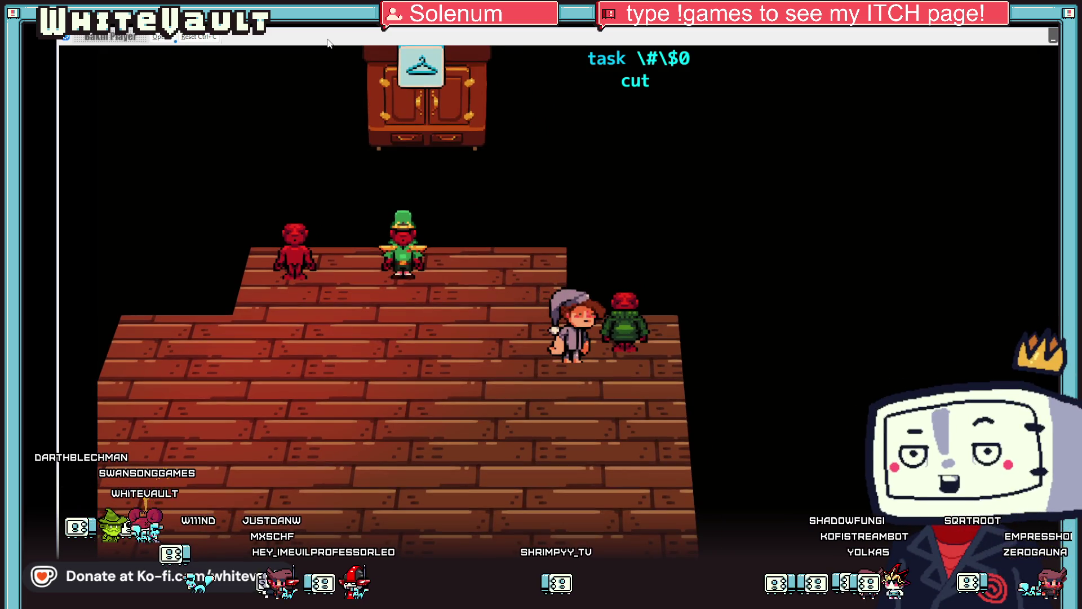
pyautogui.press('Return')
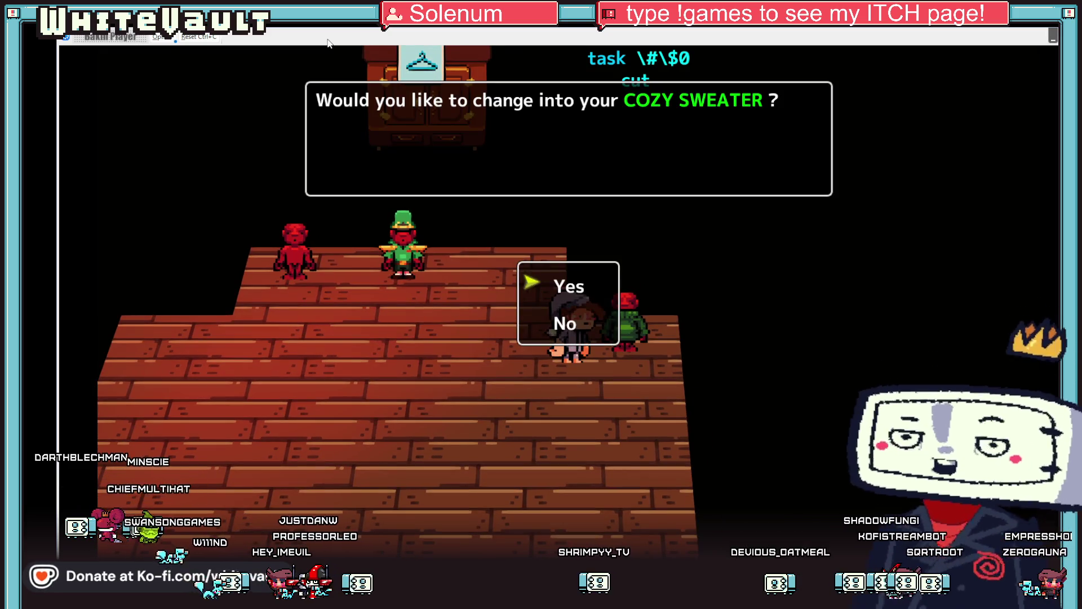
pyautogui.press('Return')
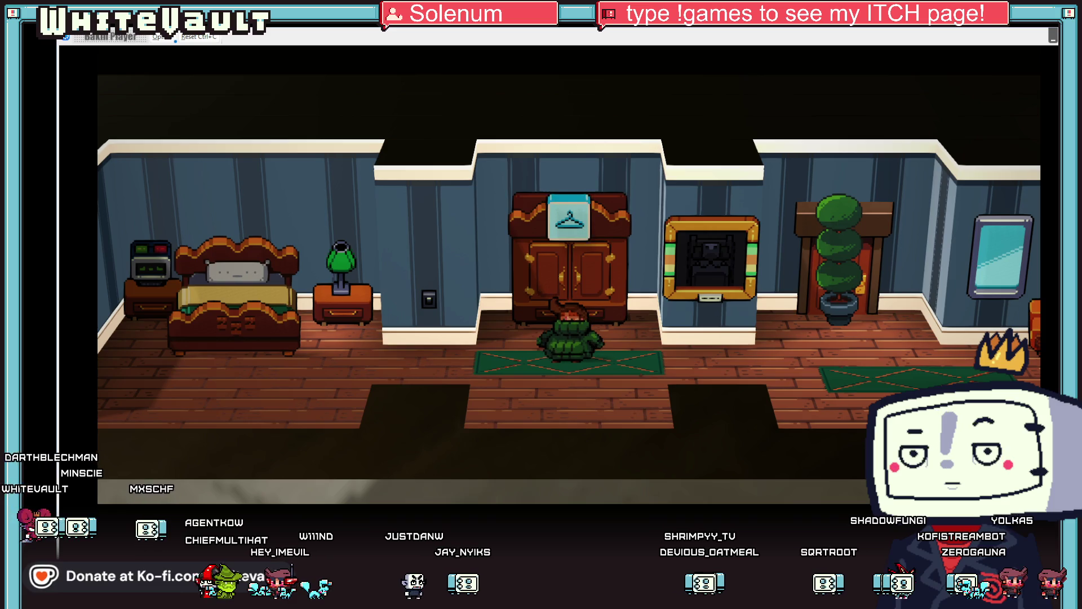
pyautogui.hotkey('alt', 'F4')
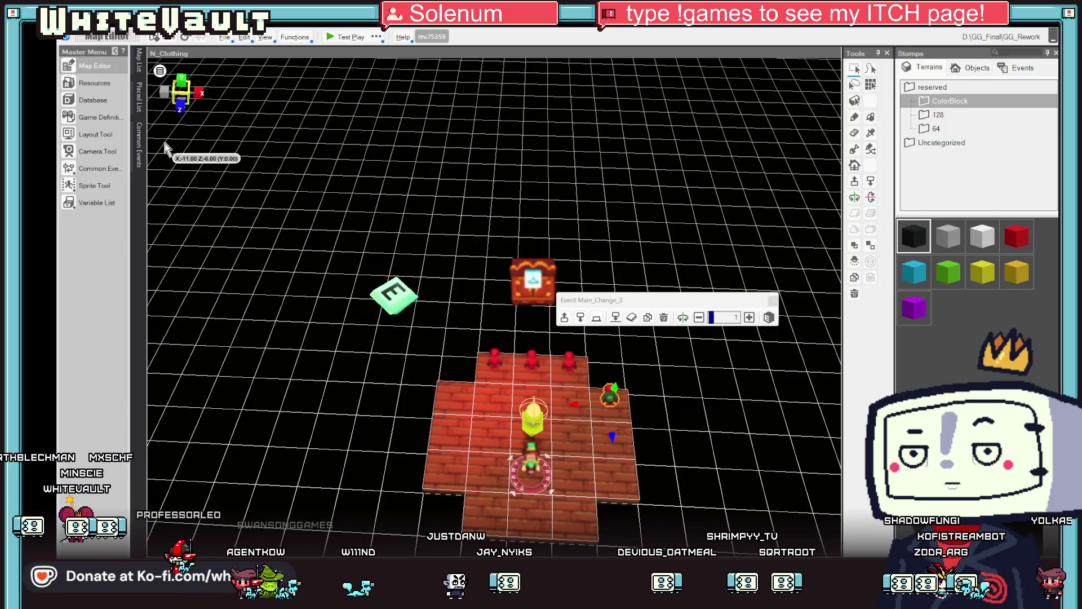
# Open the Logic_Clothing common event and inspect the 7 - HHSweater sheet's Change Cast Graphic command
pyautogui.click(139, 59)
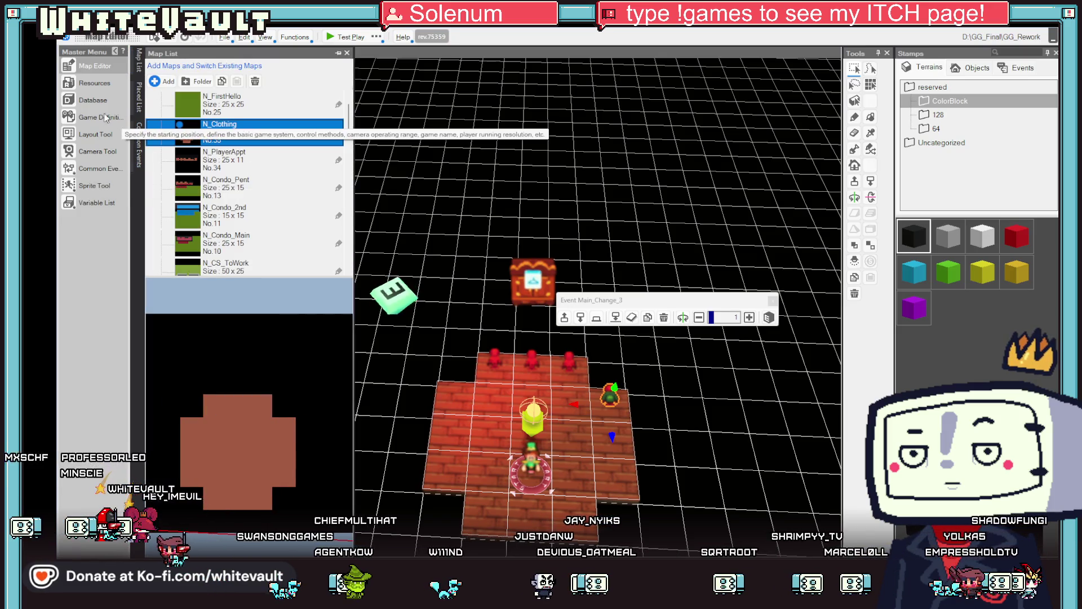
pyautogui.click(90, 169)
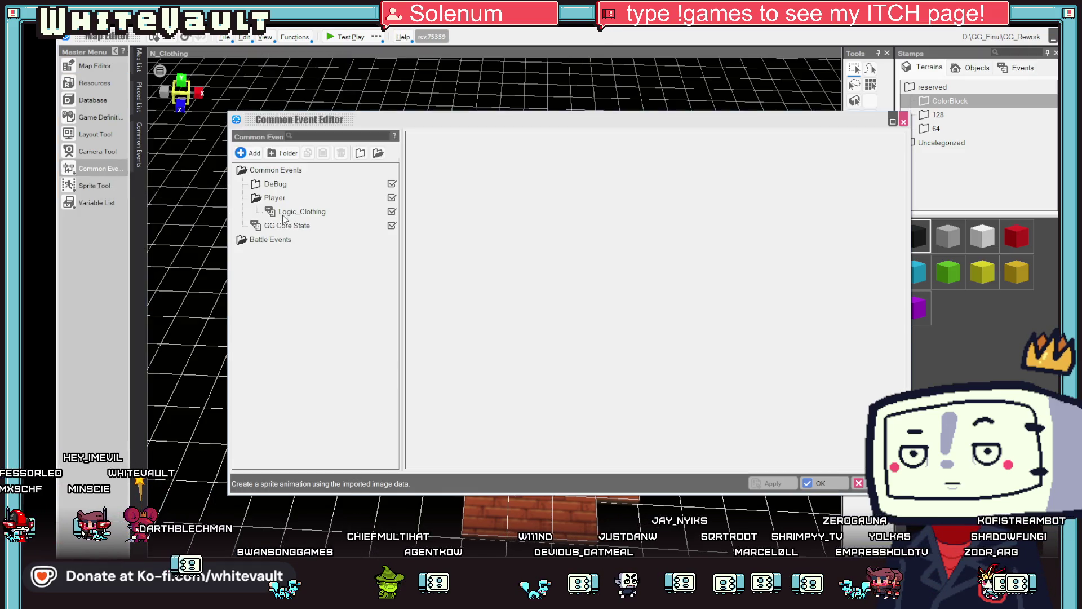
pyautogui.click(283, 214)
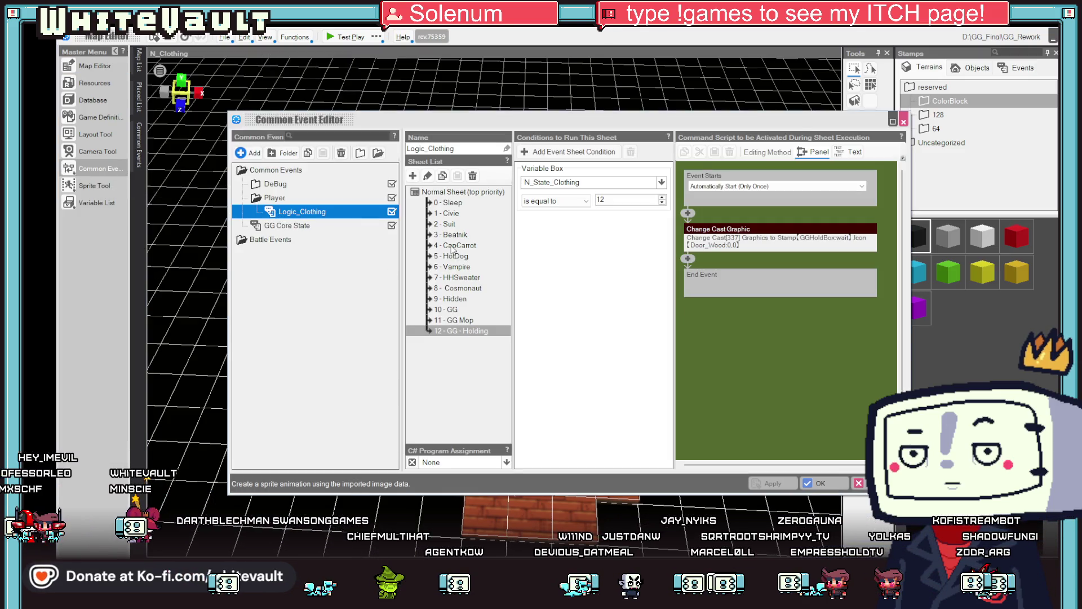
pyautogui.click(456, 267)
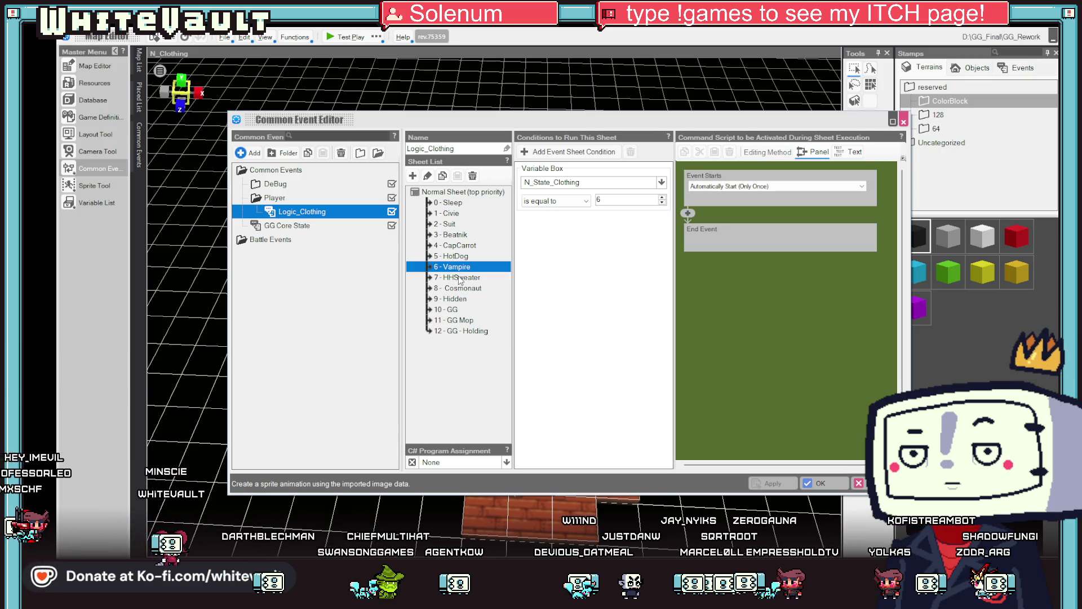
pyautogui.click(461, 277)
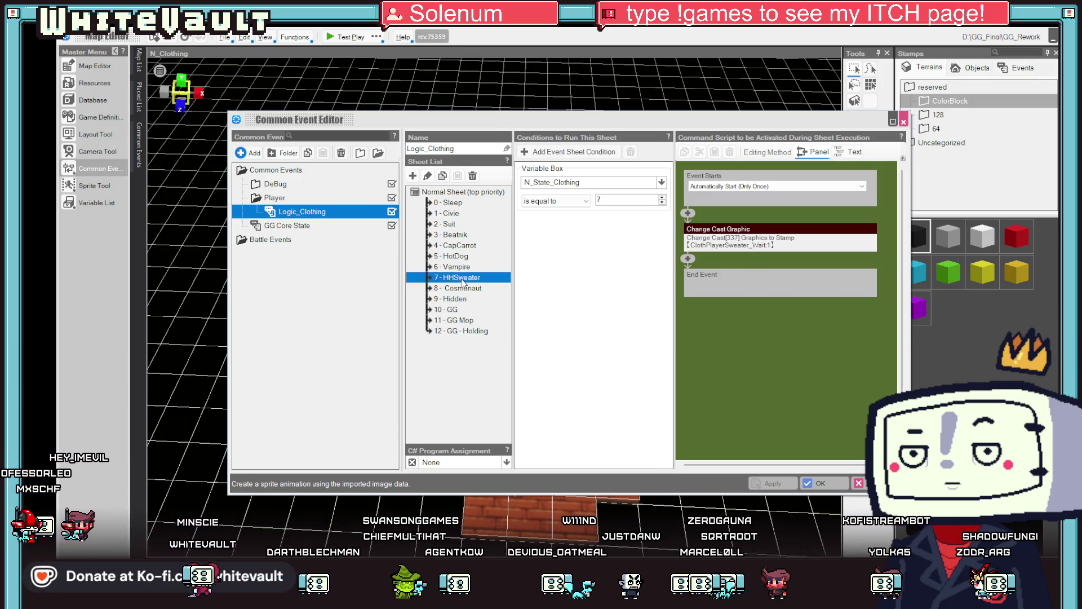
pyautogui.doubleClick(744, 236)
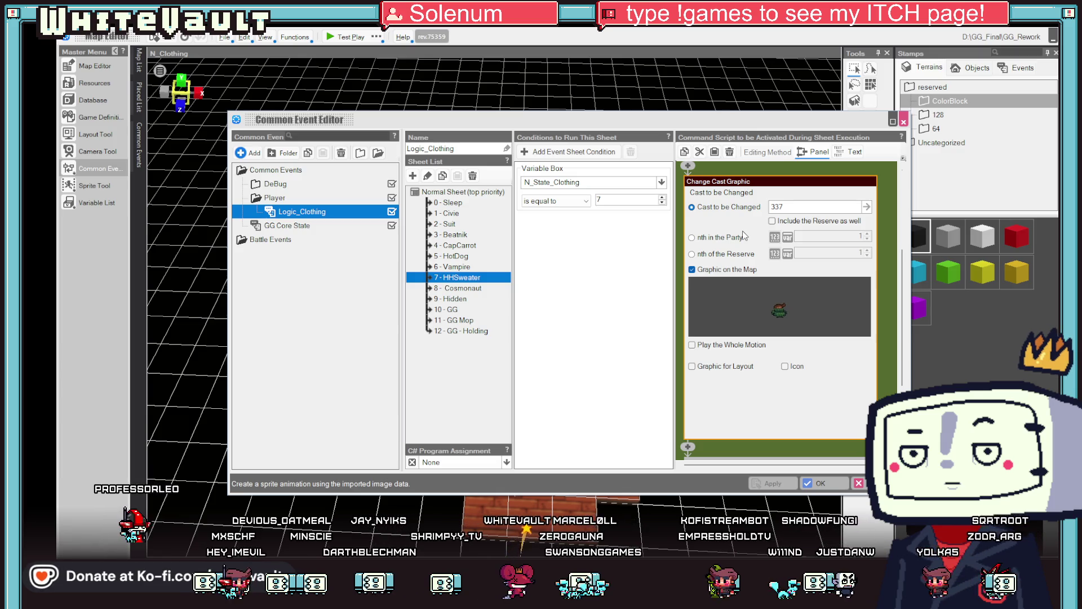
# Compare with the 0 - Sleep and 1 - Civie sheets, then close the editor to the map list
pyautogui.click(446, 204)
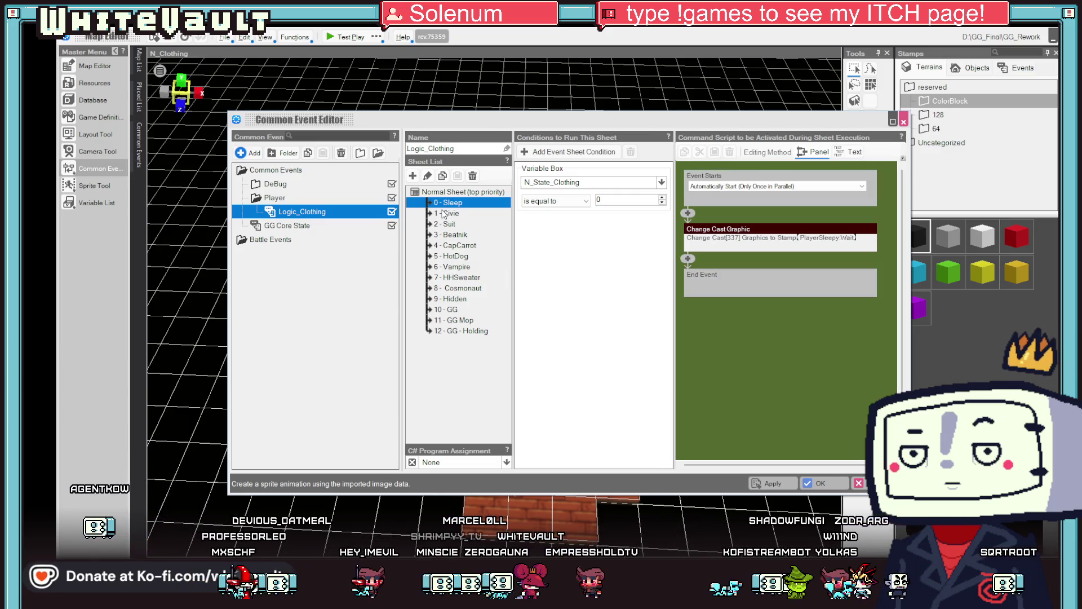
pyautogui.click(445, 213)
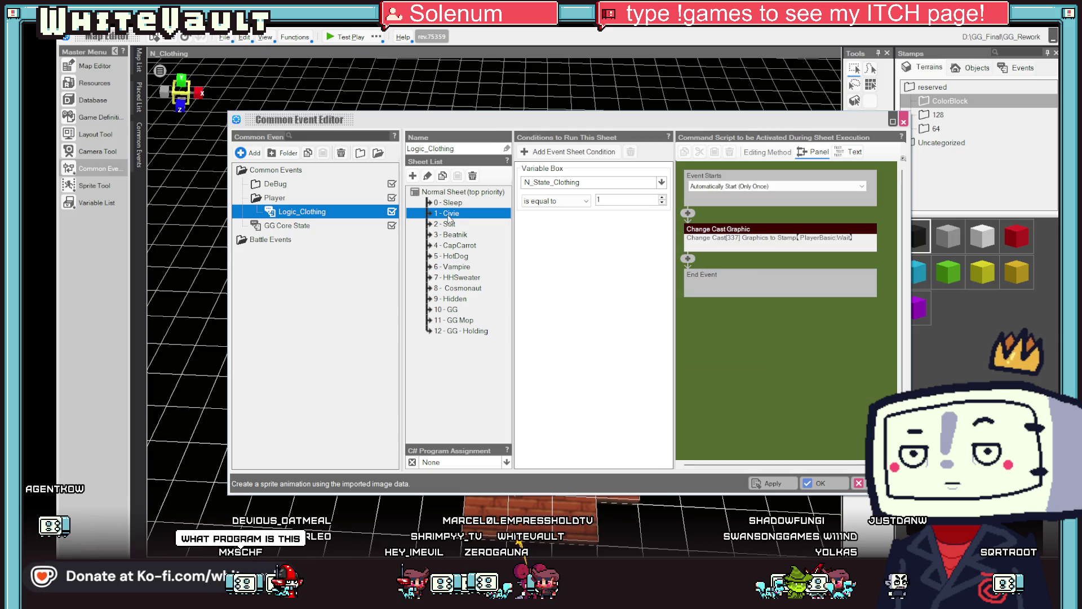
pyautogui.click(464, 279)
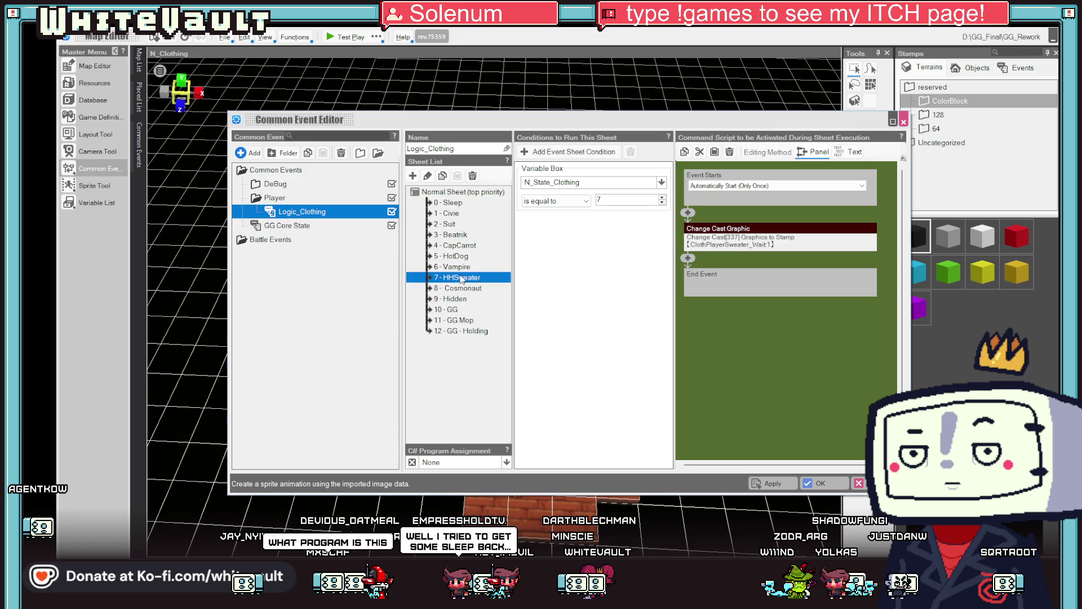
pyautogui.click(834, 488)
pyautogui.click(139, 66)
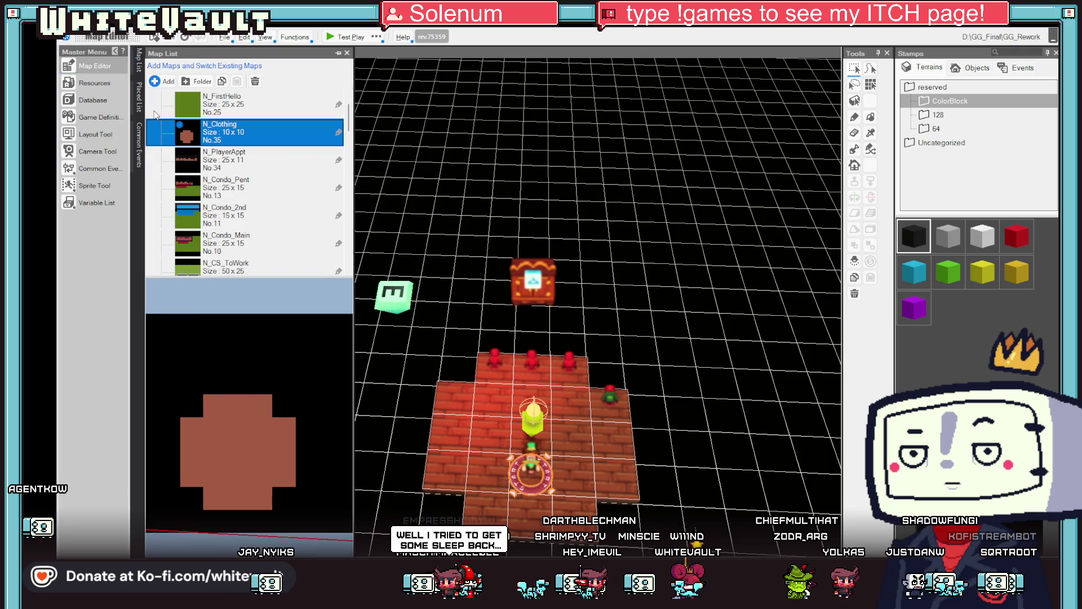
# Rename the ClothPlayerSweater_Wait slice animation to ClothPlayerSweater, then switch to Aseprite
pyautogui.click(90, 84)
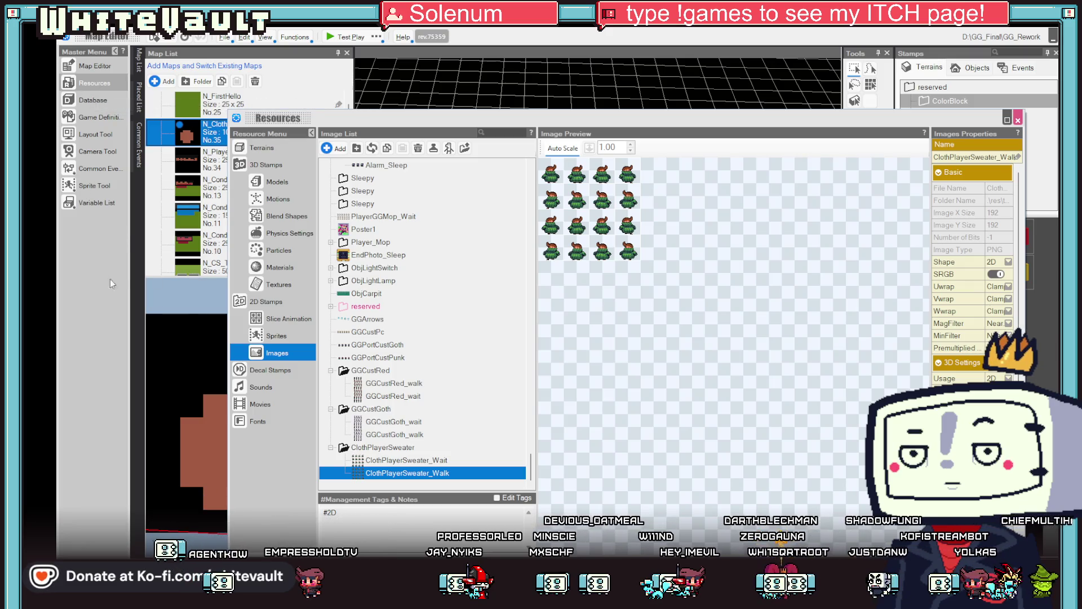
pyautogui.click(280, 316)
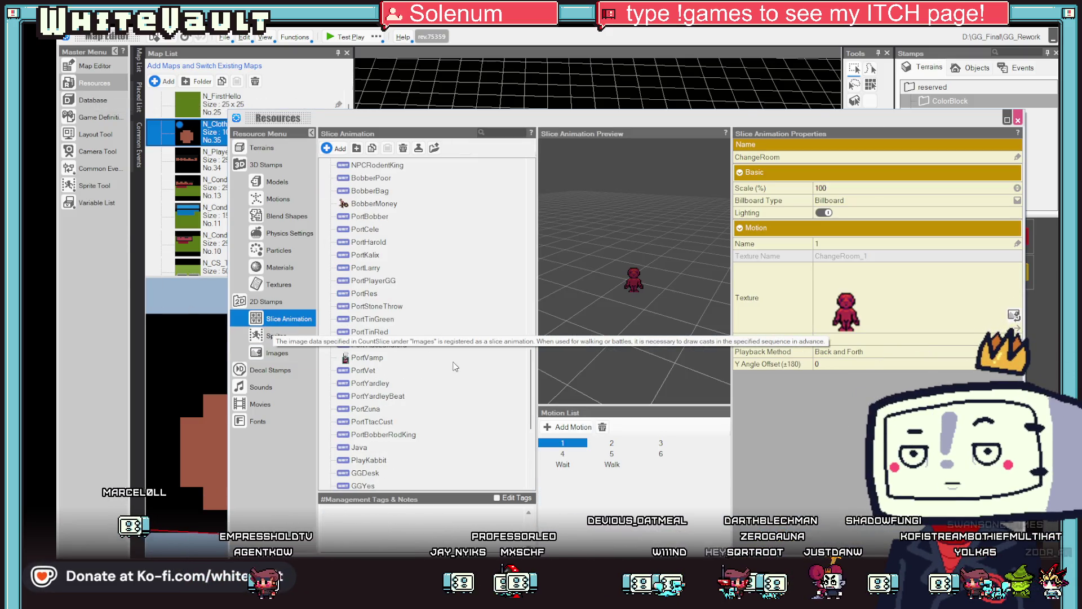
pyautogui.scroll(-5, 456, 367)
pyautogui.moveTo(417, 474); pyautogui.dragTo(598, 442)
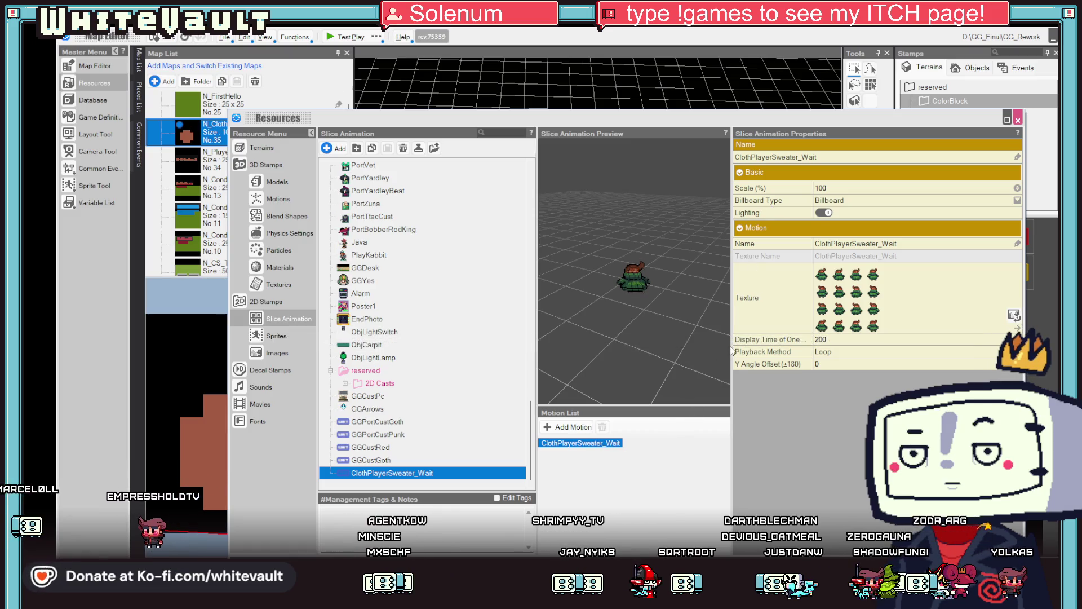
pyautogui.click(832, 158)
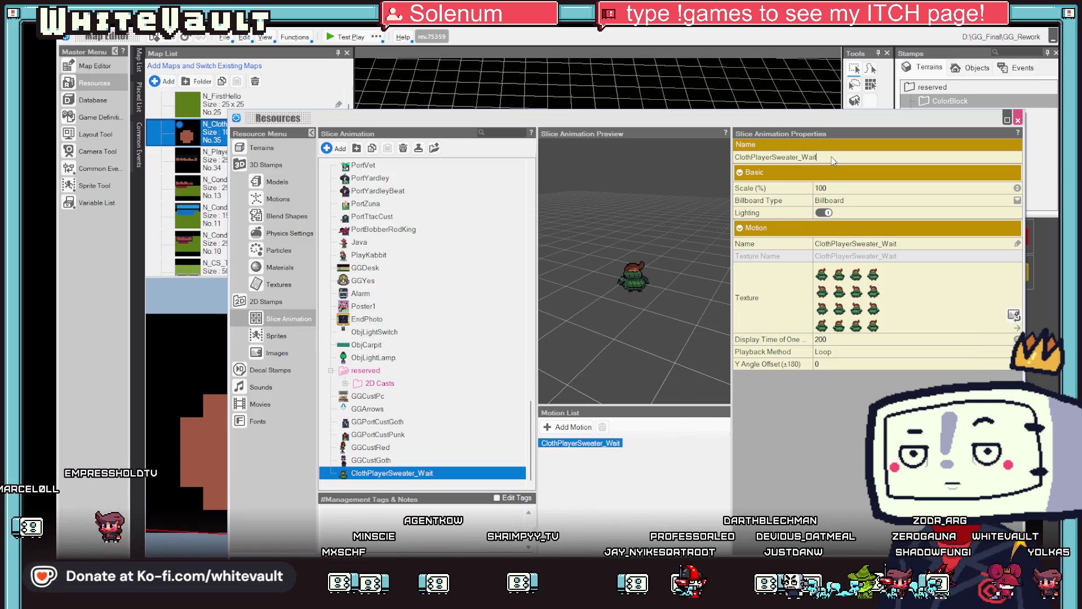
pyautogui.press('BackSpace')
pyautogui.press('BackSpace')
pyautogui.press('BackSpace')
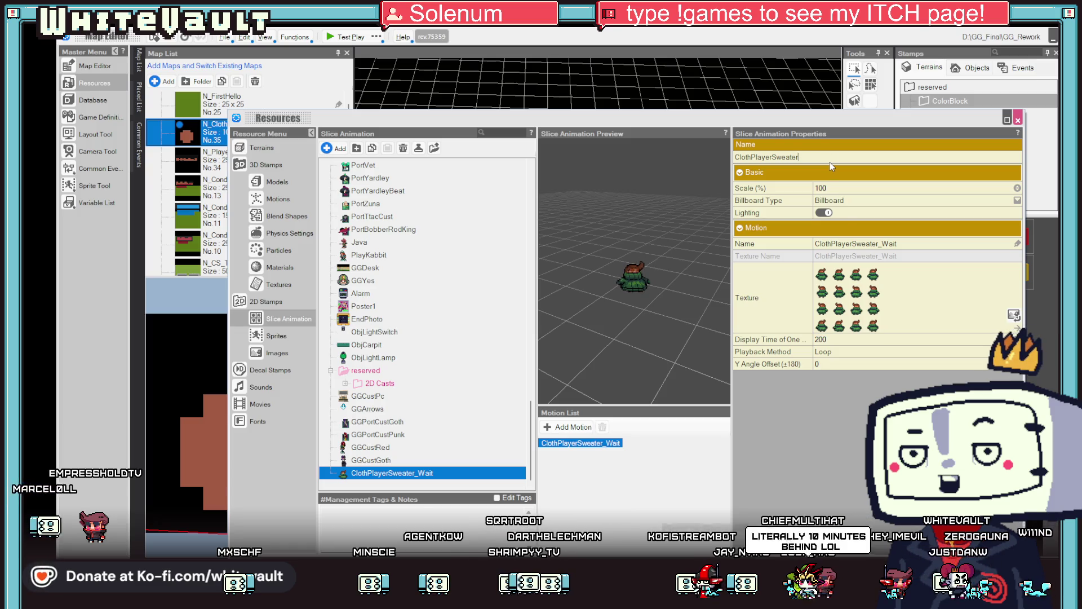
pyautogui.hotkey('alt', 'Tab')
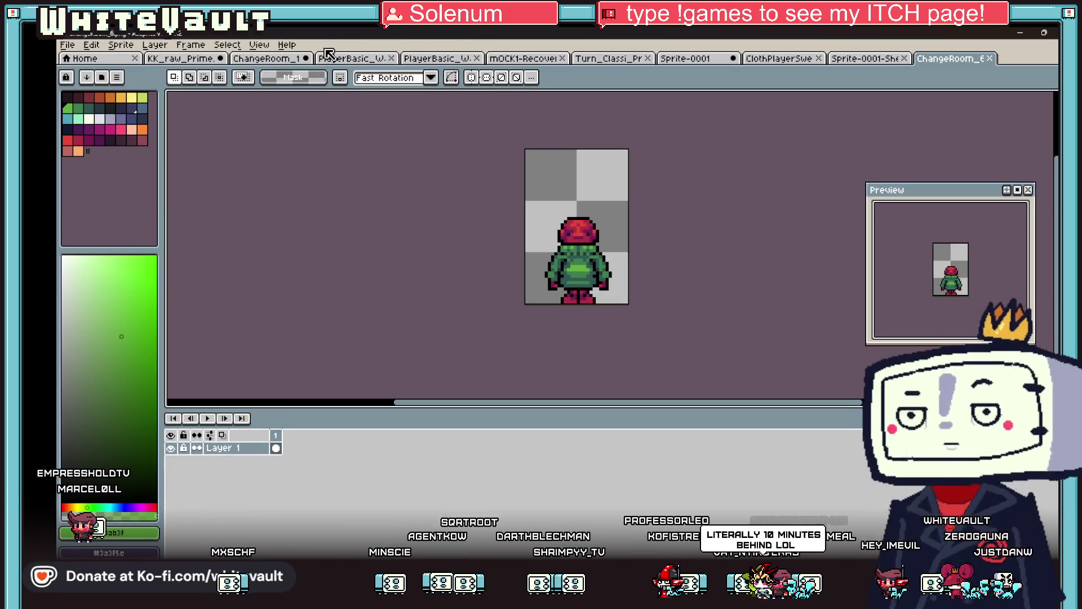
# Look through the sweater, PlayerBasic, and ChangeRoom sprite sheets in Aseprite, then minimise it
pyautogui.click(523, 59)
pyautogui.click(620, 58)
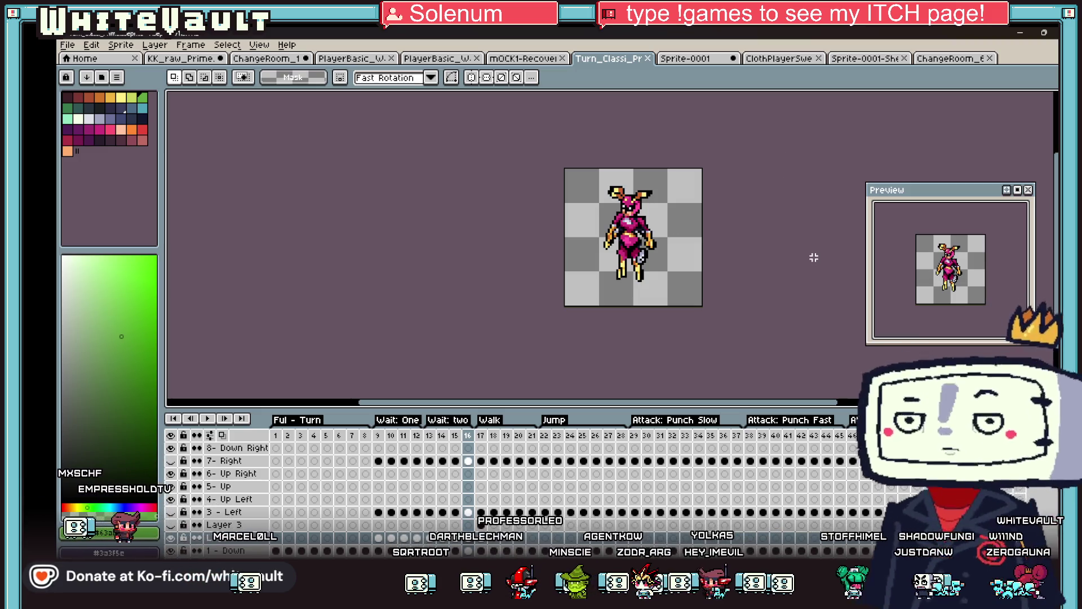
pyautogui.click(783, 58)
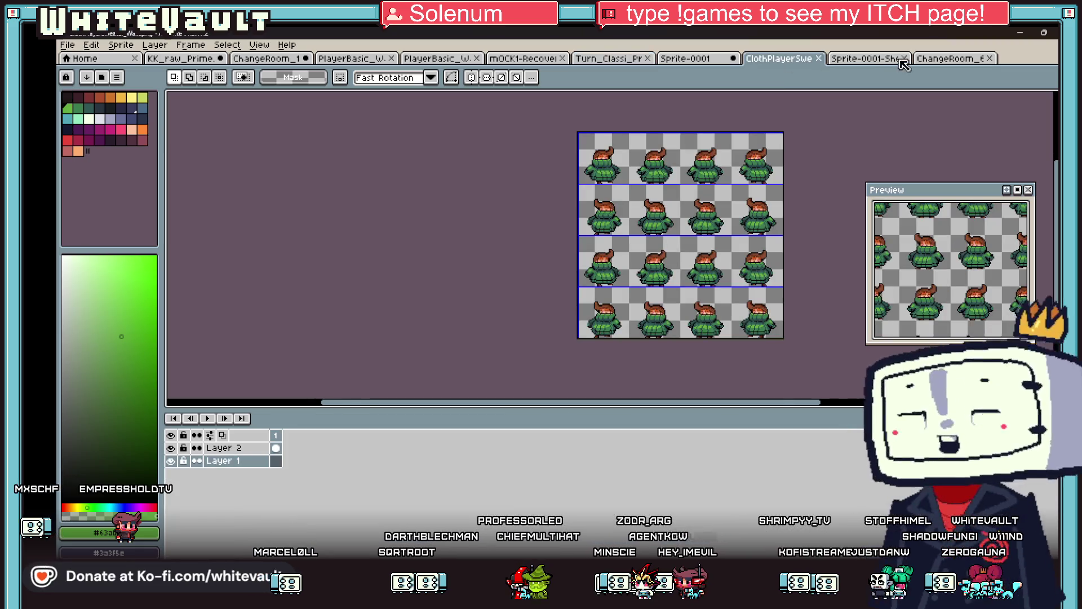
pyautogui.click(862, 58)
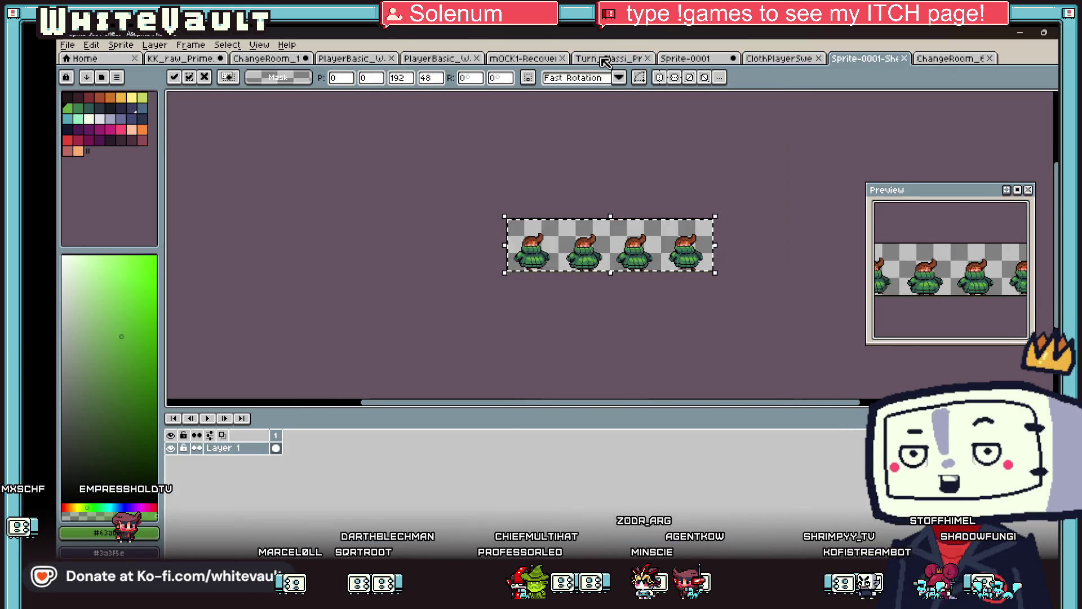
pyautogui.click(604, 59)
pyautogui.click(434, 58)
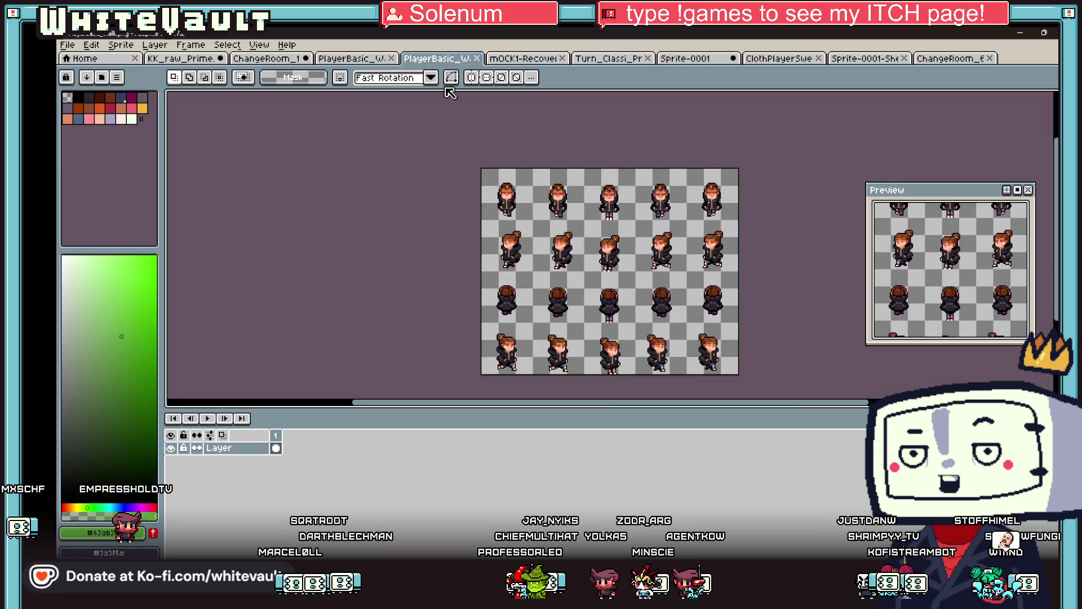
pyautogui.click(354, 58)
pyautogui.click(265, 59)
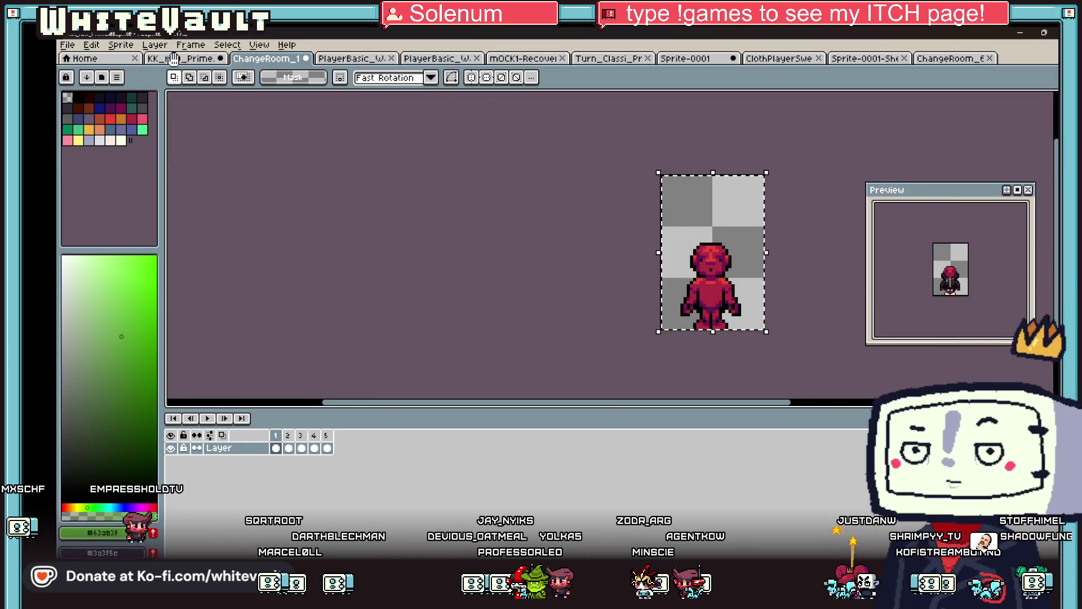
pyautogui.click(173, 58)
pyautogui.click(1023, 34)
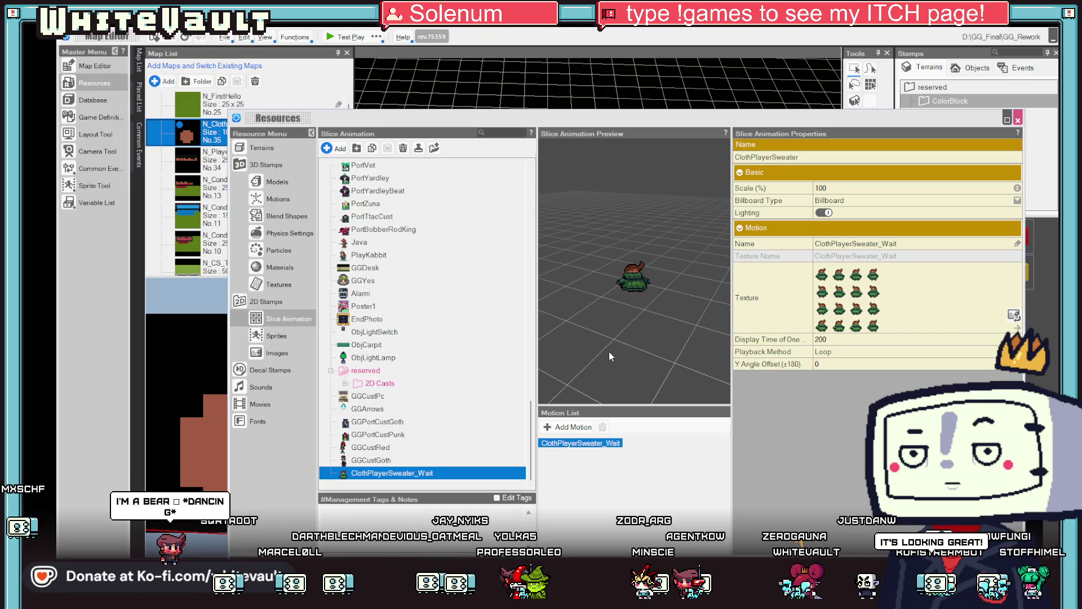
# Confirm the ClothPlayerSweater animation name and rename its first motion to wait
pyautogui.click(602, 445)
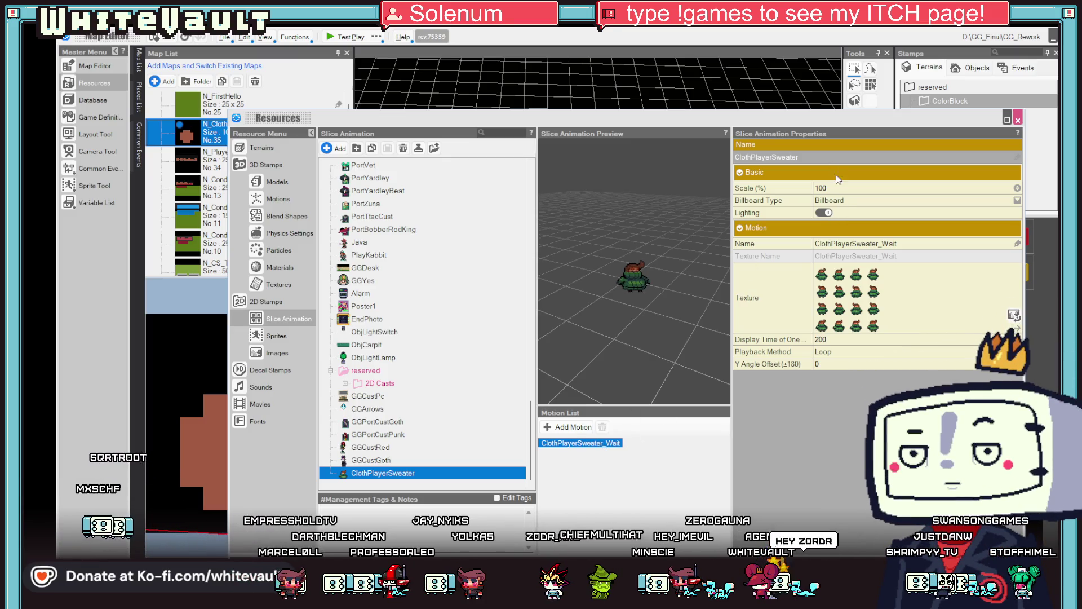
pyautogui.doubleClick(877, 244)
pyautogui.write('wait')
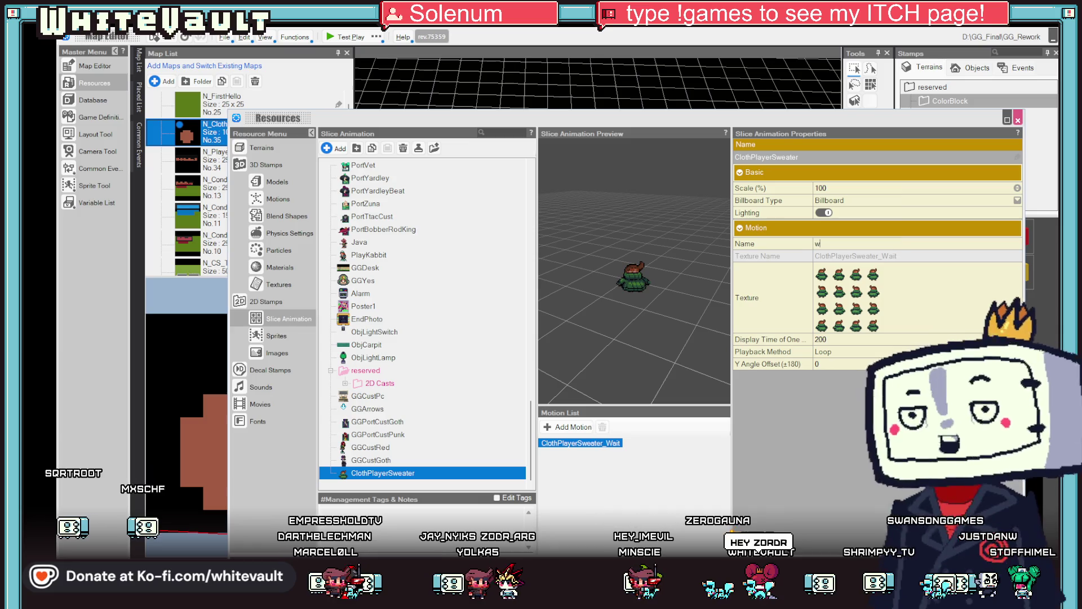
pyautogui.press('Return')
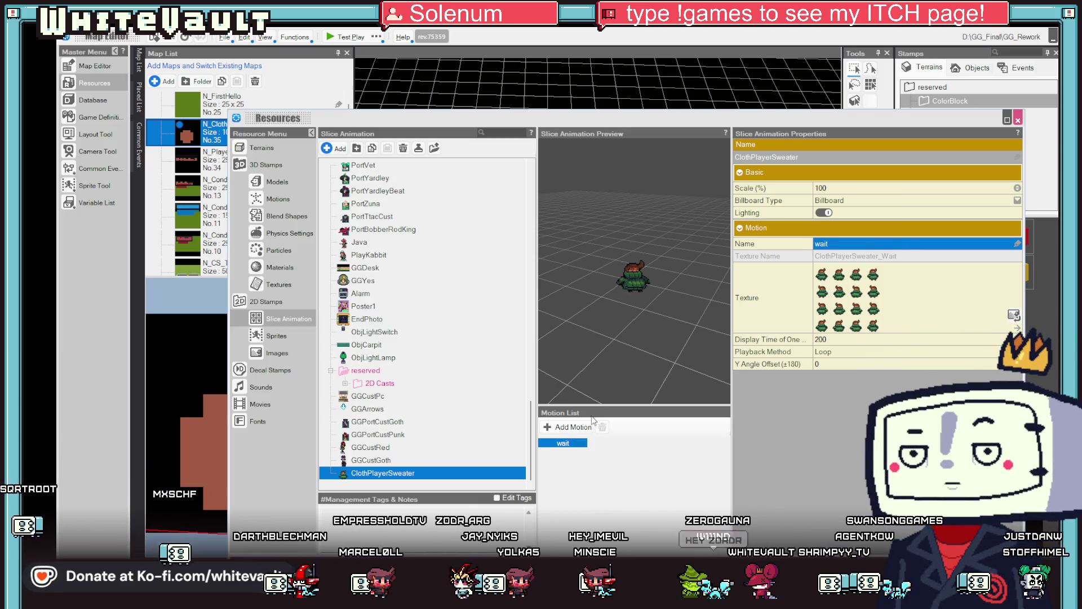
# Add a second motion named walk using the ClothPlayerSweater_Walk sheet
pyautogui.click(553, 429)
pyautogui.scroll(-20, 448, 370)
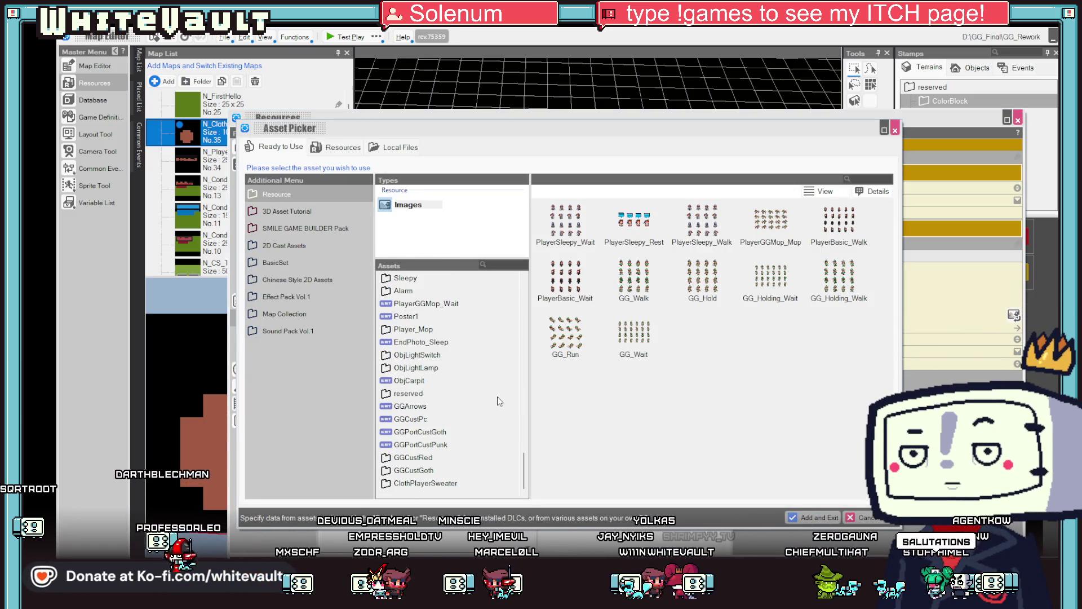
pyautogui.click(409, 484)
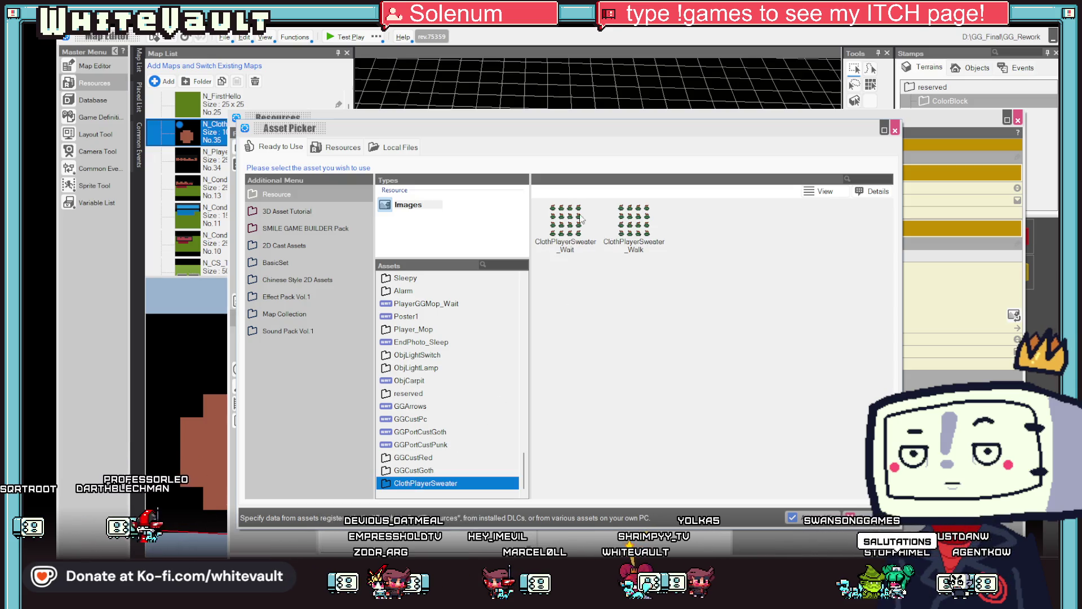
pyautogui.click(647, 236)
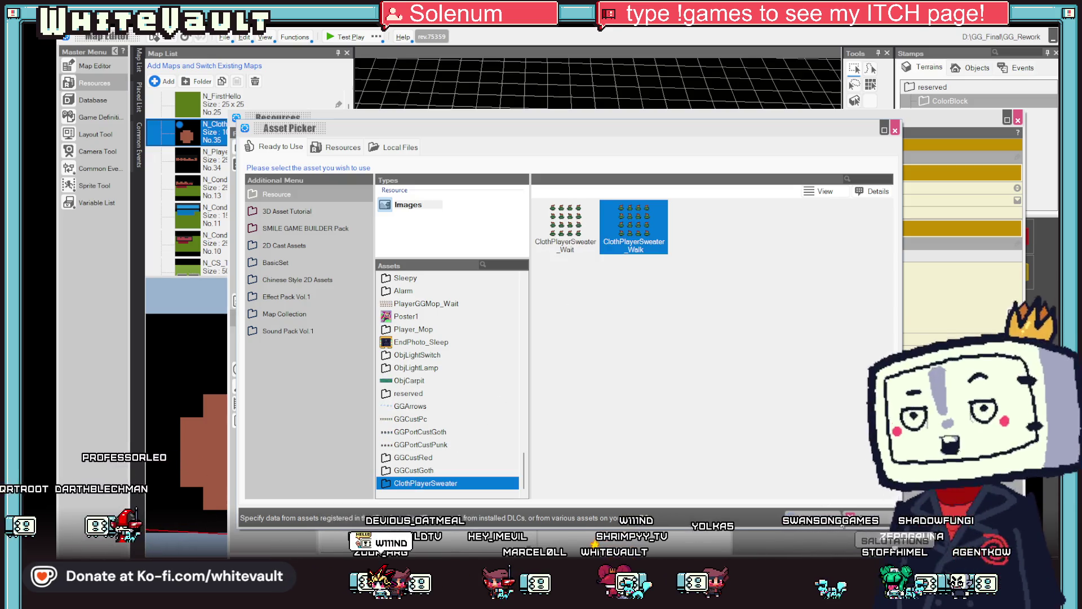
pyautogui.doubleClick(647, 236)
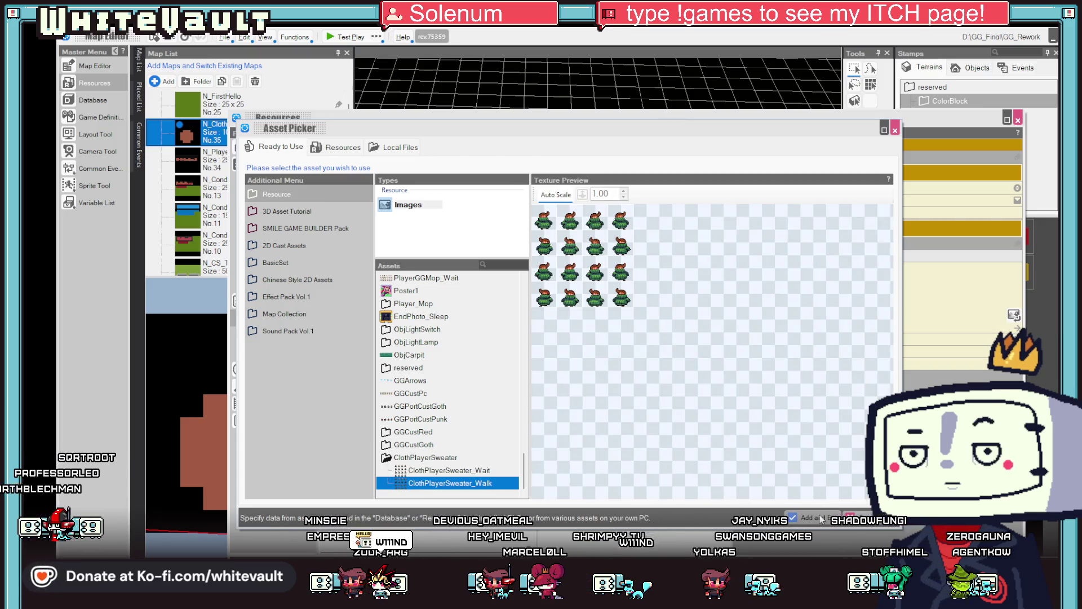
pyautogui.click(818, 517)
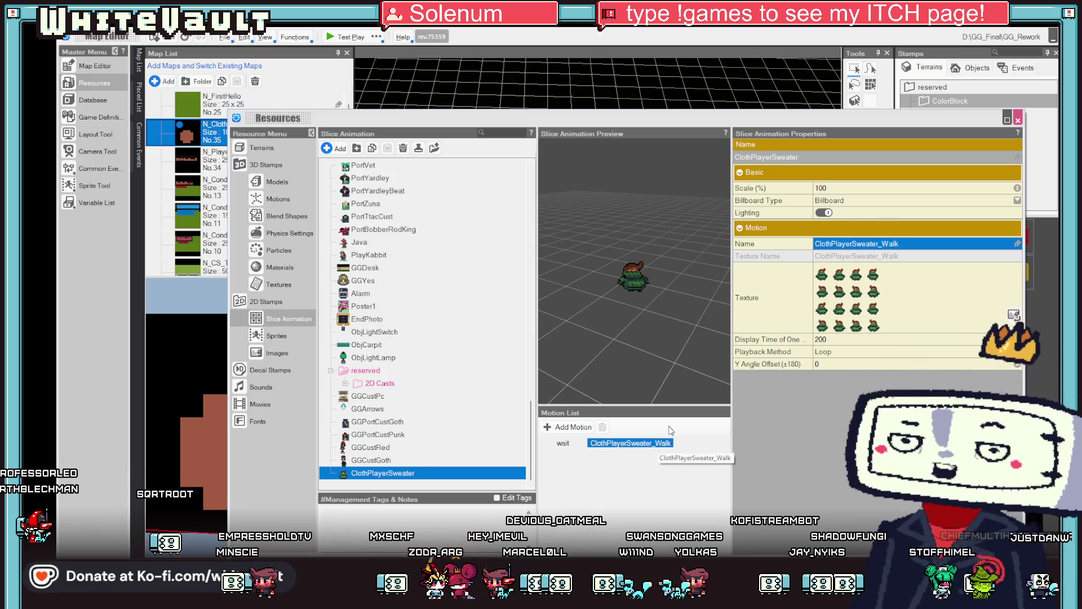
pyautogui.click(909, 247)
pyautogui.write('walk')
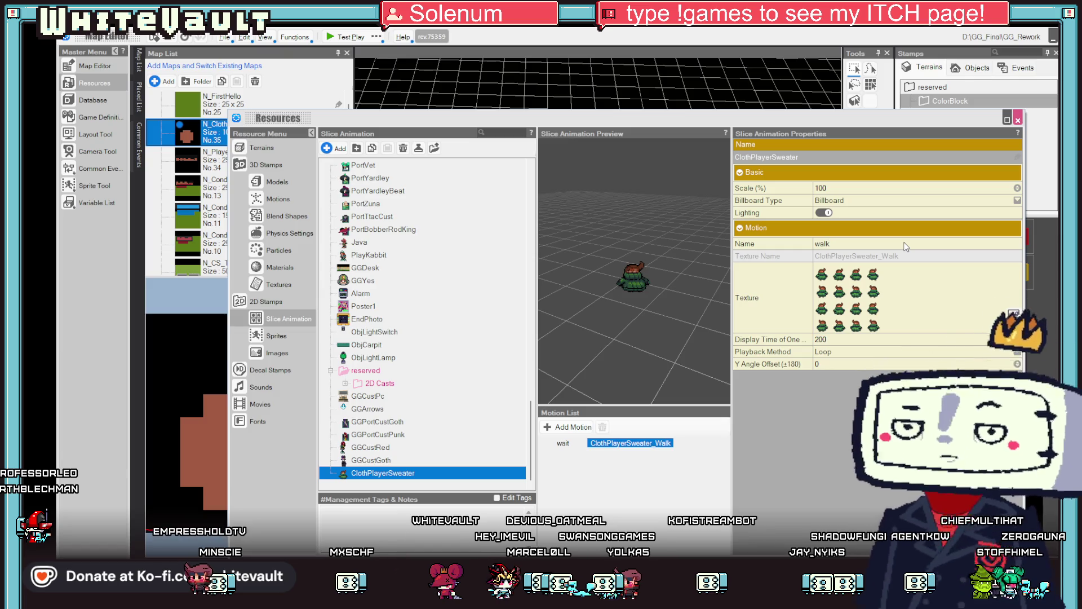
pyautogui.press('Return')
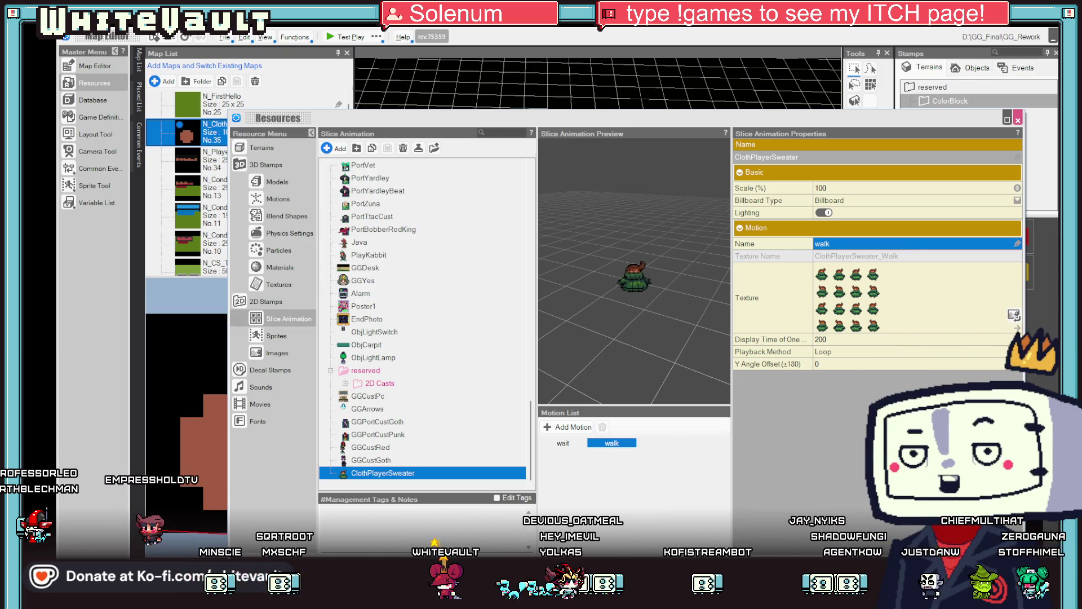
# Shorten the slice animation's name to ClothSweater
pyautogui.click(589, 461)
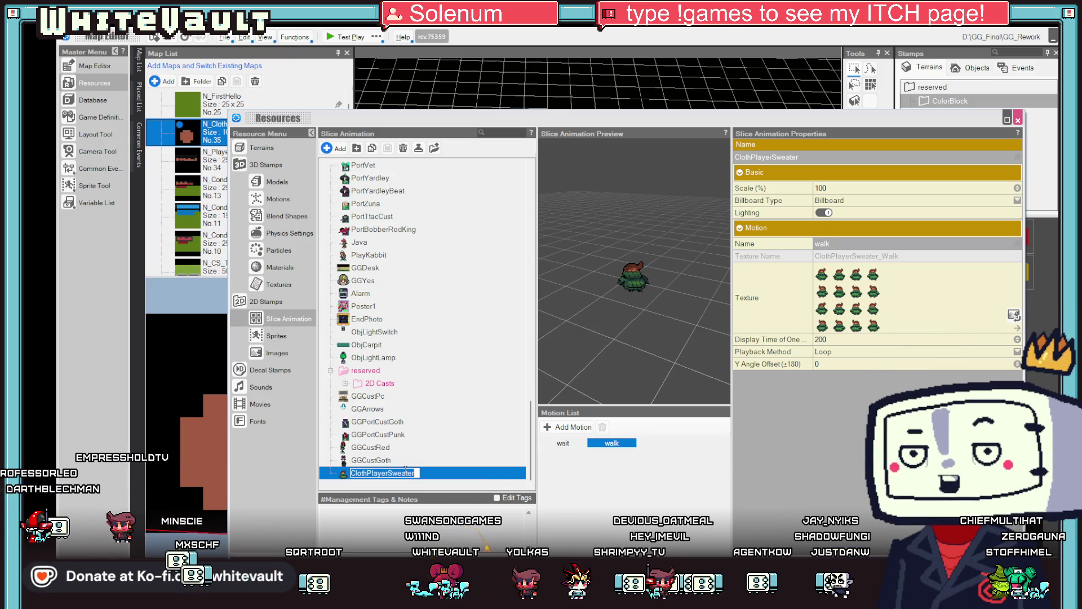
pyautogui.moveTo(416, 473); pyautogui.dragTo(368, 472)
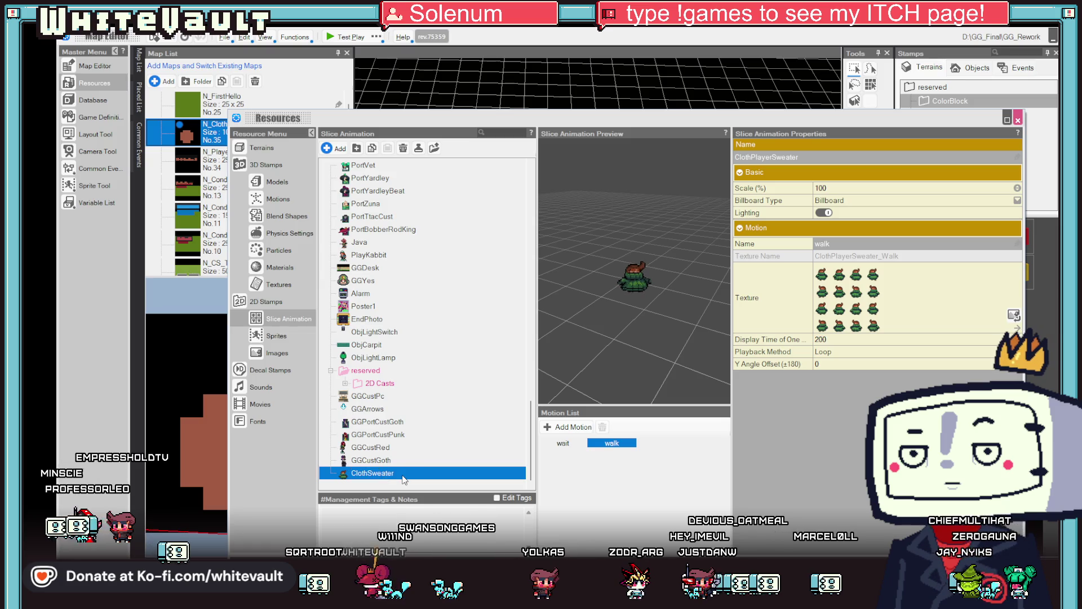
pyautogui.press('Escape')
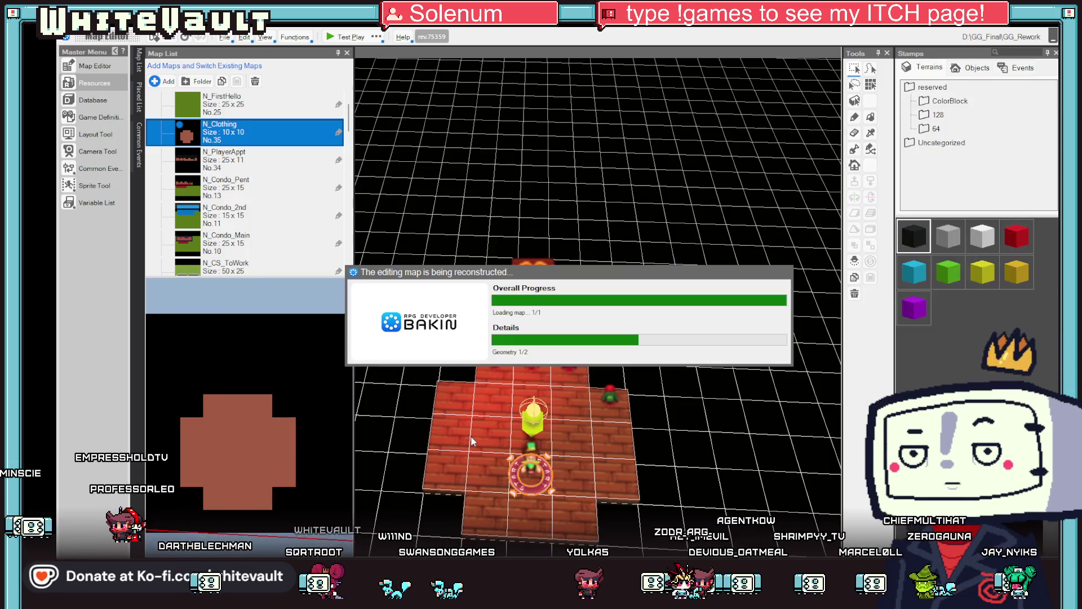
# Switch the change-room event's Change Player Motion to the ClothSweater slice animation
pyautogui.doubleClick(609, 391)
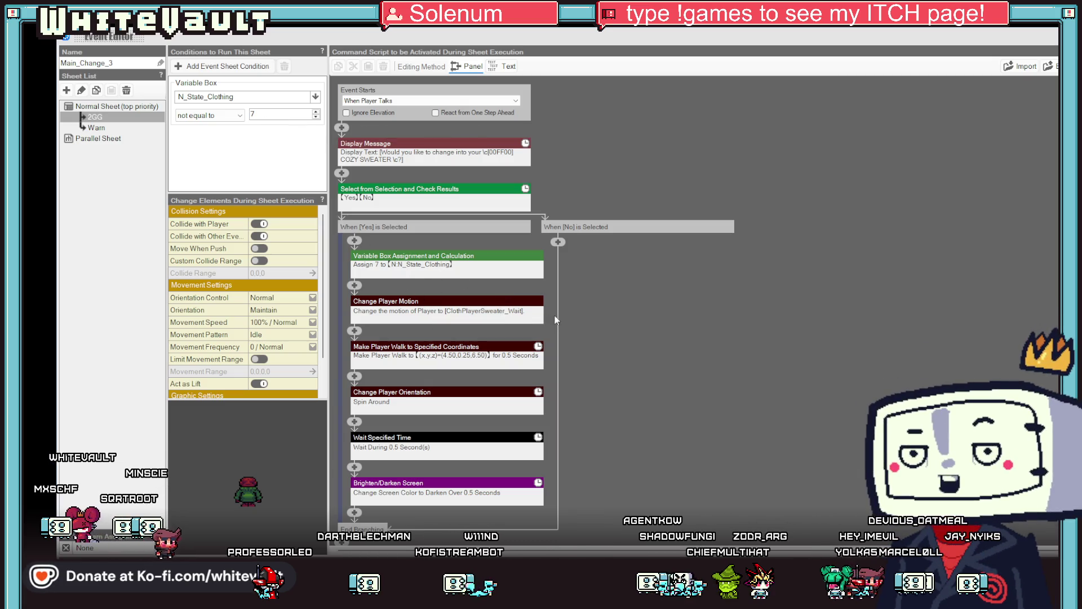
pyautogui.click(514, 311)
pyautogui.click(507, 293)
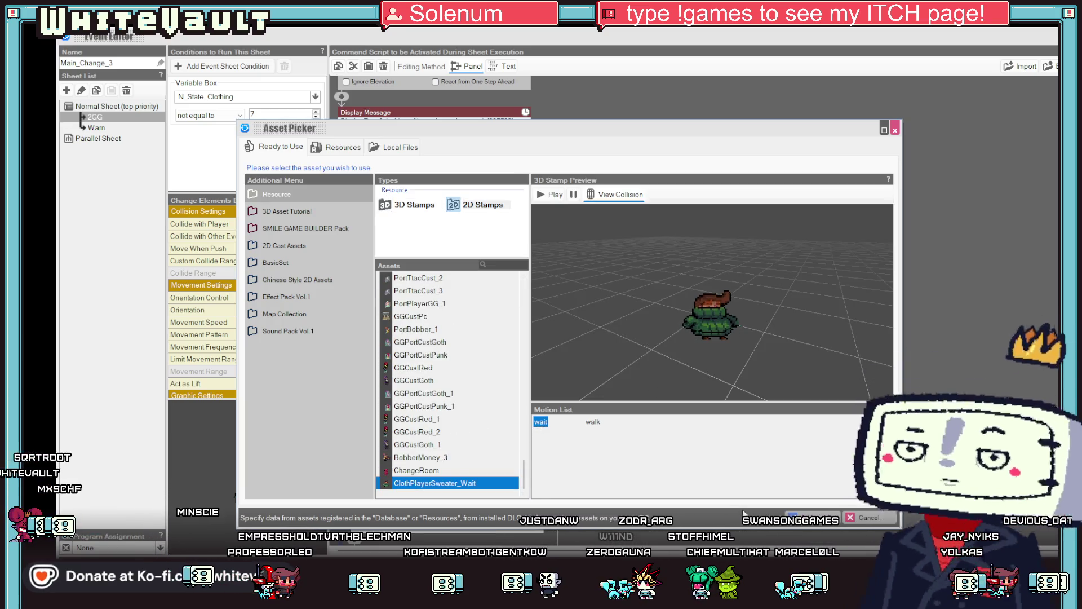
pyautogui.click(341, 147)
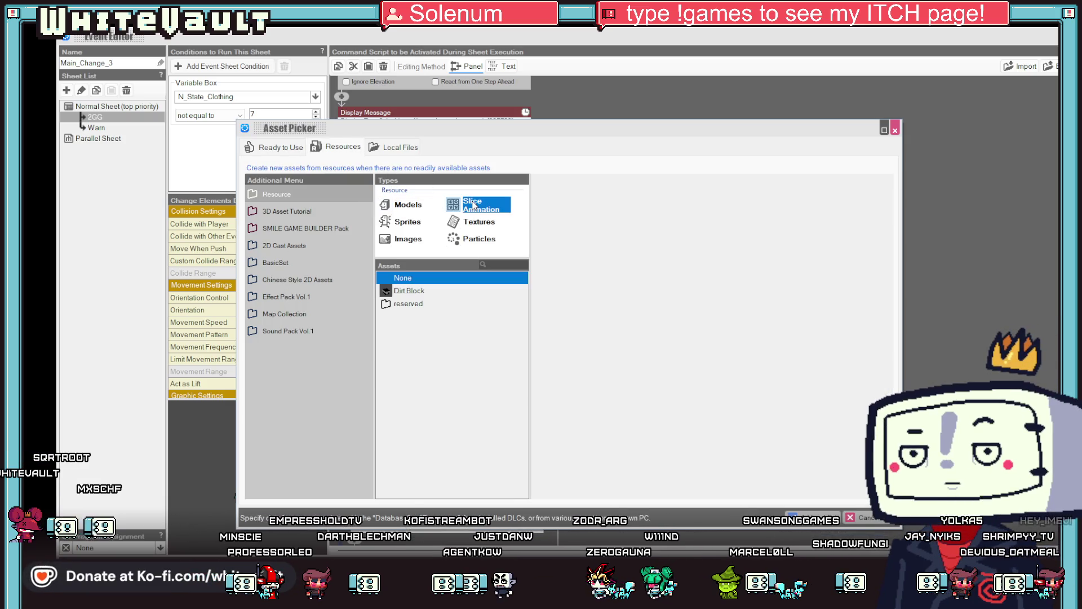
pyautogui.scroll(-20, 429, 431)
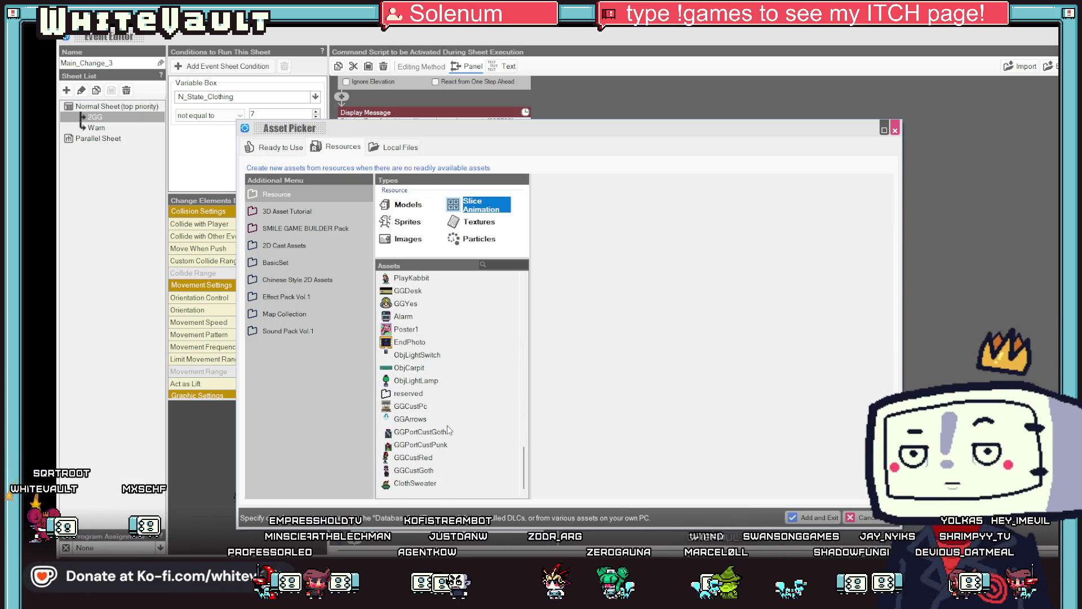
pyautogui.click(415, 483)
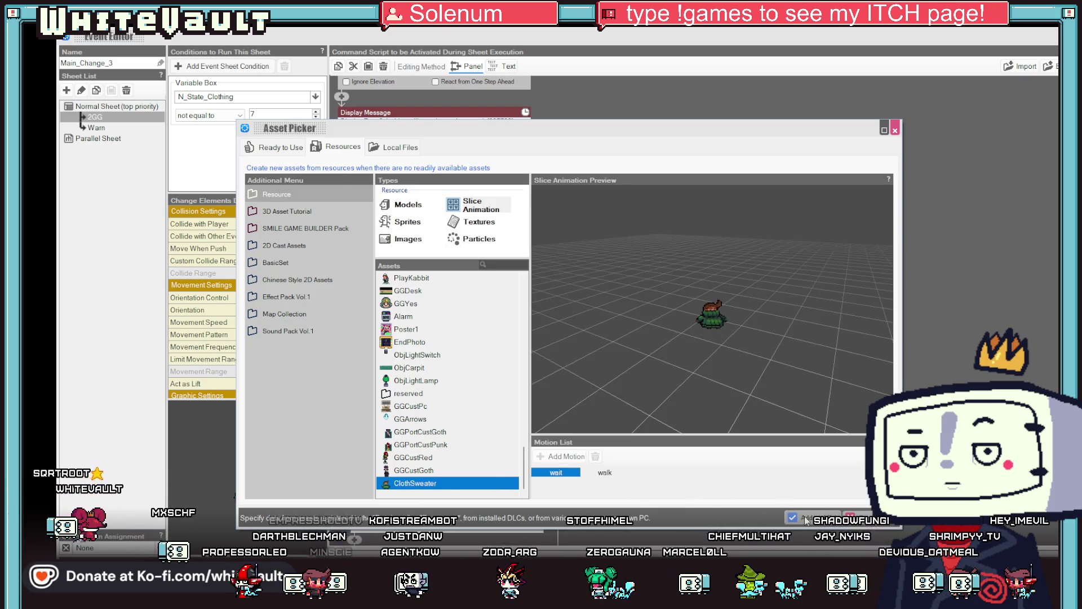
pyautogui.click(813, 517)
# Set the motion's interpolation time to 1.2 and close the event editor
pyautogui.write('1.2')
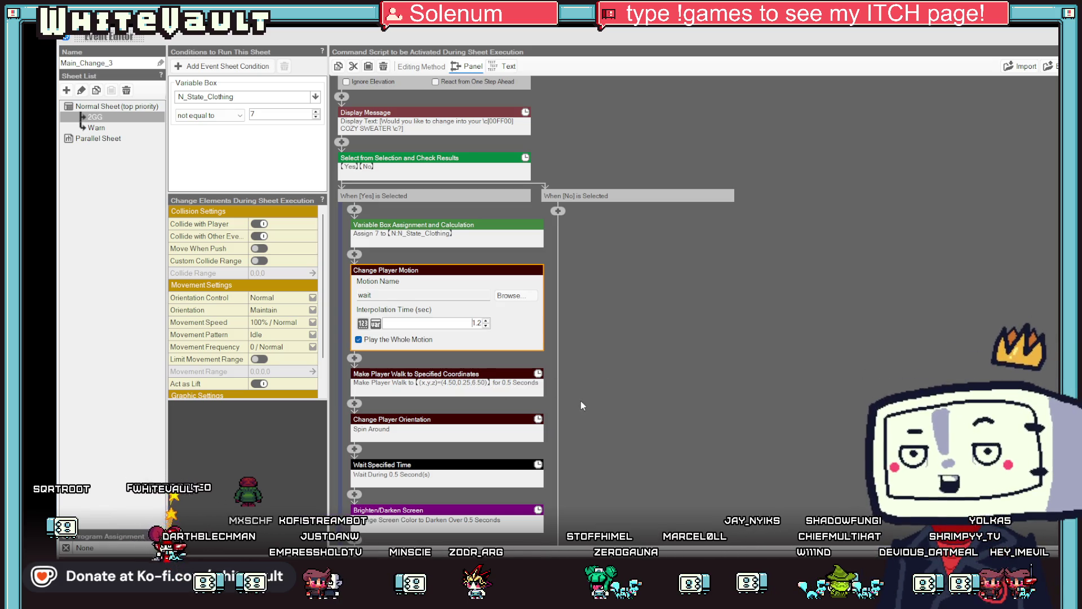
pyautogui.scroll(-1, 423, 422)
pyautogui.scroll(-3, 424, 422)
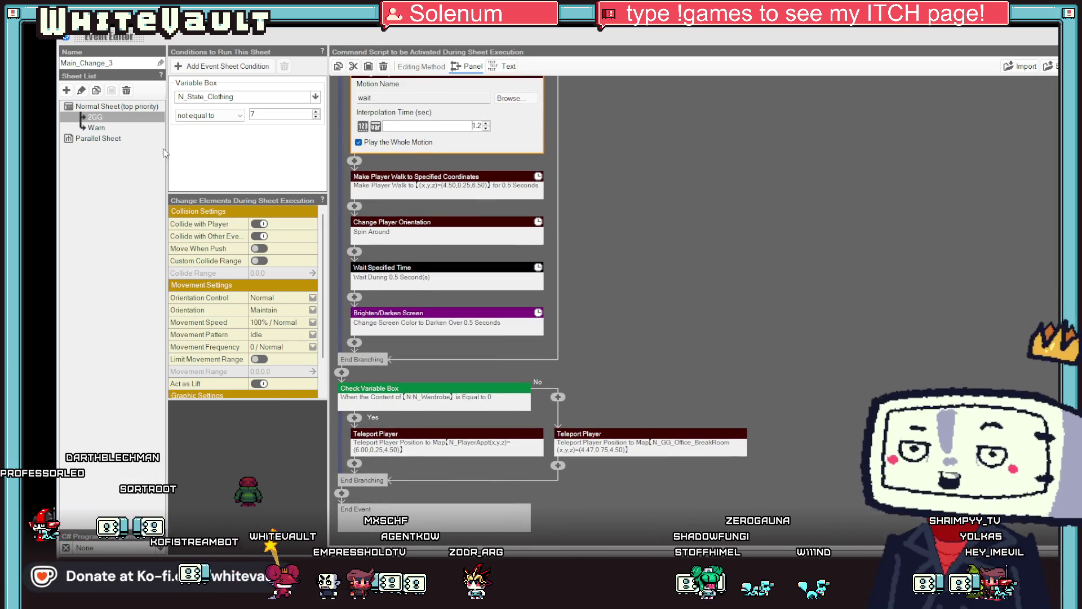
pyautogui.press('Escape')
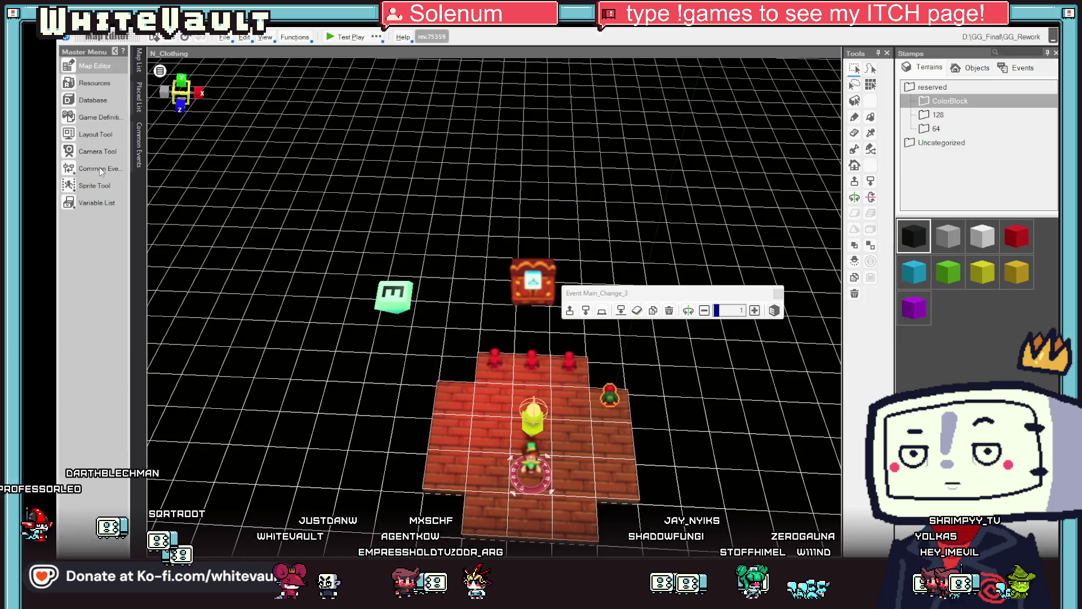
# Open the Logic_Clothing common event at its 7 - HHSweater sheet
pyautogui.click(100, 170)
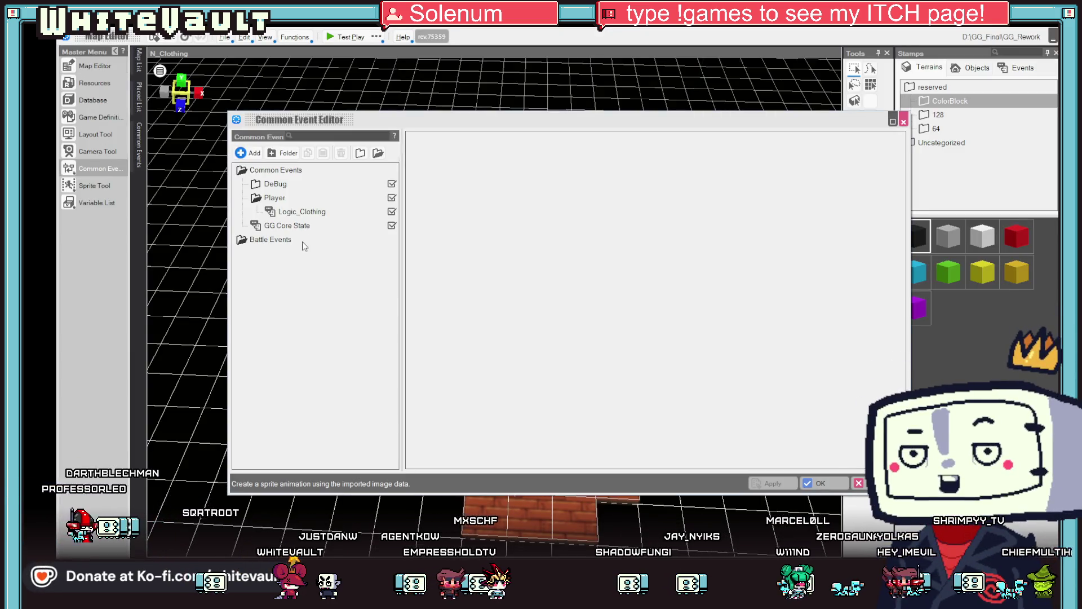
pyautogui.click(300, 225)
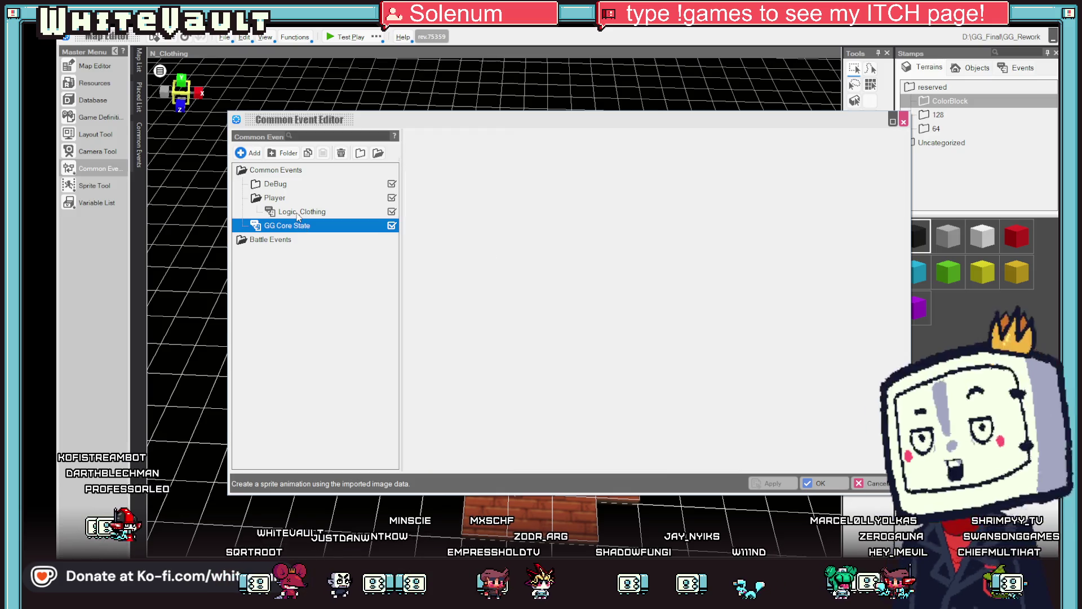
pyautogui.click(302, 212)
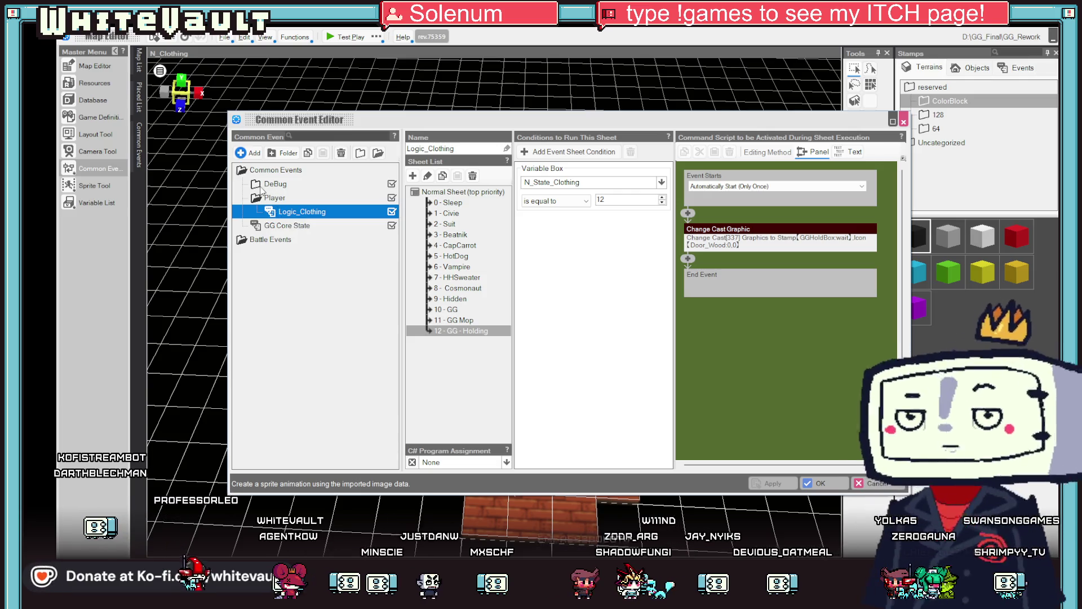
pyautogui.doubleClick(256, 186)
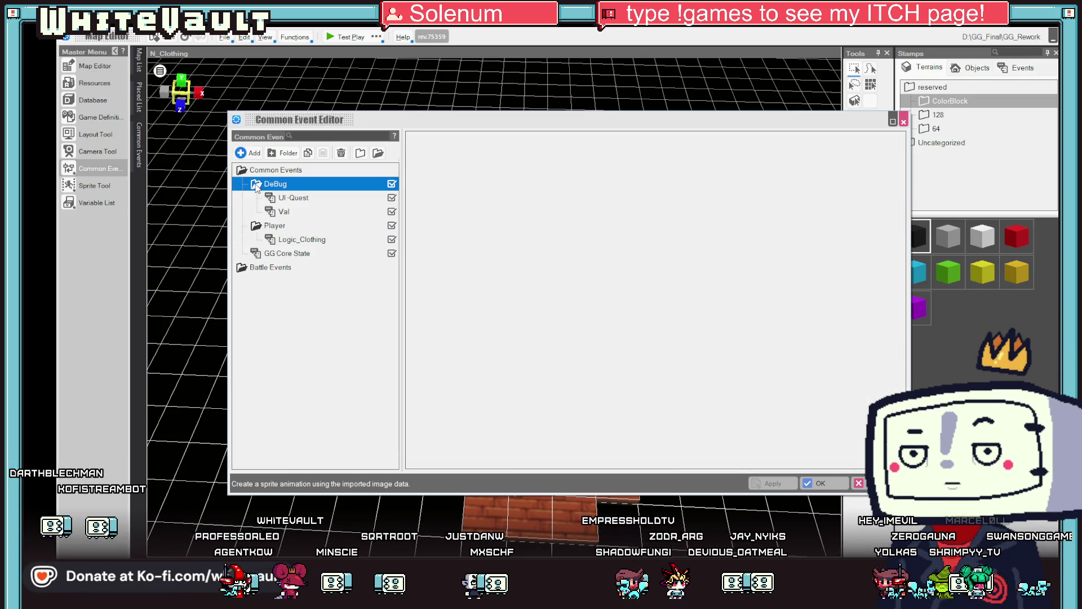
pyautogui.doubleClick(257, 186)
pyautogui.click(302, 212)
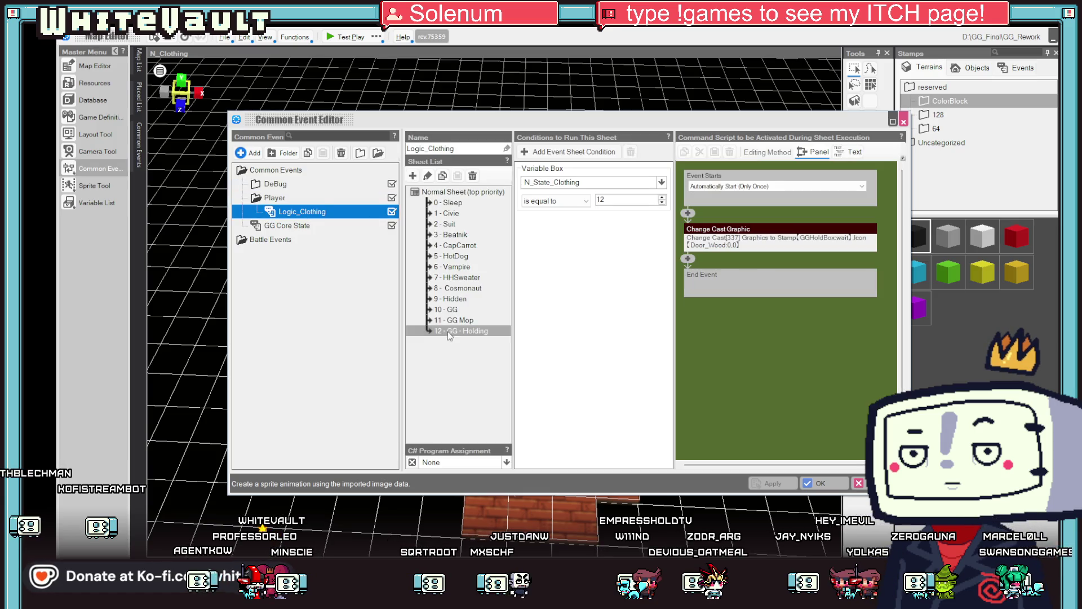
pyautogui.click(461, 277)
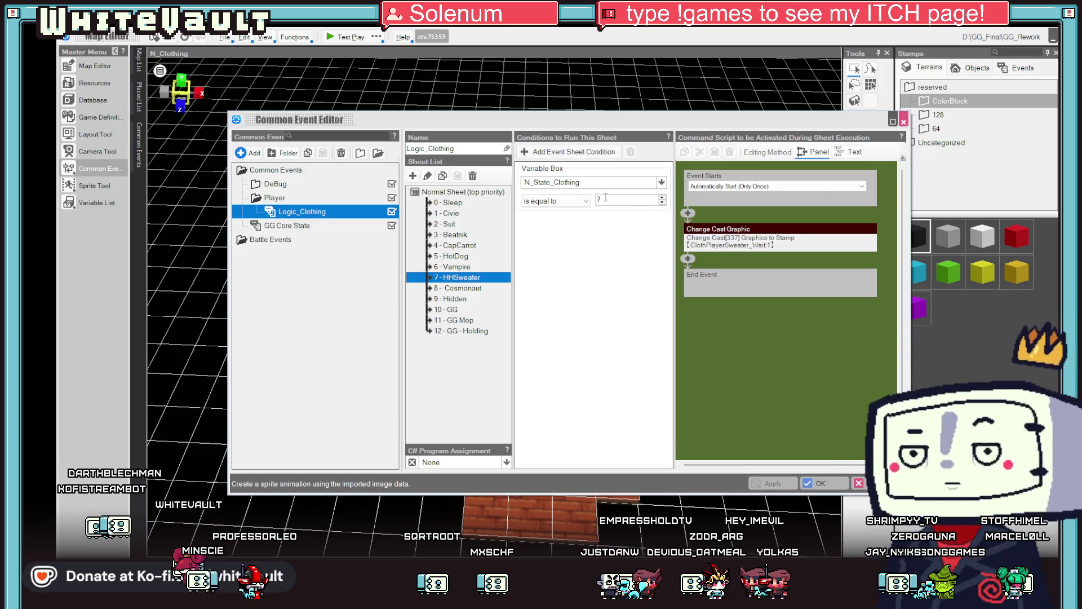
# Change the cast graphic to ClothSweater with Play the Whole Motion on, and confirm
pyautogui.doubleClick(754, 243)
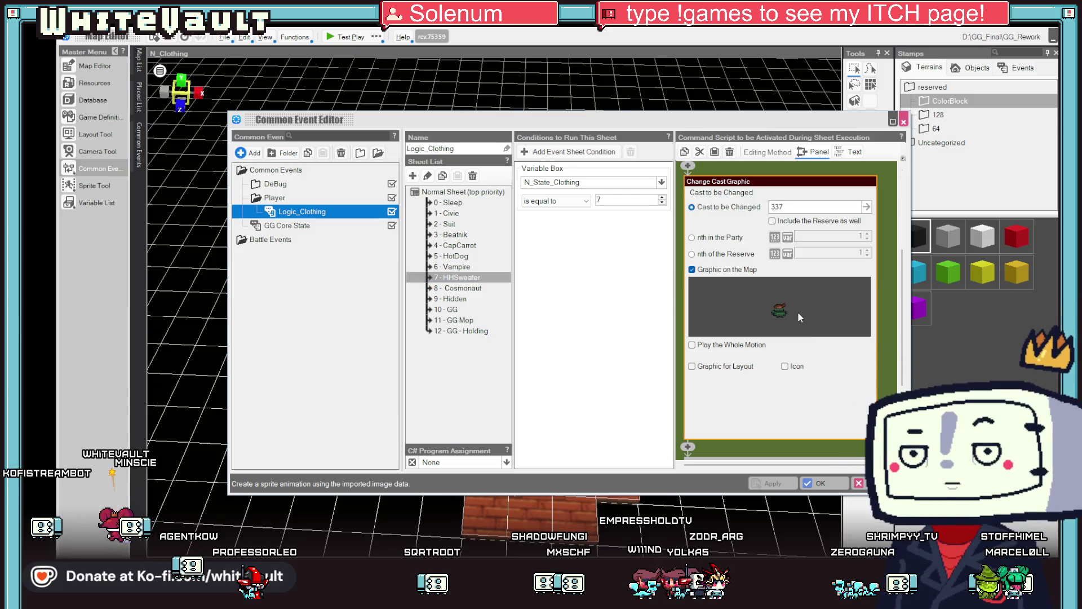
pyautogui.click(797, 311)
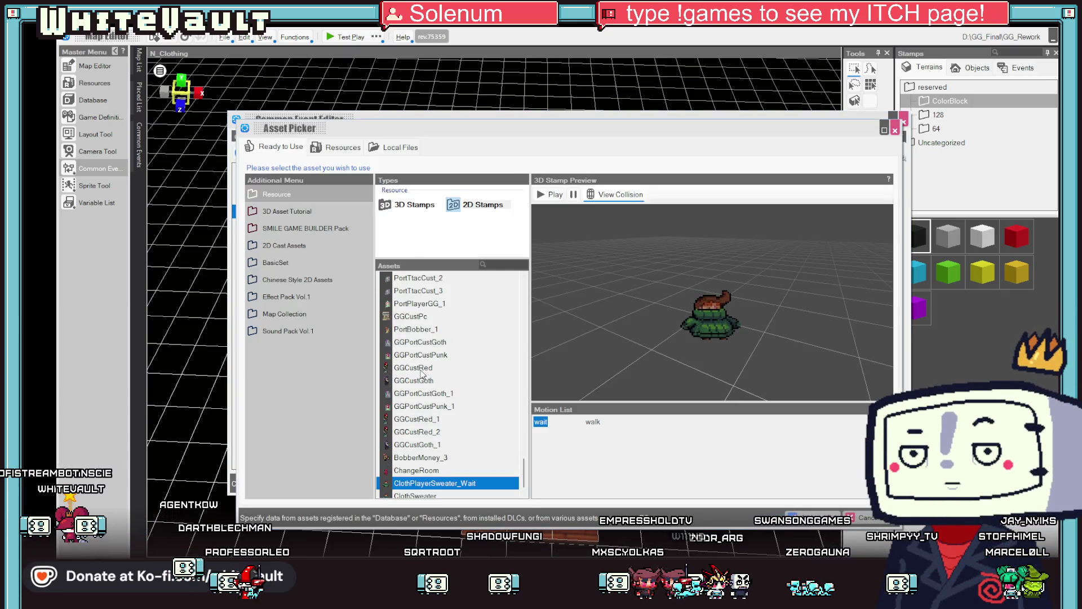
pyautogui.click(479, 205)
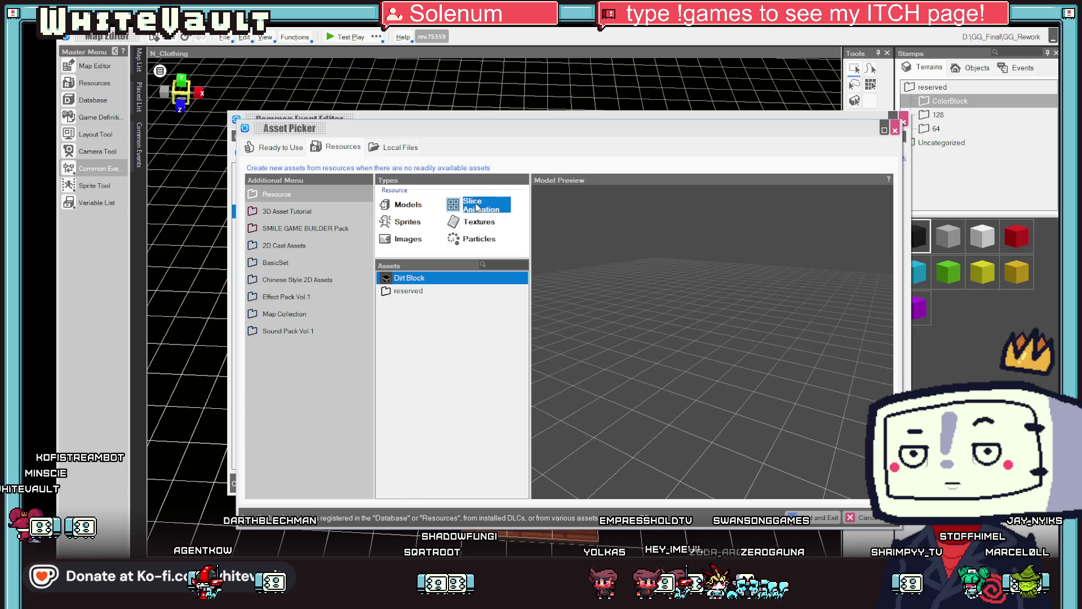
pyautogui.scroll(-5, 524, 369)
pyautogui.moveTo(524, 369); pyautogui.dragTo(506, 510)
pyautogui.click(415, 484)
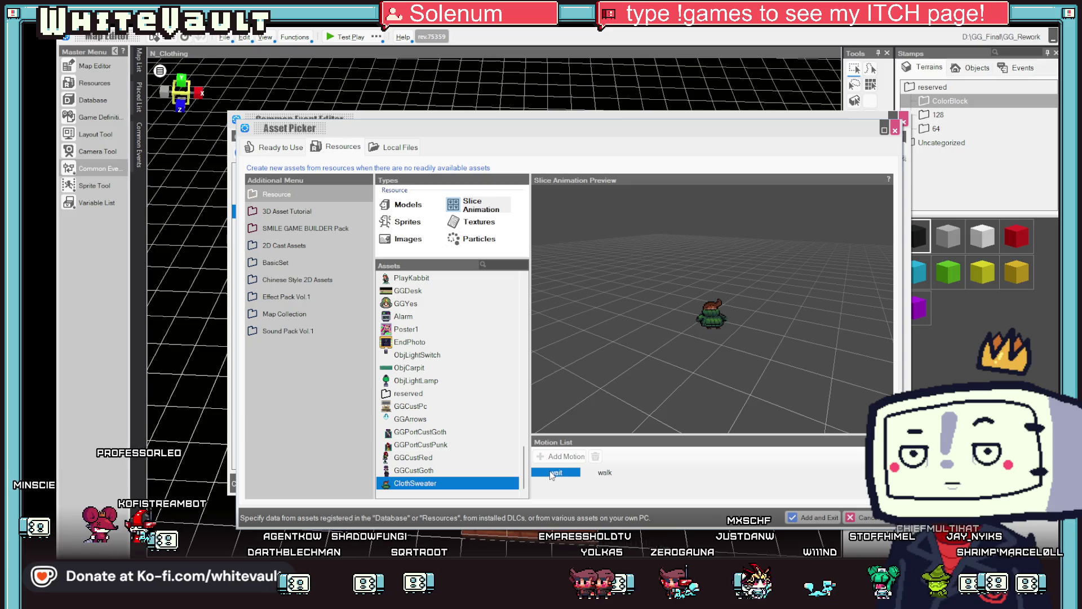
pyautogui.click(812, 519)
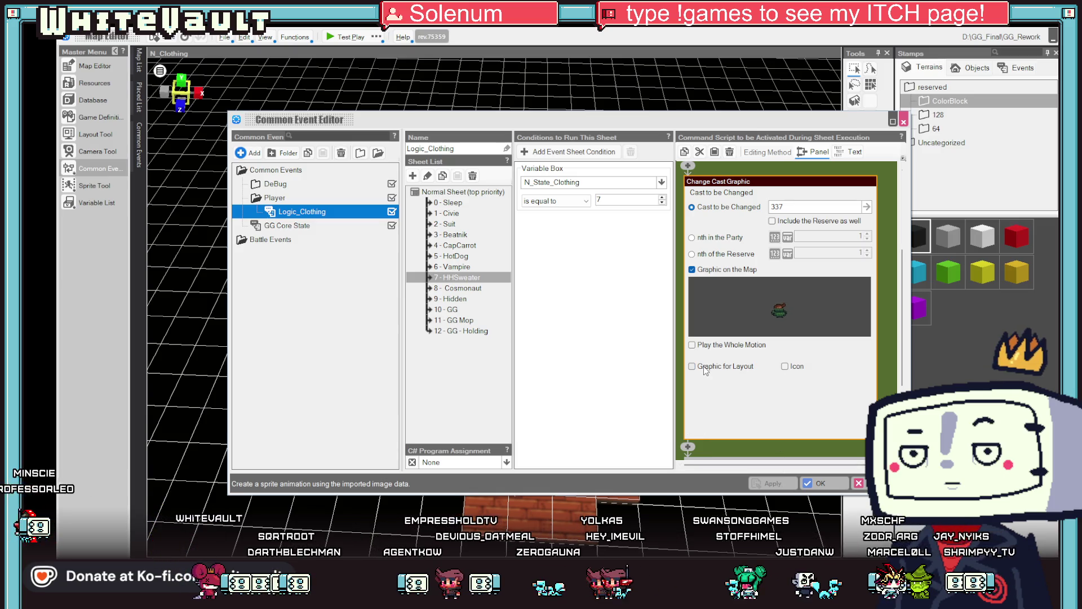
pyautogui.click(733, 346)
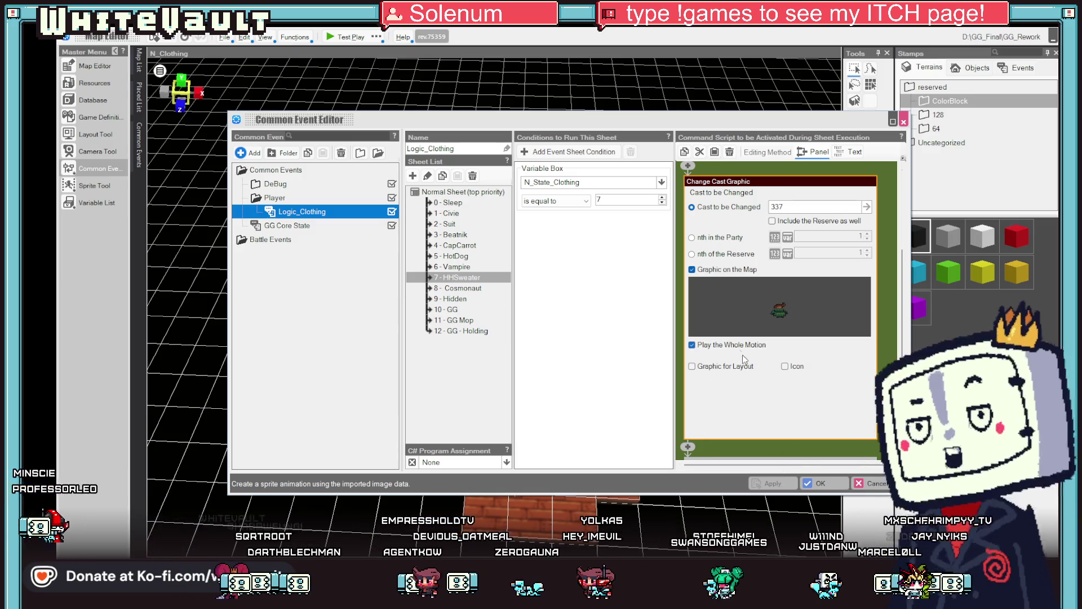
pyautogui.click(820, 484)
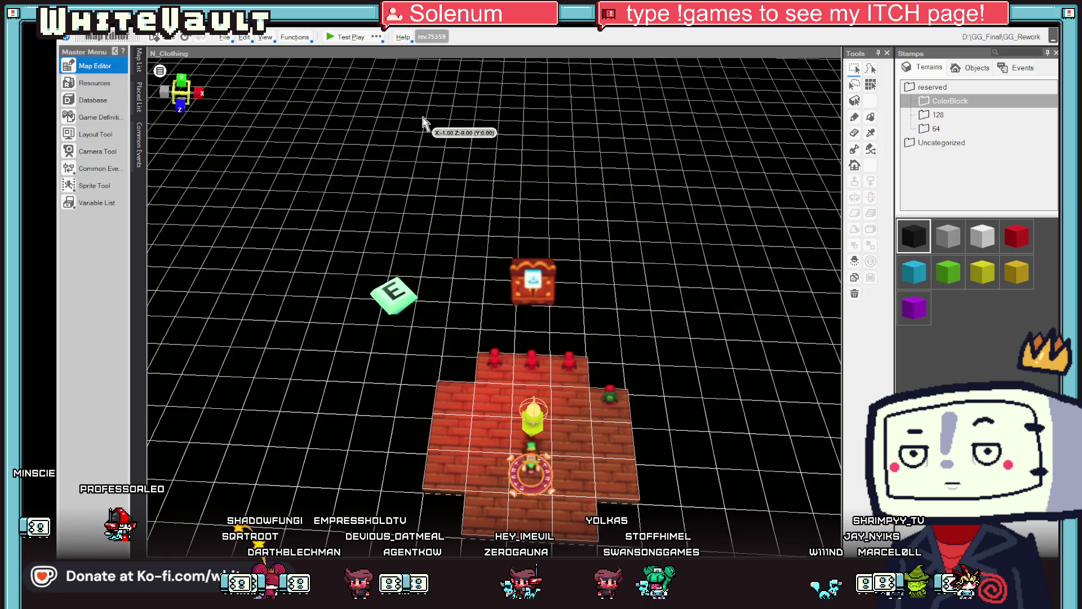
# Start a test play, walk to the wardrobe and accept the cozy sweater change
pyautogui.click(333, 38)
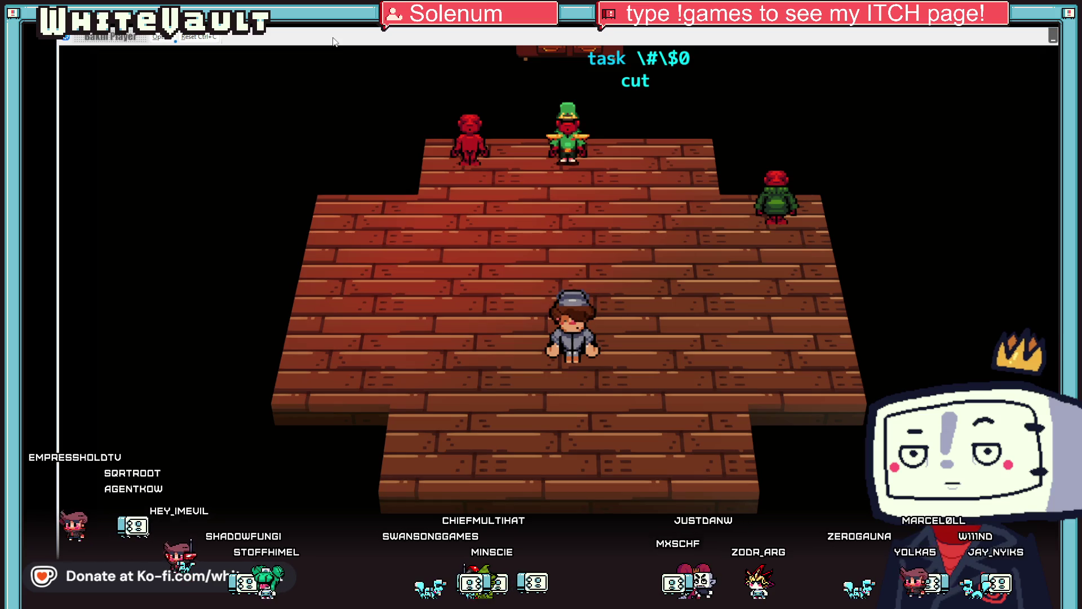
pyautogui.press('Up')
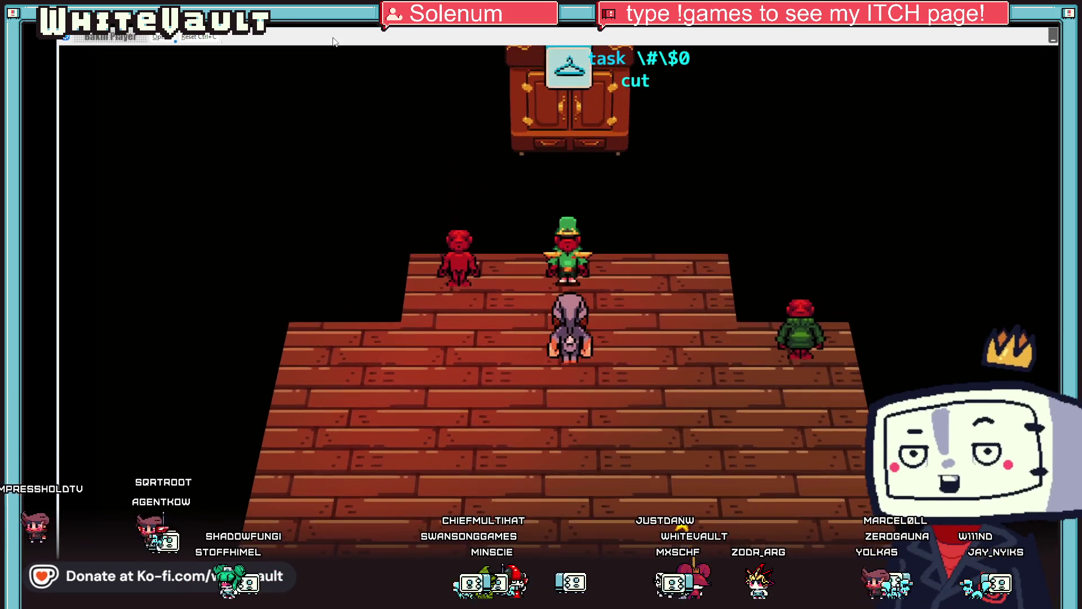
pyautogui.press('Right')
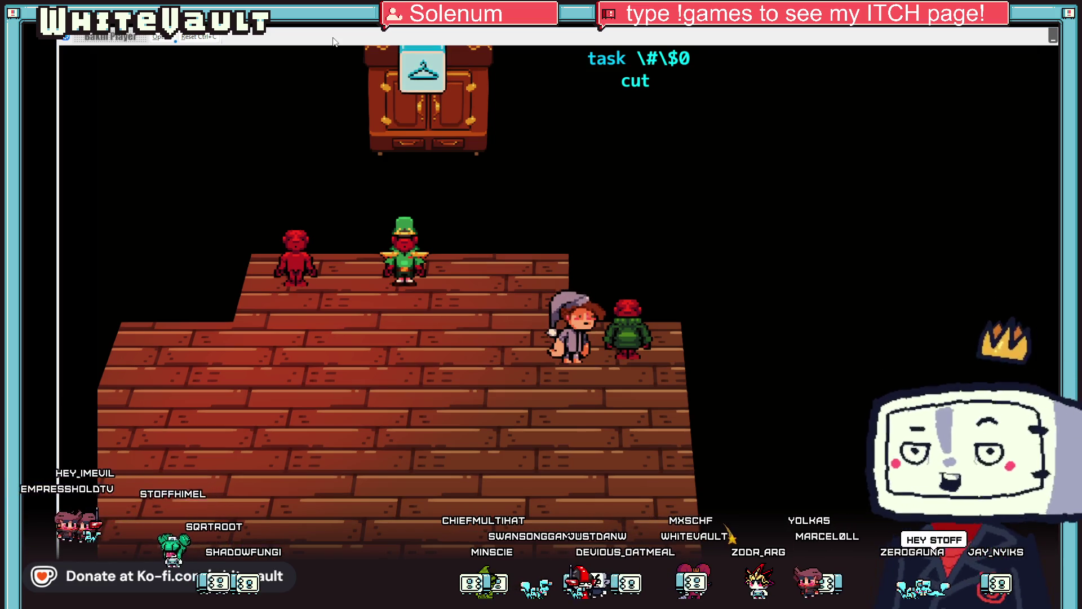
pyautogui.press('z')
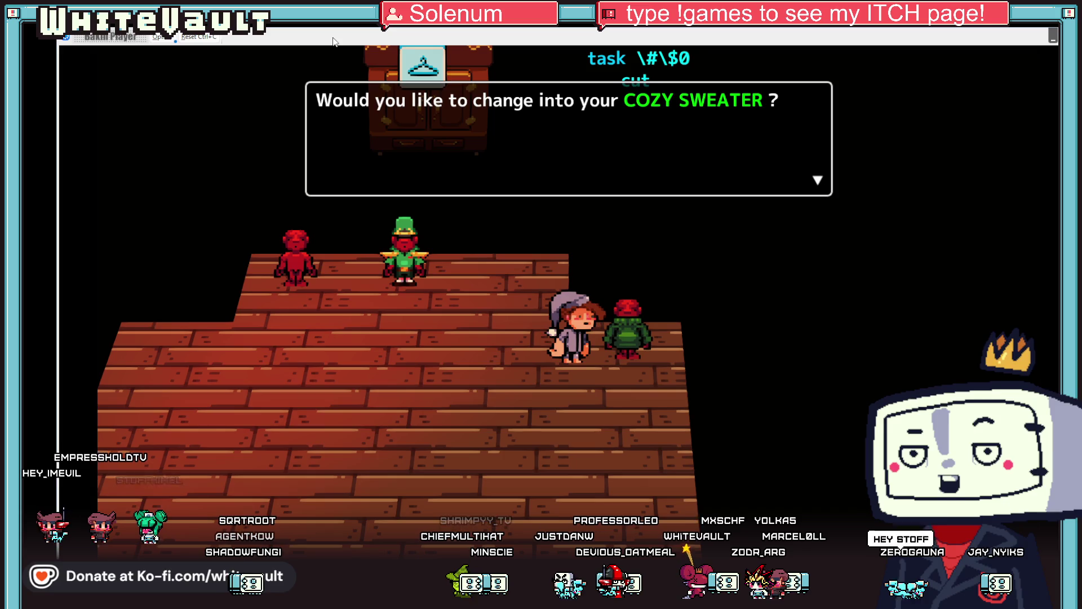
pyautogui.press('z')
pyautogui.press('Left')
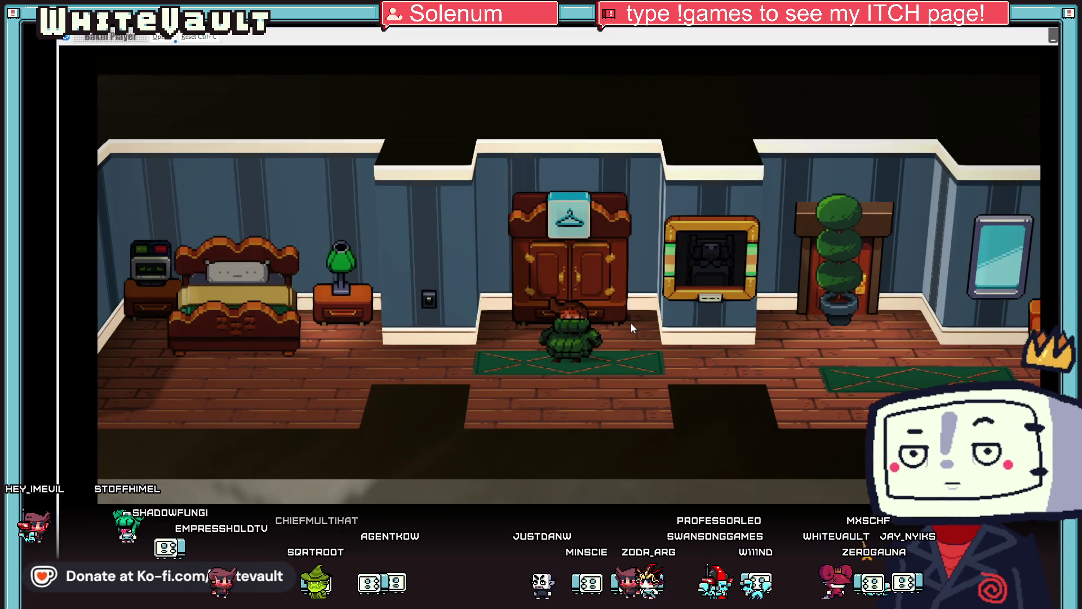
# Walk left and right across the room to check the sweater walk animation
pyautogui.press('Right')
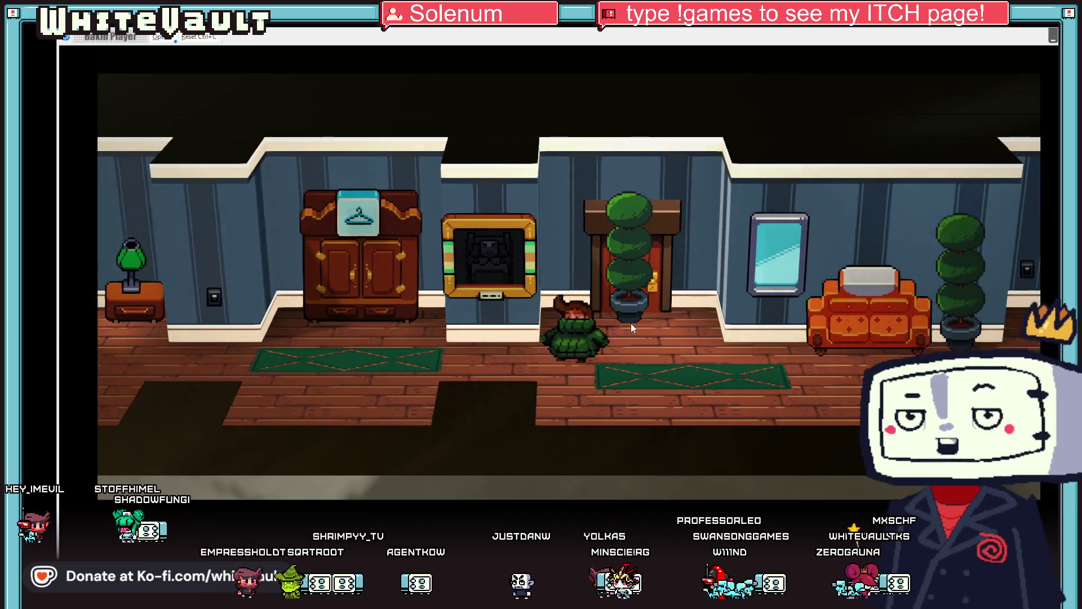
pyautogui.press('Left')
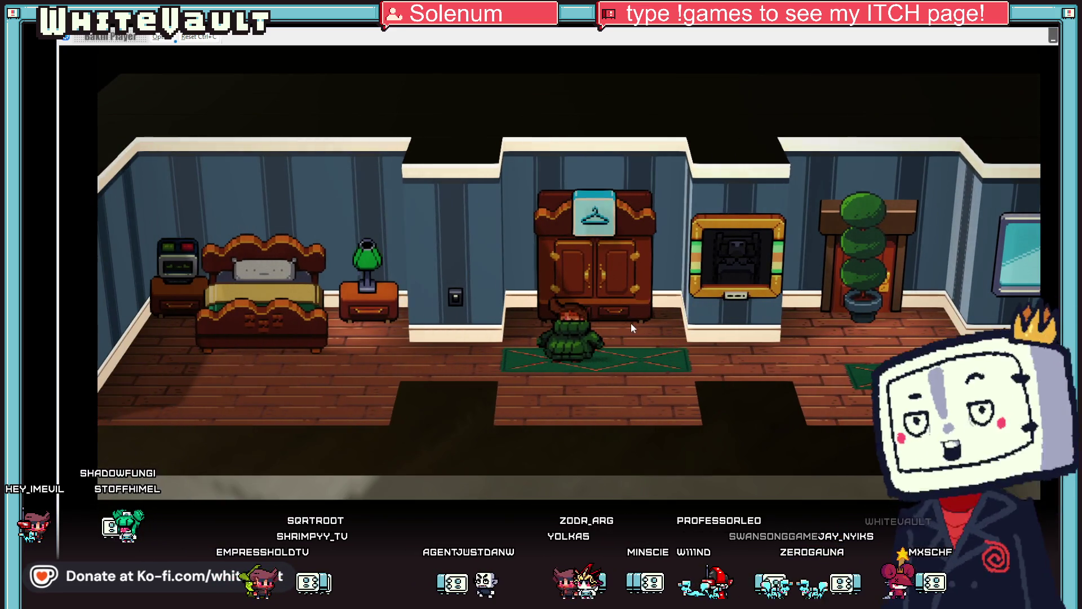
pyautogui.press('Right')
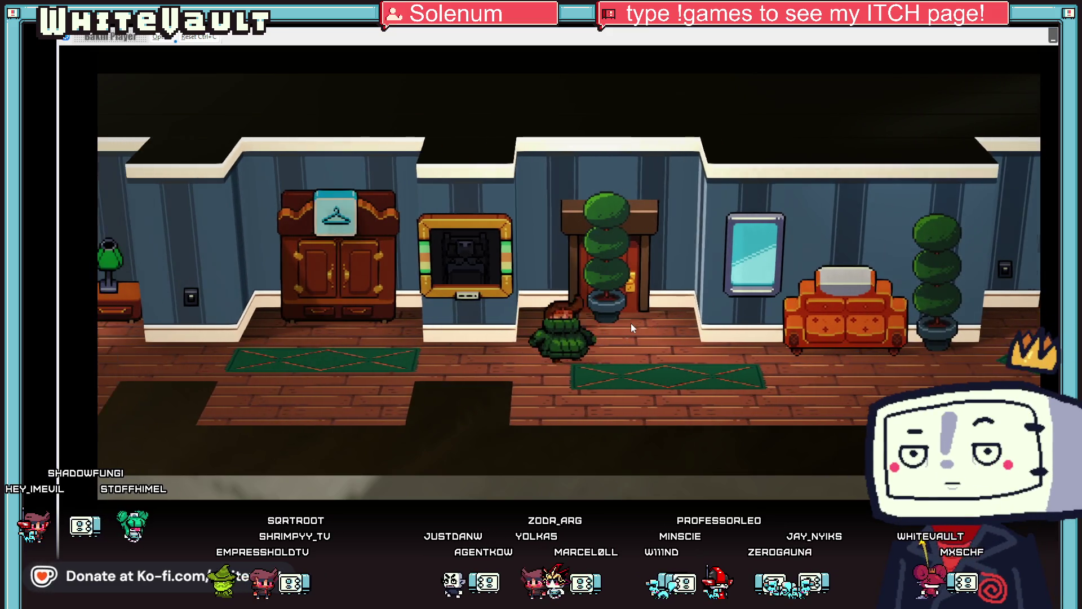
pyautogui.press('Left')
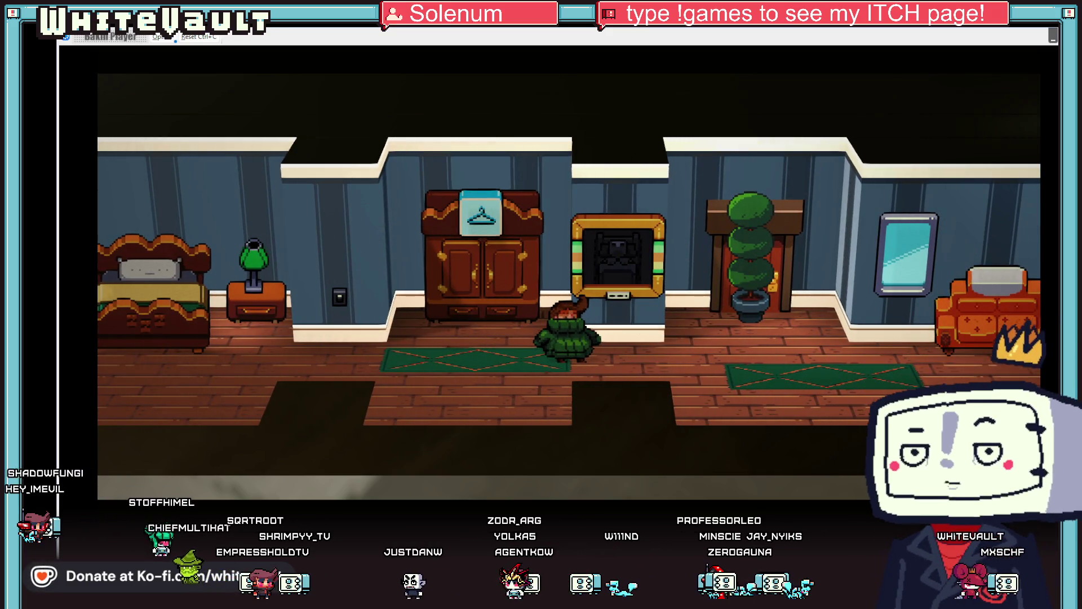
# Bring Aseprite forward and switch to the ClothPlayerSweater sprite sheet document
pyautogui.moveTo(556, 600)
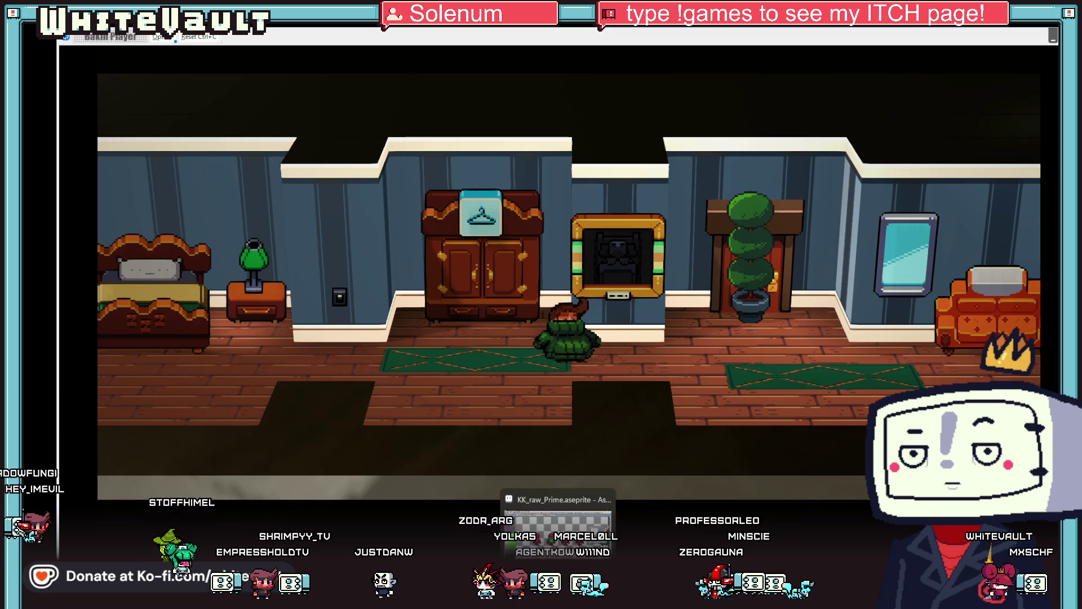
pyautogui.click(558, 527)
pyautogui.click(863, 60)
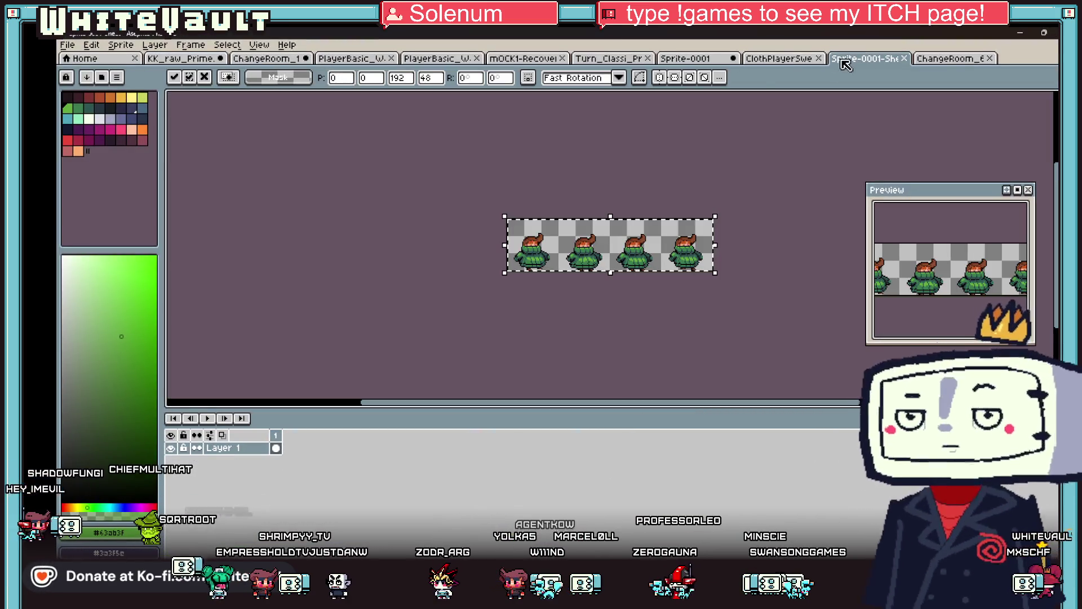
pyautogui.click(947, 60)
pyautogui.click(772, 56)
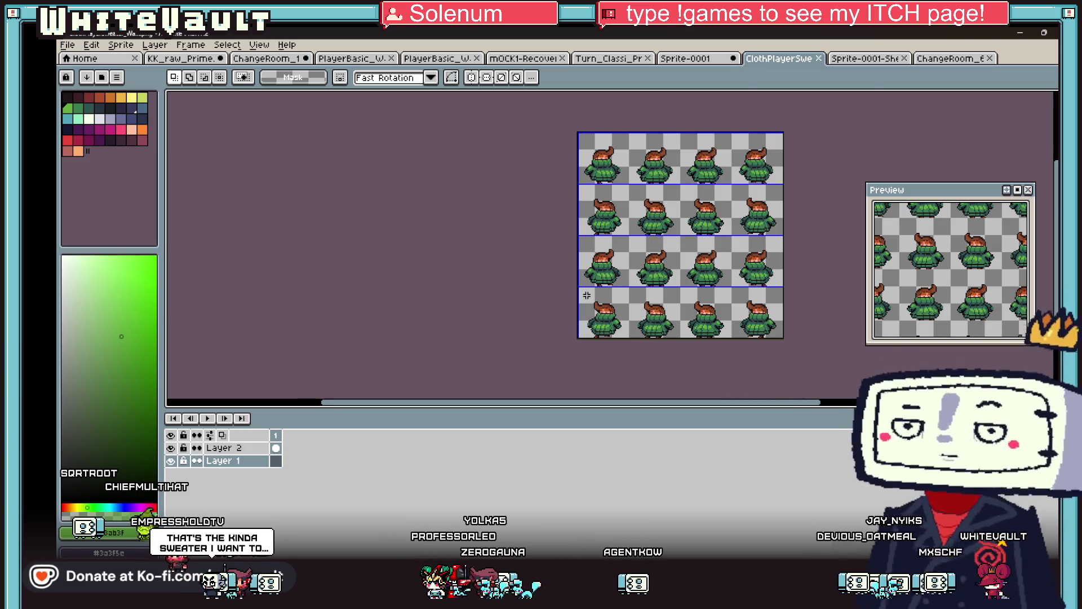
# Paste a sprite row onto Layer 2, commit it, and undo the stray row shift
pyautogui.scroll(2, 587, 295)
pyautogui.hotkey('ctrl', 'v')
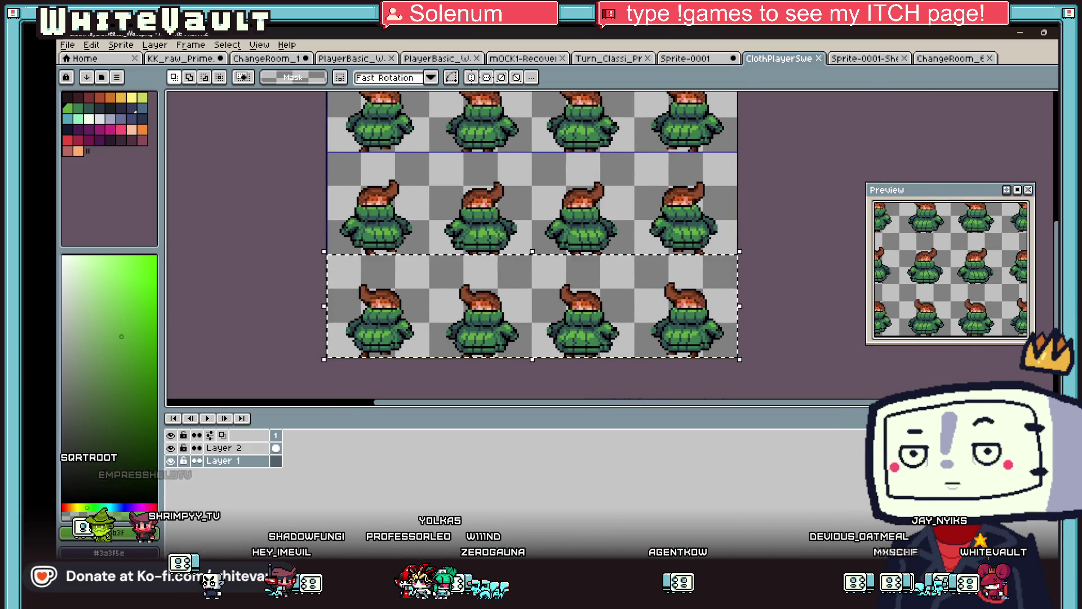
pyautogui.click(276, 447)
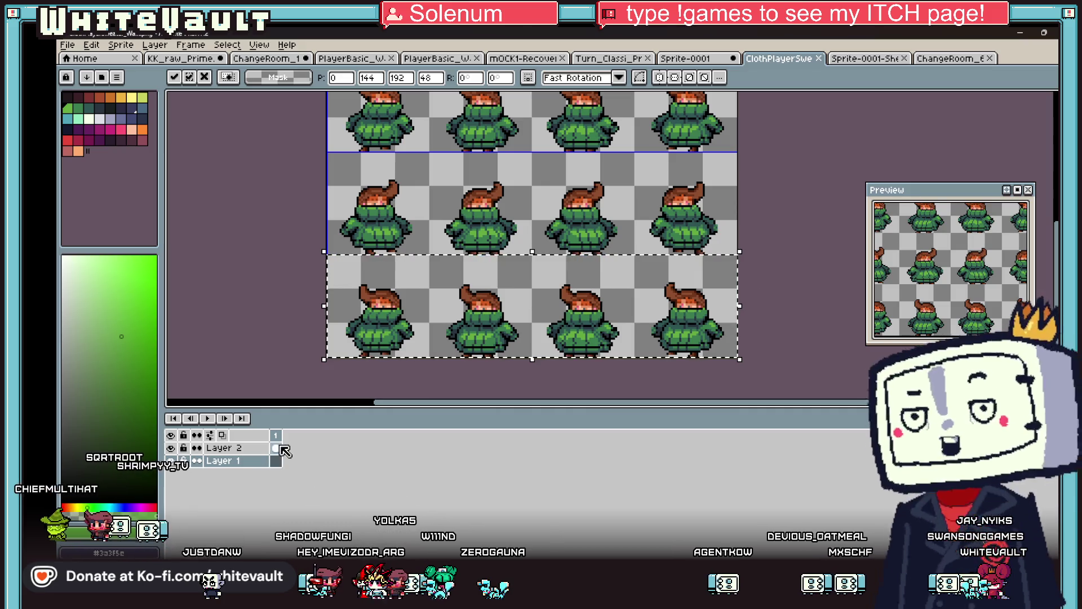
pyautogui.click(826, 159)
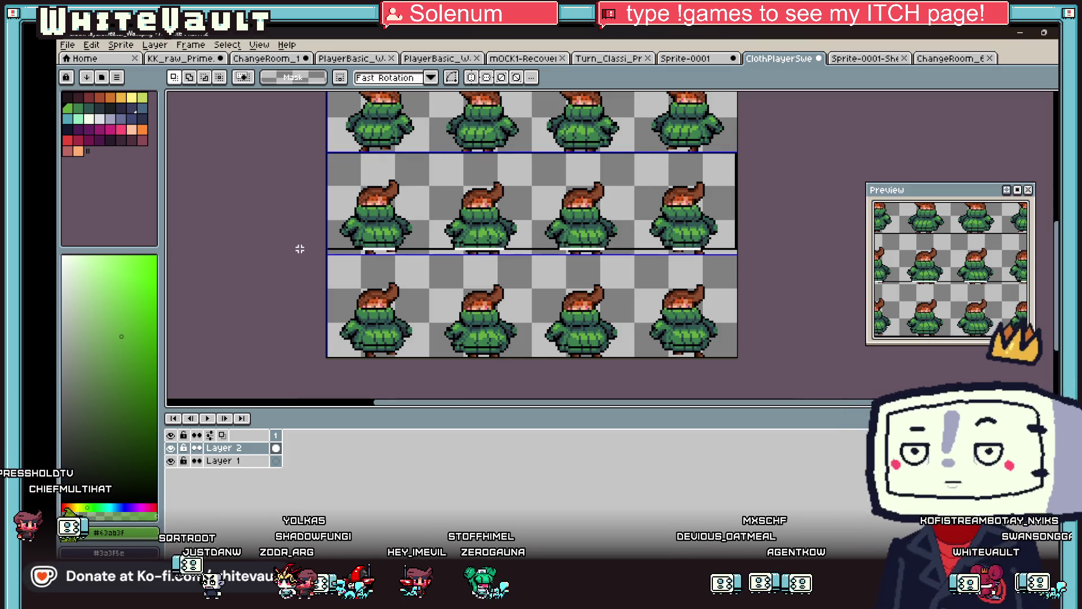
pyautogui.moveTo(297, 244); pyautogui.dragTo(296, 253)
pyautogui.hotkey('ctrl', 'z')
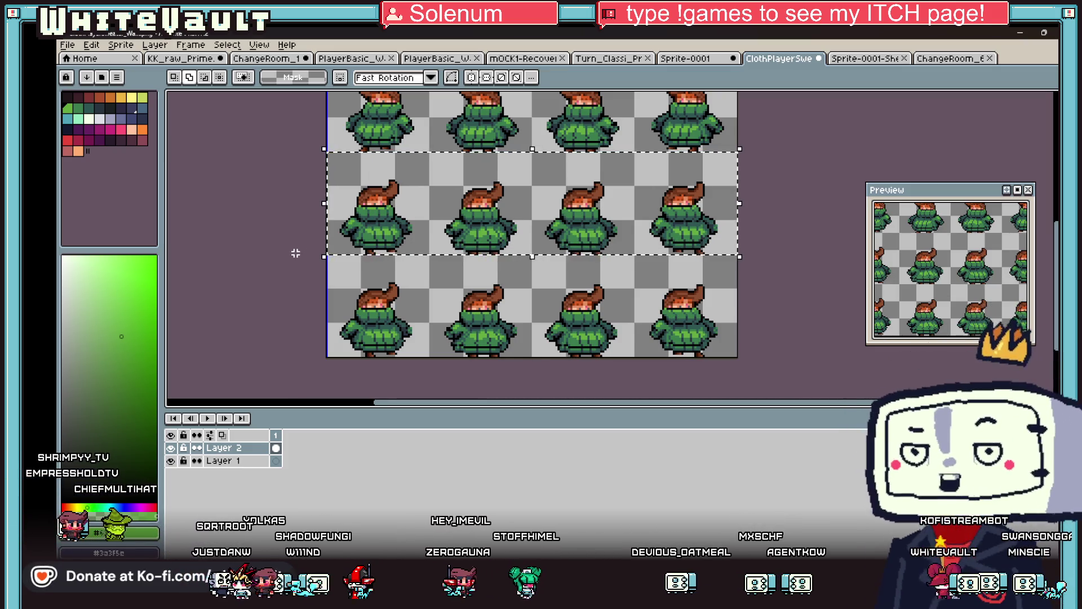
# Paste and commit the sprite row again, then return to the running test game
pyautogui.hotkey('ctrl', 'v')
pyautogui.click(783, 317)
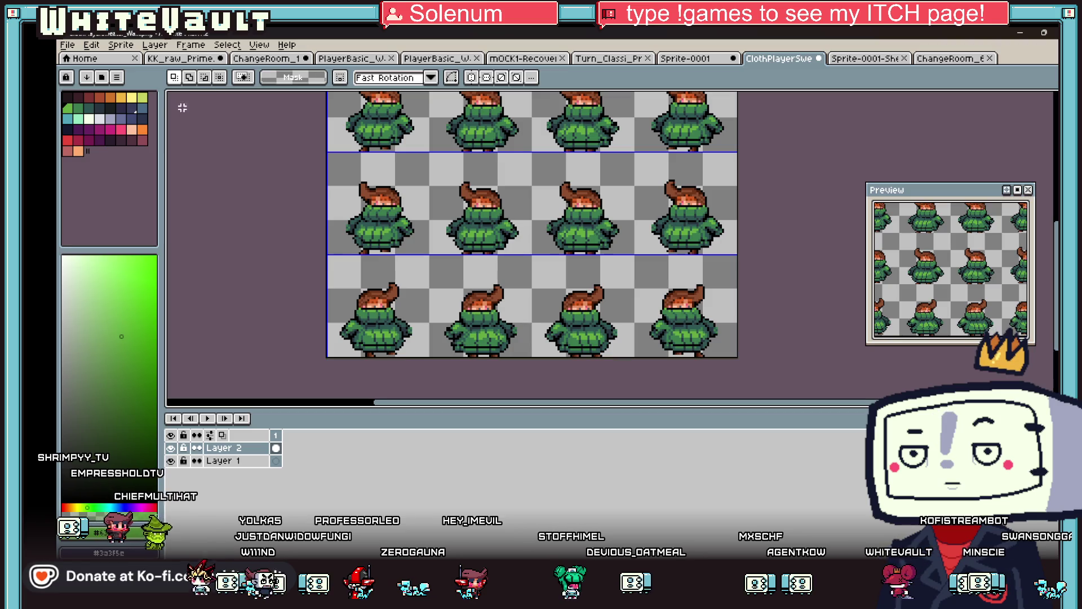
pyautogui.click(92, 45)
pyautogui.click(79, 93)
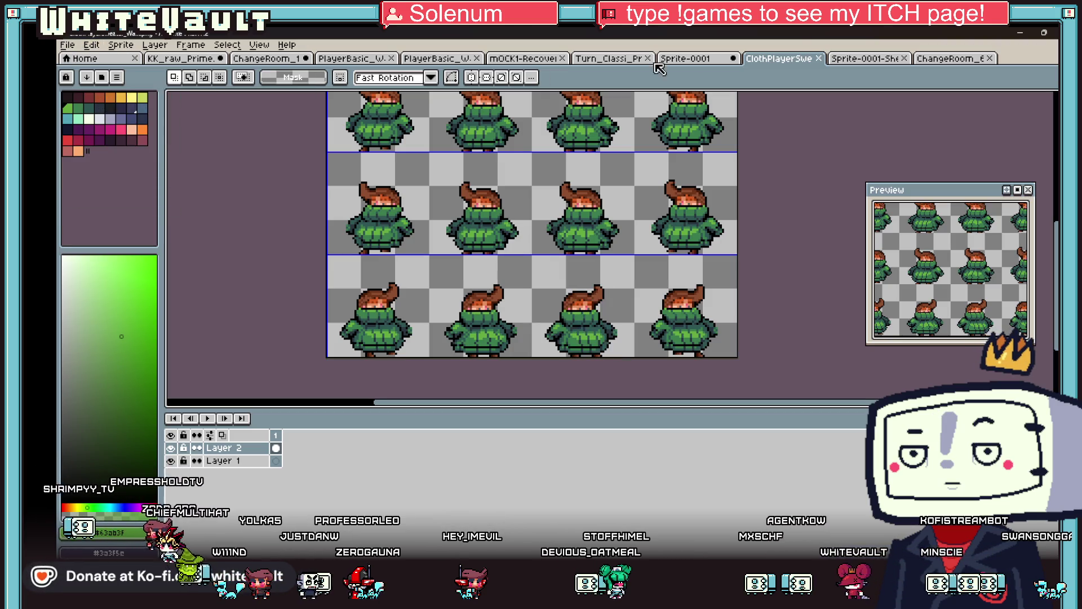
pyautogui.click(1018, 34)
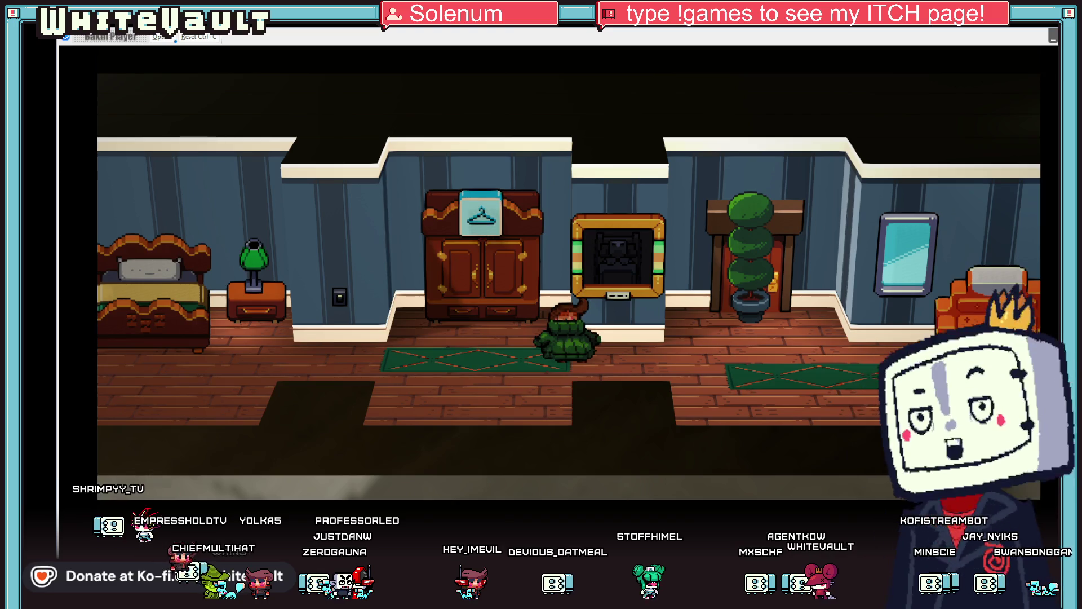
# Close the test game and reload the sweater walk image in the resource manager
pyautogui.hotkey('alt', 'F4')
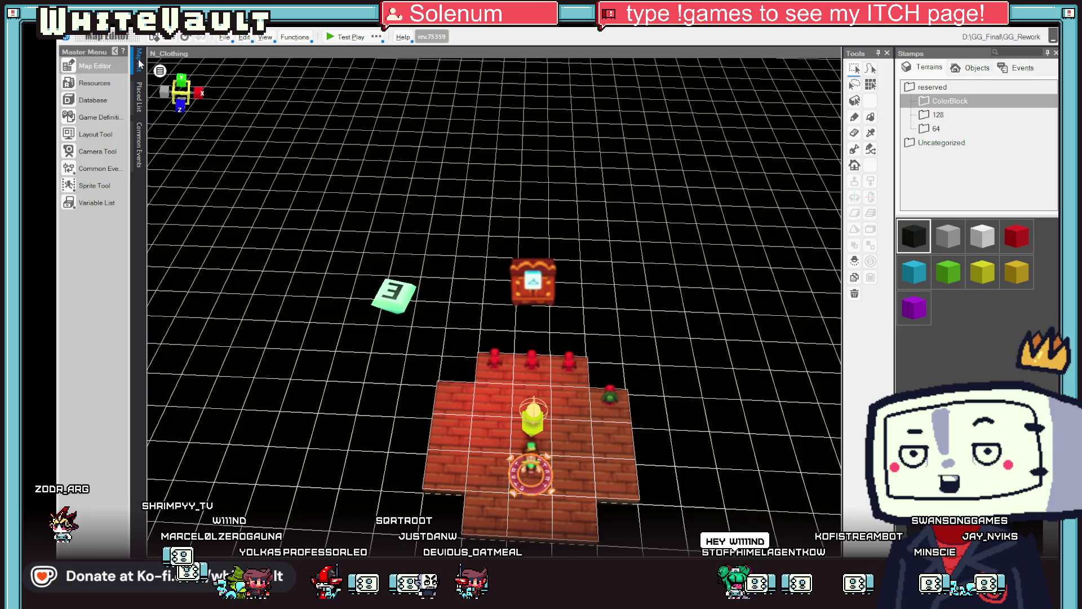
pyautogui.click(96, 84)
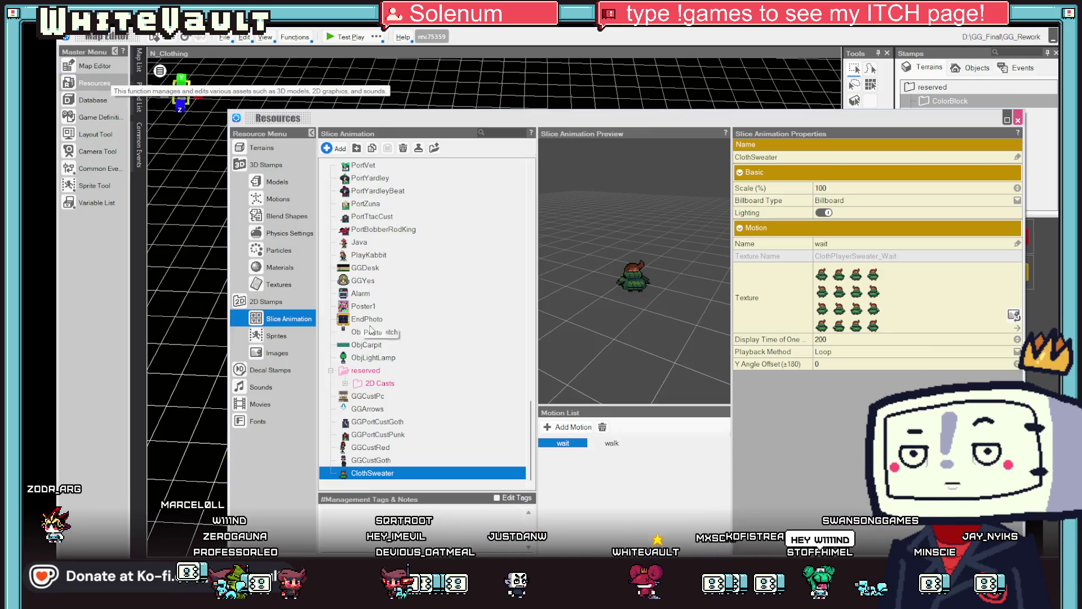
pyautogui.click(278, 354)
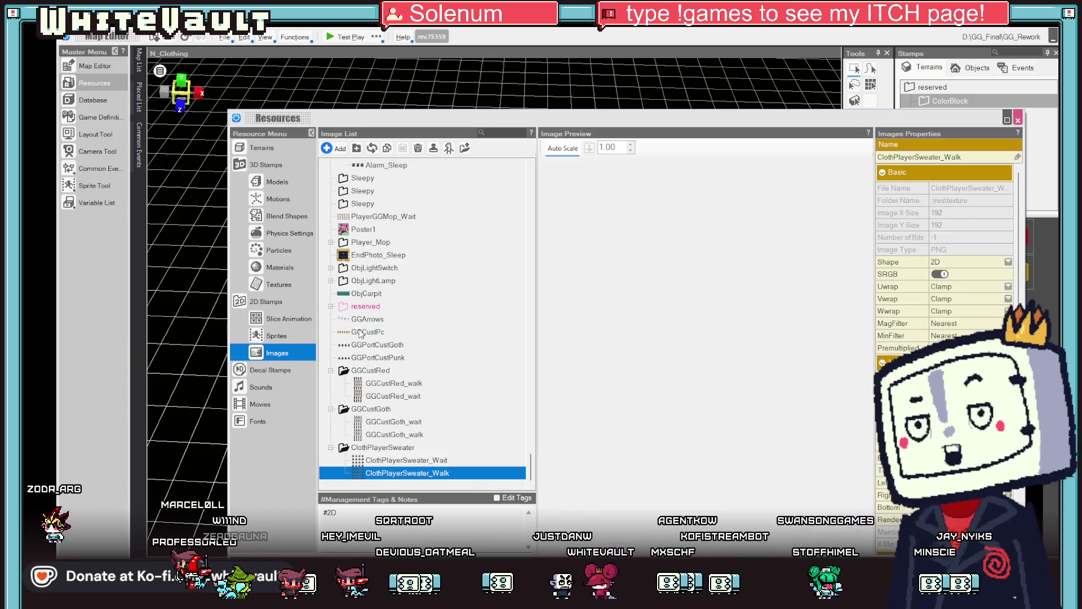
pyautogui.click(372, 147)
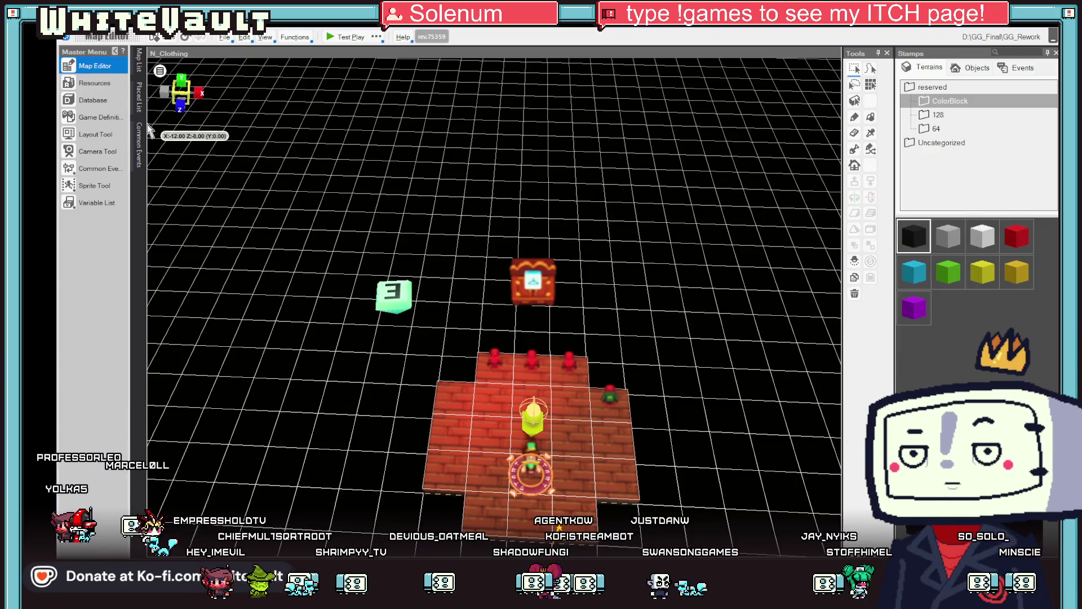
# Inspect the Main_Change_2 event script offering the SLEEPY SUIT
pyautogui.click(496, 359)
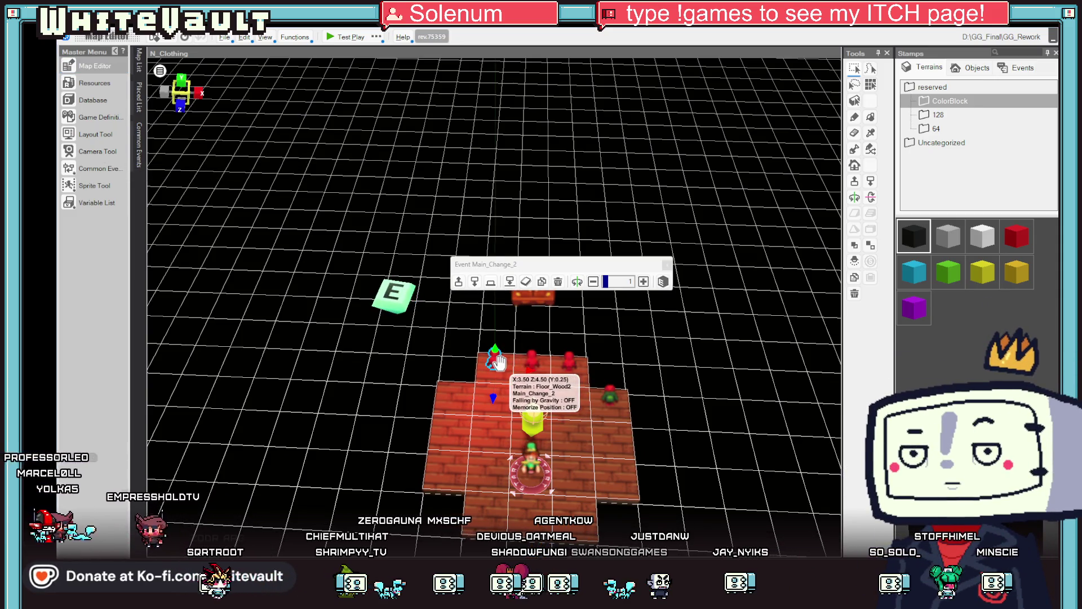
pyautogui.doubleClick(498, 361)
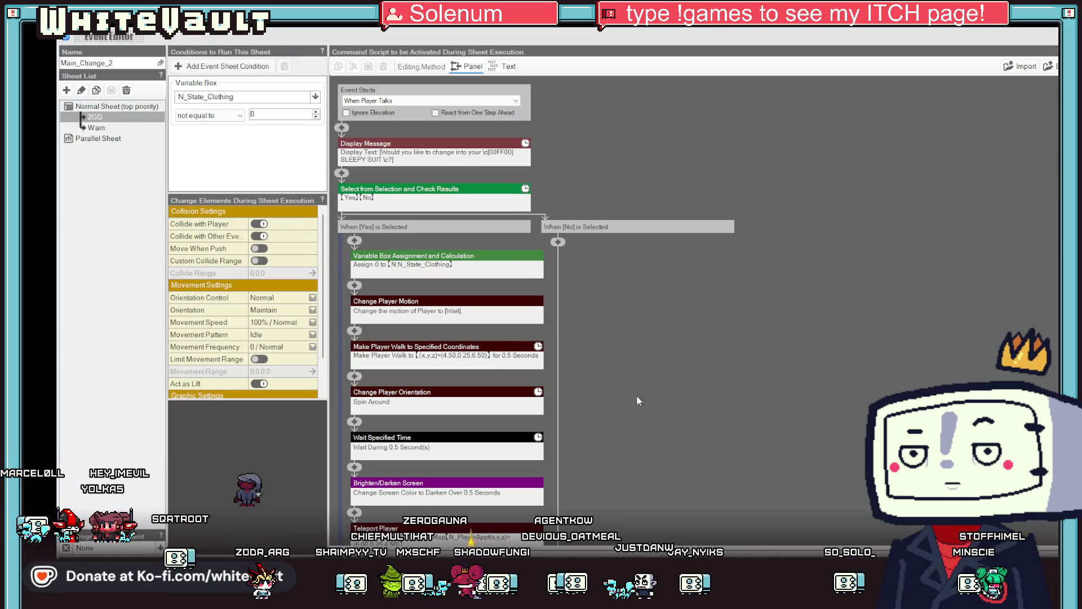
pyautogui.scroll(-2, 639, 400)
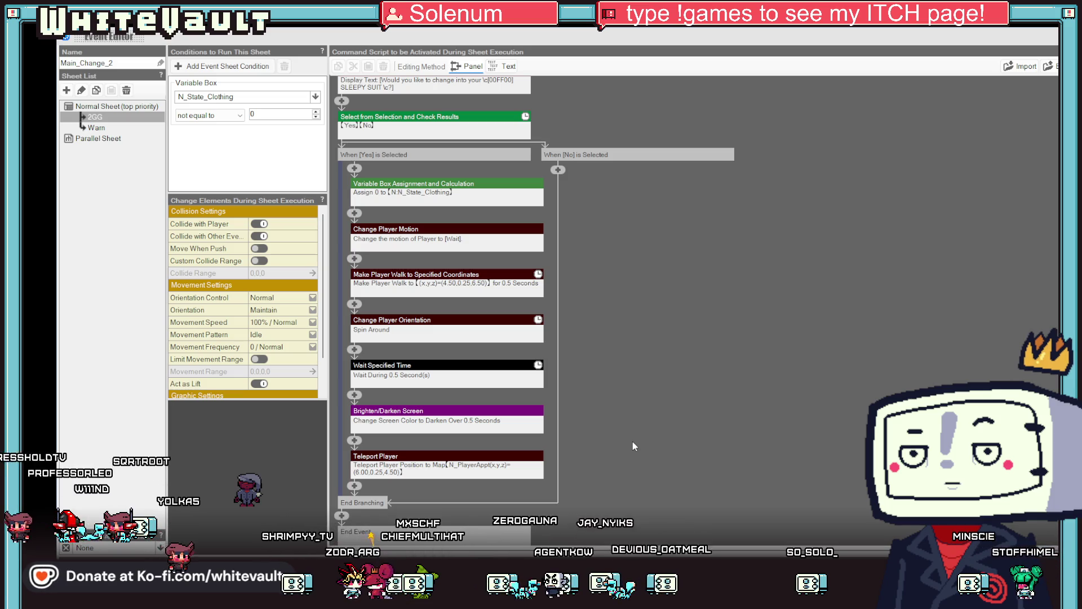
pyautogui.press('Escape')
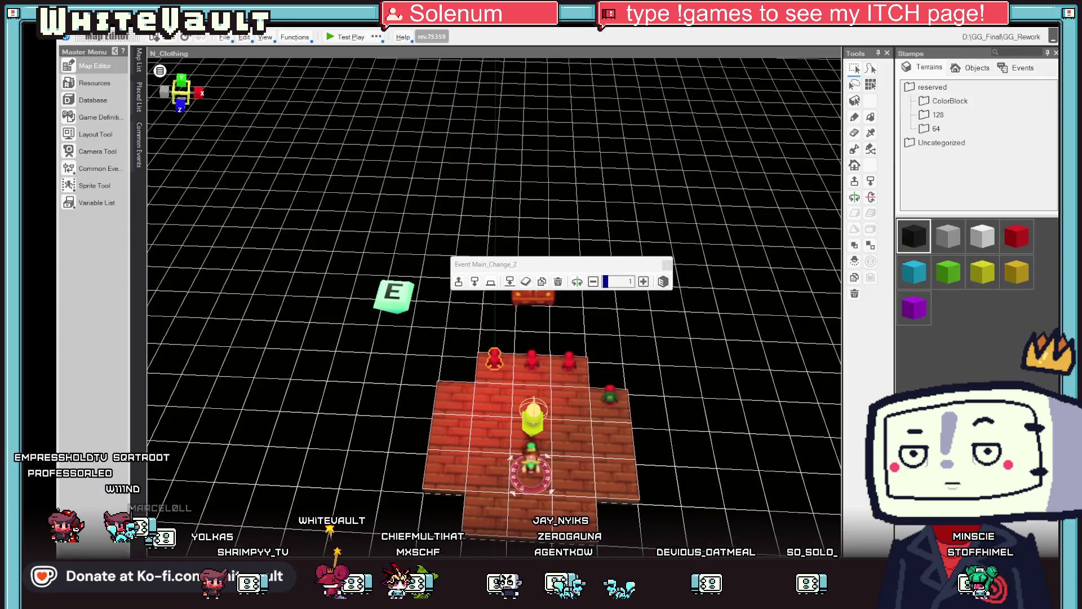
# Inspect the Main_Change_3 COZY SWEATER script, then bring up the common events editor
pyautogui.doubleClick(610, 394)
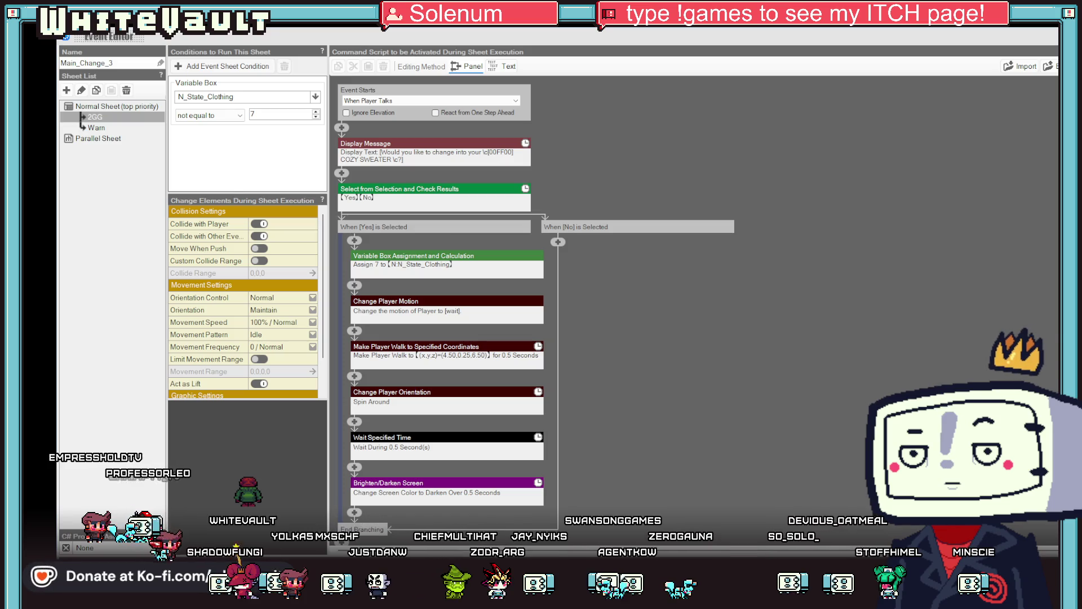
pyautogui.press('Escape')
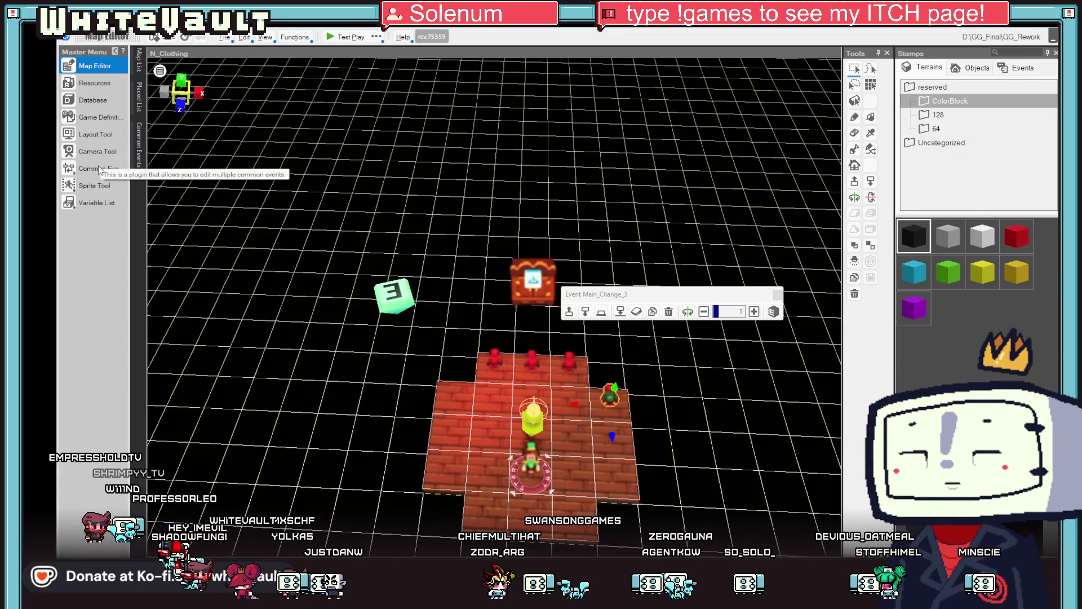
pyautogui.click(99, 168)
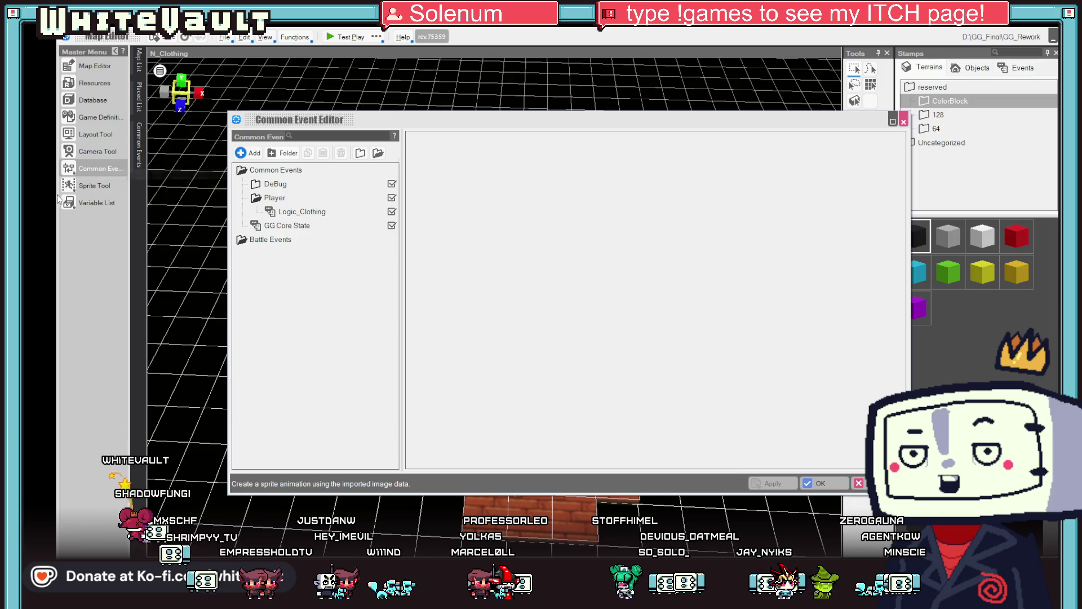
# View the GG Core State and Logic_Clothing common events, close the editor, and test play
pyautogui.click(292, 227)
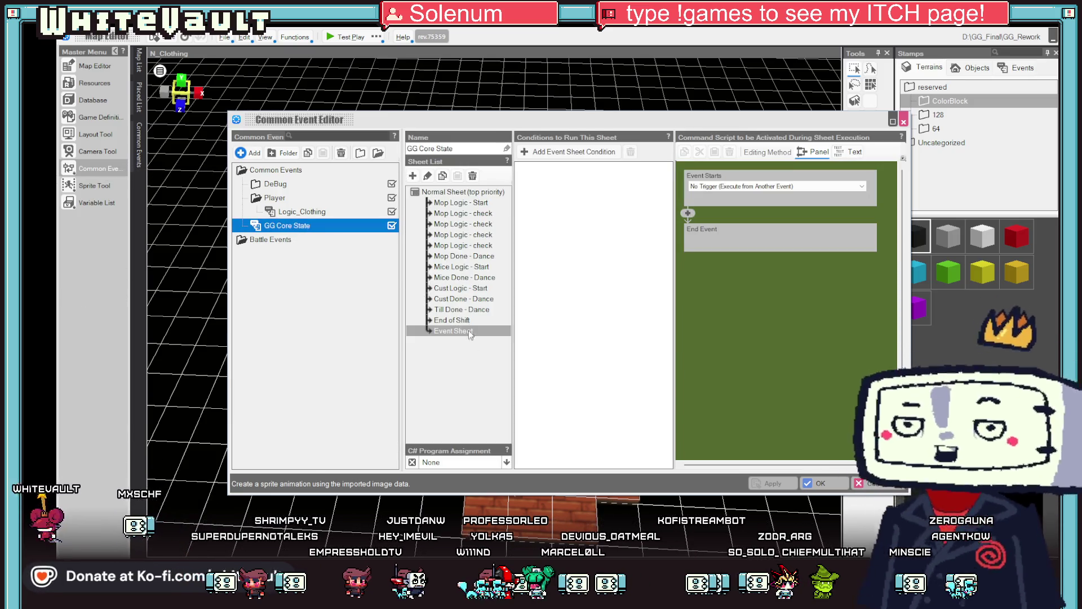
pyautogui.click(287, 214)
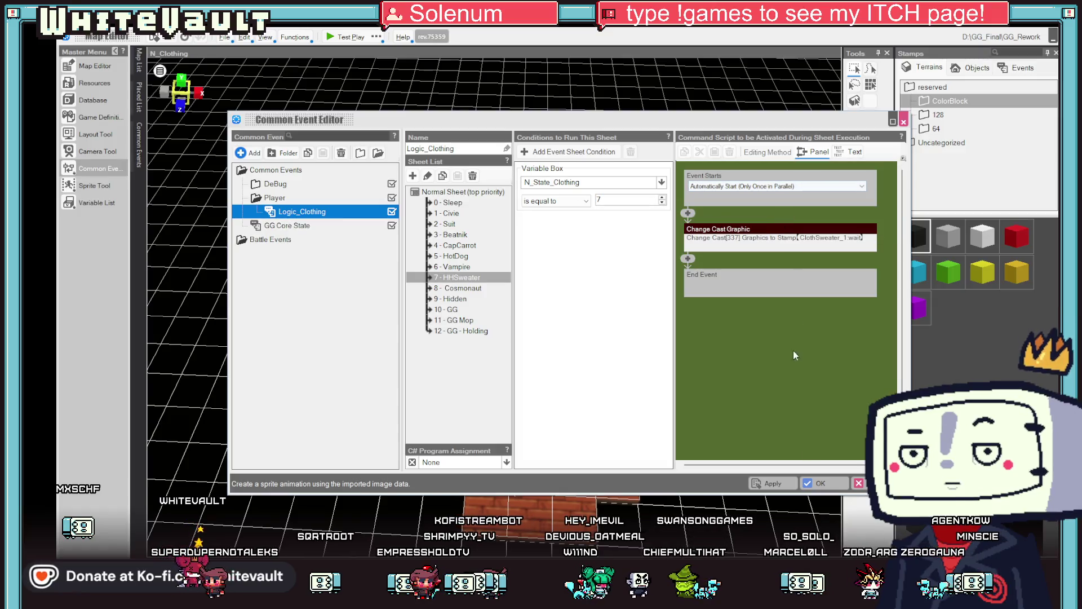
pyautogui.click(821, 483)
pyautogui.click(332, 40)
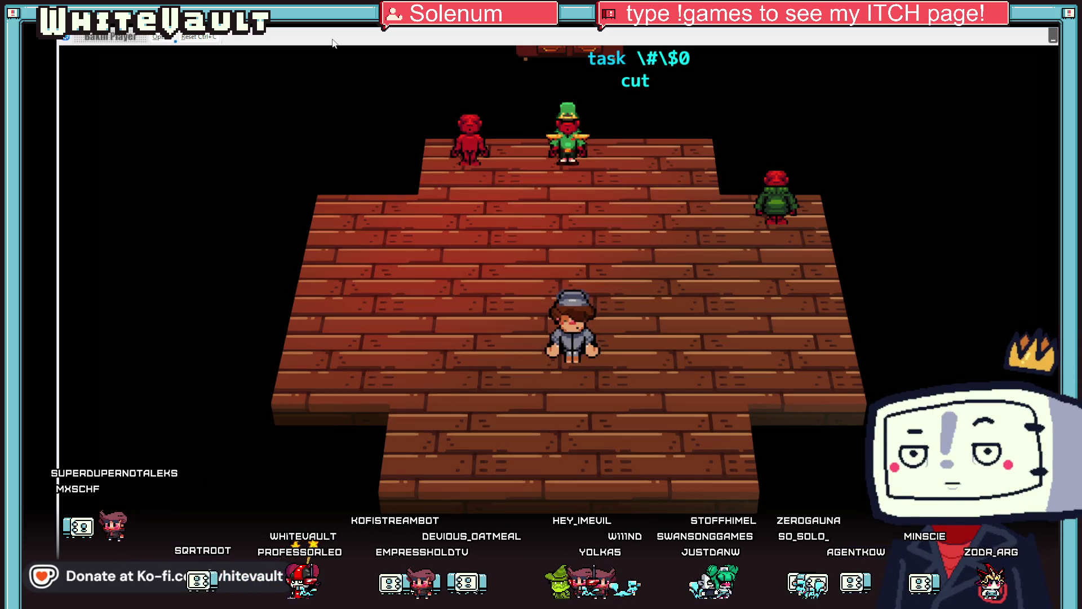
# Walk to the wardrobe and accept the COZY SWEATER change
pyautogui.press('Up')
pyautogui.press('Right')
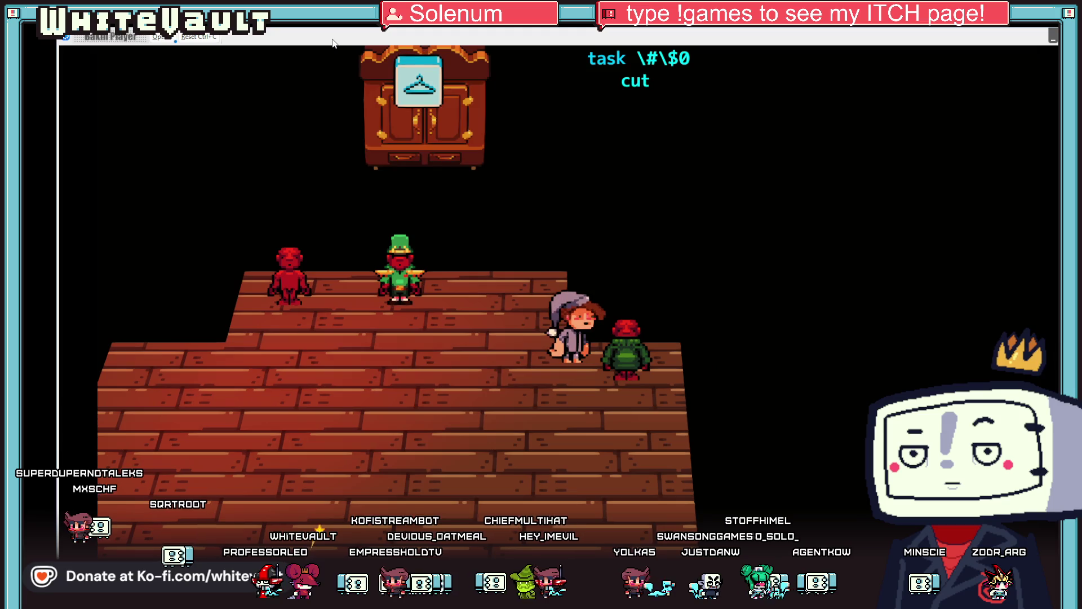
pyautogui.press('Return')
pyautogui.press('Return')
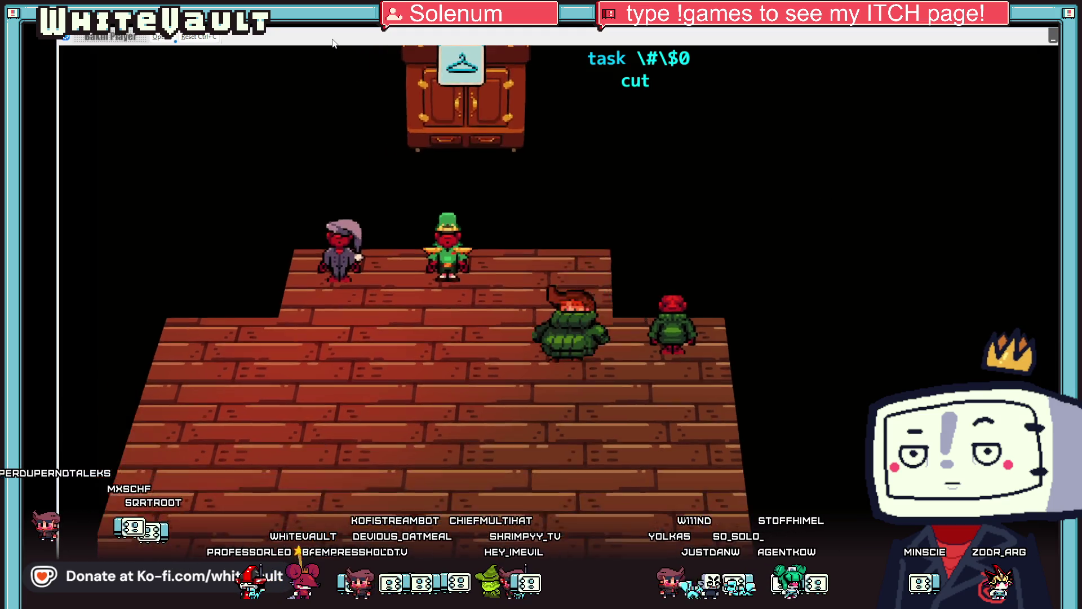
pyautogui.press('Down')
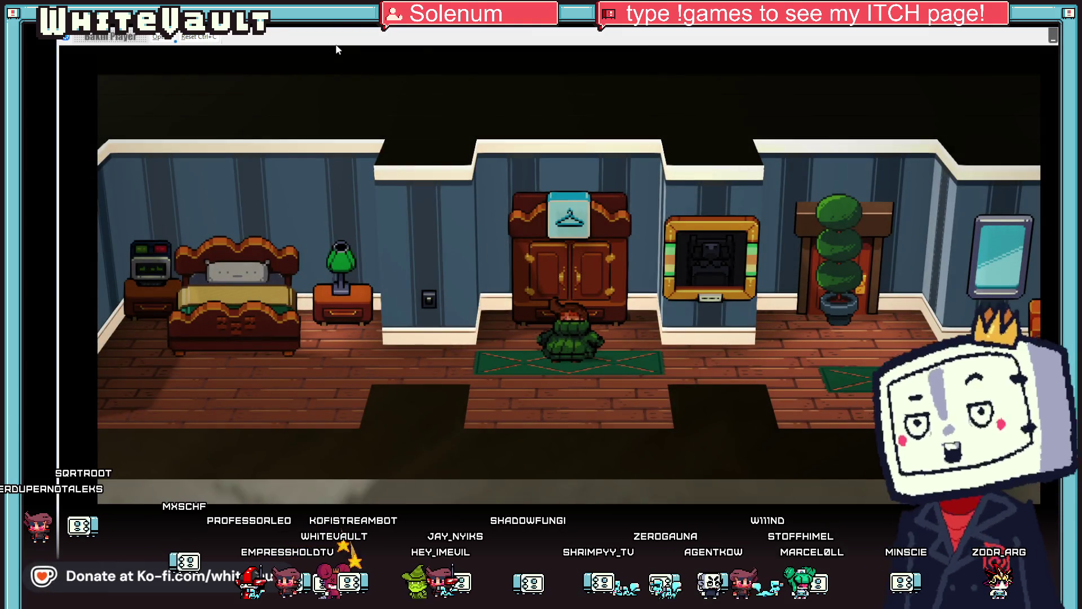
# Walk the sweater-wearing player back and forth between the bed, sofa and door
pyautogui.press('Left')
pyautogui.press('Right')
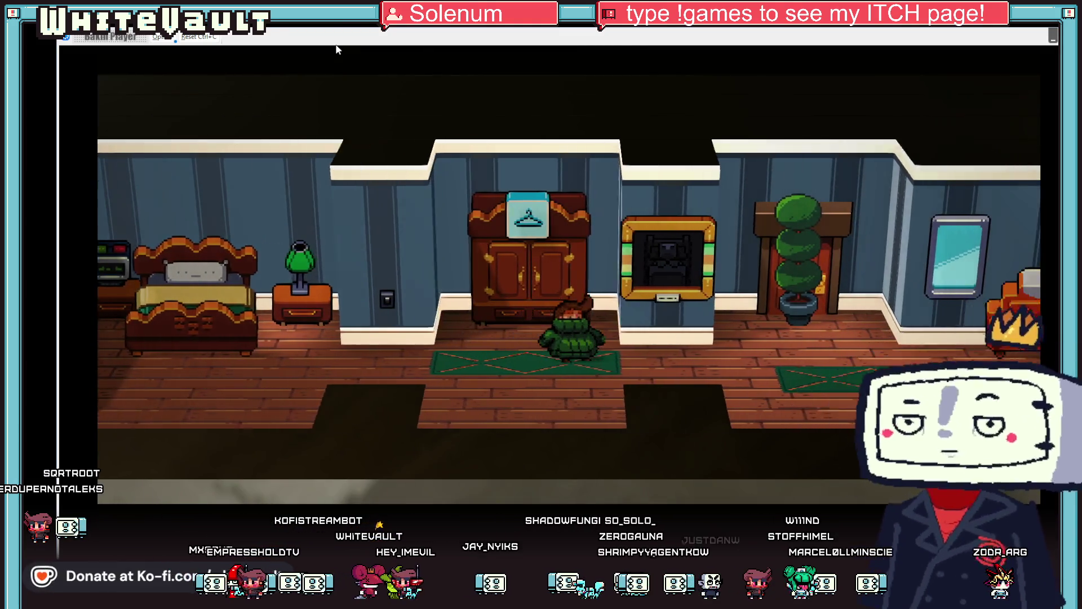
pyautogui.press('Right')
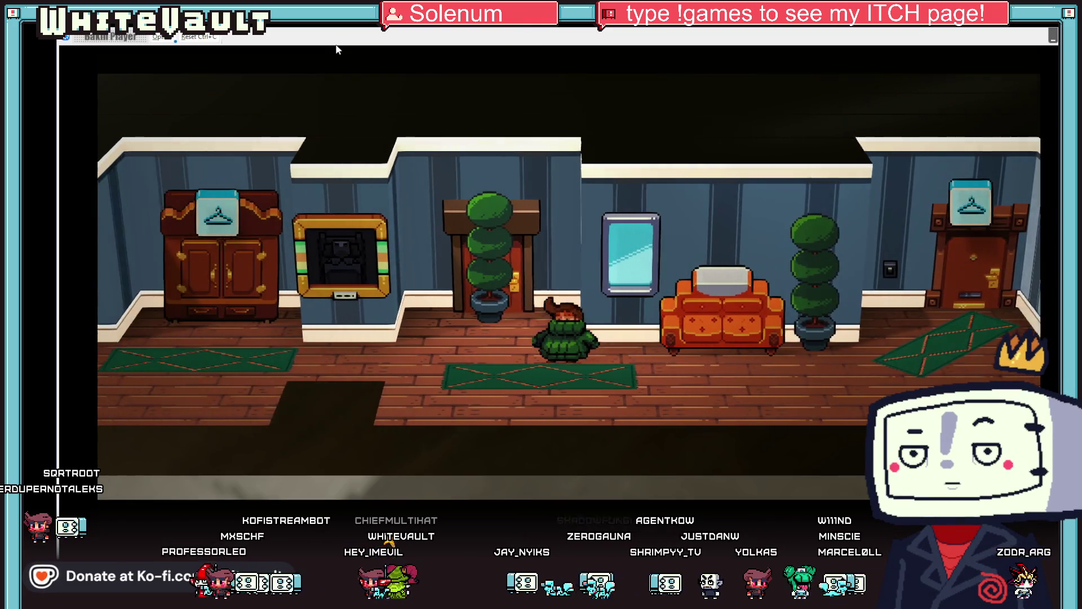
pyautogui.press('Left')
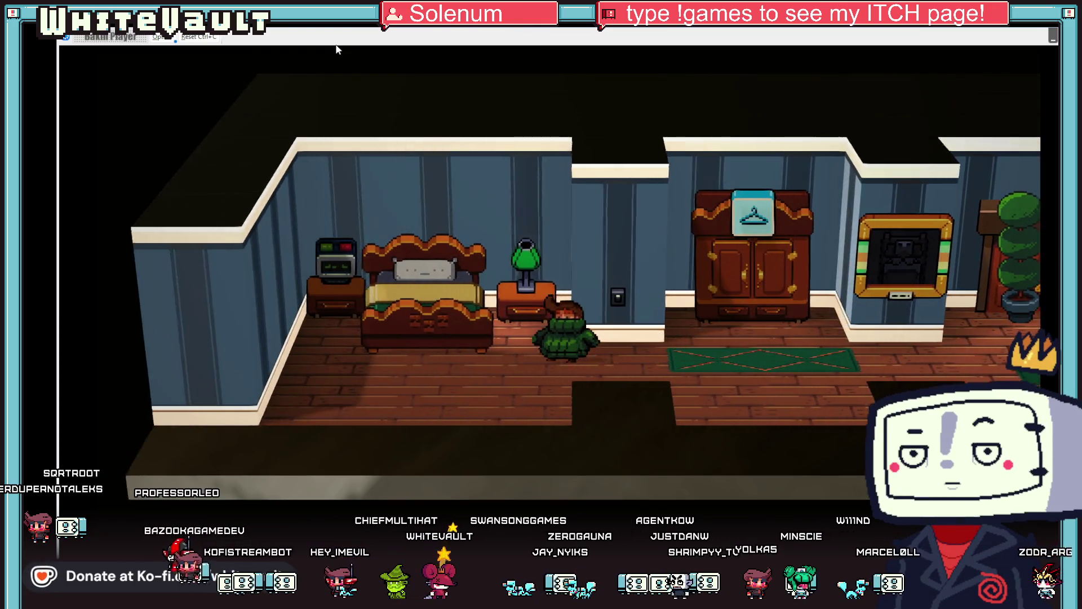
pyautogui.press('Right')
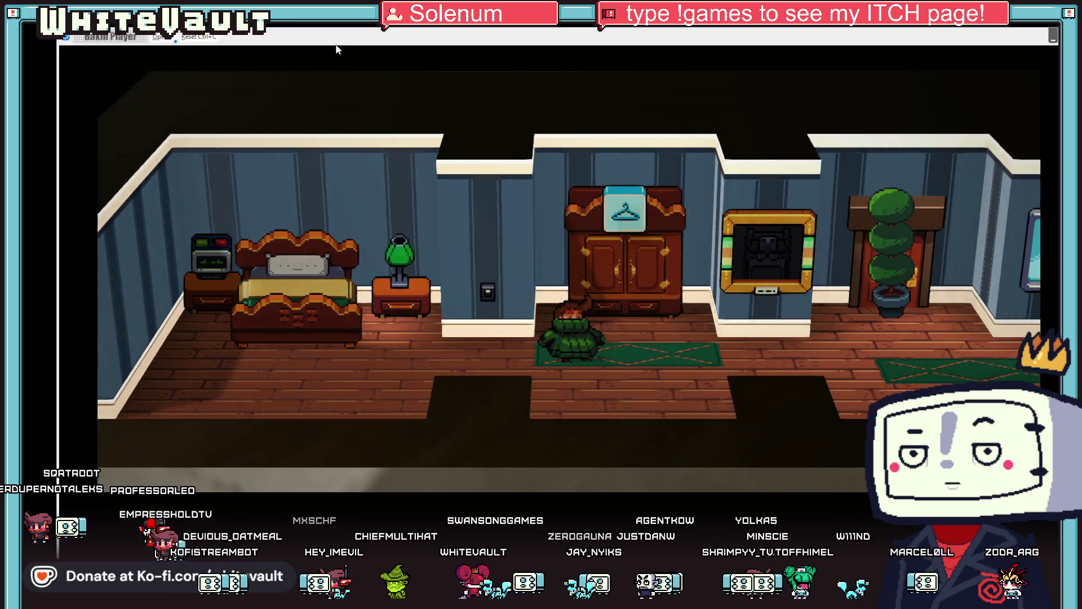
pyautogui.press('Right')
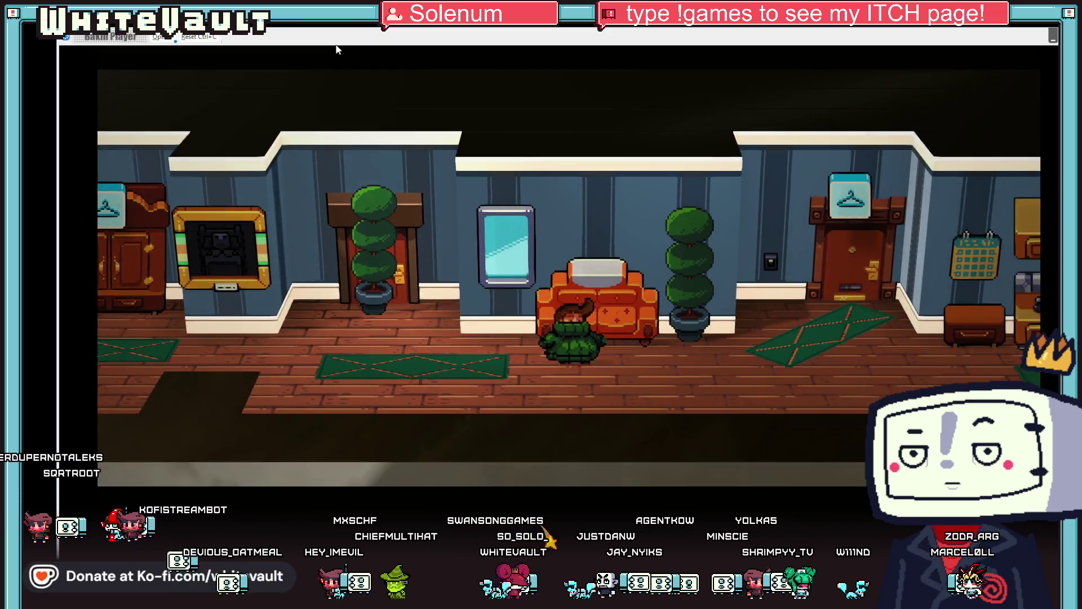
pyautogui.press('Left')
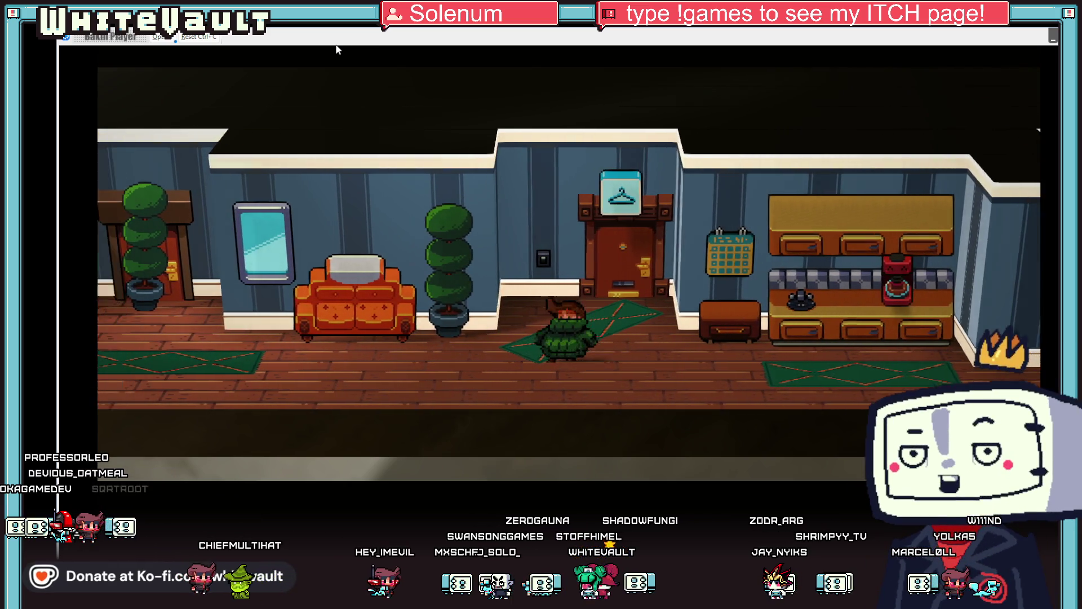
# Walk back and forth along the hallway, then end the test play
pyautogui.press('Left')
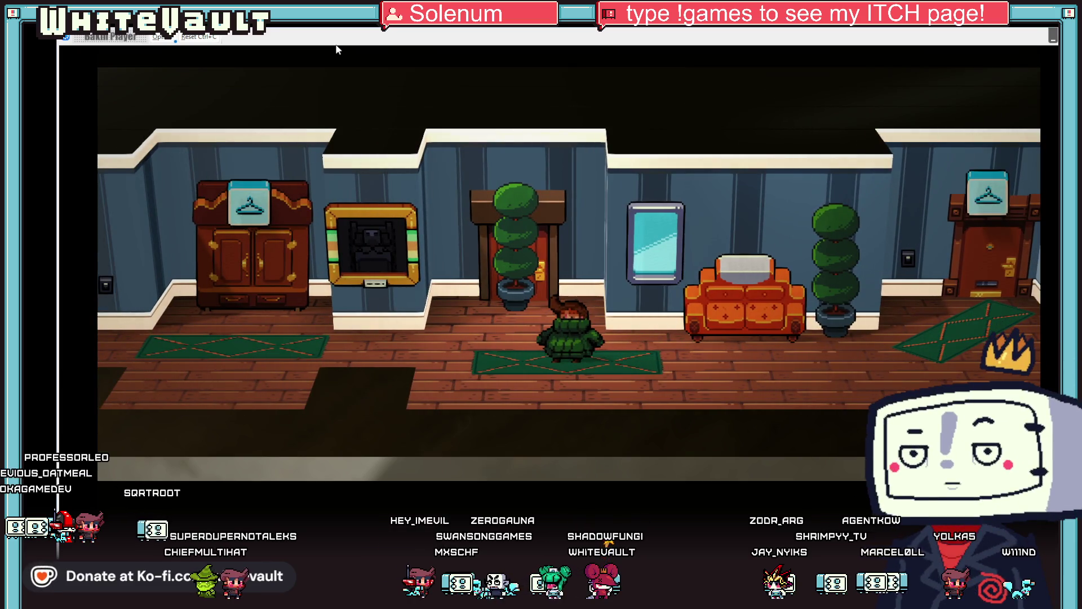
pyautogui.press('Right')
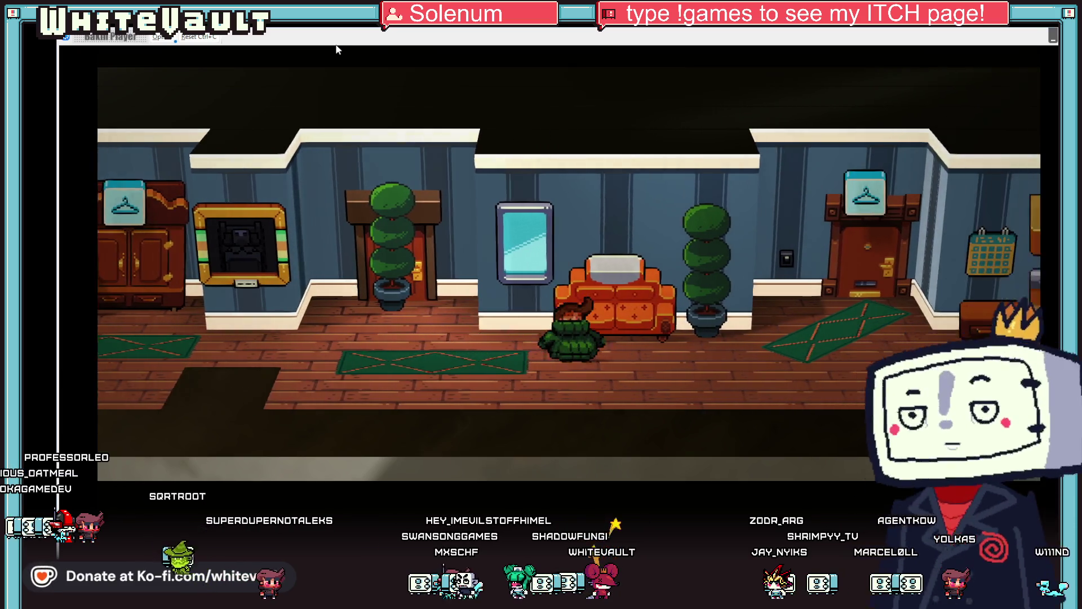
pyautogui.press('Left')
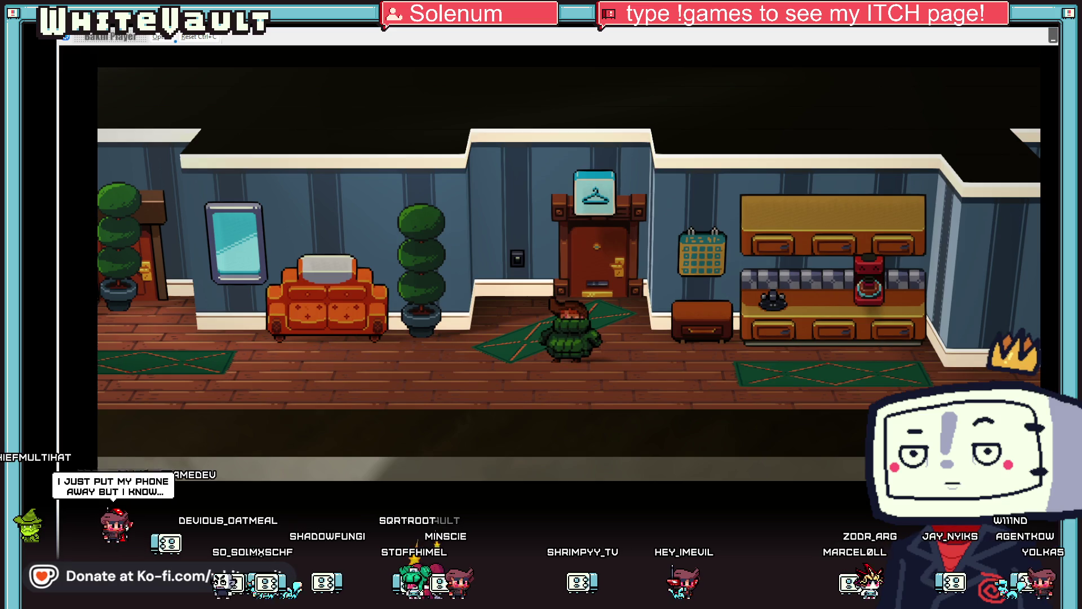
pyautogui.hotkey('alt', 'F4')
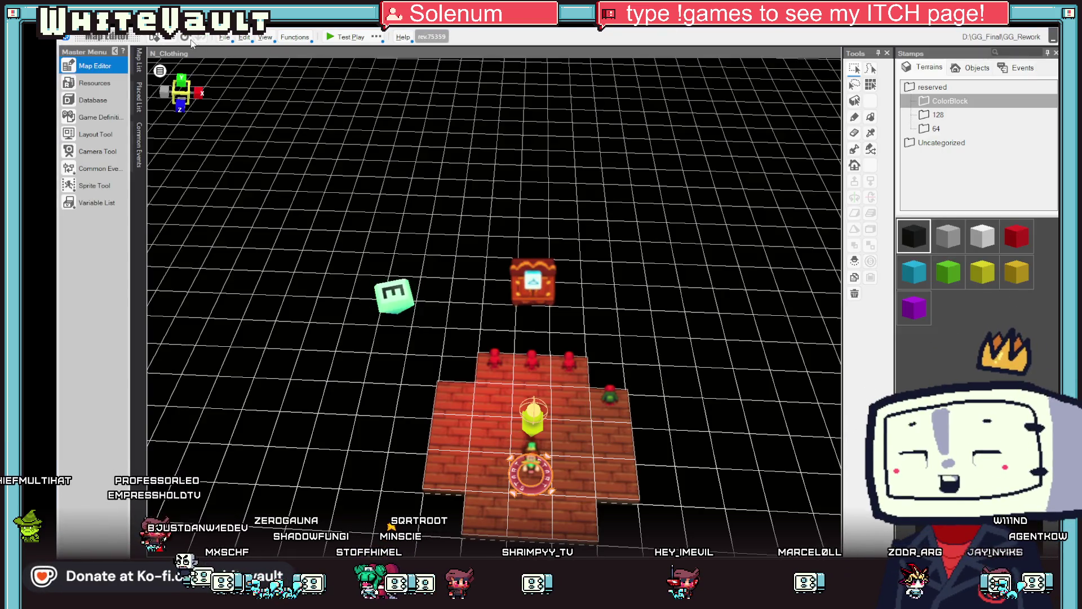
# In Aseprite, open Sprite-0001 and step through the sweater animation's frames 2 and 4
pyautogui.hotkey('alt', 'Tab')
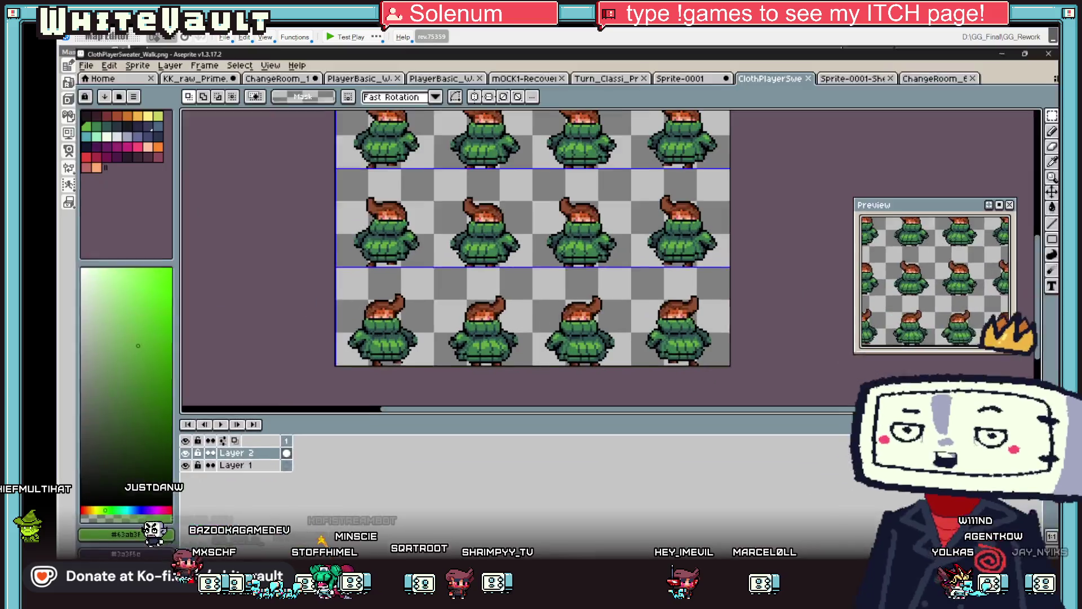
pyautogui.scroll(-2, 664, 318)
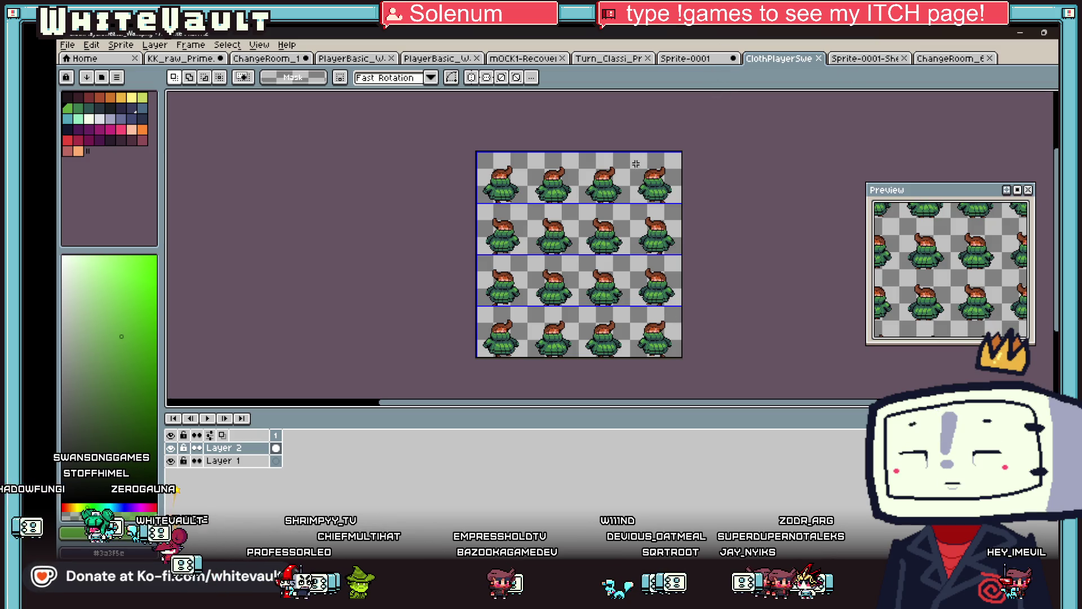
pyautogui.click(684, 62)
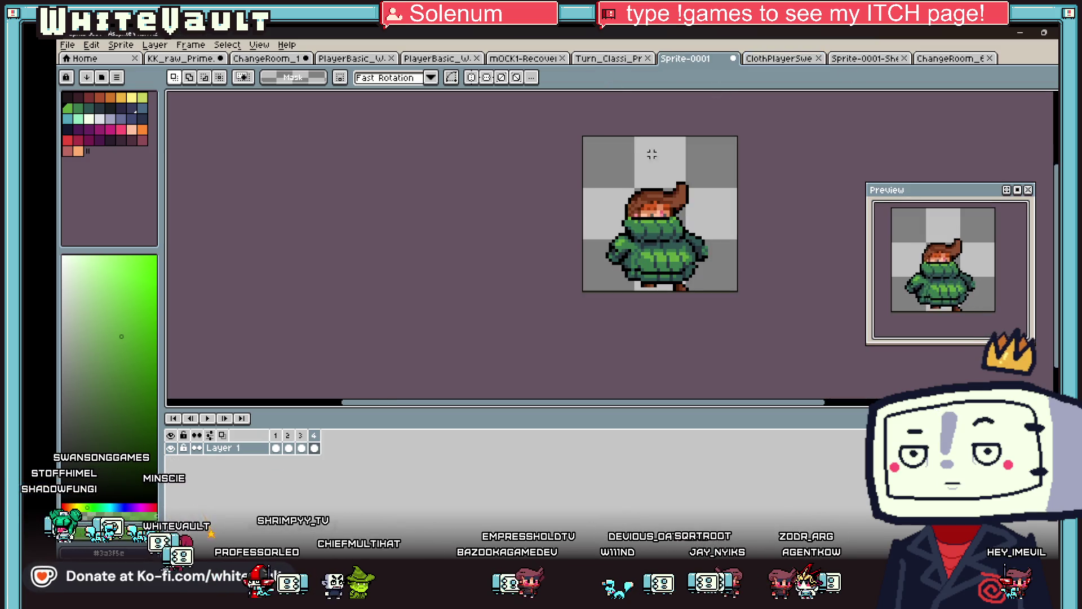
pyautogui.click(290, 449)
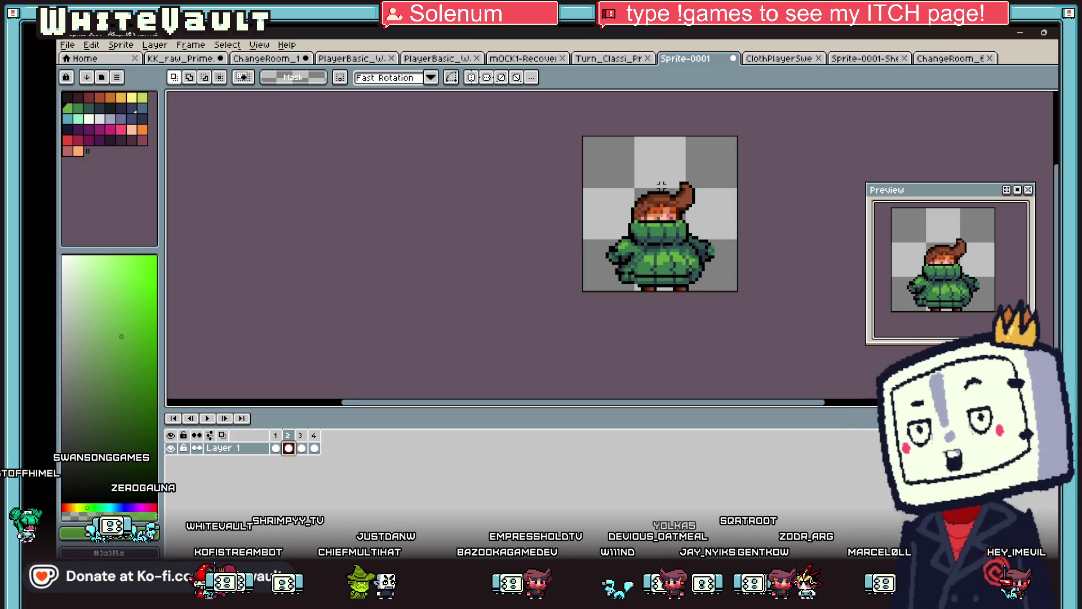
pyautogui.press('Return')
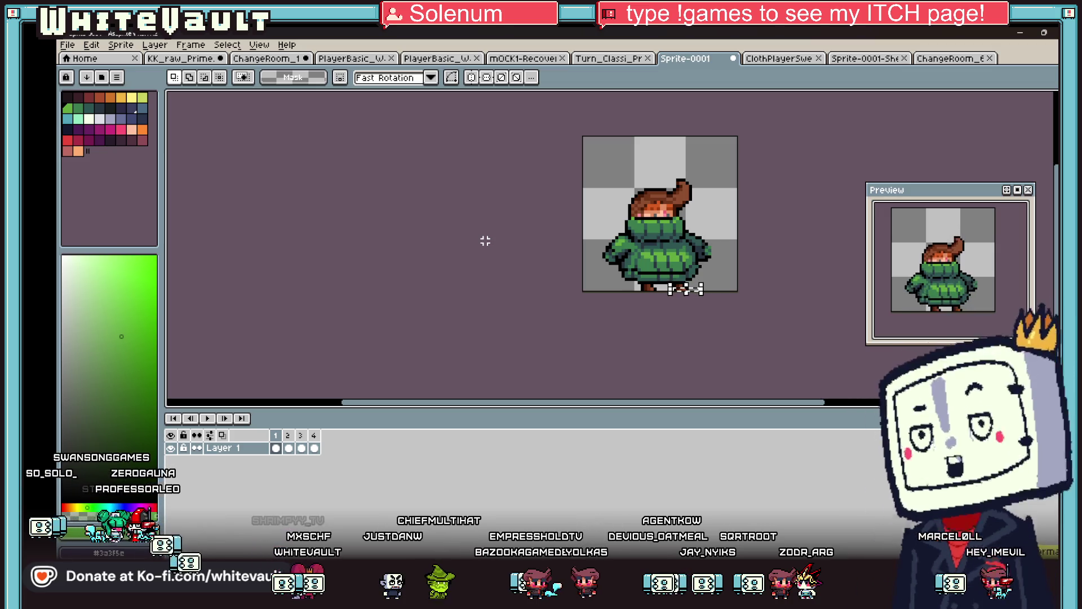
pyautogui.click(301, 448)
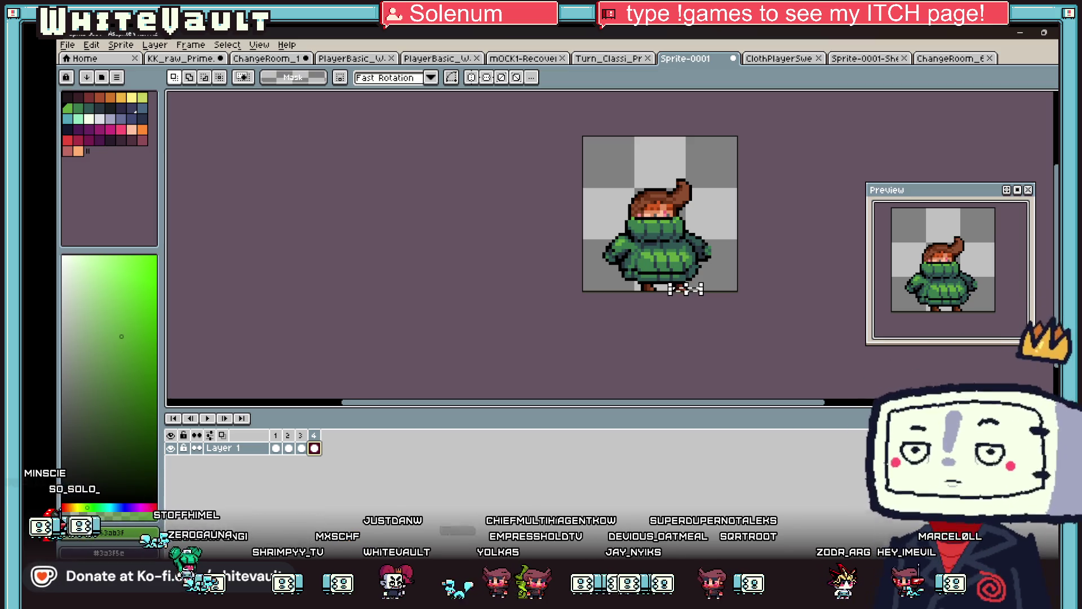
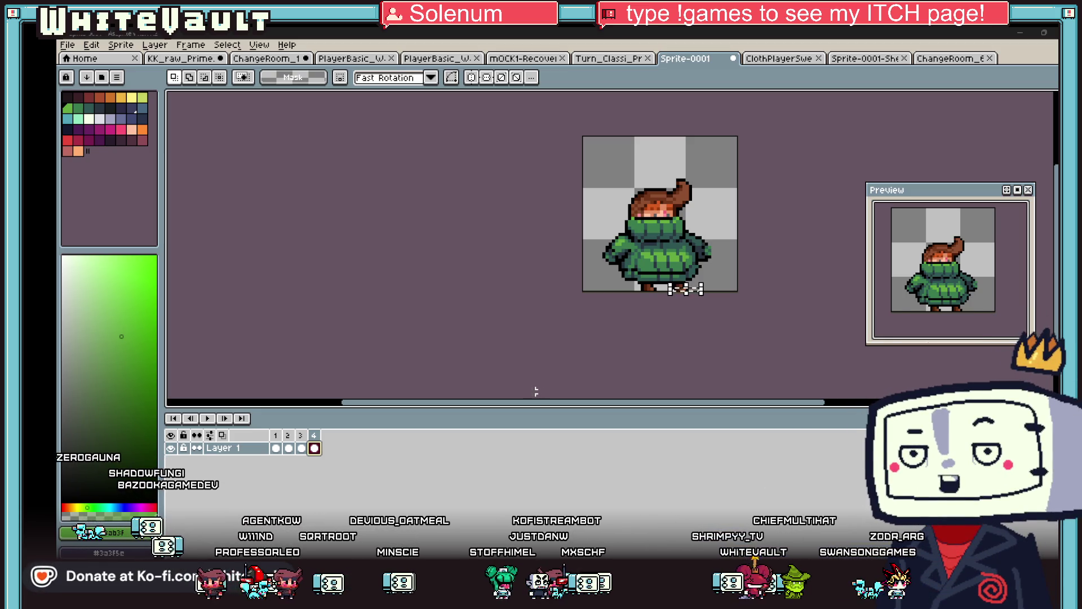
# Create a new 1032x581 sprite and paste the copied game screenshot into it
pyautogui.click(68, 45)
pyautogui.click(85, 73)
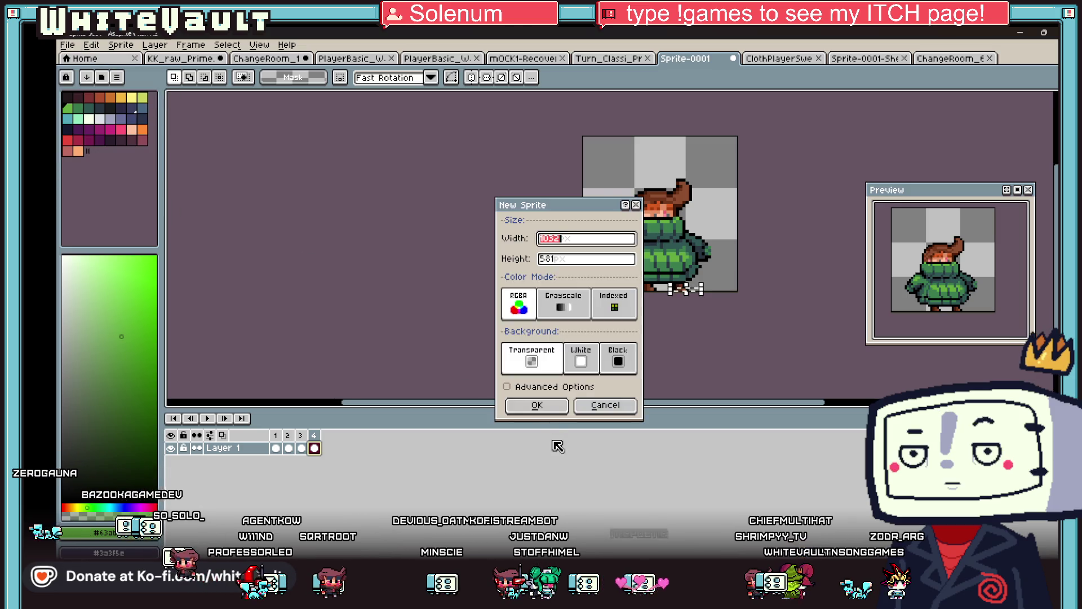
pyautogui.click(551, 409)
pyautogui.hotkey('ctrl', 'v')
# Zoom around the pasted screenshot and move the live preview out of the way
pyautogui.scroll(-2, 713, 274)
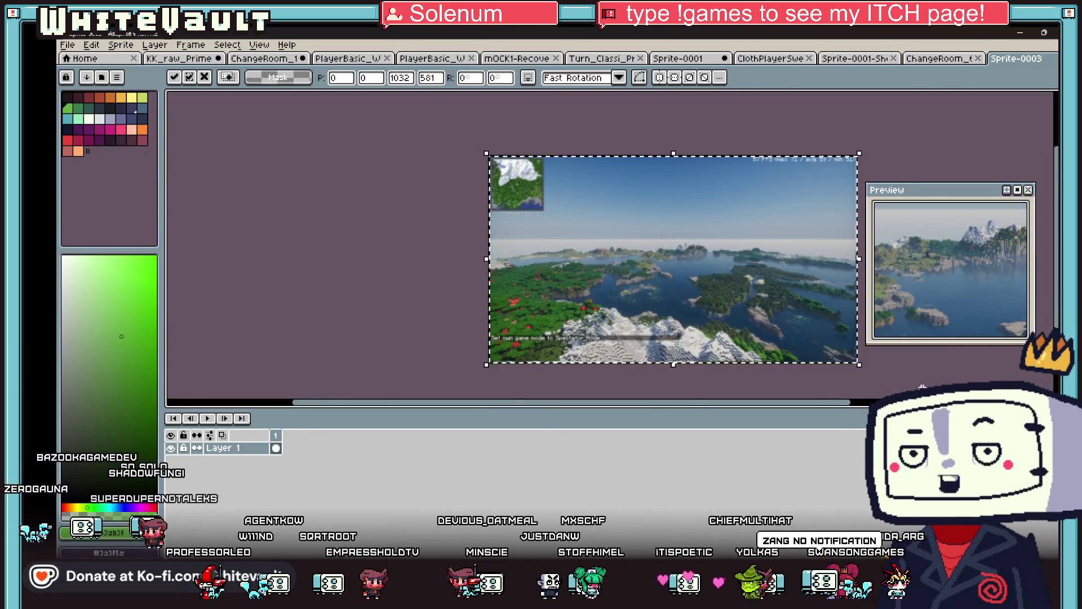
pyautogui.scroll(1, 572, 288)
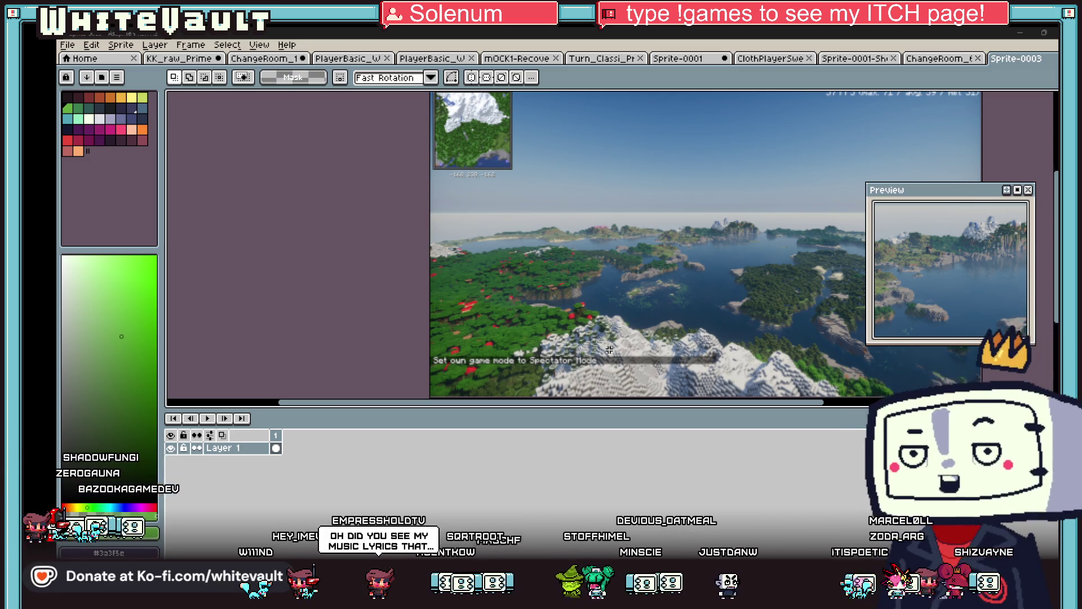
pyautogui.scroll(1, 572, 289)
pyautogui.scroll(-1, 410, 251)
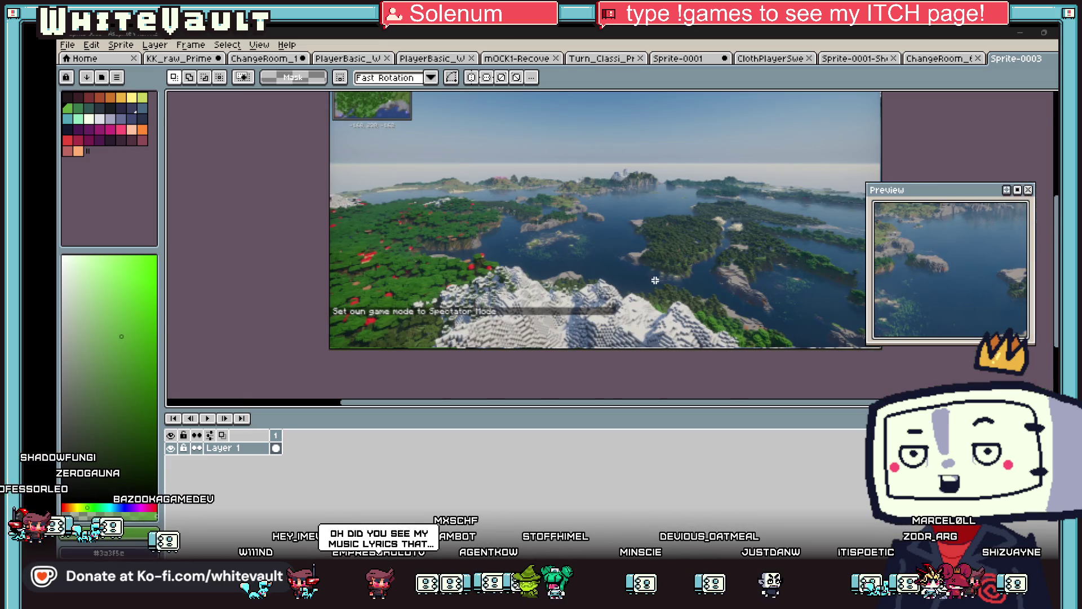
pyautogui.scroll(1, 655, 280)
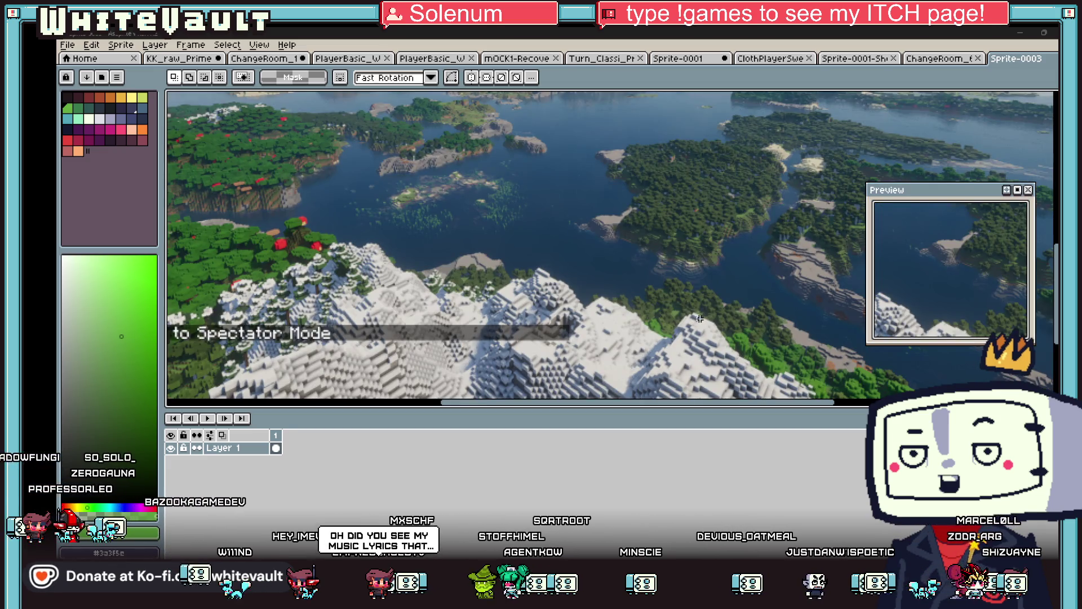
pyautogui.scroll(-1, 699, 319)
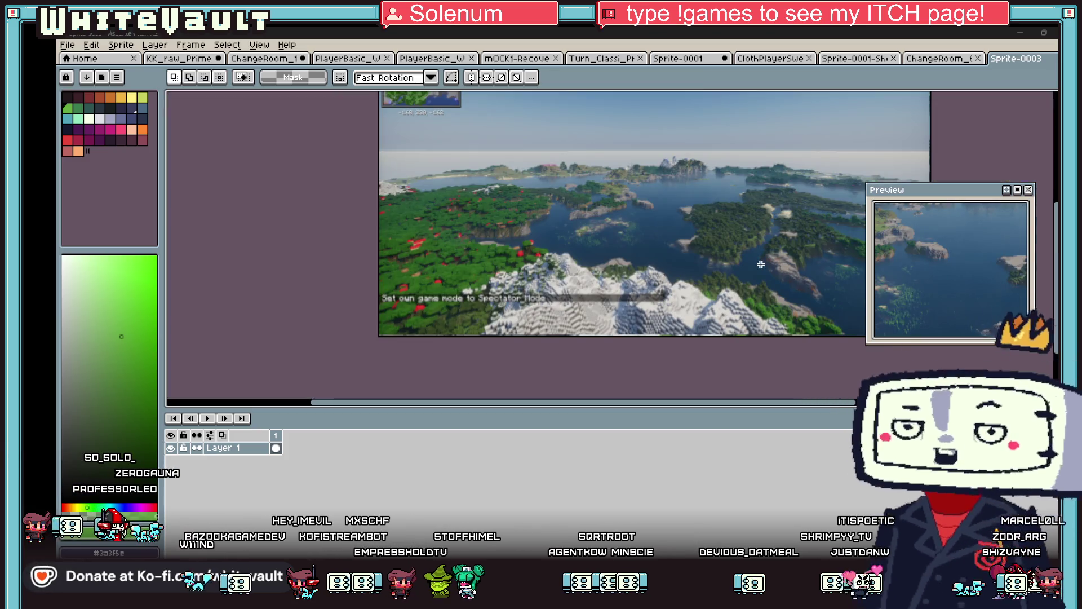
pyautogui.moveTo(947, 194); pyautogui.dragTo(977, 148)
pyautogui.scroll(1, 829, 243)
# Look over the ChangeRoom and Sprite-0001-Sheet sprites, check Bakin's N_Clothing map, then return to Aseprite
pyautogui.click(940, 58)
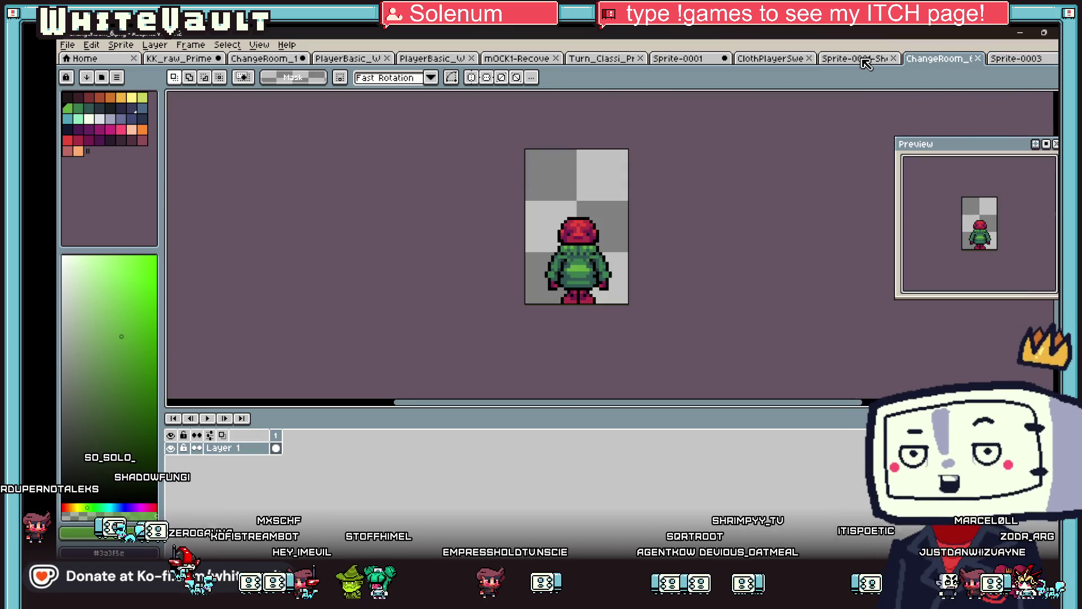
pyautogui.click(854, 58)
pyautogui.hotkey('alt', 'Tab')
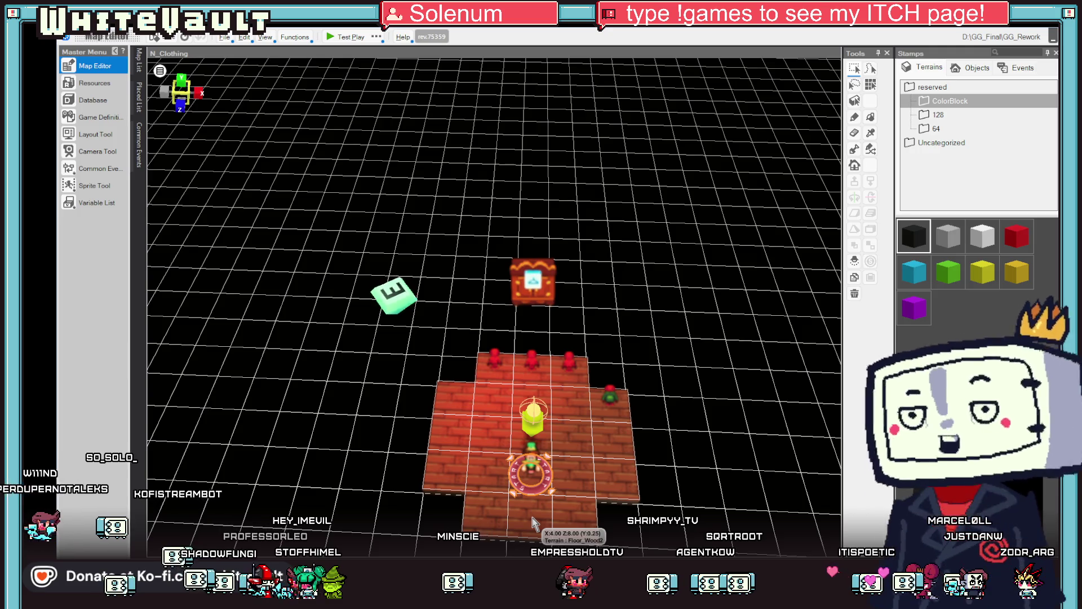
pyautogui.moveTo(534, 598)
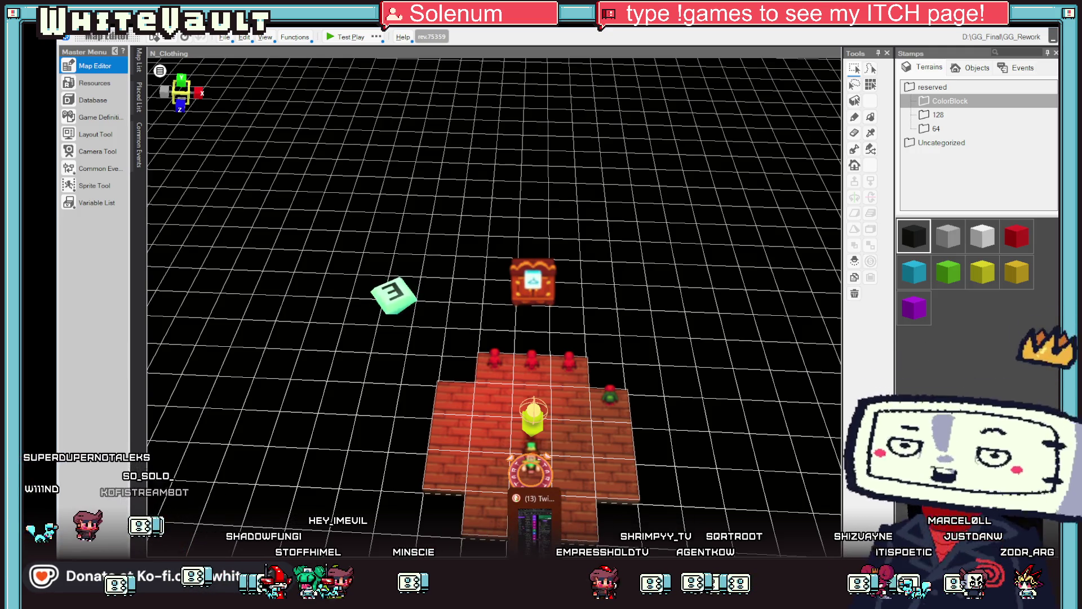
pyautogui.hotkey('alt', 'Tab')
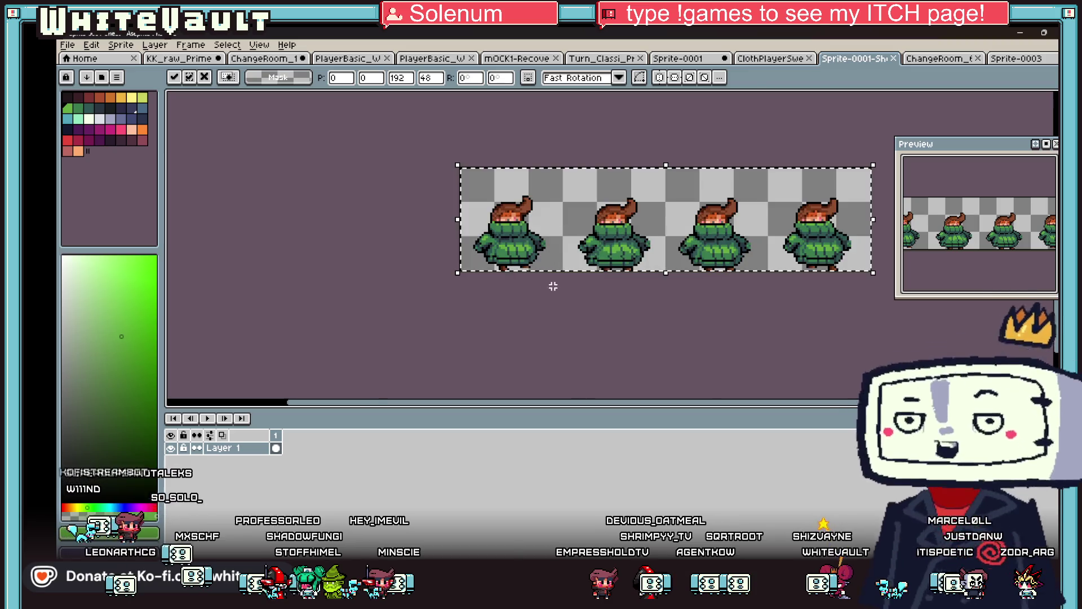
# Copy the whole single green-sweater sprite from Sprite-0001 and paste it into KK_raw_Prime
pyautogui.click(783, 60)
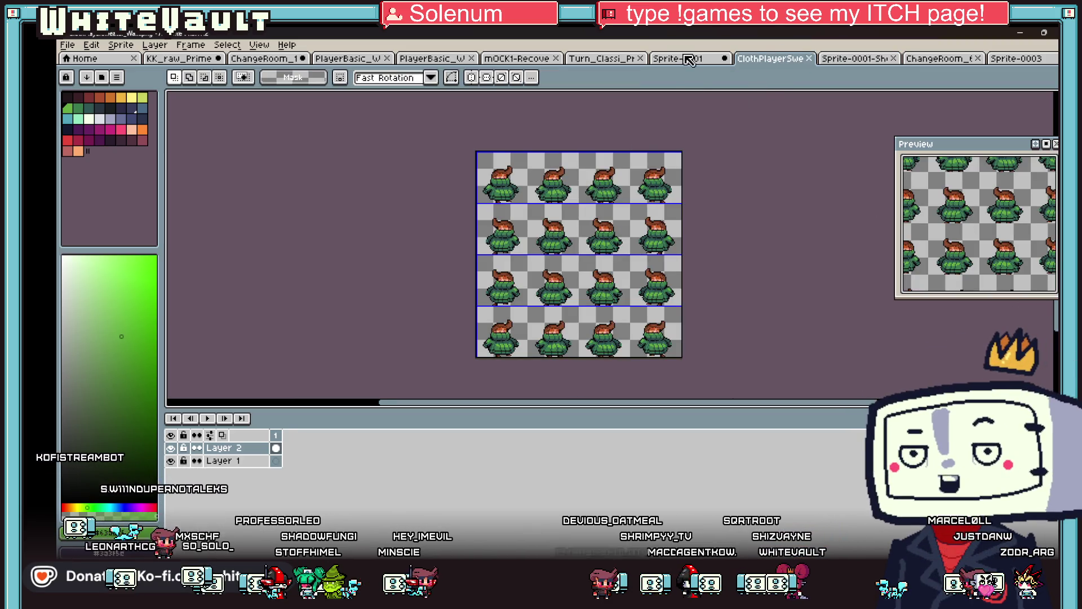
pyautogui.click(685, 60)
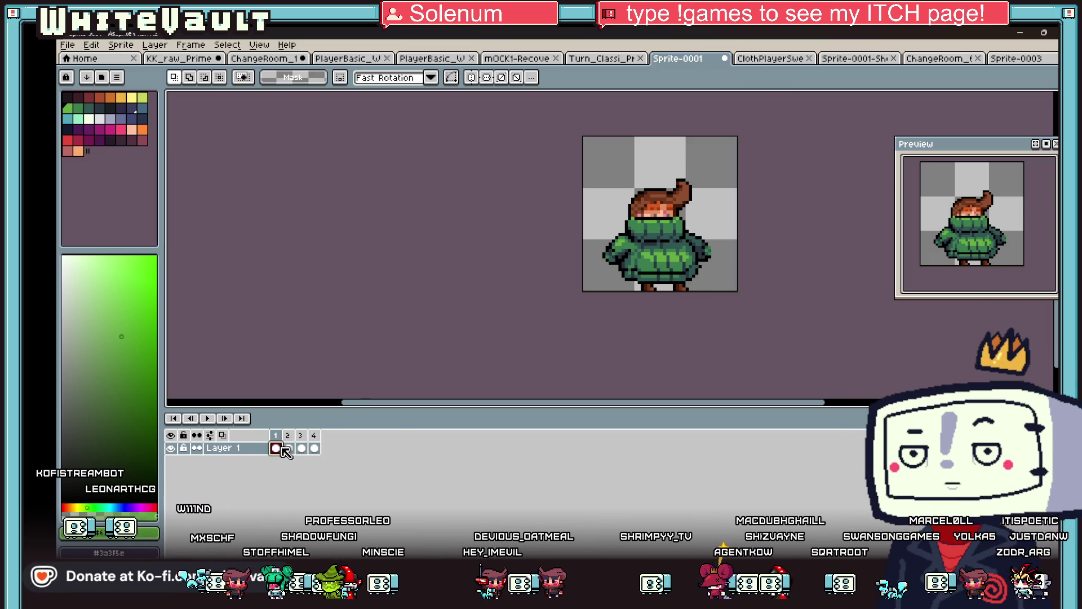
pyautogui.scroll(1, 726, 215)
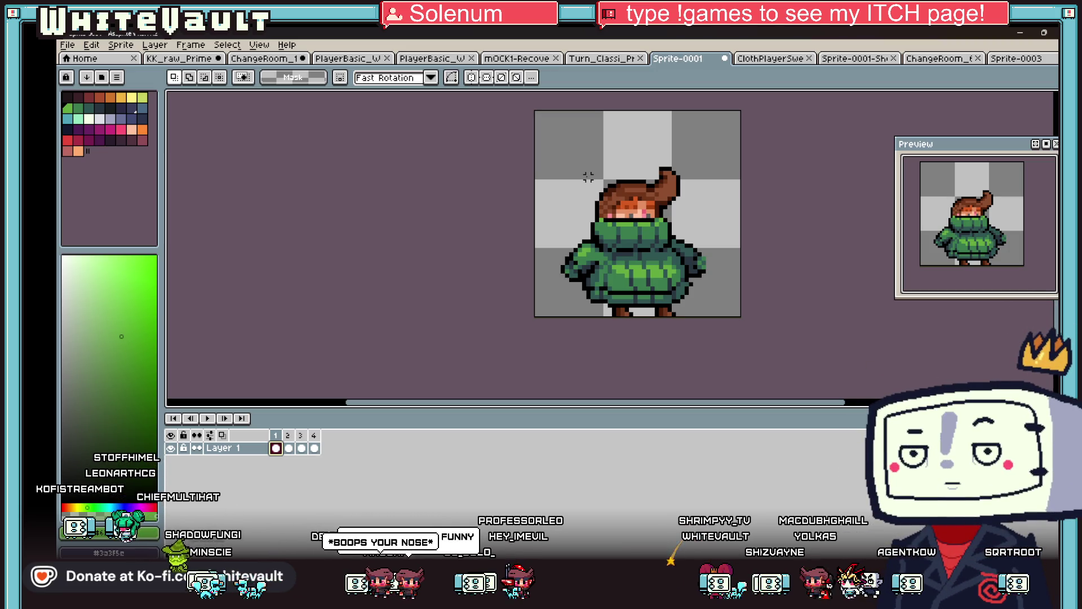
pyautogui.scroll(-1, 571, 177)
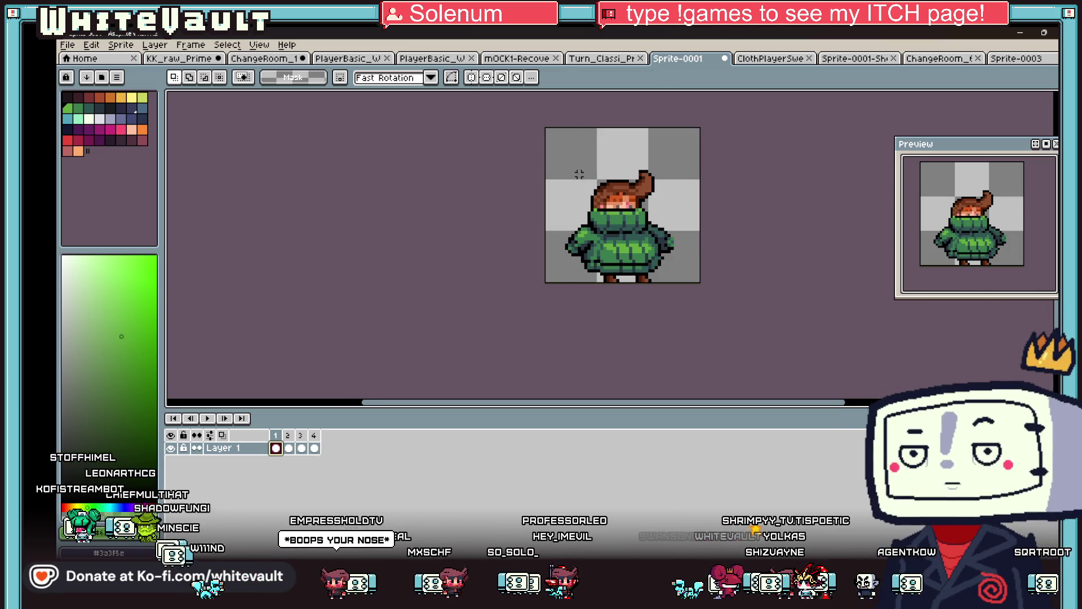
pyautogui.hotkey('ctrl', 'a')
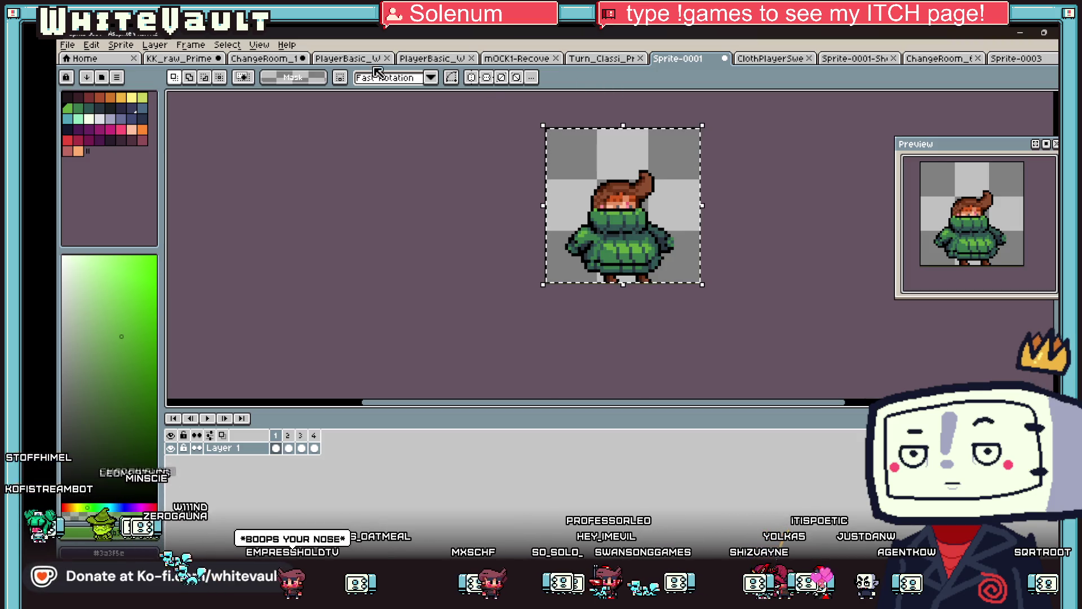
pyautogui.click(180, 58)
pyautogui.hotkey('ctrl', 'v')
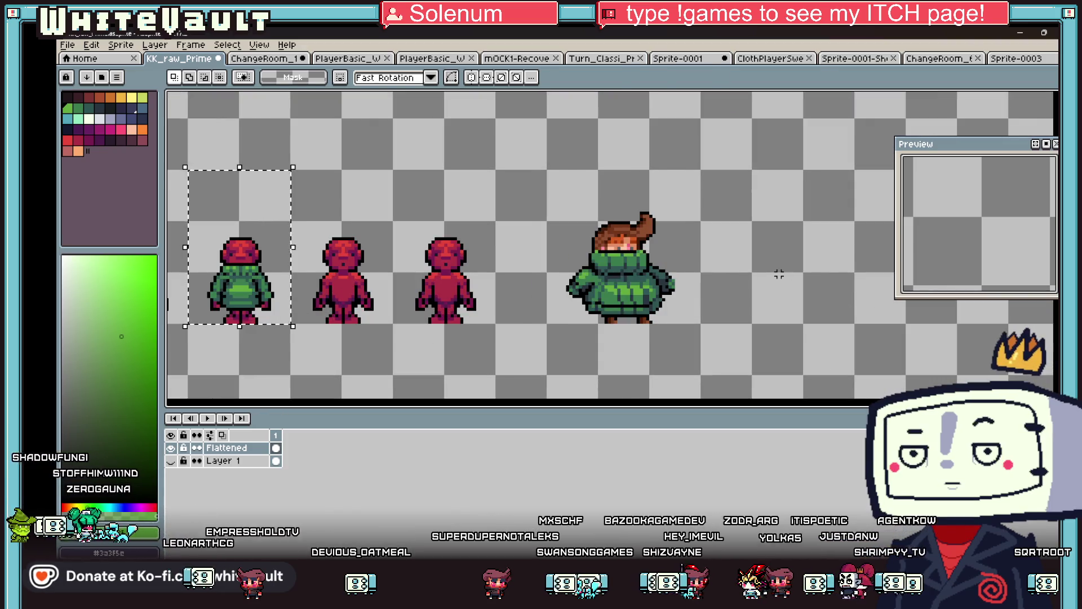
# Move the pasted sweater sprite beside the original green-sweater figure and commit it
pyautogui.scroll(1, 613, 287)
pyautogui.moveTo(691, 282); pyautogui.dragTo(609, 282)
pyautogui.press('Return')
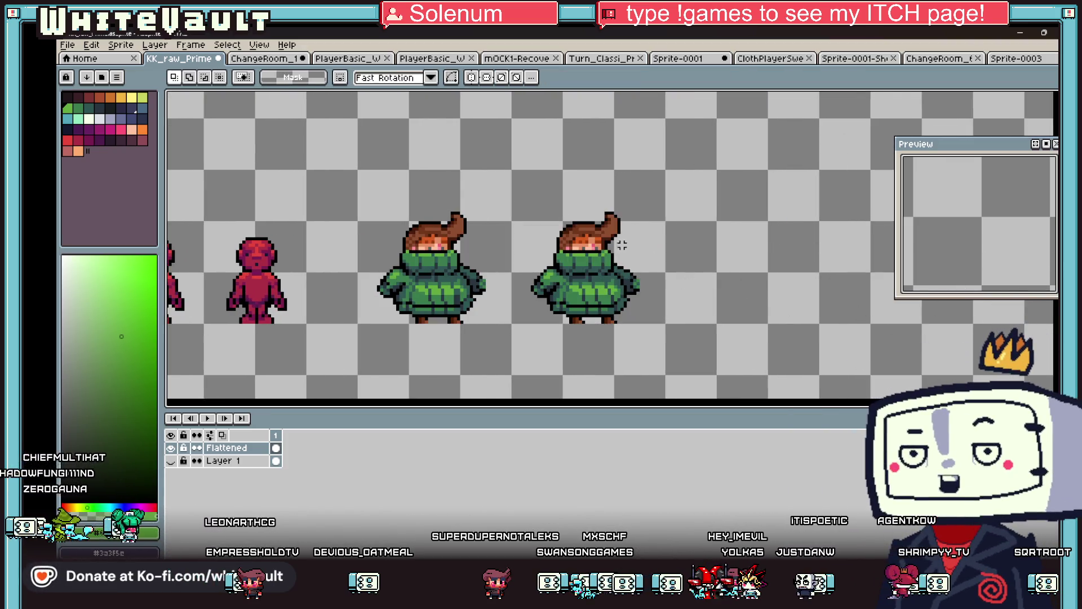
pyautogui.scroll(1, 611, 241)
pyautogui.moveTo(483, 169)
pyautogui.mouseDown()
pyautogui.moveTo(664, 235)
pyautogui.moveTo(685, 255)
pyautogui.mouseUp()
# Undo a stray edit to the duplicate's face and pan back to view both sprites
pyautogui.scroll(-2, 808, 304)
pyautogui.scroll(-2, 806, 304)
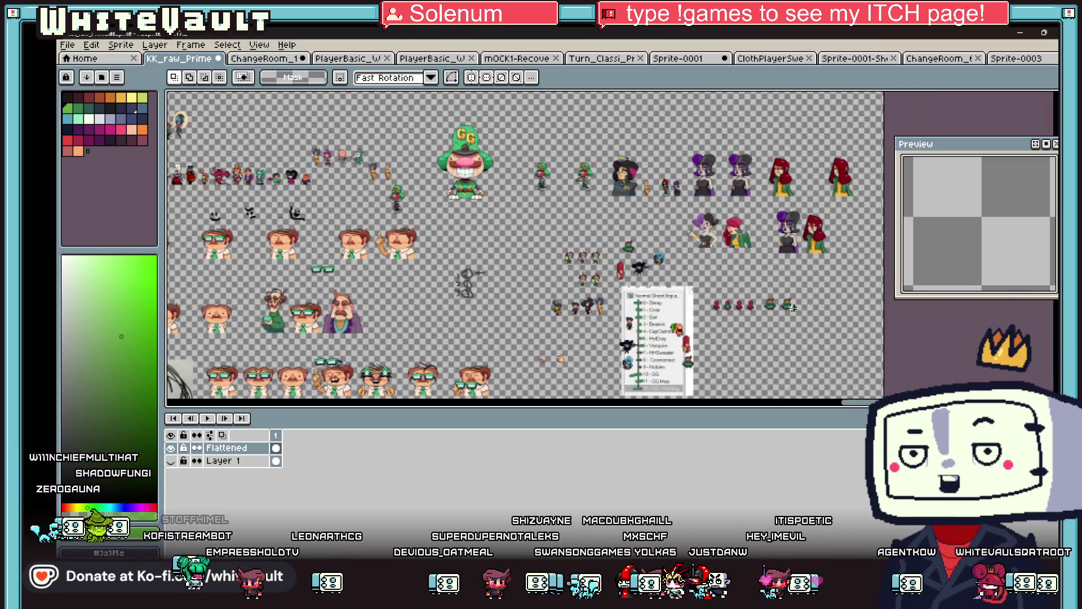
pyautogui.scroll(1, 282, 165)
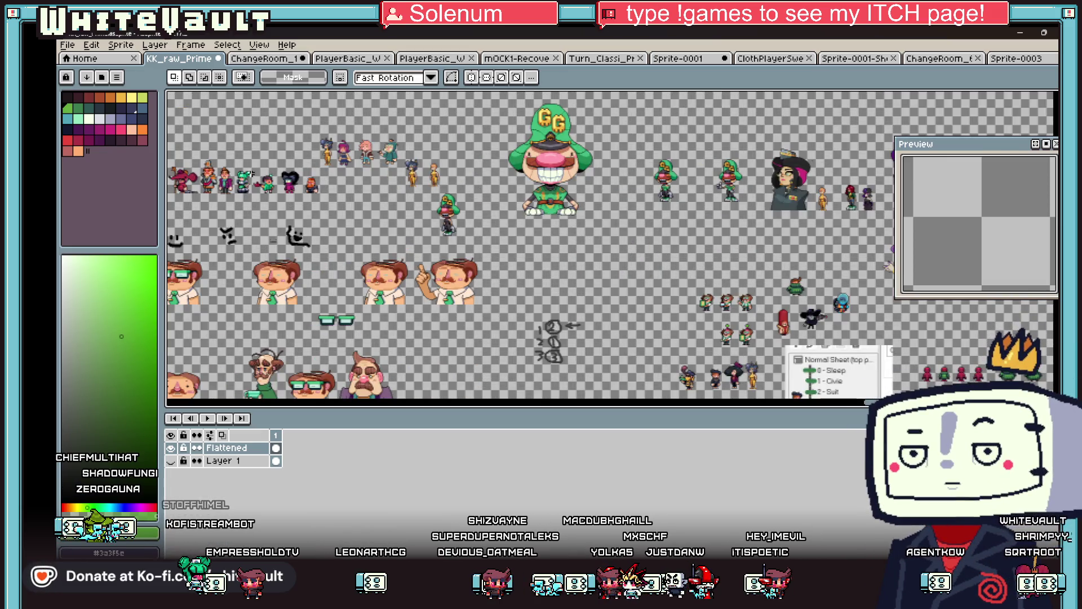
pyautogui.scroll(-2, 255, 170)
pyautogui.moveTo(851, 402)
pyautogui.mouseDown()
pyautogui.moveTo(755, 401)
pyautogui.moveTo(780, 401)
pyautogui.mouseUp()
pyautogui.scroll(5, 686, 165)
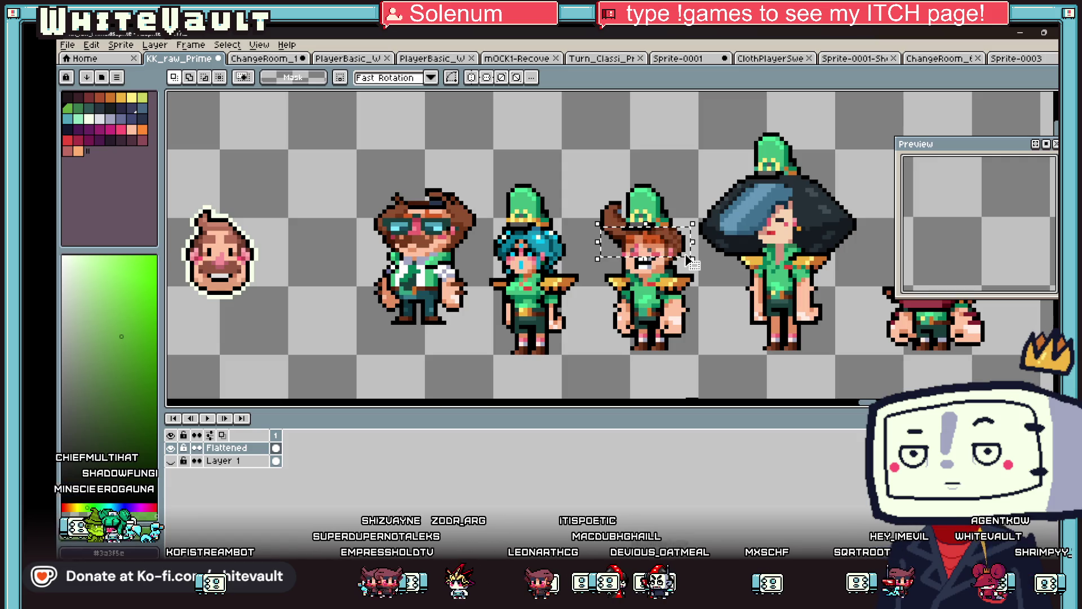
pyautogui.hotkey('ctrl', 'z')
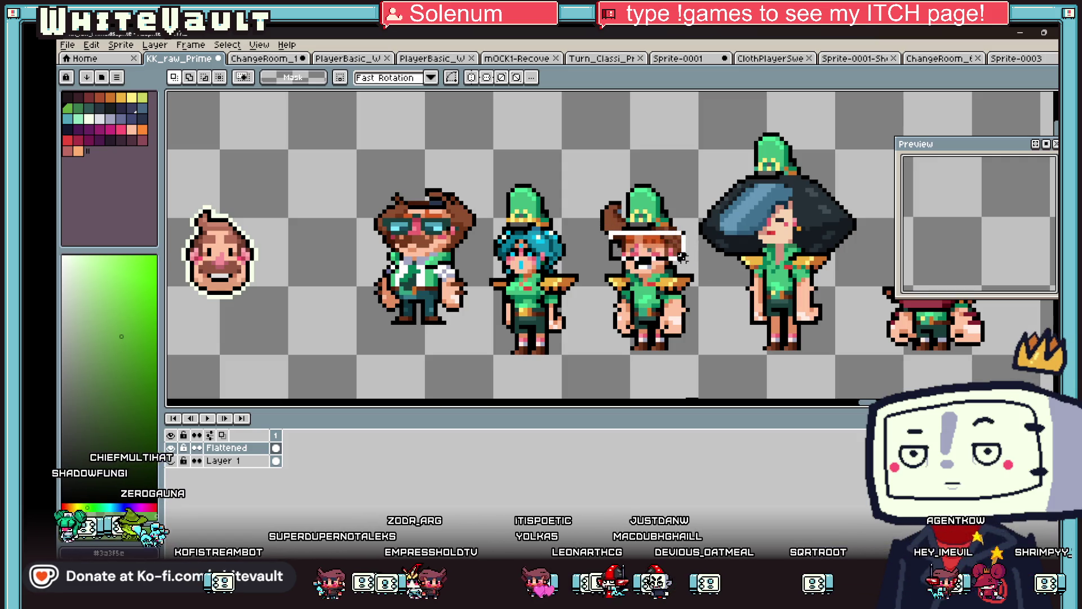
pyautogui.scroll(-3, 689, 265)
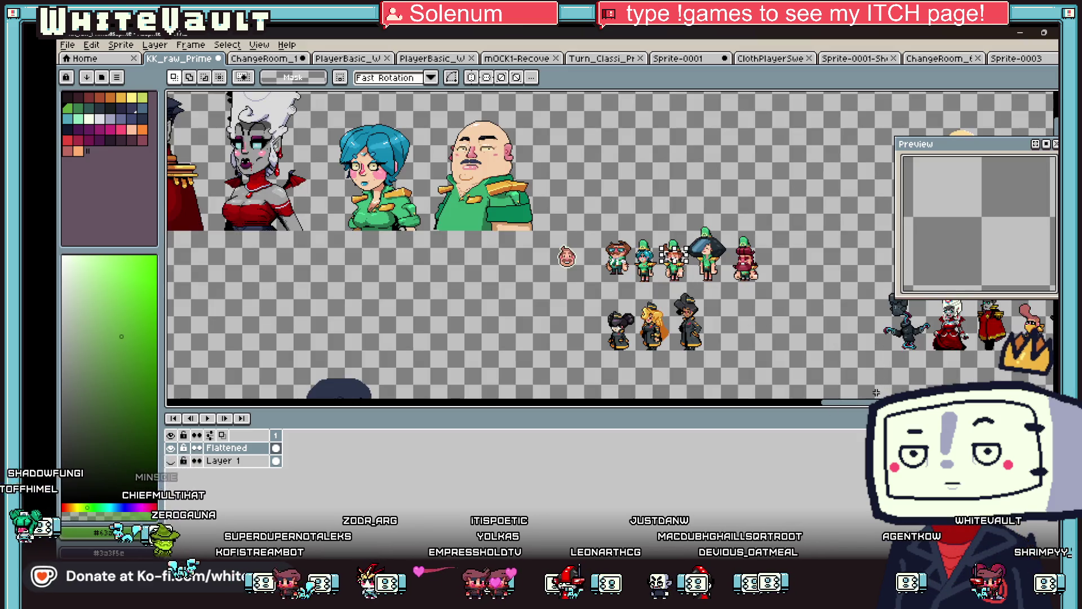
pyautogui.moveTo(858, 405); pyautogui.dragTo(880, 406)
pyautogui.scroll(-4, 556, 376)
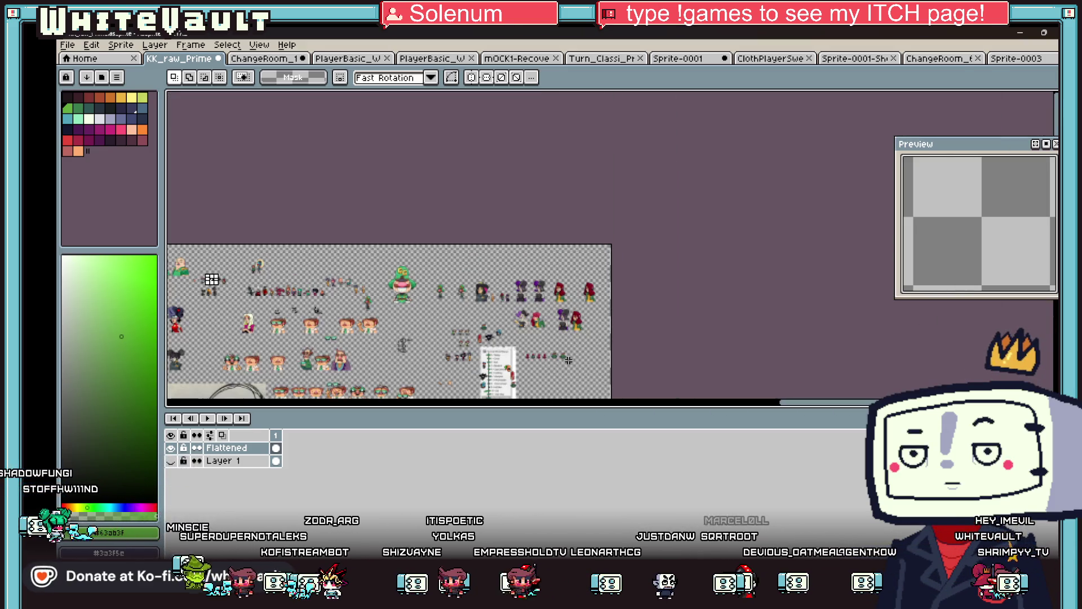
pyautogui.scroll(6, 556, 376)
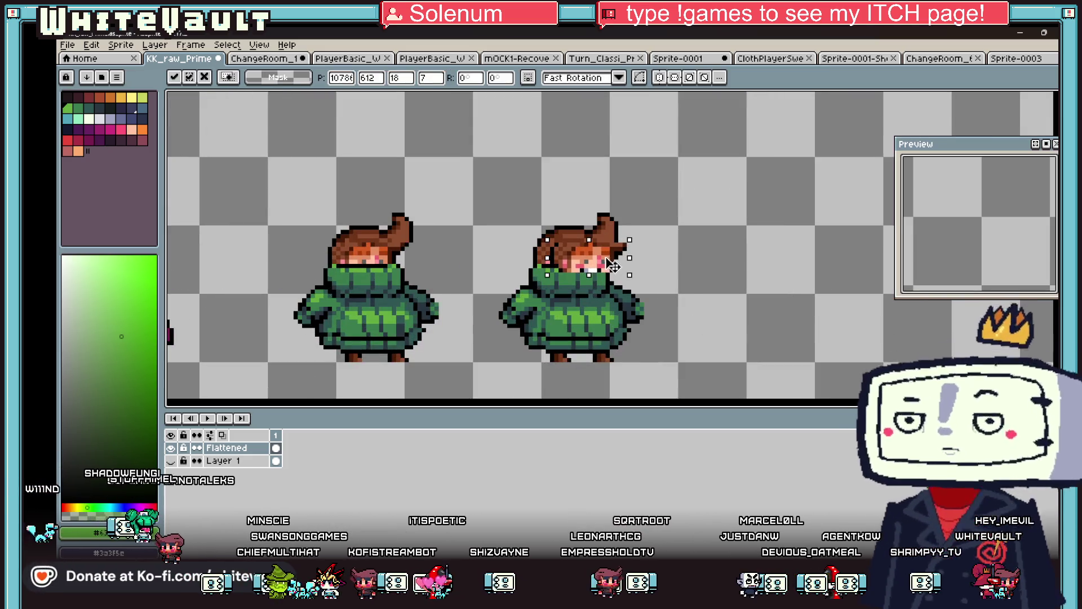
# Shift the duplicate's head two pixels left over its collar, deselect, and switch to Discord
pyautogui.moveTo(622, 240); pyautogui.dragTo(539, 275)
pyautogui.moveTo(602, 265)
pyautogui.mouseDown()
pyautogui.moveTo(671, 273)
pyautogui.moveTo(657, 263)
pyautogui.mouseUp()
pyautogui.click(731, 291)
pyautogui.scroll(-1, 637, 257)
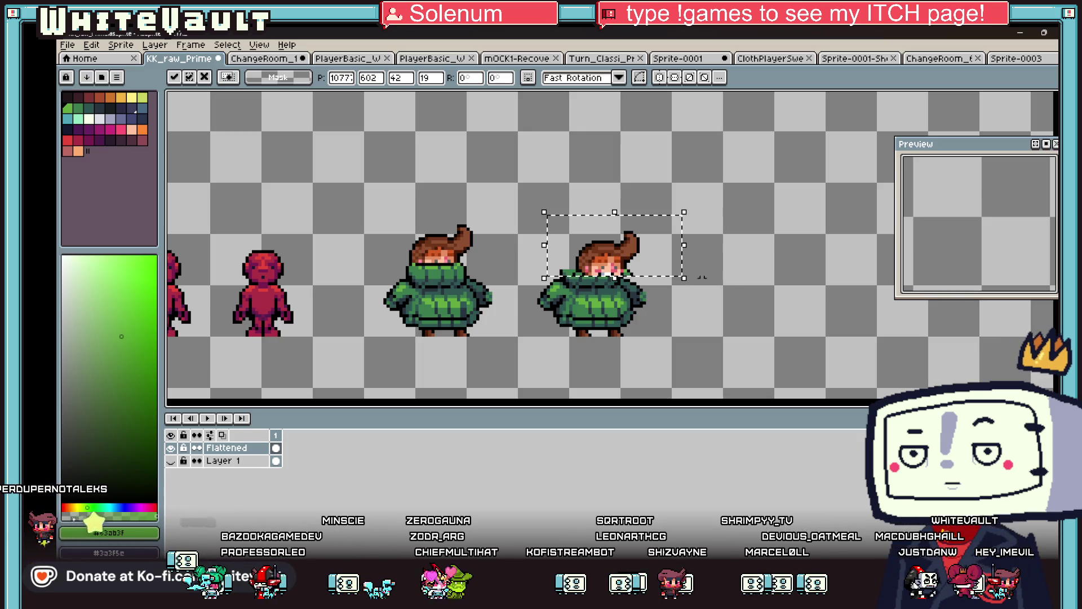
pyautogui.click(663, 316)
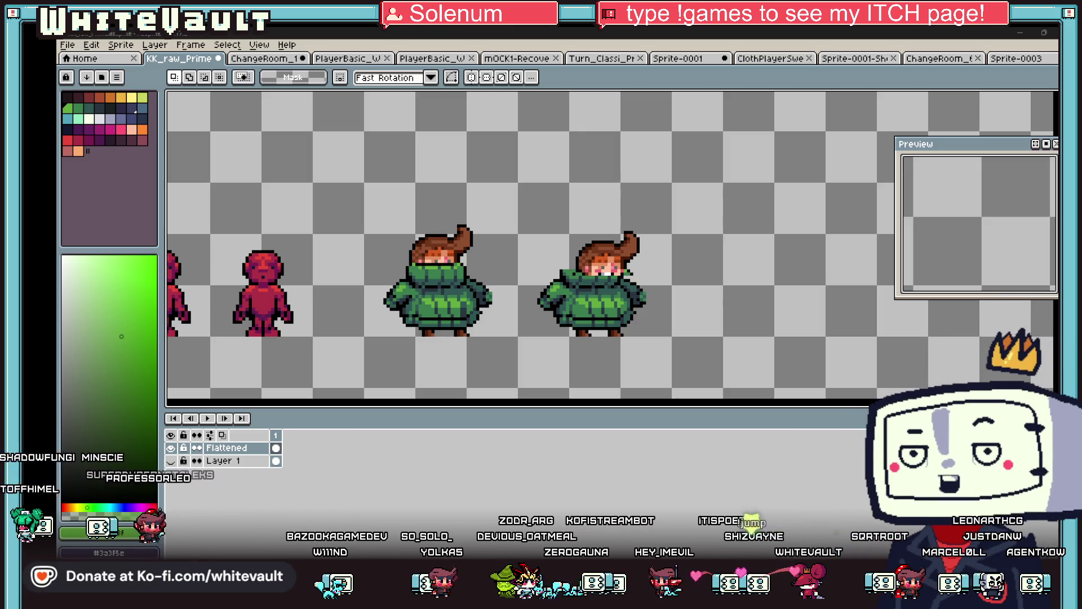
pyautogui.hotkey('alt', 'Tab')
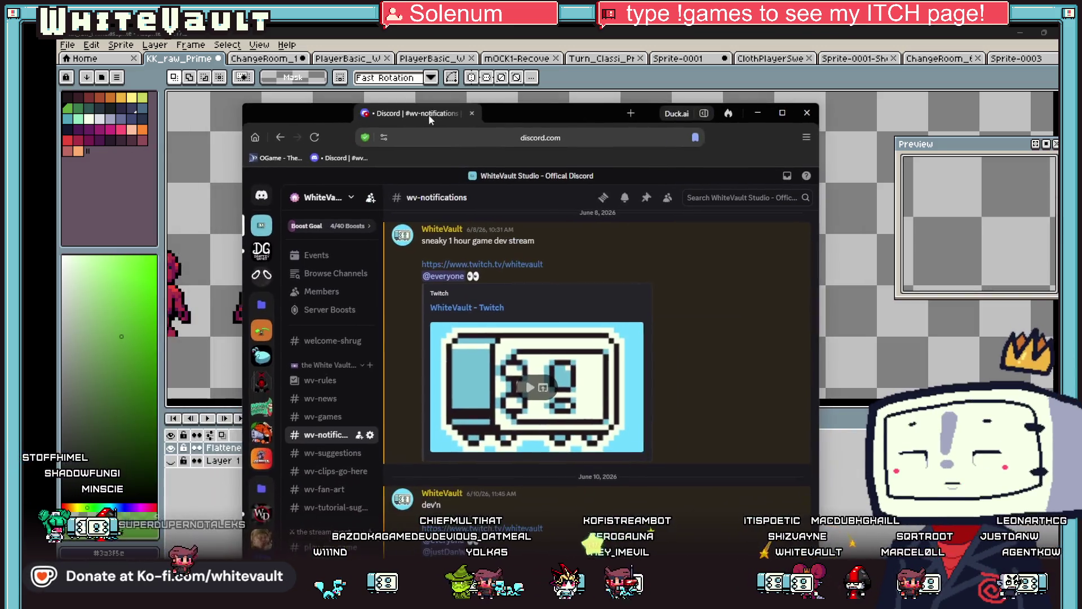
# Send a streaming message mentioning a member in wv-notifications, then minimize the browser
pyautogui.click(779, 113)
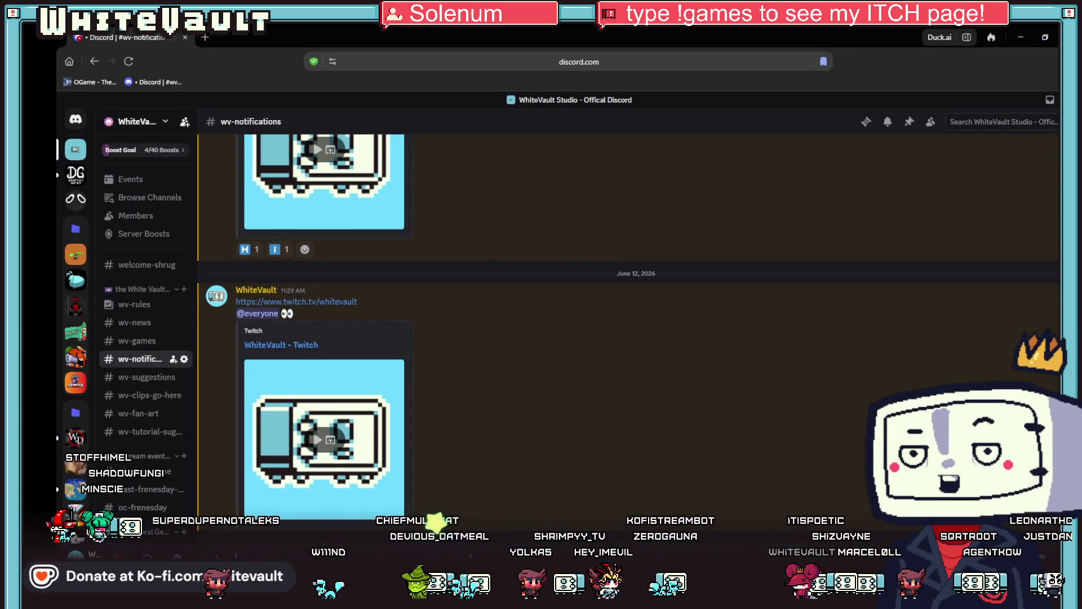
pyautogui.write('@')
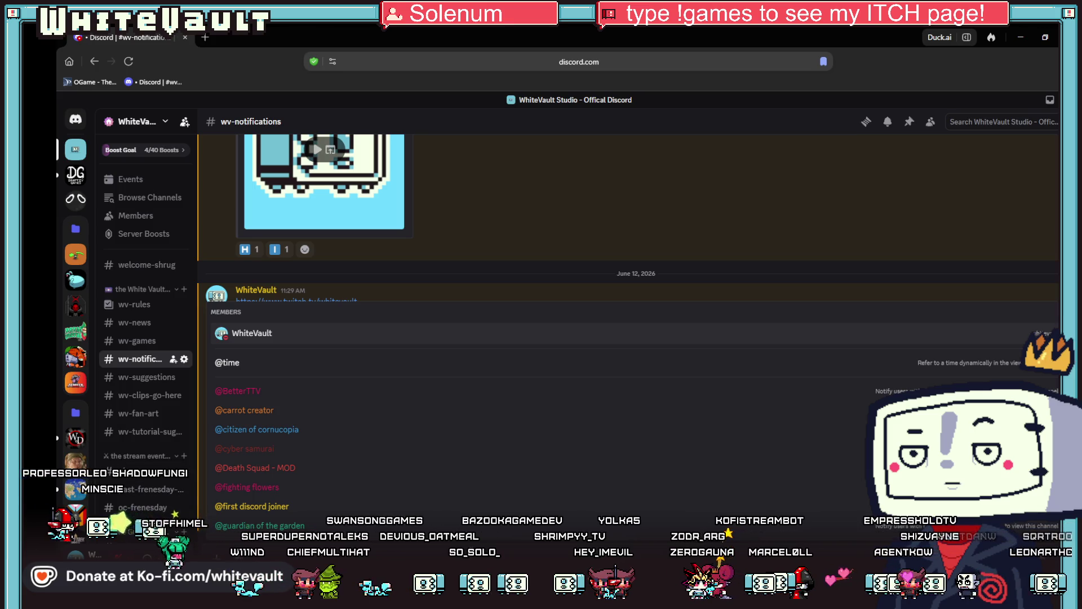
pyautogui.write('s')
pyautogui.press('Down')
pyautogui.press('Down')
pyautogui.press('Down')
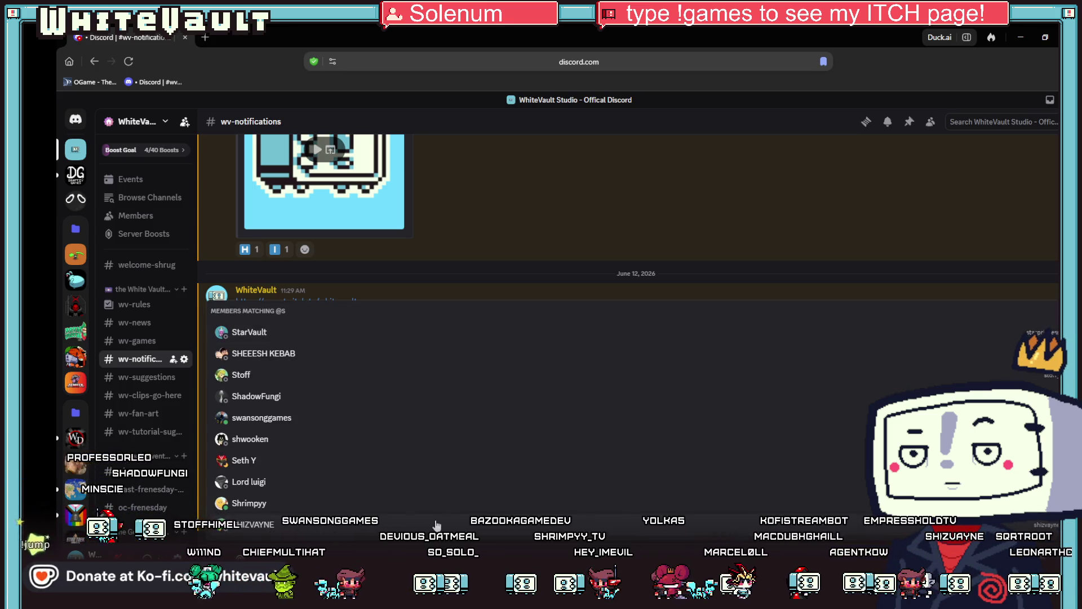
pyautogui.write('hi')
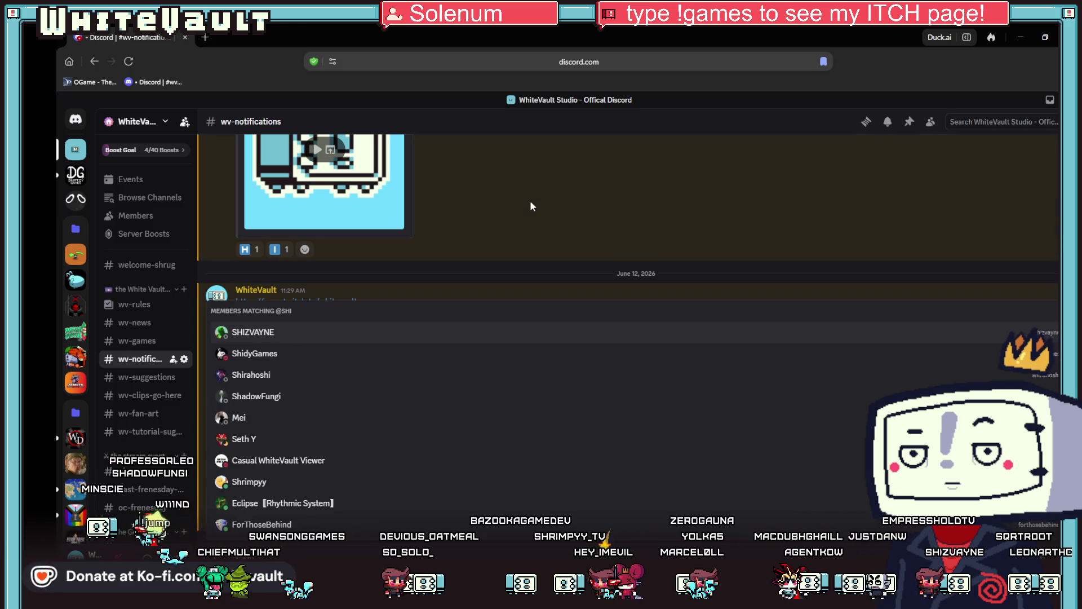
pyautogui.click(315, 333)
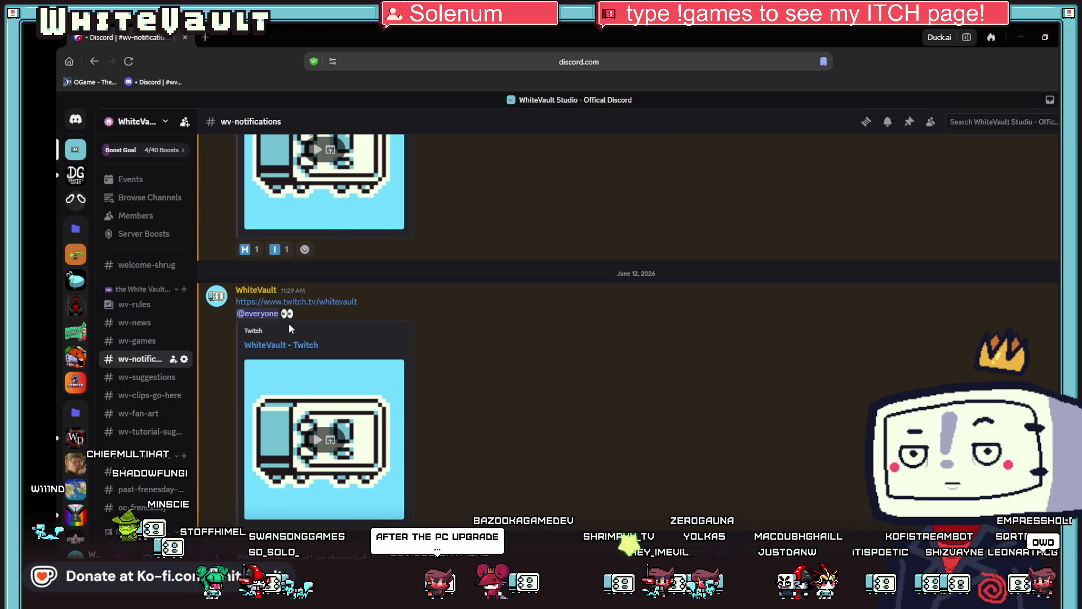
pyautogui.press('Return')
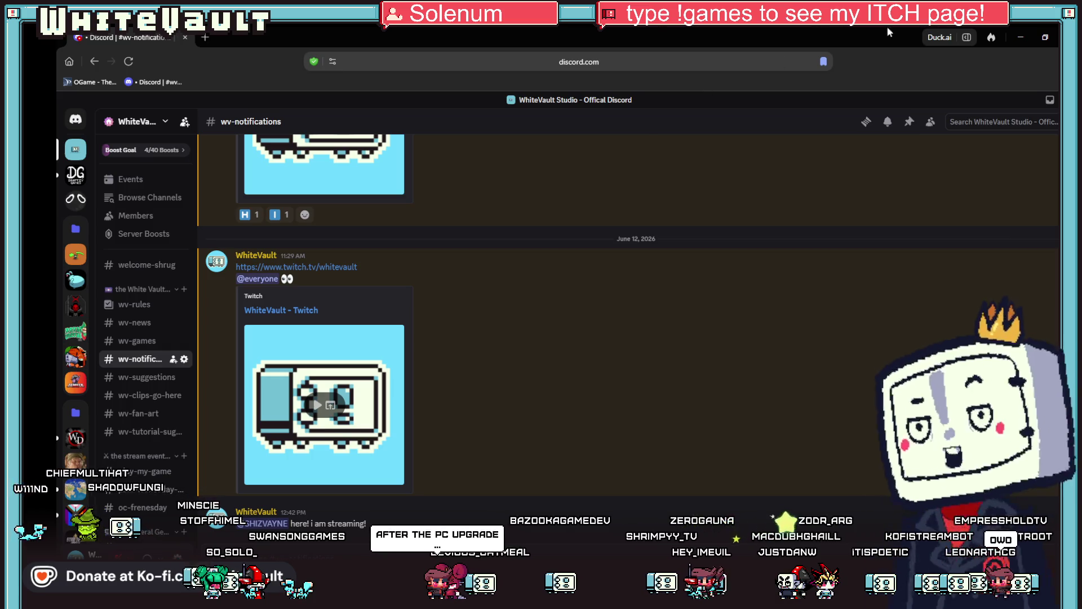
pyautogui.click(1020, 37)
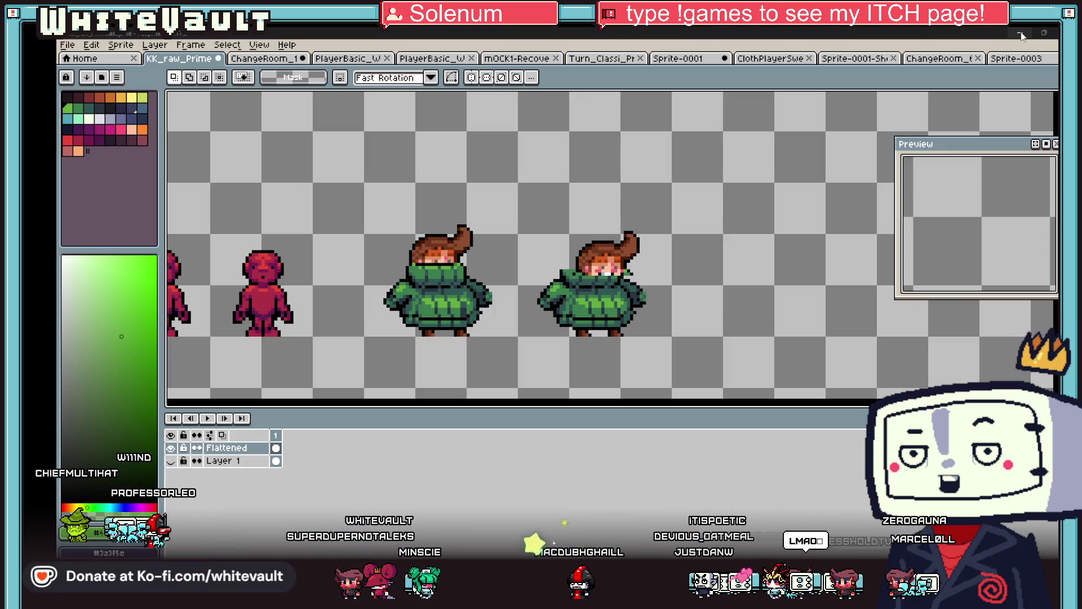
# Select the duplicate's left sleeve, move it off to the side, and delete the leftover pixels
pyautogui.scroll(2, 587, 293)
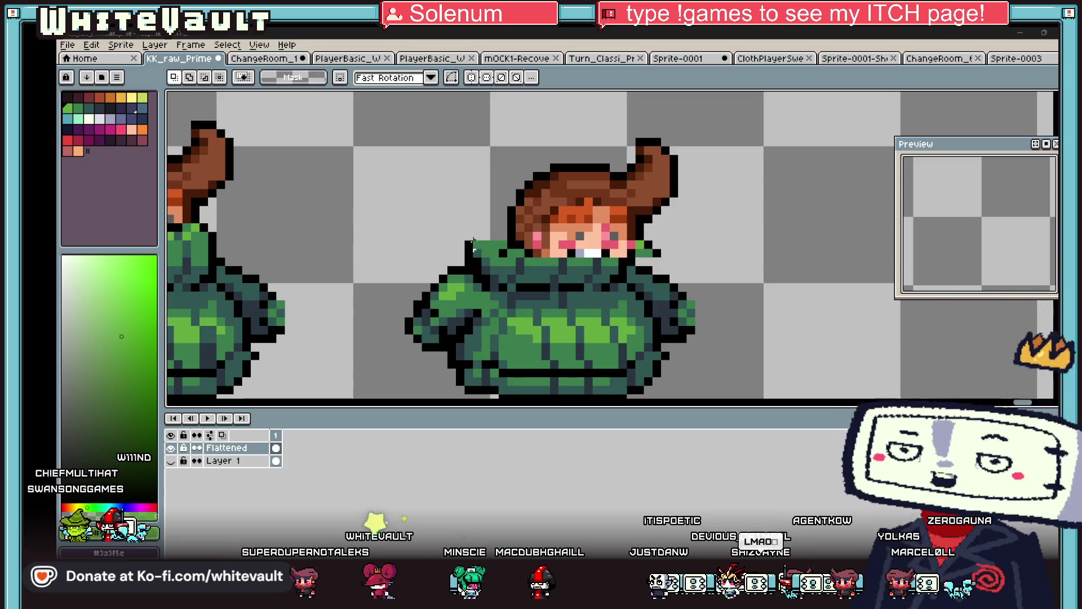
pyautogui.moveTo(388, 224)
pyautogui.mouseDown()
pyautogui.moveTo(459, 345)
pyautogui.moveTo(411, 315)
pyautogui.mouseUp()
pyautogui.scroll(-3, 493, 270)
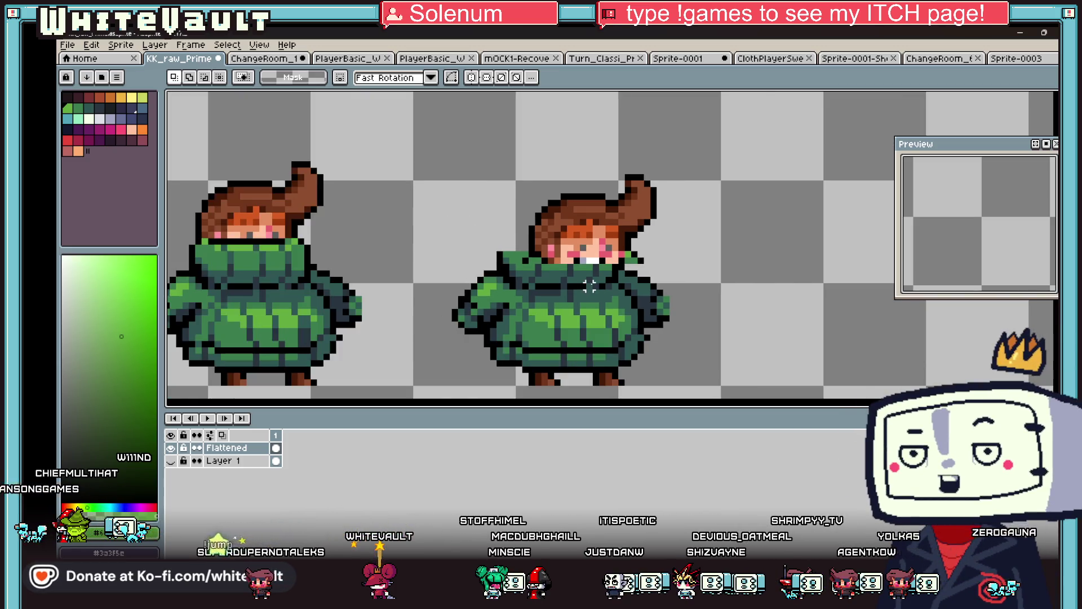
pyautogui.scroll(2, 493, 269)
pyautogui.moveTo(476, 264); pyautogui.dragTo(531, 332)
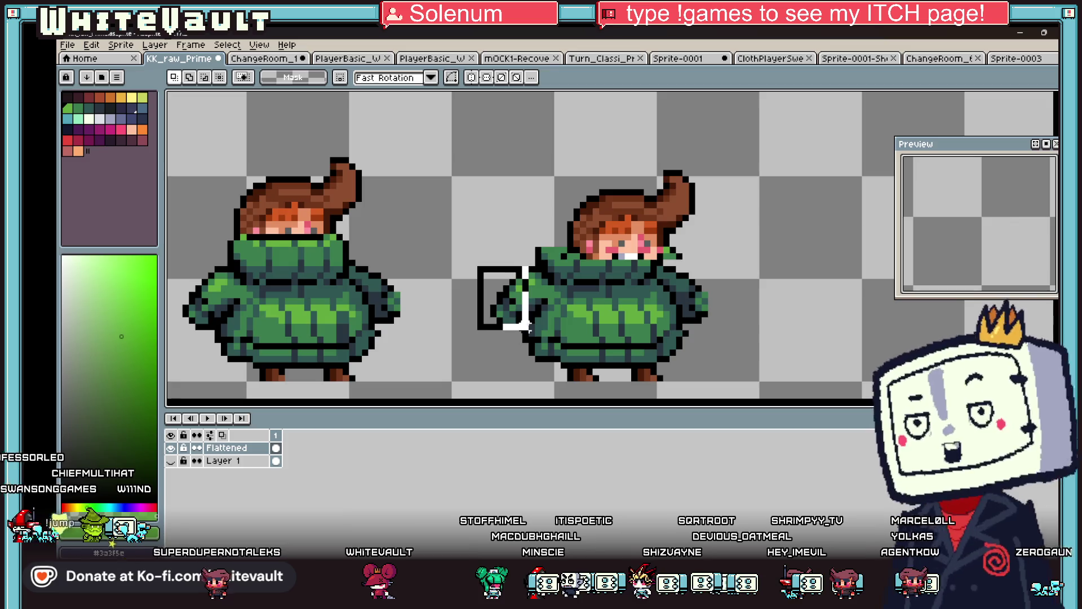
pyautogui.moveTo(532, 274); pyautogui.dragTo(932, 317)
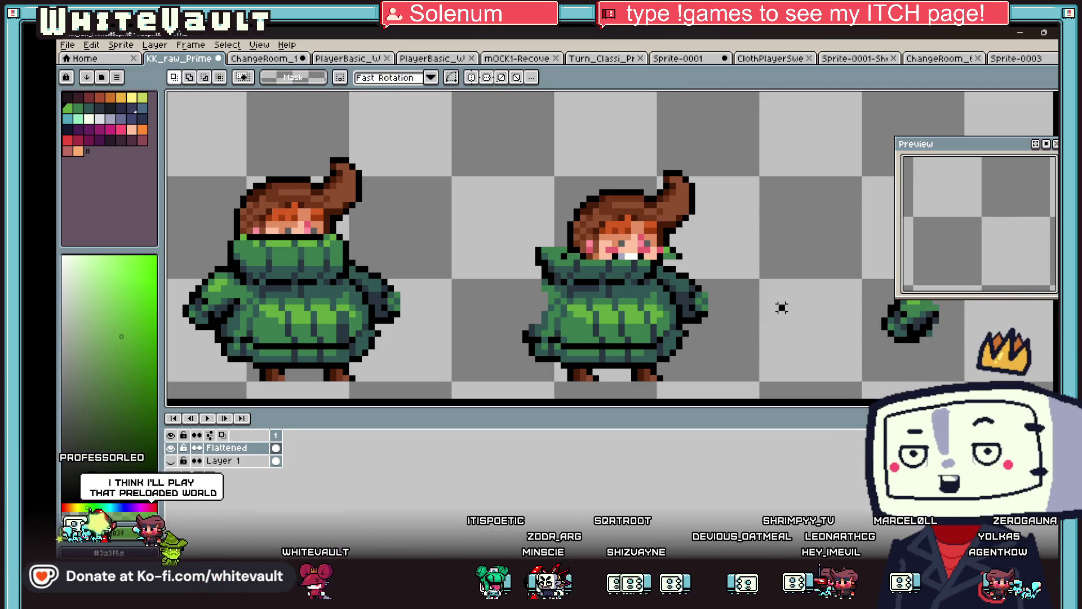
pyautogui.moveTo(493, 142)
pyautogui.mouseDown()
pyautogui.moveTo(725, 253)
pyautogui.moveTo(445, 213)
pyautogui.moveTo(501, 231)
pyautogui.moveTo(534, 282)
pyautogui.mouseUp()
pyautogui.scroll(1, 737, 314)
pyautogui.press('Delete')
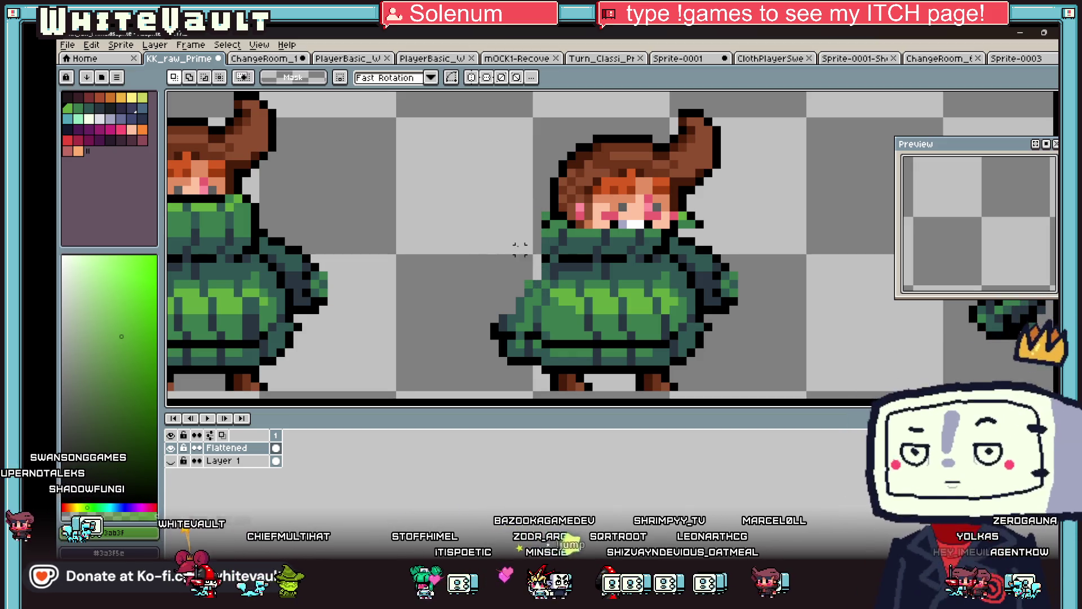
# With the Pencil, draw a dark stroke beside the hair and paint two teal collar pixels black
pyautogui.press('b')
pyautogui.keyDown('alt'); pyautogui.click(550, 191); pyautogui.keyUp('alt')
pyautogui.moveTo(544, 202); pyautogui.dragTo(530, 214)
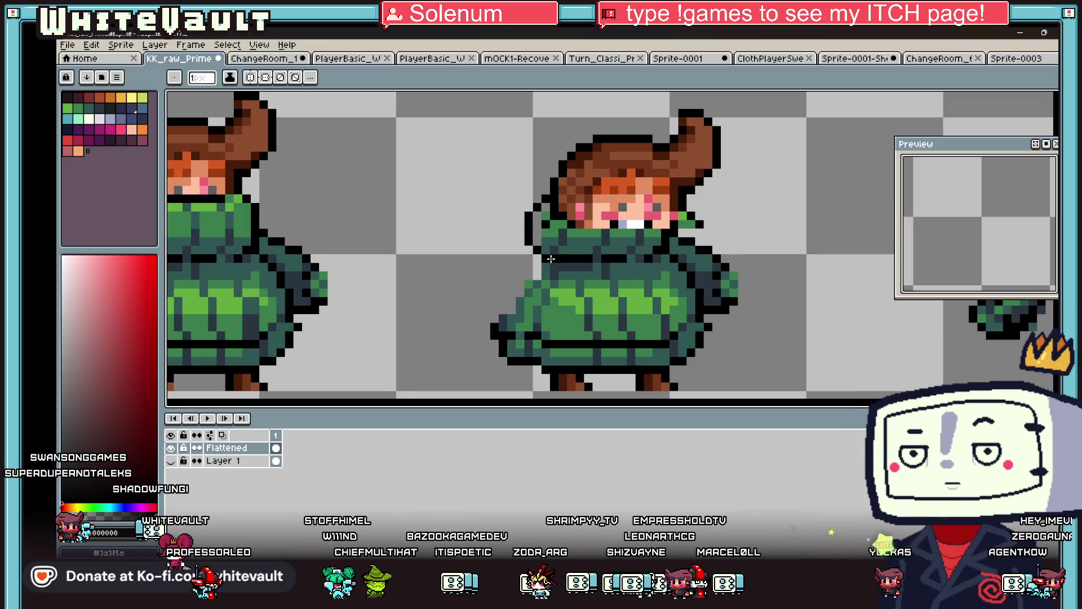
pyautogui.keyDown('alt'); pyautogui.click(545, 215); pyautogui.keyUp('alt')
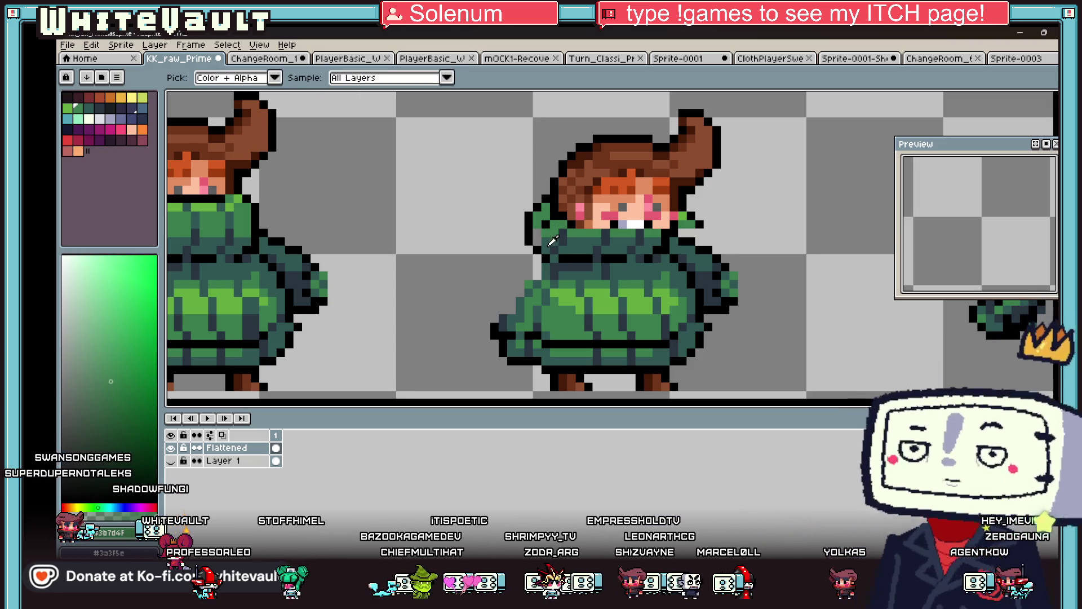
pyautogui.keyDown('alt'); pyautogui.click(540, 231); pyautogui.keyUp('alt')
pyautogui.scroll(-2, 620, 226)
pyautogui.scroll(5, 630, 228)
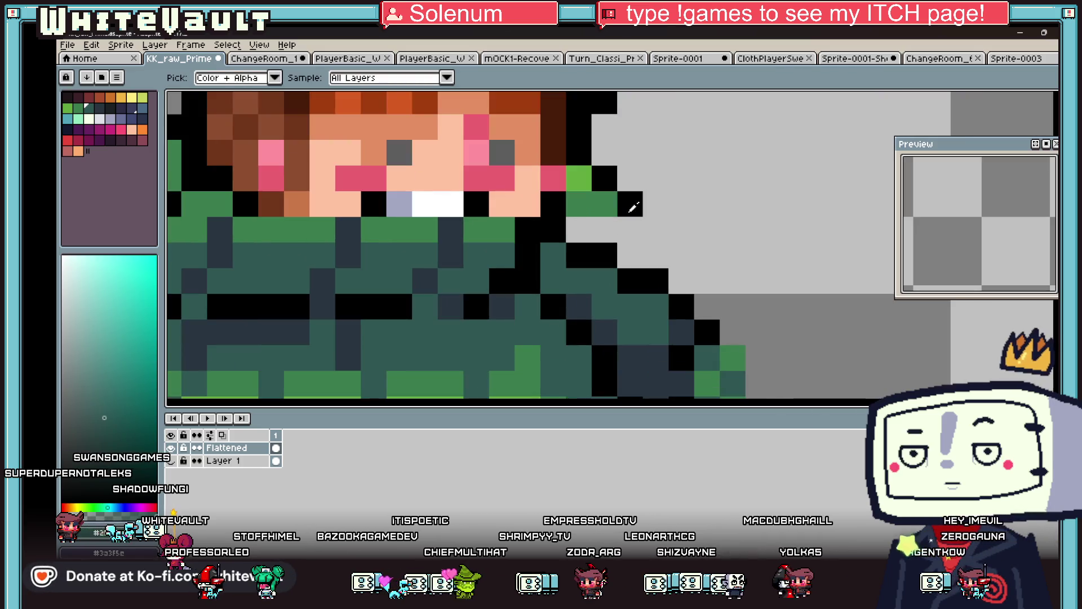
pyautogui.keyDown('alt'); pyautogui.click(630, 229); pyautogui.keyUp('alt')
pyautogui.moveTo(529, 333); pyautogui.dragTo(501, 333)
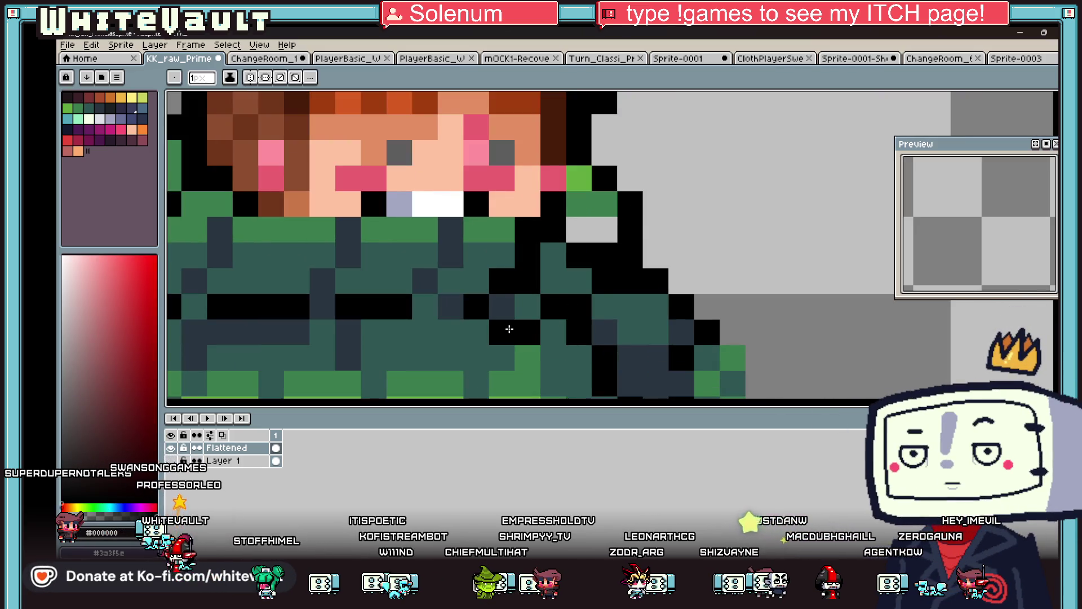
# Draw a black line across the sweater body and paint the collar pixels above it green
pyautogui.keyDown('alt'); pyautogui.click(579, 204); pyautogui.keyUp('alt')
pyautogui.moveTo(578, 229)
pyautogui.mouseDown()
pyautogui.moveTo(578, 281)
pyautogui.moveTo(554, 255)
pyautogui.mouseUp()
pyautogui.scroll(-3, 554, 255)
pyautogui.scroll(3, 530, 281)
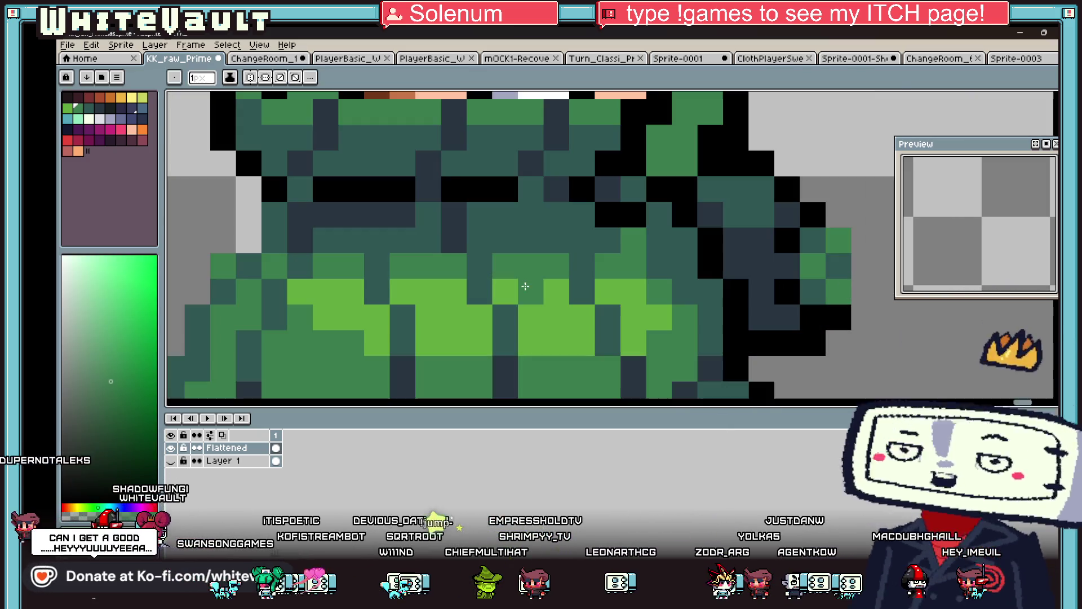
pyautogui.keyDown('alt'); pyautogui.click(386, 186); pyautogui.keyUp('alt')
pyautogui.click(426, 215)
pyautogui.moveTo(426, 214); pyautogui.dragTo(595, 216)
pyautogui.keyDown('alt'); pyautogui.click(648, 162); pyautogui.keyUp('alt')
pyautogui.moveTo(630, 163)
pyautogui.mouseDown()
pyautogui.moveTo(592, 186)
pyautogui.moveTo(505, 185)
pyautogui.mouseUp()
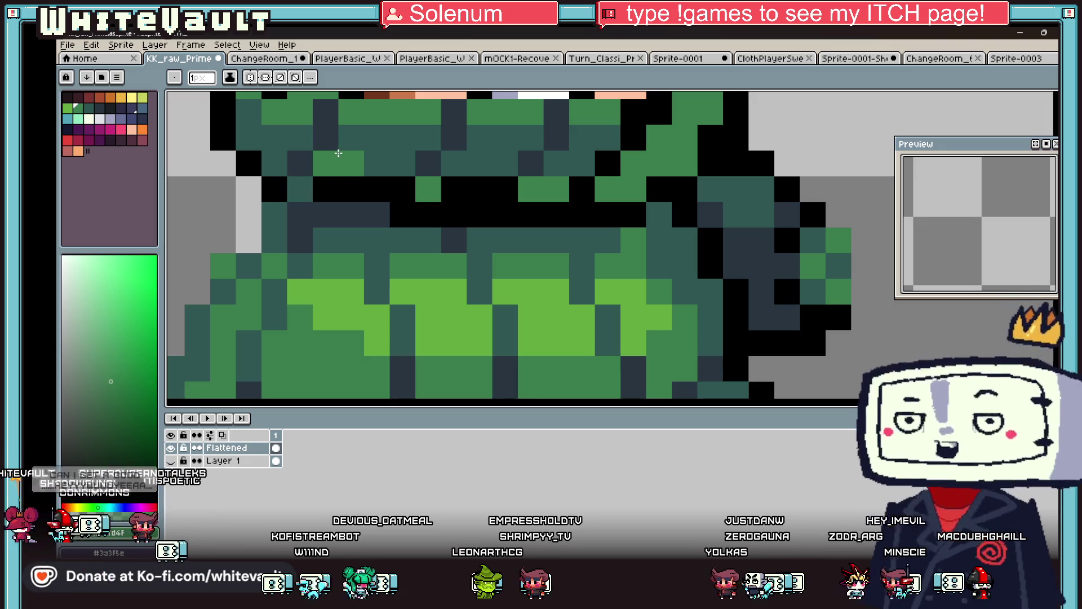
pyautogui.moveTo(338, 153); pyautogui.dragTo(403, 189)
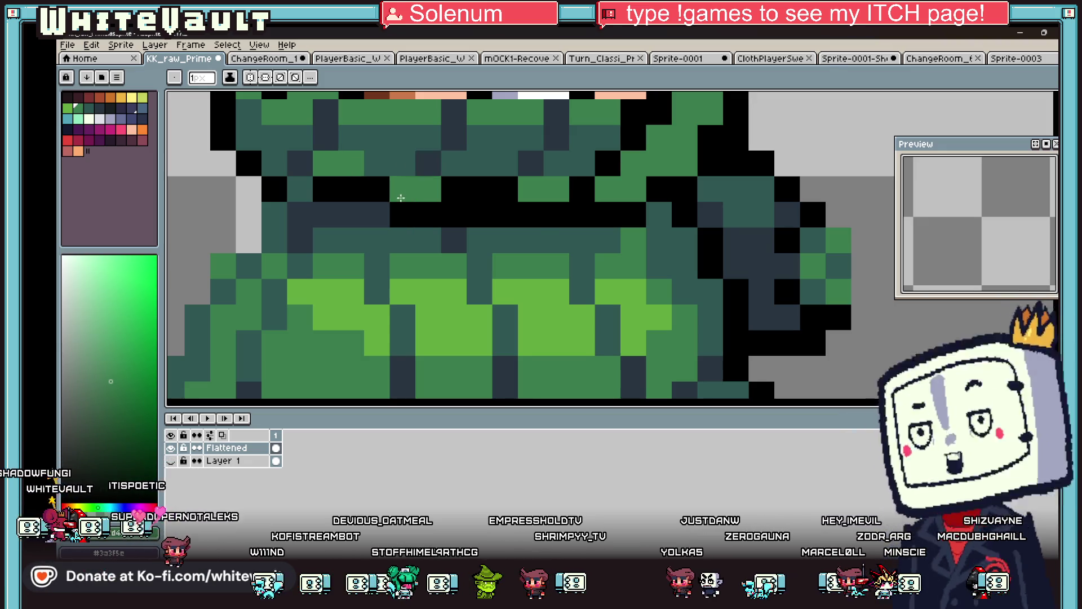
# Recolour the black line and a stray green pixel in the sweater's dark teal
pyautogui.scroll(-3, 403, 189)
pyautogui.scroll(2, 420, 195)
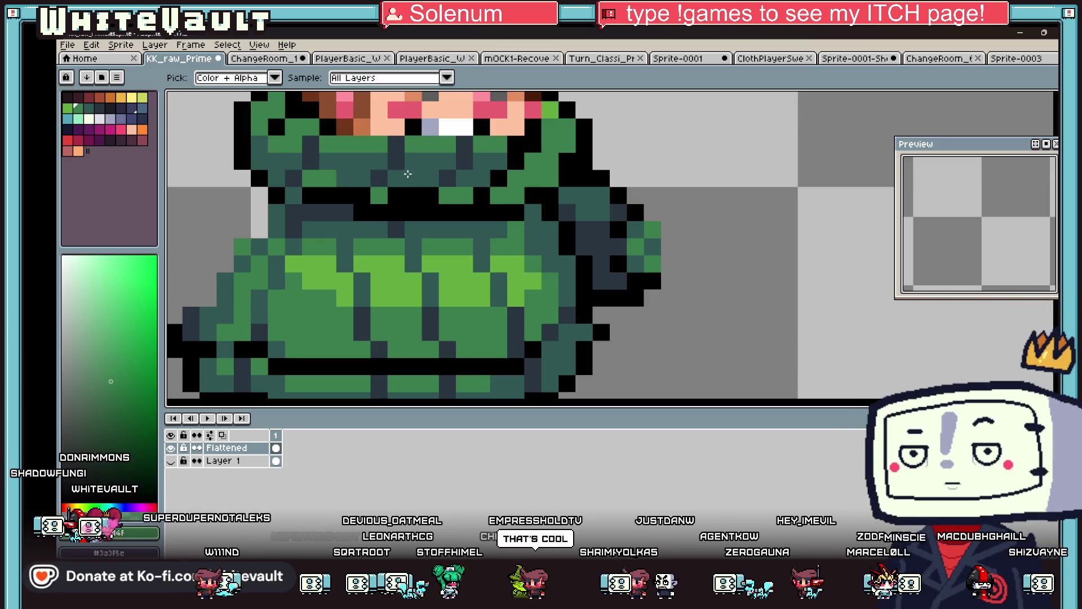
pyautogui.keyDown('alt'); pyautogui.click(311, 179); pyautogui.keyUp('alt')
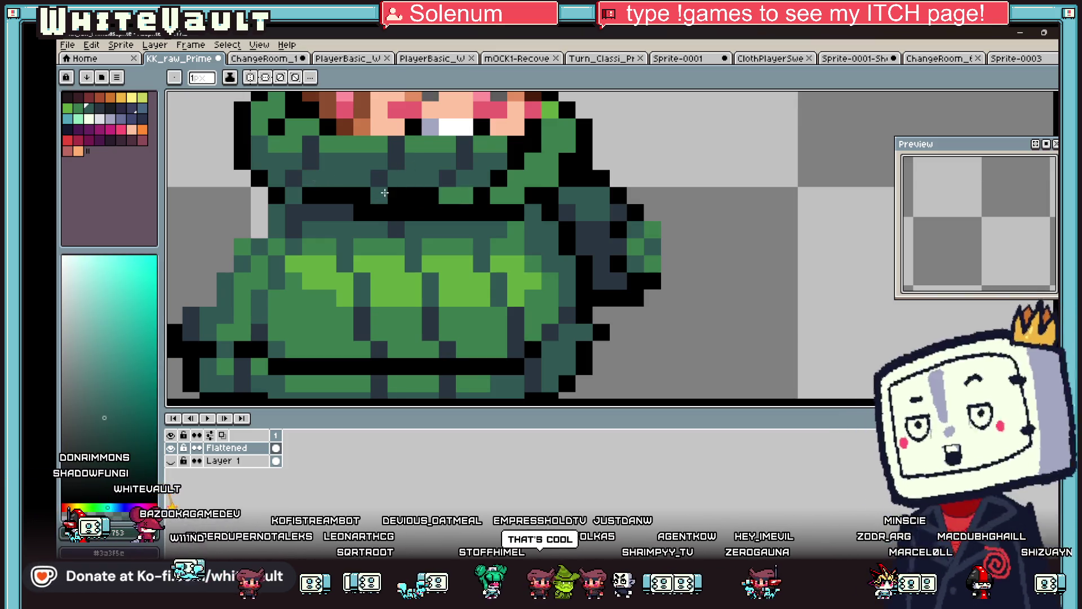
pyautogui.moveTo(385, 193); pyautogui.dragTo(482, 192)
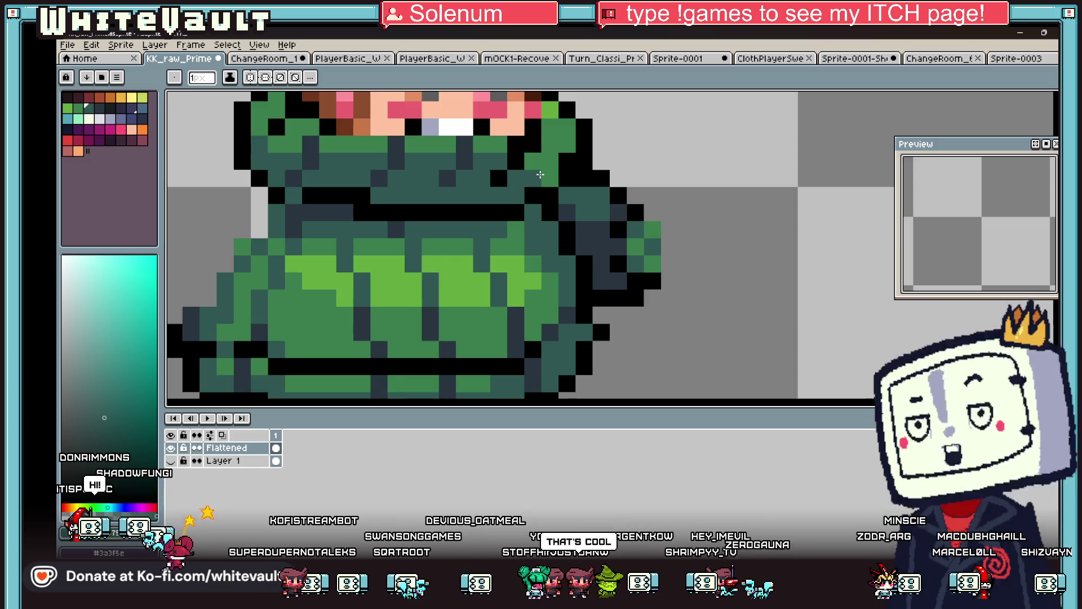
pyautogui.click(535, 161)
pyautogui.keyDown('alt'); pyautogui.click(539, 142); pyautogui.keyUp('alt')
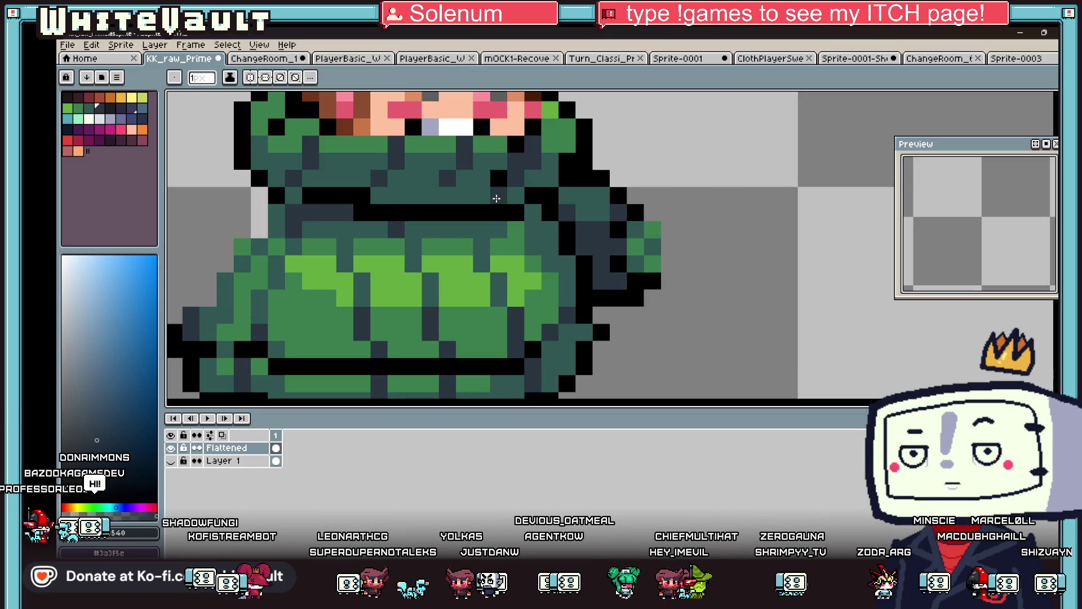
pyautogui.keyDown('alt'); pyautogui.click(496, 175); pyautogui.keyUp('alt')
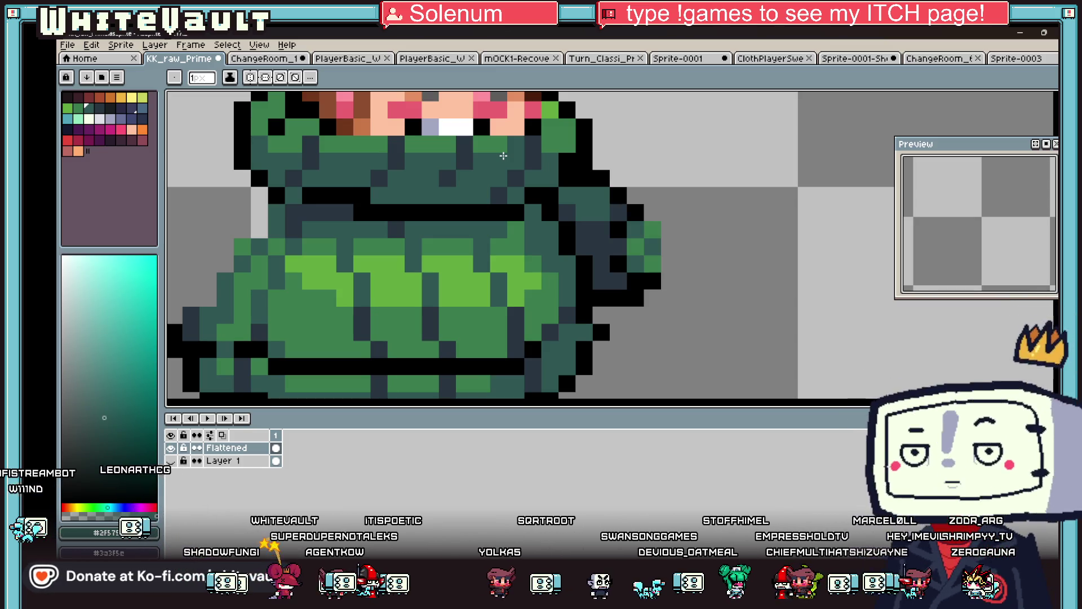
pyautogui.scroll(-4, 535, 163)
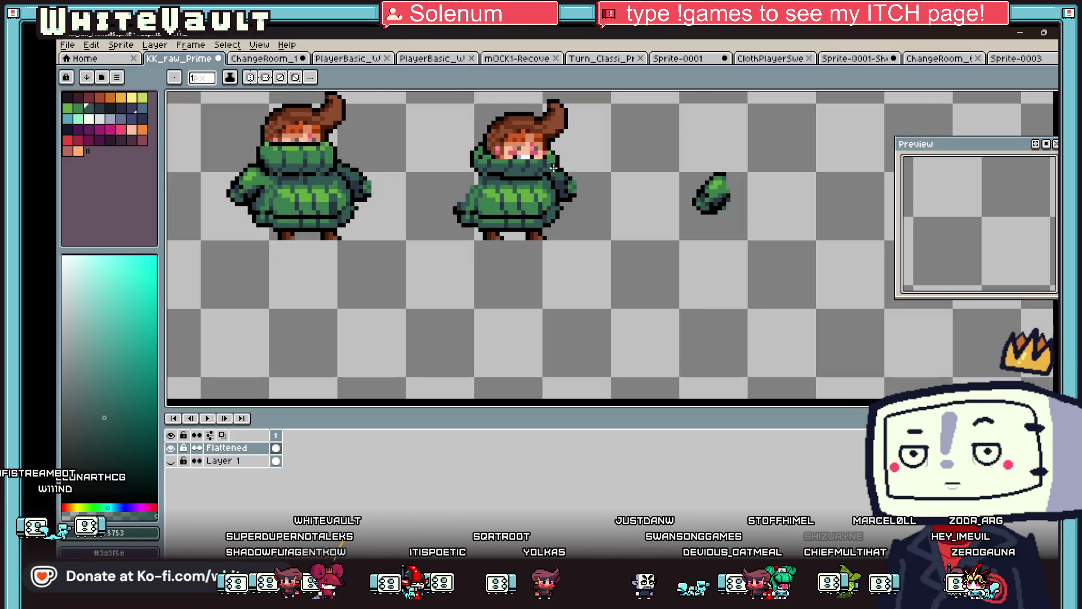
# Sample several sweater colours and darken one sweater pixel with dark blue
pyautogui.scroll(4, 544, 163)
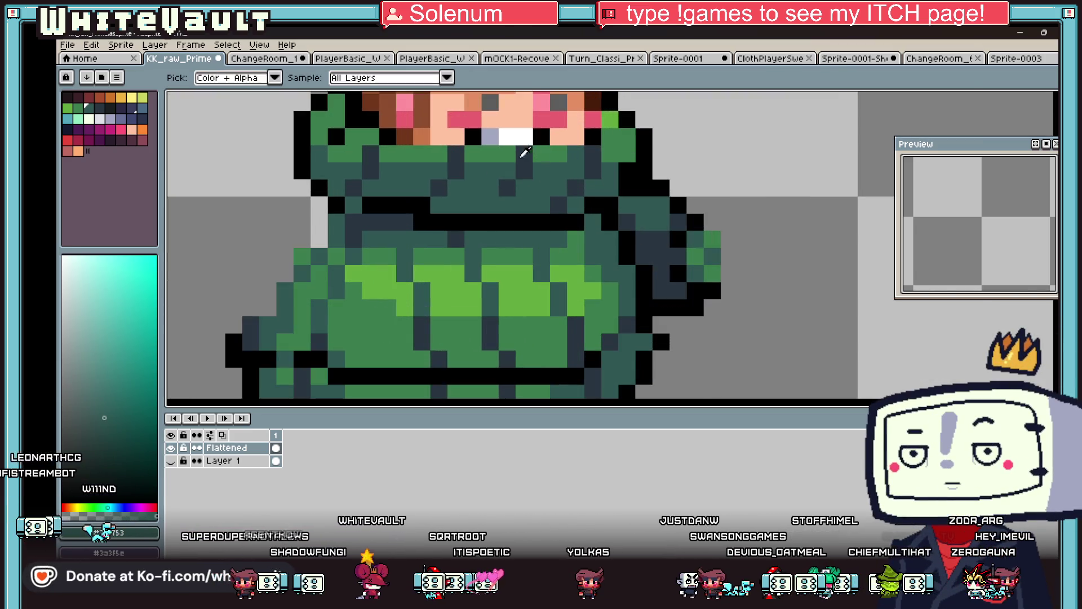
pyautogui.keyDown('alt'); pyautogui.click(542, 155); pyautogui.keyUp('alt')
pyautogui.keyDown('alt'); pyautogui.click(527, 201); pyautogui.keyUp('alt')
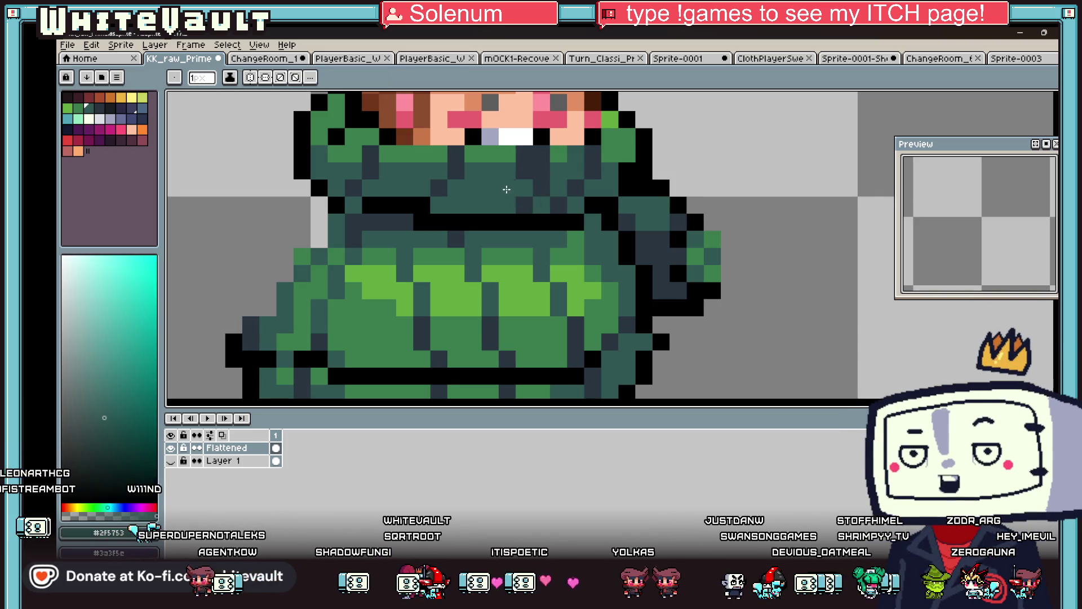
pyautogui.scroll(-4, 525, 153)
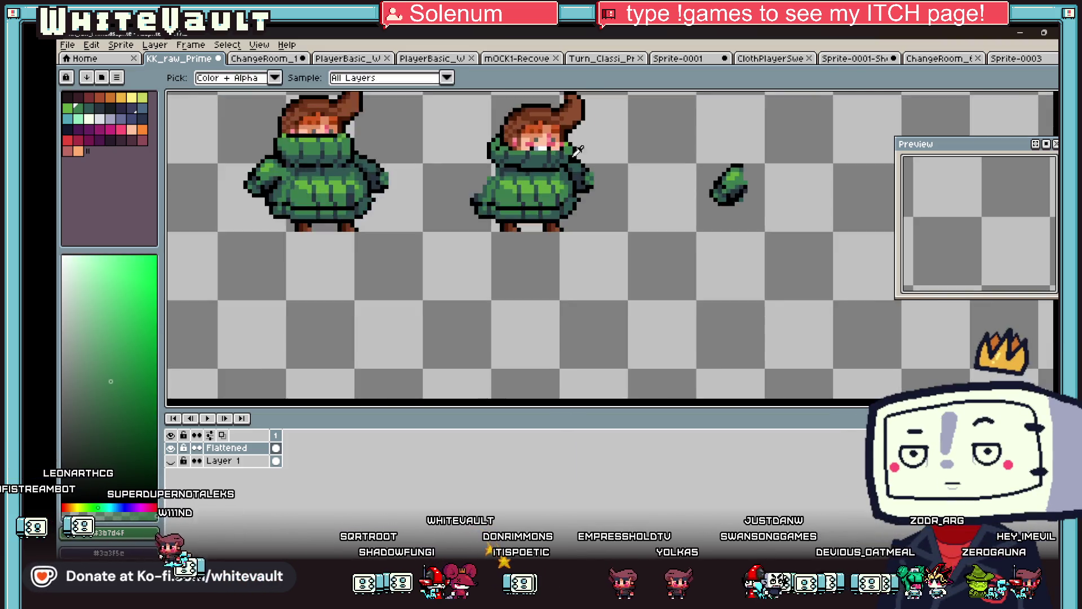
pyautogui.scroll(4, 619, 174)
pyautogui.keyDown('alt'); pyautogui.click(619, 173); pyautogui.keyUp('alt')
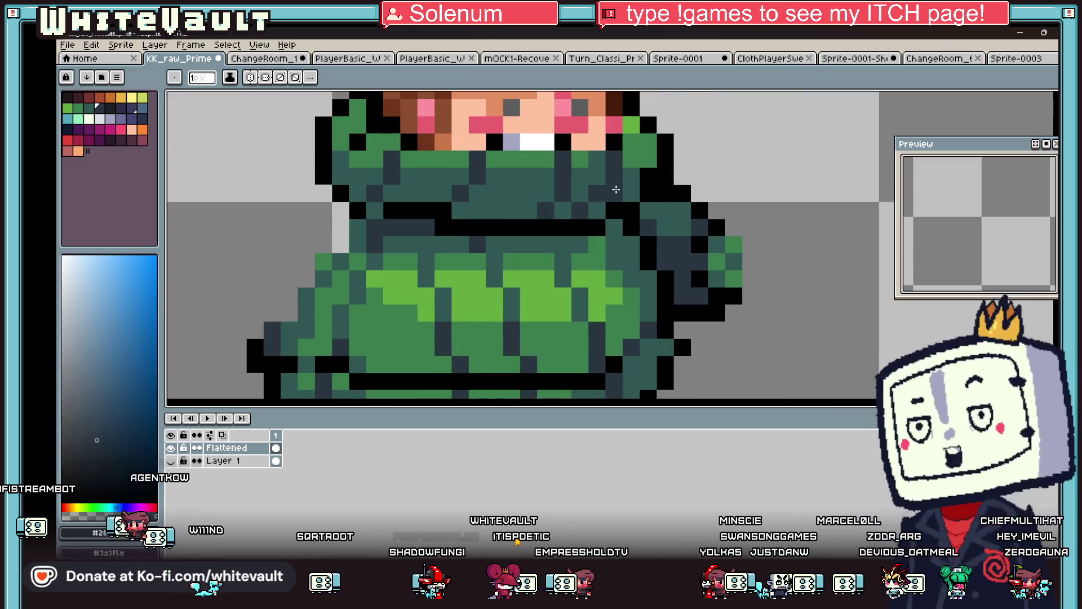
pyautogui.keyDown('alt'); pyautogui.click(597, 210); pyautogui.keyUp('alt')
pyautogui.keyDown('alt'); pyautogui.click(478, 176); pyautogui.keyUp('alt')
pyautogui.click(460, 210)
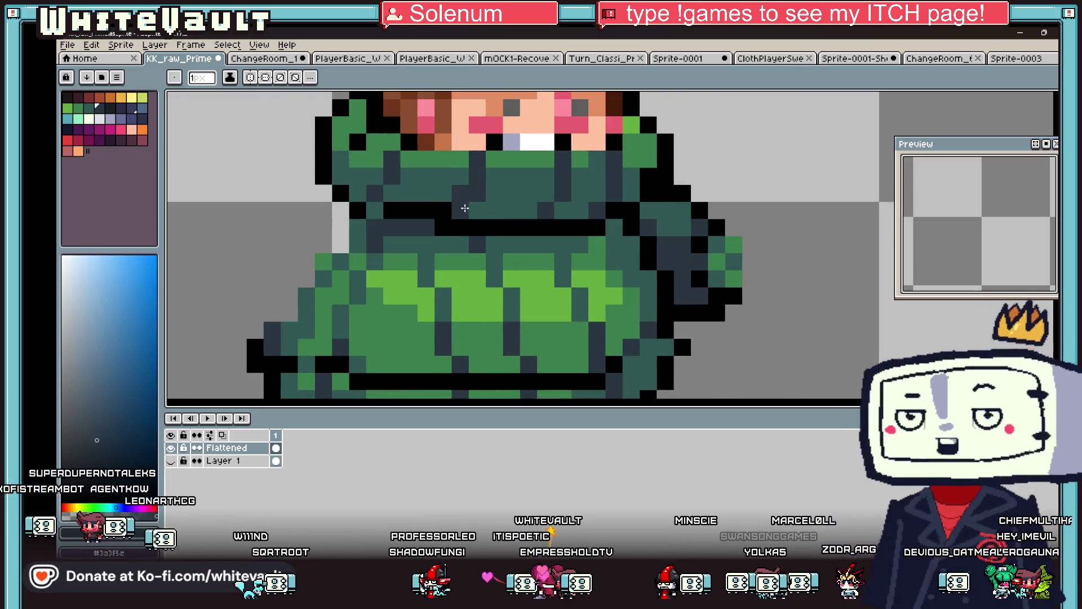
pyautogui.keyDown('alt'); pyautogui.click(460, 210); pyautogui.keyUp('alt')
pyautogui.keyDown('alt'); pyautogui.click(411, 176); pyautogui.keyUp('alt')
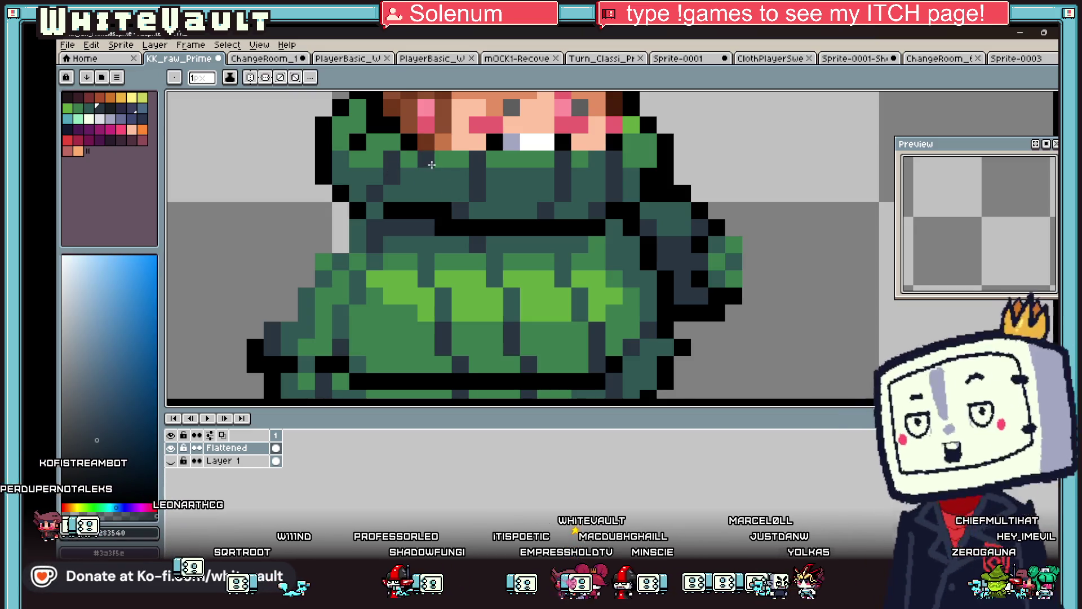
# Repaint several dark collar pixels with the sweater green
pyautogui.keyDown('alt'); pyautogui.click(411, 193); pyautogui.keyUp('alt')
pyautogui.click(426, 193)
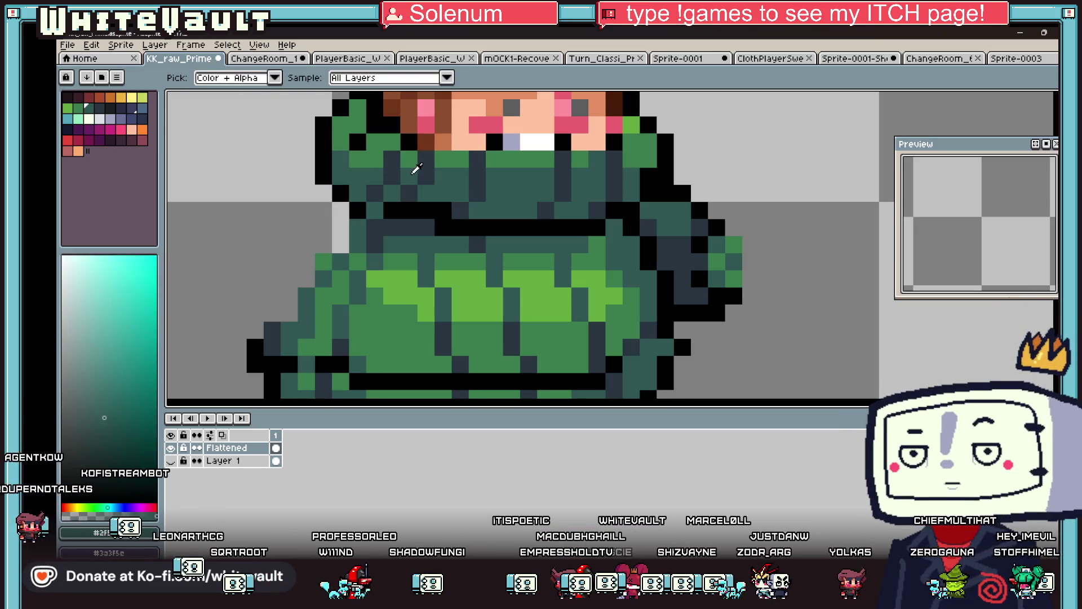
pyautogui.click(375, 193)
pyautogui.click(395, 174)
pyautogui.keyDown('alt'); pyautogui.click(405, 150); pyautogui.keyUp('alt')
pyautogui.keyDown('alt'); pyautogui.click(405, 160); pyautogui.keyUp('alt')
pyautogui.scroll(-5, 506, 175)
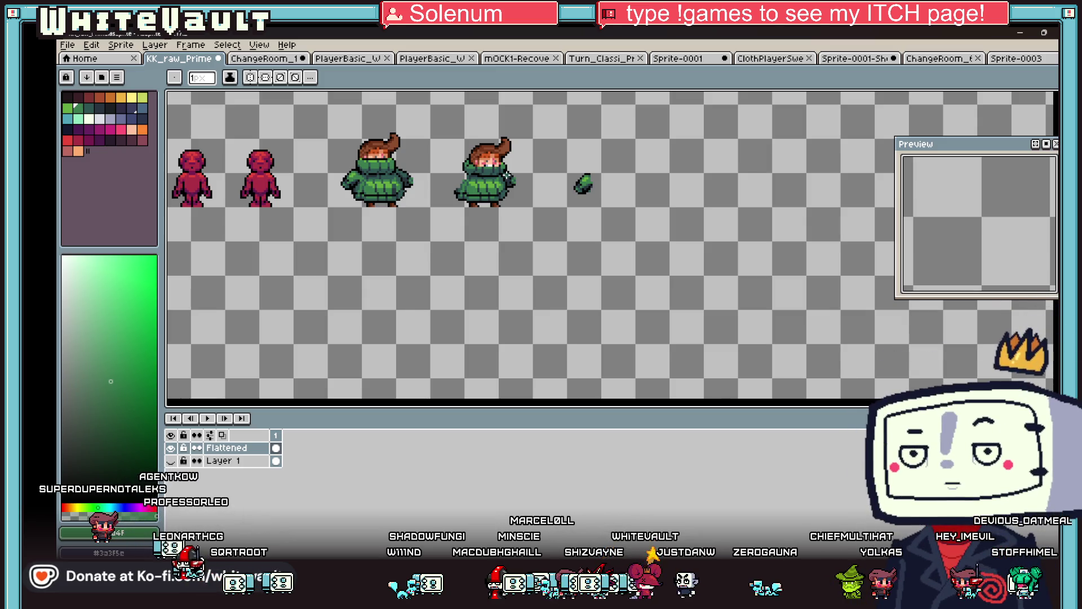
pyautogui.scroll(5, 506, 175)
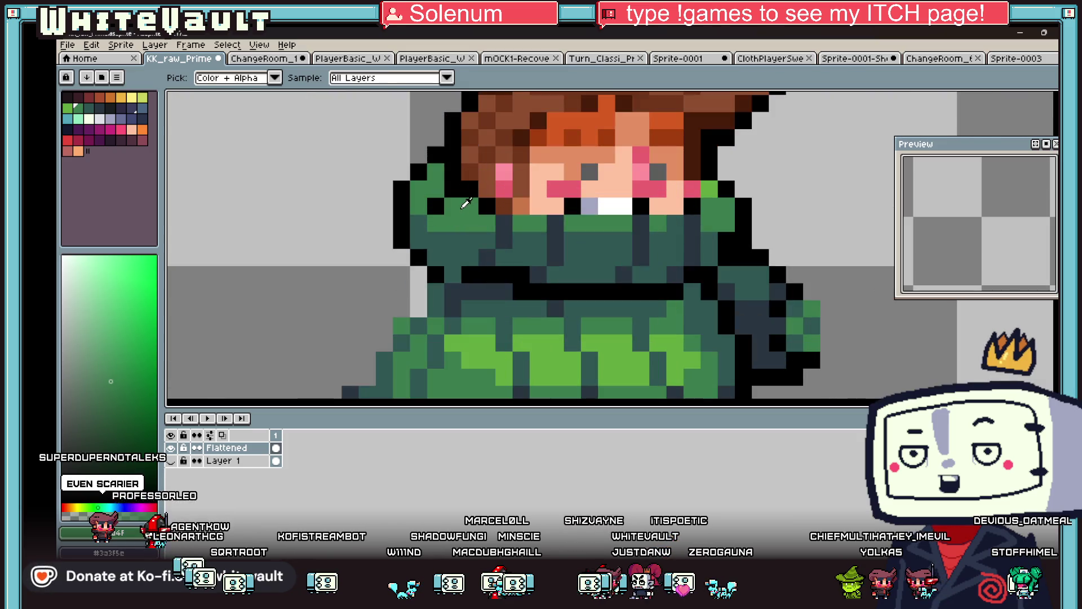
# Sample a teal-green from the sweater as the current drawing colour and zoom out
pyautogui.keyDown('alt'); pyautogui.click(481, 207); pyautogui.keyUp('alt')
pyautogui.keyDown('alt'); pyautogui.click(502, 237); pyautogui.keyUp('alt')
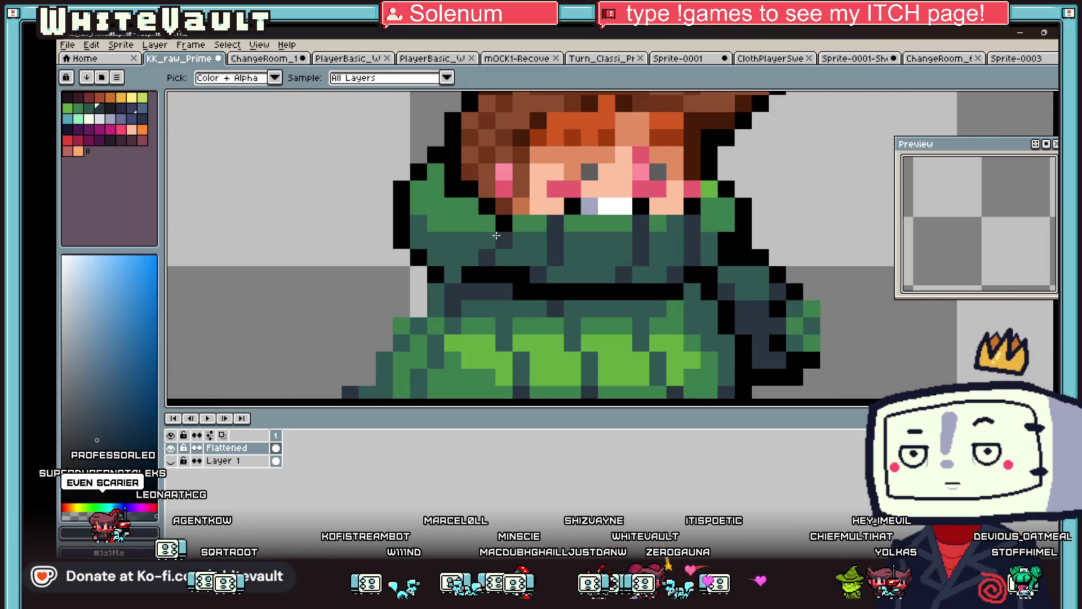
pyautogui.keyDown('alt'); pyautogui.click(468, 203); pyautogui.keyUp('alt')
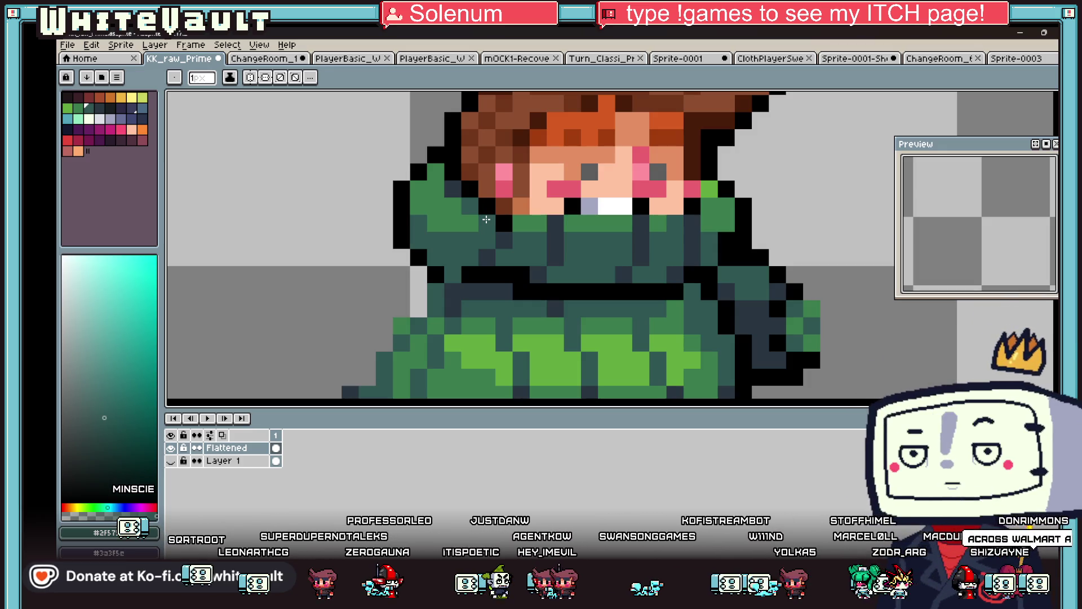
pyautogui.scroll(-6, 486, 219)
pyautogui.scroll(2, 716, 261)
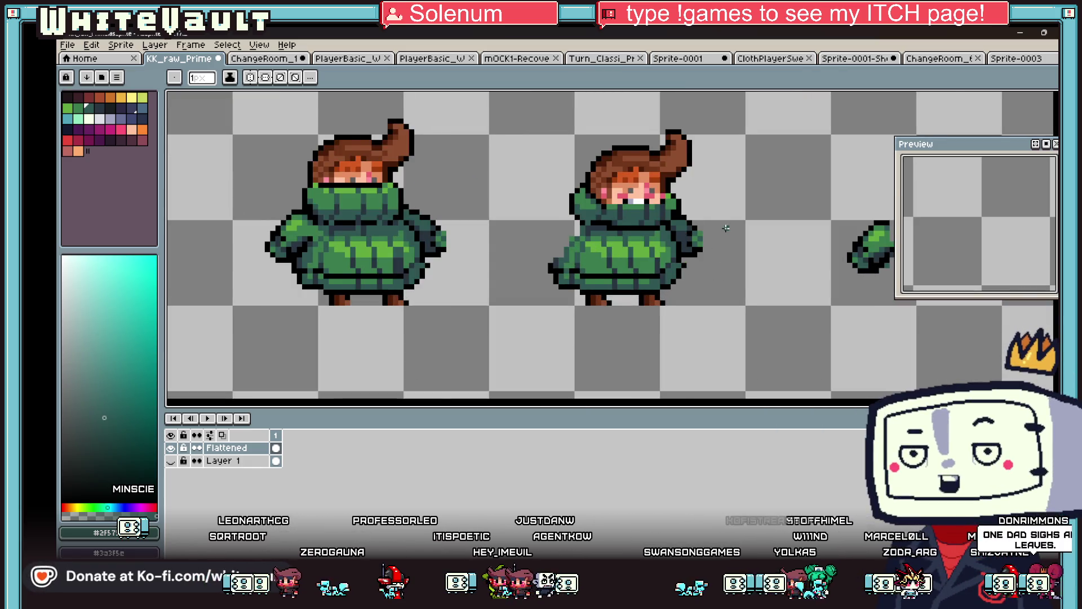
# Move the cut-off arm piece down and to the right, out of the way
pyautogui.scroll(1, 727, 228)
pyautogui.press('b')
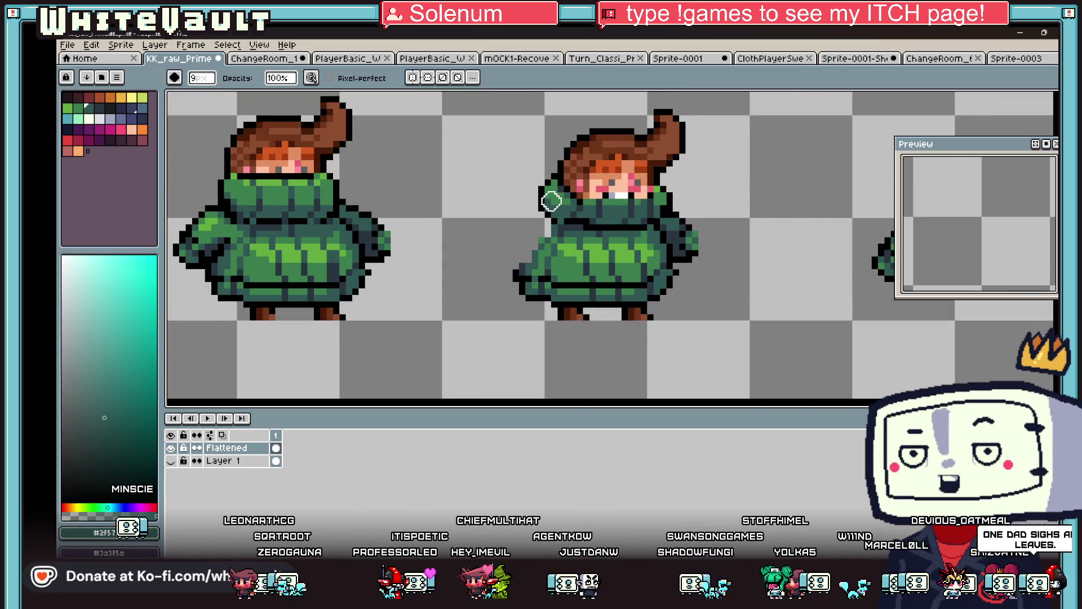
pyautogui.press('m')
pyautogui.moveTo(669, 208)
pyautogui.mouseDown()
pyautogui.moveTo(722, 267)
pyautogui.moveTo(812, 271)
pyautogui.moveTo(837, 311)
pyautogui.mouseUp()
pyautogui.press('Return')
pyautogui.scroll(-1, 701, 247)
# Nudge the duplicate sprite slightly down and right, then clear the selection
pyautogui.moveTo(528, 121)
pyautogui.mouseDown()
pyautogui.moveTo(726, 249)
pyautogui.moveTo(705, 247)
pyautogui.mouseUp()
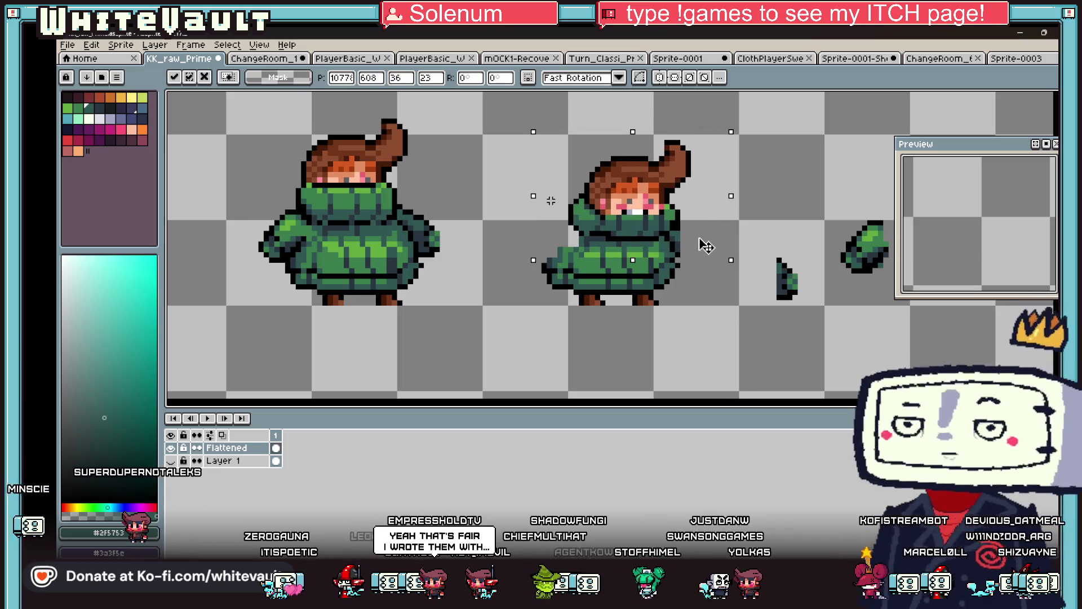
pyautogui.click(565, 271)
pyautogui.scroll(1, 565, 271)
pyautogui.moveTo(481, 319); pyautogui.dragTo(572, 202)
pyautogui.click(761, 330)
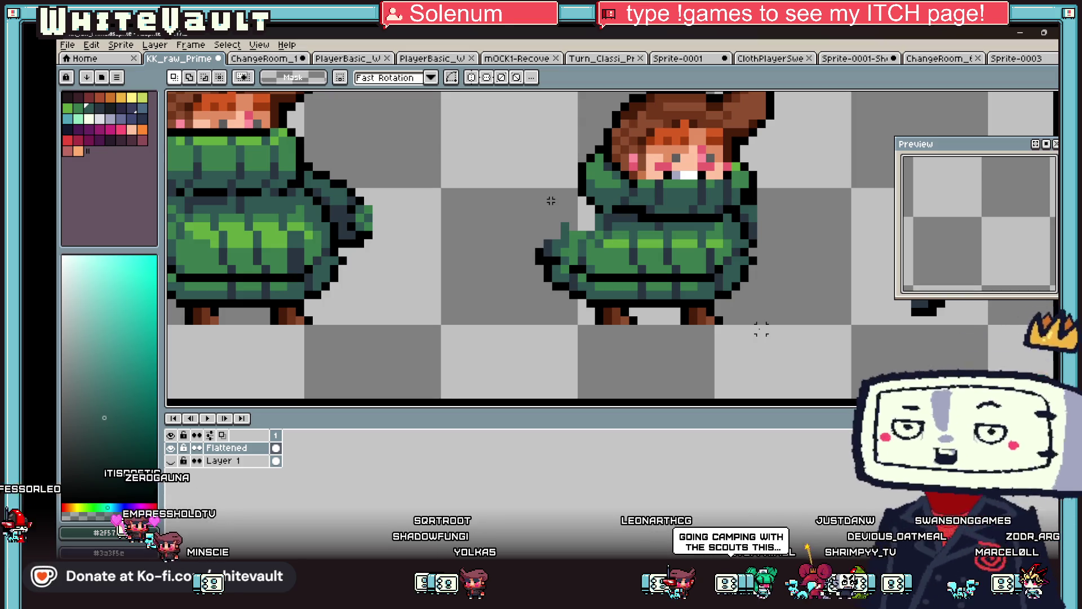
pyautogui.scroll(-2, 756, 321)
pyautogui.scroll(3, 643, 280)
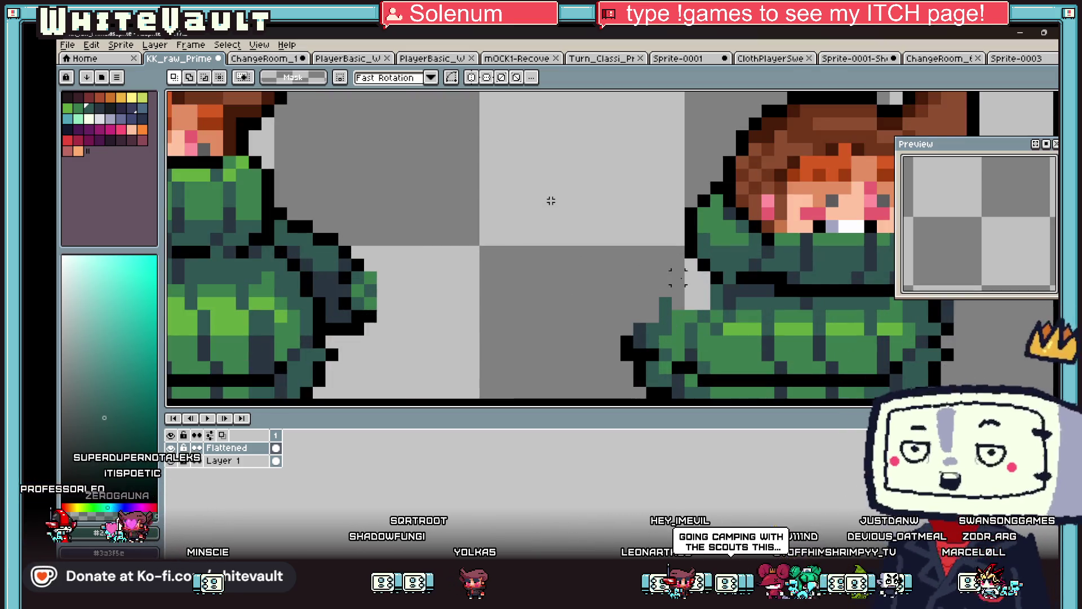
# Draw a black diagonal outline along the duplicate's left shoulder, plus one extra black pixel
pyautogui.press('alt')
pyautogui.keyDown('alt'); pyautogui.click(694, 231); pyautogui.keyUp('alt')
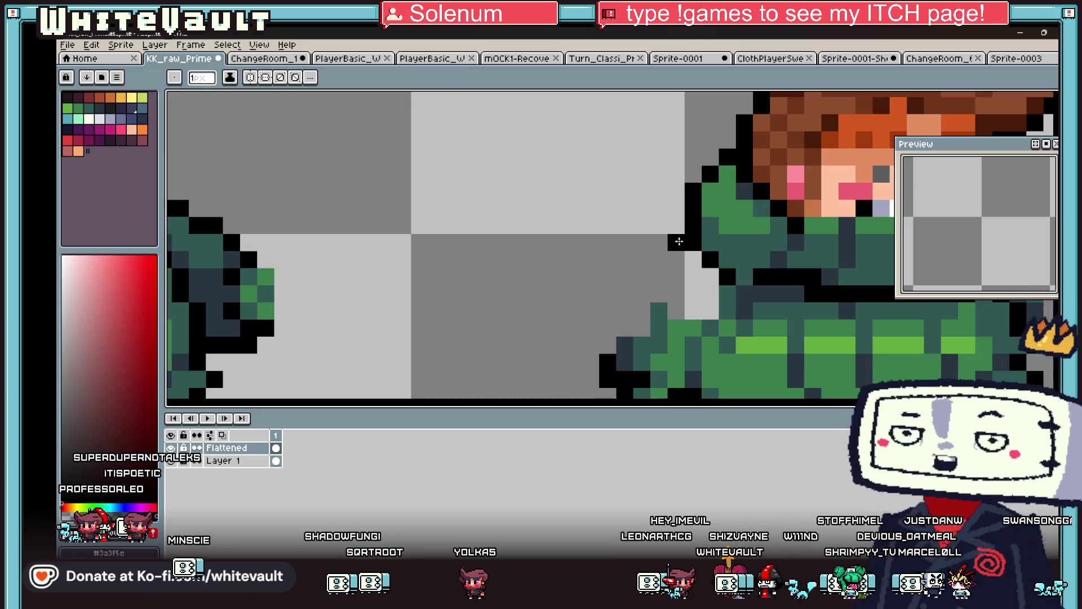
pyautogui.moveTo(677, 242); pyautogui.dragTo(645, 288)
pyautogui.click(625, 327)
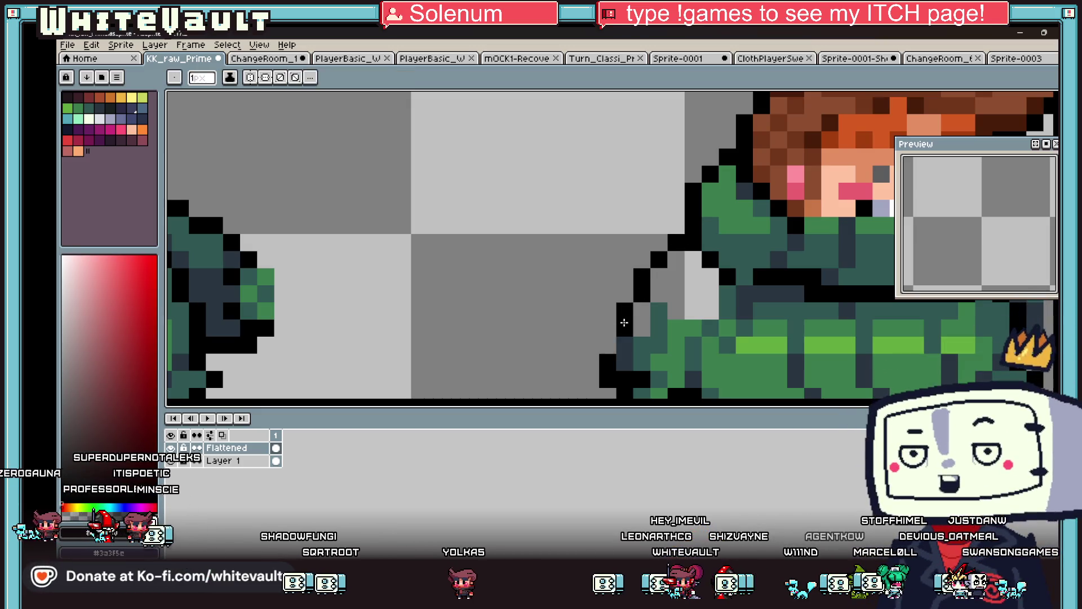
pyautogui.scroll(-3, 649, 316)
# Sample the coat's green and then a red colour from the canvas
pyautogui.press('alt')
pyautogui.scroll(1, 664, 323)
pyautogui.scroll(1, 662, 324)
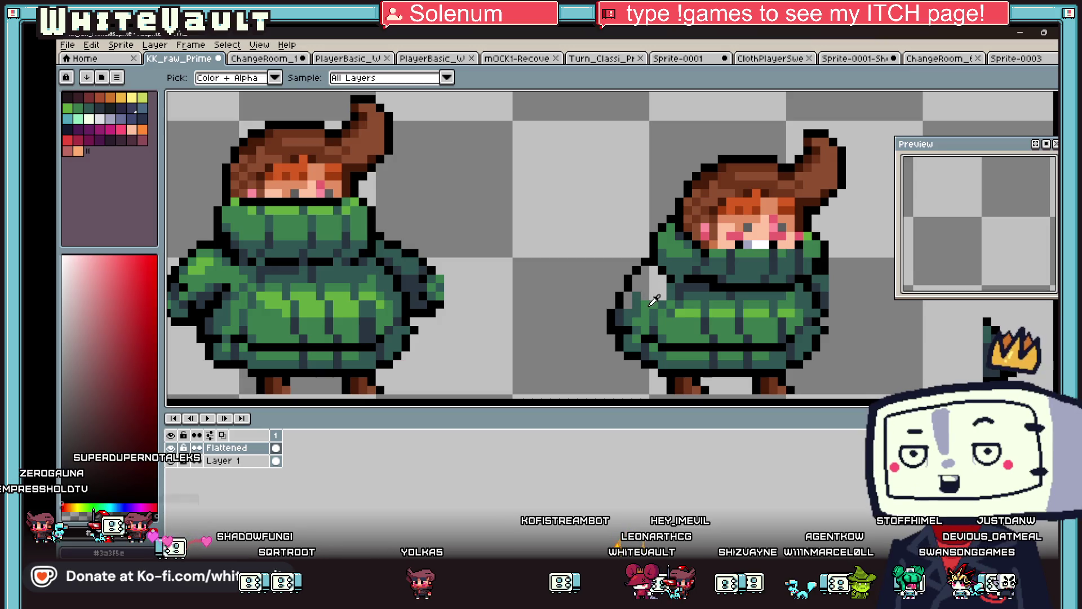
pyautogui.keyDown('alt'); pyautogui.click(645, 287); pyautogui.keyUp('alt')
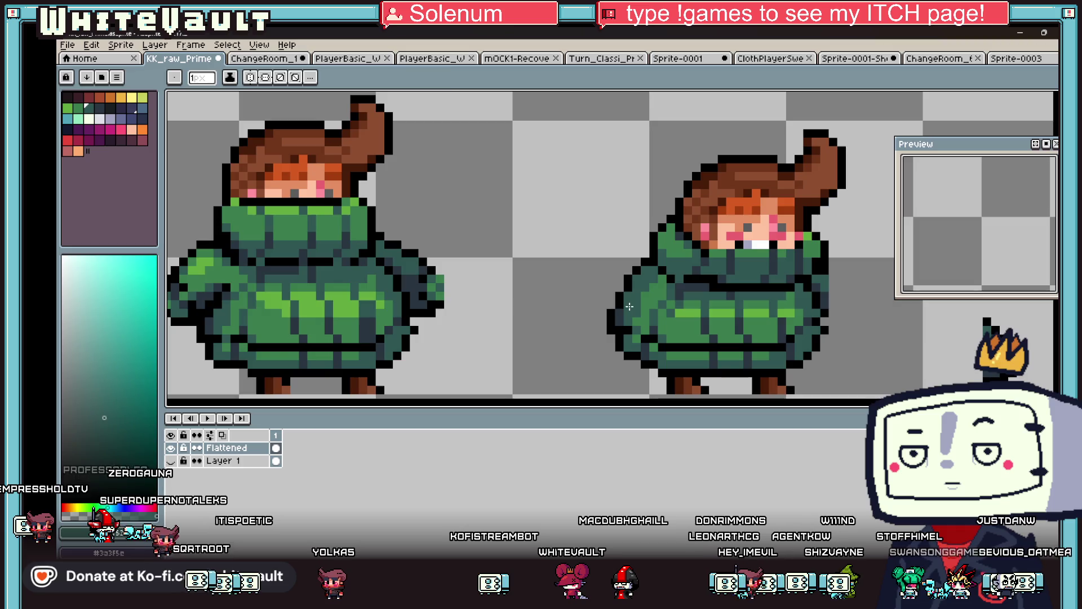
pyautogui.scroll(-2, 631, 293)
pyautogui.scroll(1, 676, 282)
pyautogui.keyDown('alt'); pyautogui.click(717, 274); pyautogui.keyUp('alt')
pyautogui.scroll(1, 717, 275)
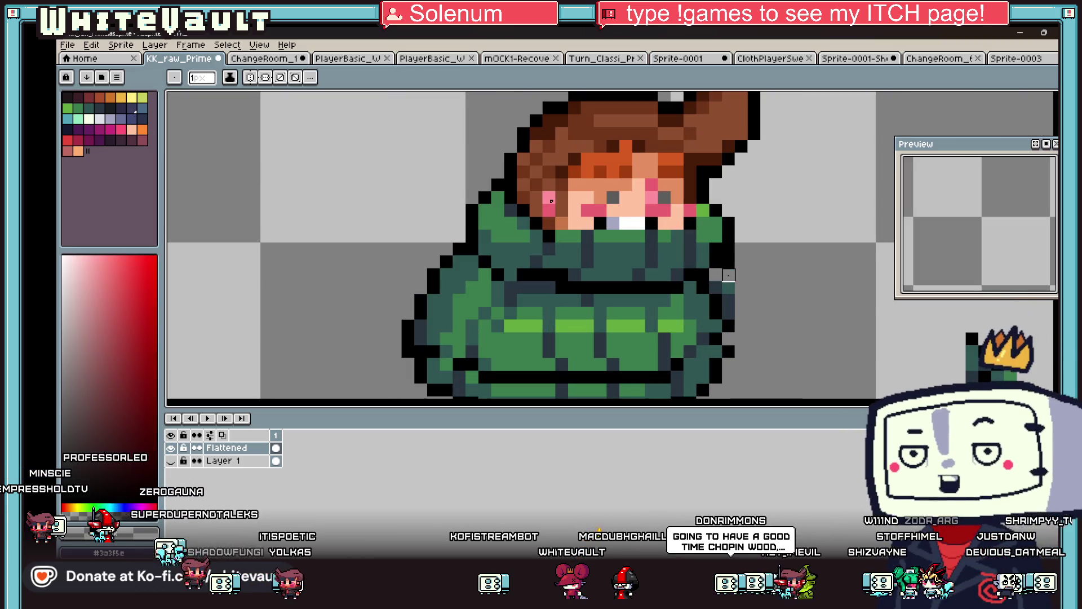
pyautogui.scroll(-1, 734, 271)
pyautogui.scroll(2, 730, 274)
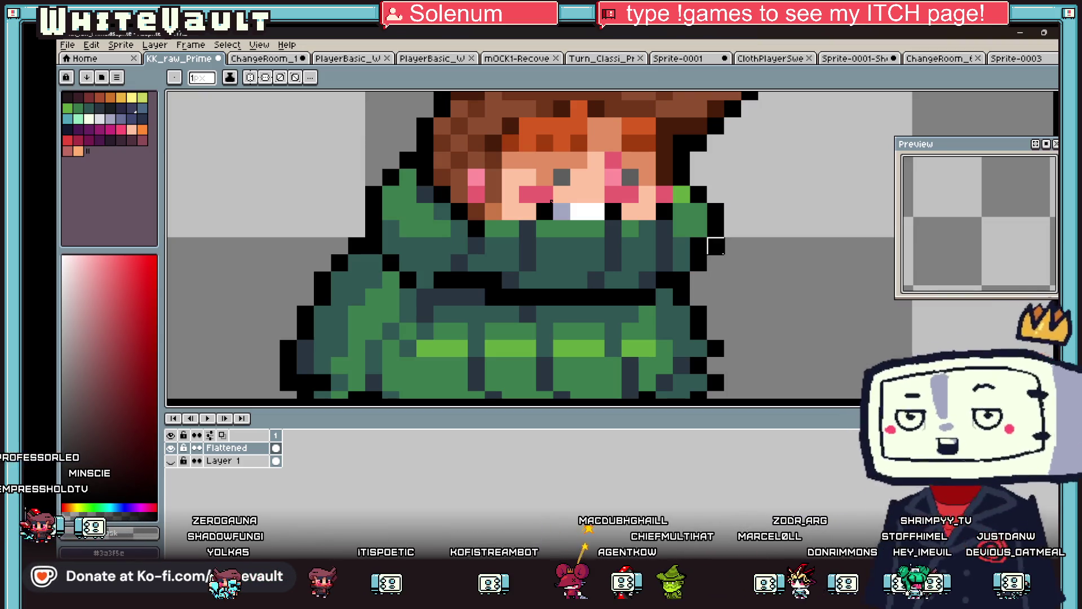
pyautogui.scroll(-4, 727, 239)
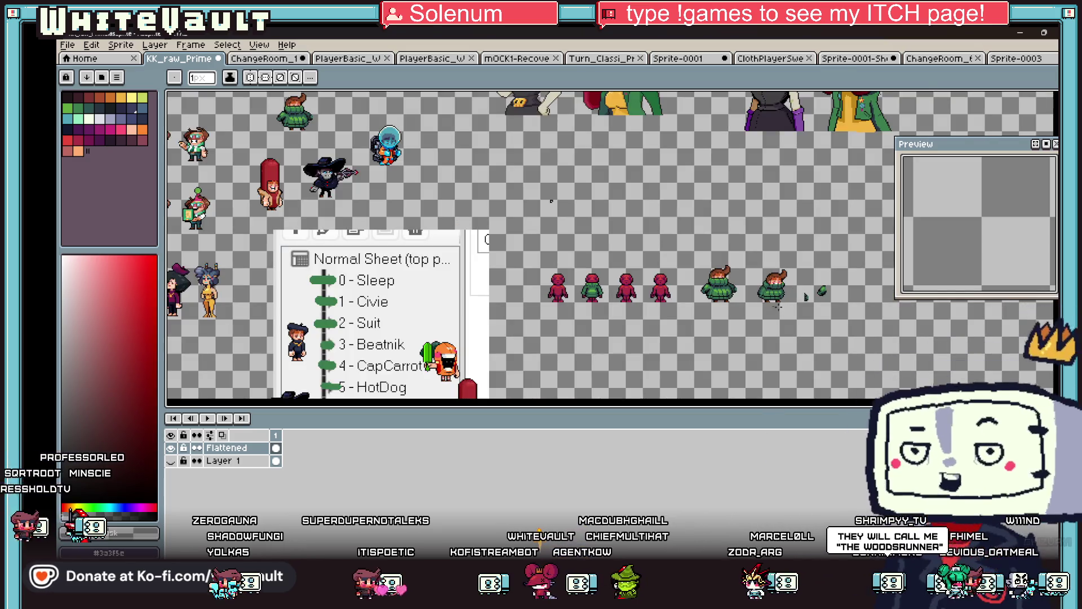
pyautogui.scroll(2, 865, 299)
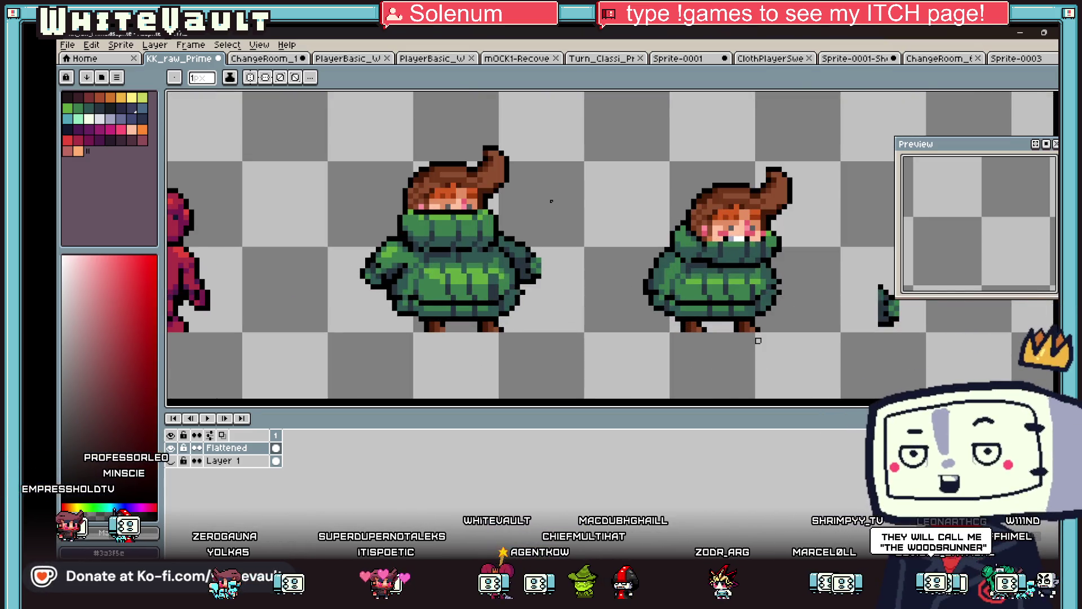
# Select the whole right character with the marquee, then deselect it
pyautogui.press('m')
pyautogui.moveTo(575, 131); pyautogui.dragTo(805, 278)
pyautogui.scroll(2, 778, 260)
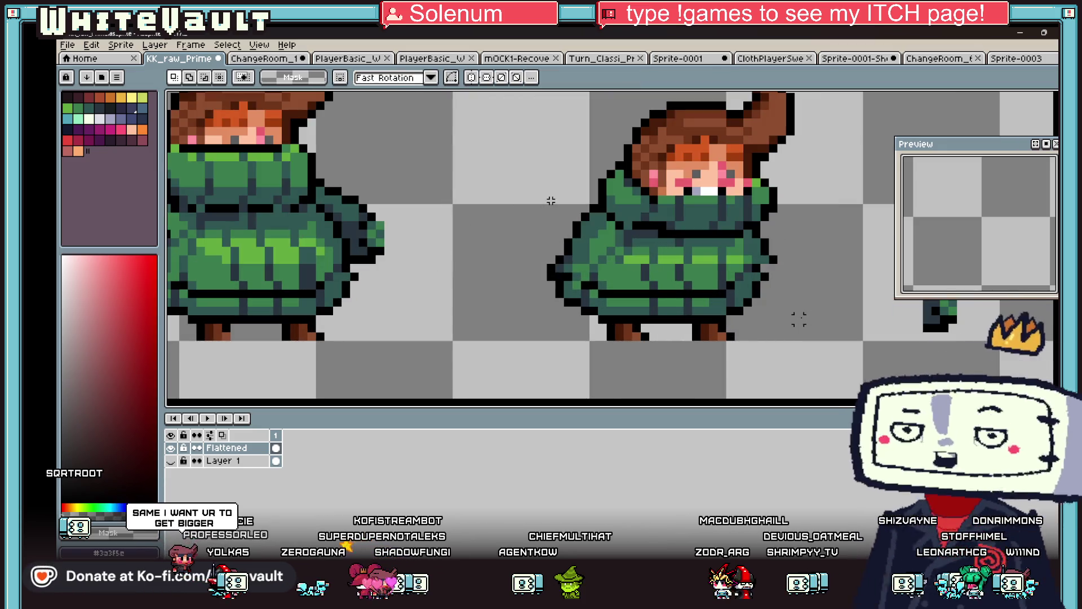
pyautogui.hotkey('ctrl', 'd')
# Add a black pixel below the outline and repaint the right edge outline dark teal
pyautogui.press('i')
pyautogui.scroll(2, 777, 260)
pyautogui.click(774, 275)
pyautogui.click(741, 259)
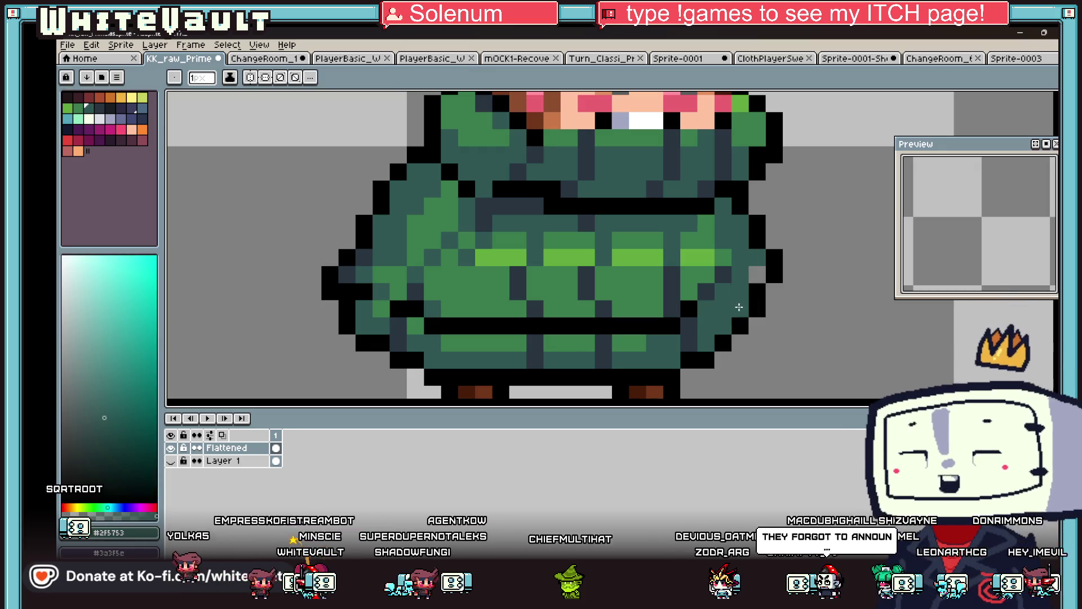
pyautogui.click(757, 275)
pyautogui.press('b')
pyautogui.moveTo(724, 226); pyautogui.dragTo(724, 263)
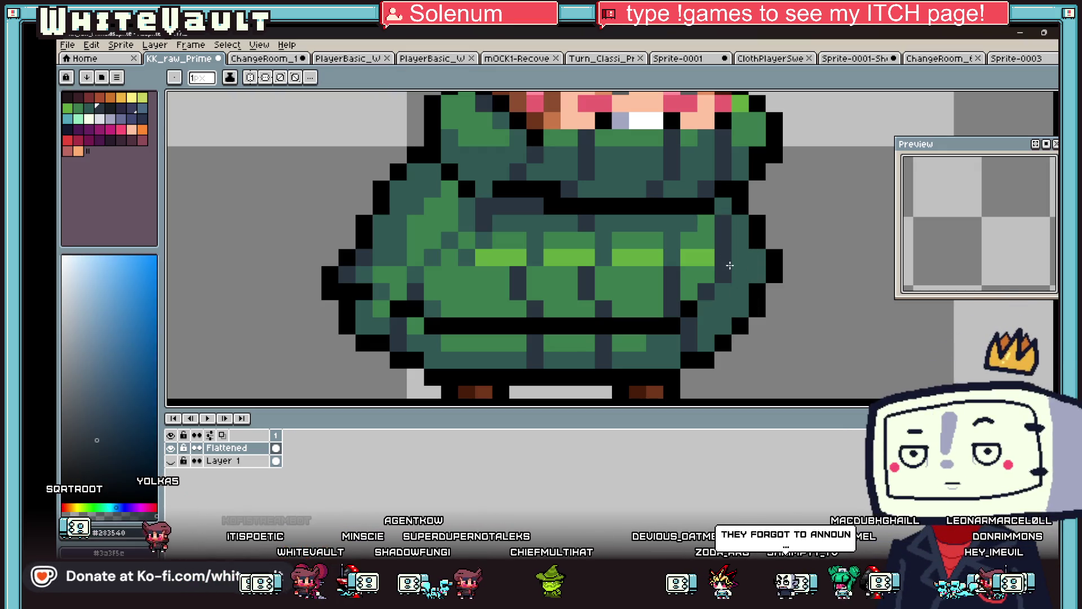
pyautogui.press('i')
pyautogui.scroll(-5, 728, 284)
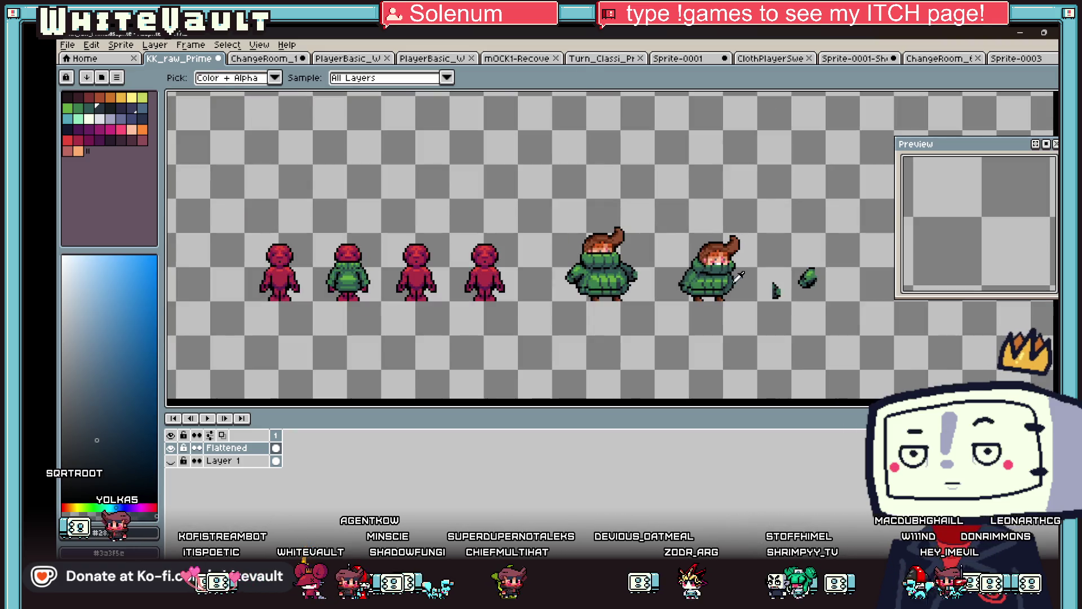
# Zoom in on the green-coat figures and sample the coat's teal #2f5753
pyautogui.scroll(3, 742, 280)
pyautogui.scroll(1, 742, 280)
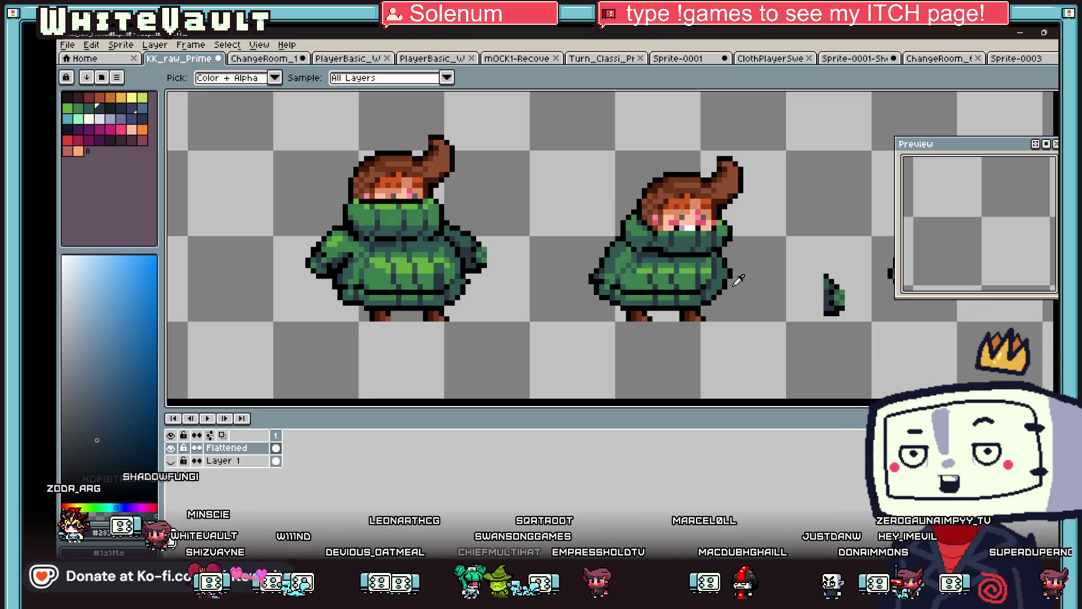
pyautogui.scroll(-1, 745, 222)
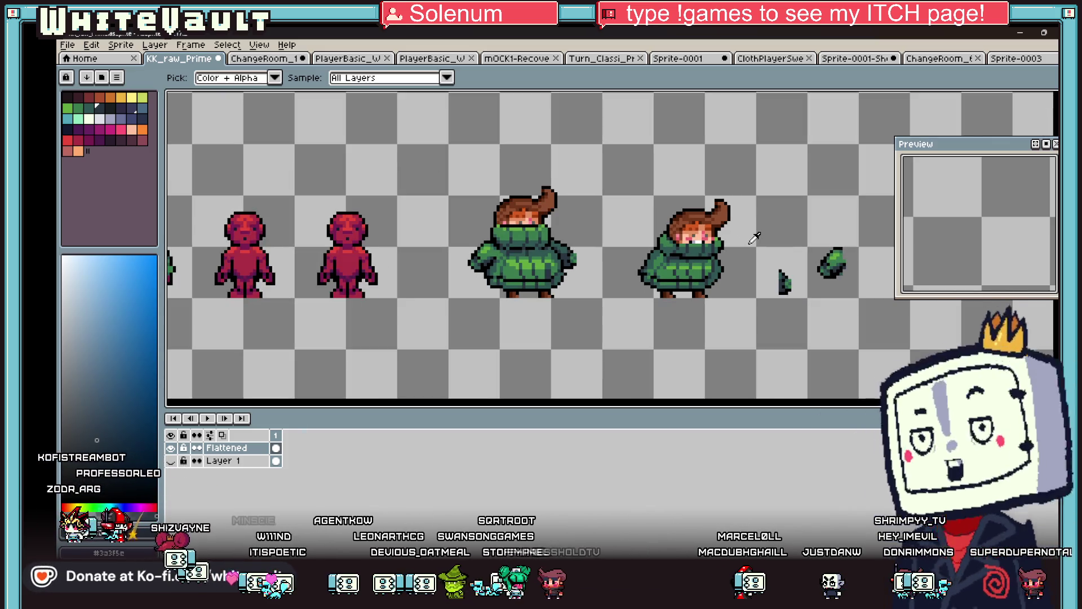
pyautogui.scroll(3, 747, 257)
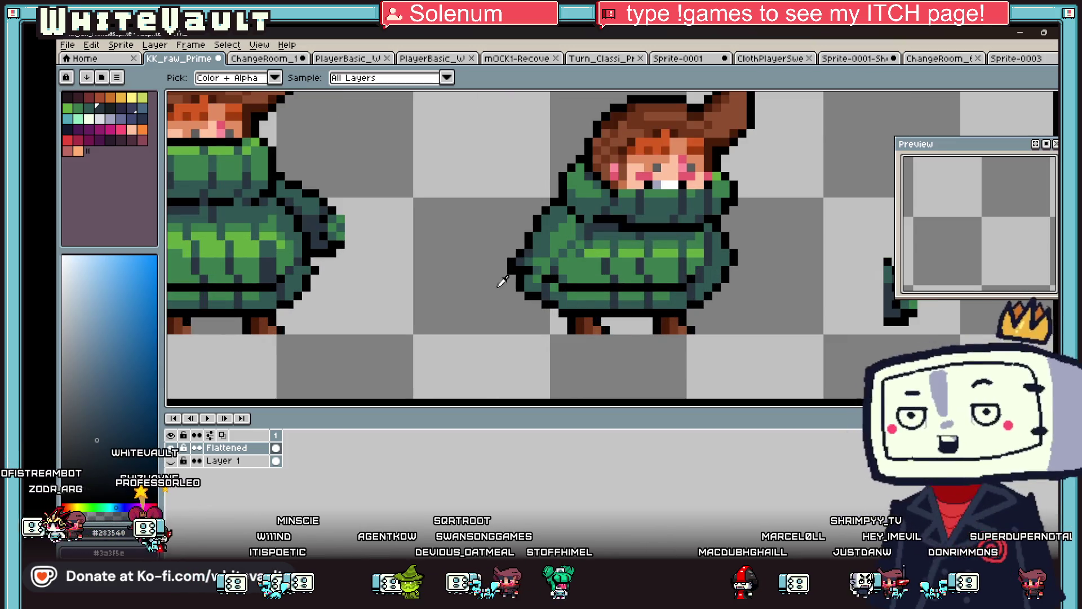
pyautogui.click(532, 261)
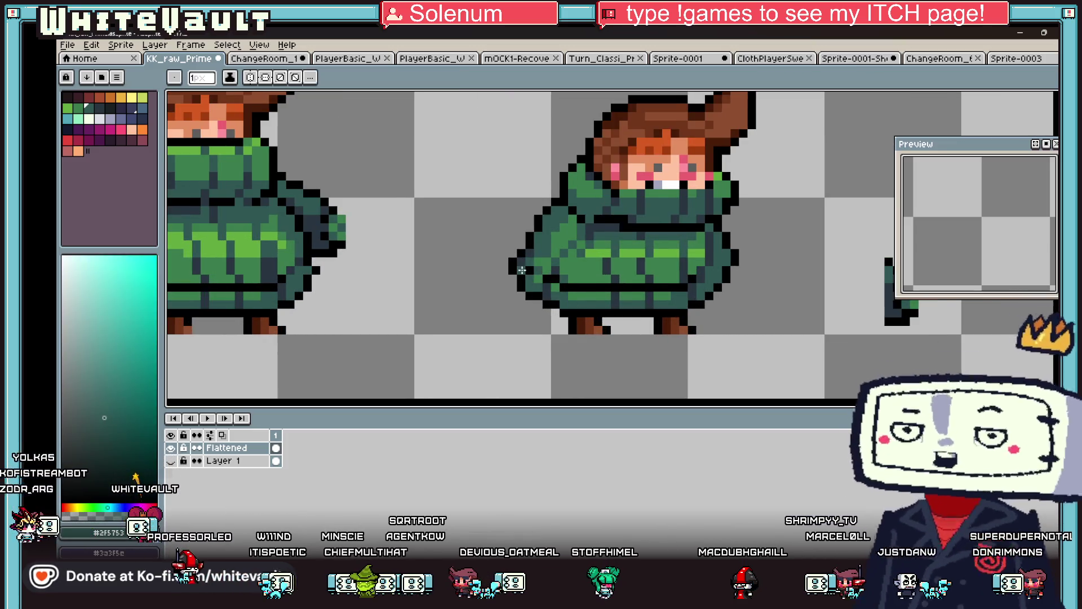
pyautogui.click(533, 261)
pyautogui.scroll(-1, 532, 261)
pyautogui.scroll(2, 560, 323)
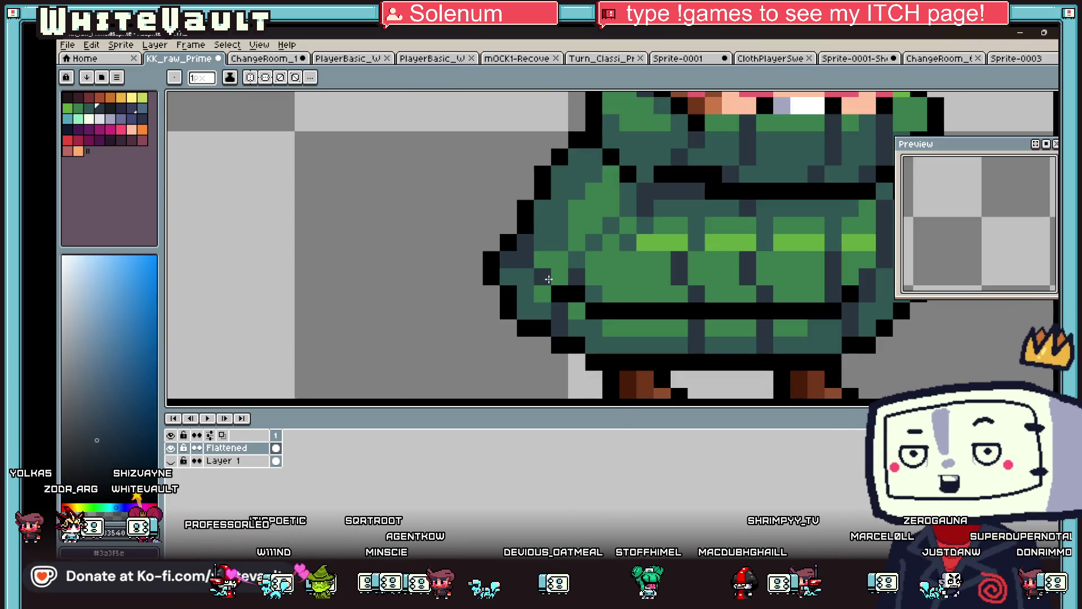
pyautogui.scroll(-3, 606, 290)
pyautogui.scroll(5, 606, 289)
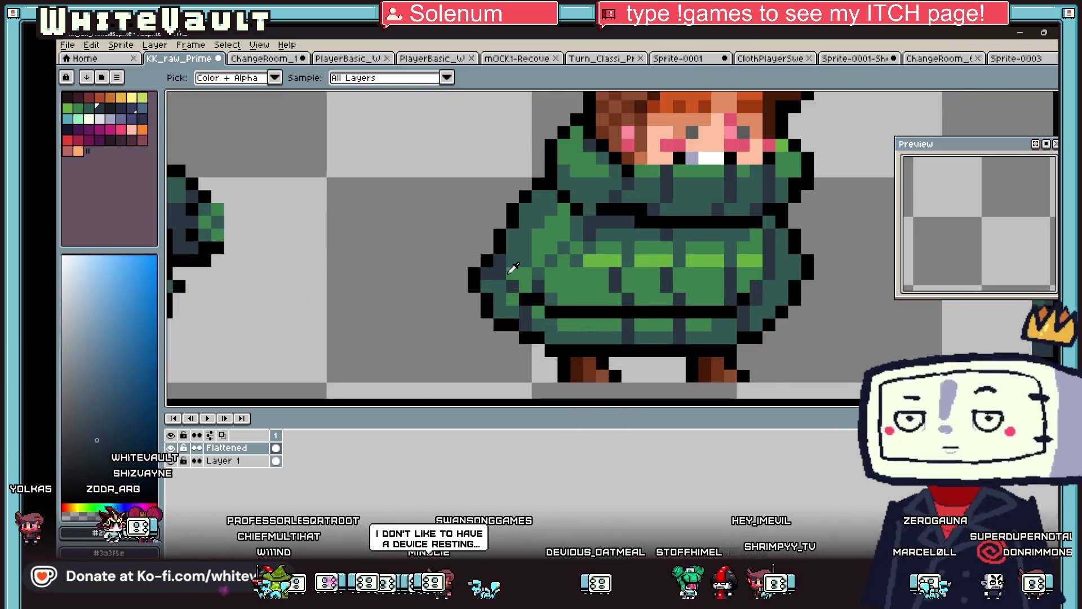
pyautogui.press('b')
pyautogui.moveTo(551, 311); pyautogui.dragTo(602, 311)
pyautogui.press('i')
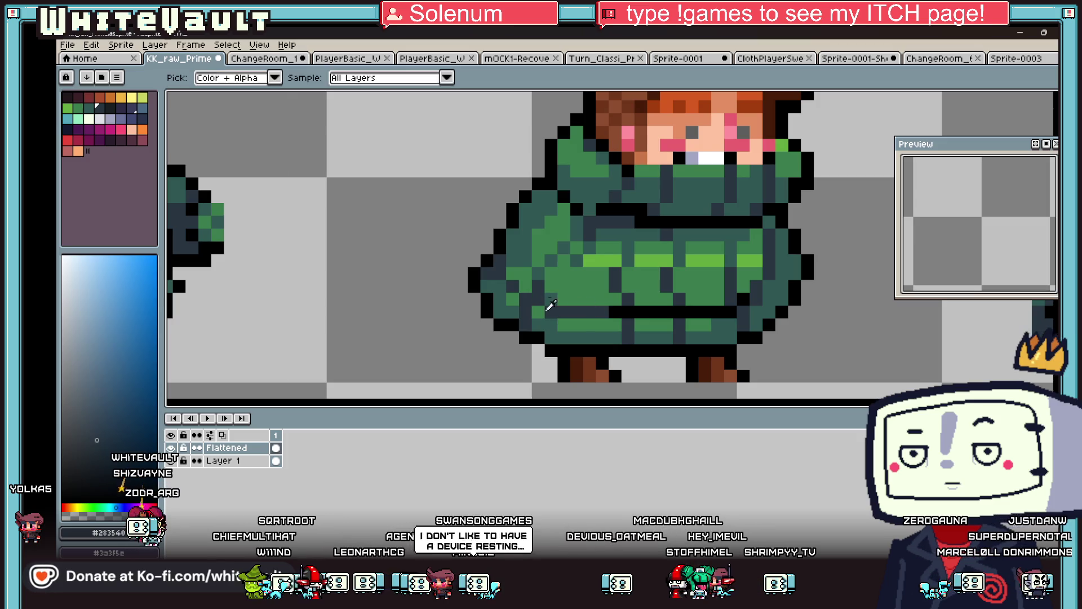
pyautogui.click(554, 293)
pyautogui.scroll(-3, 620, 296)
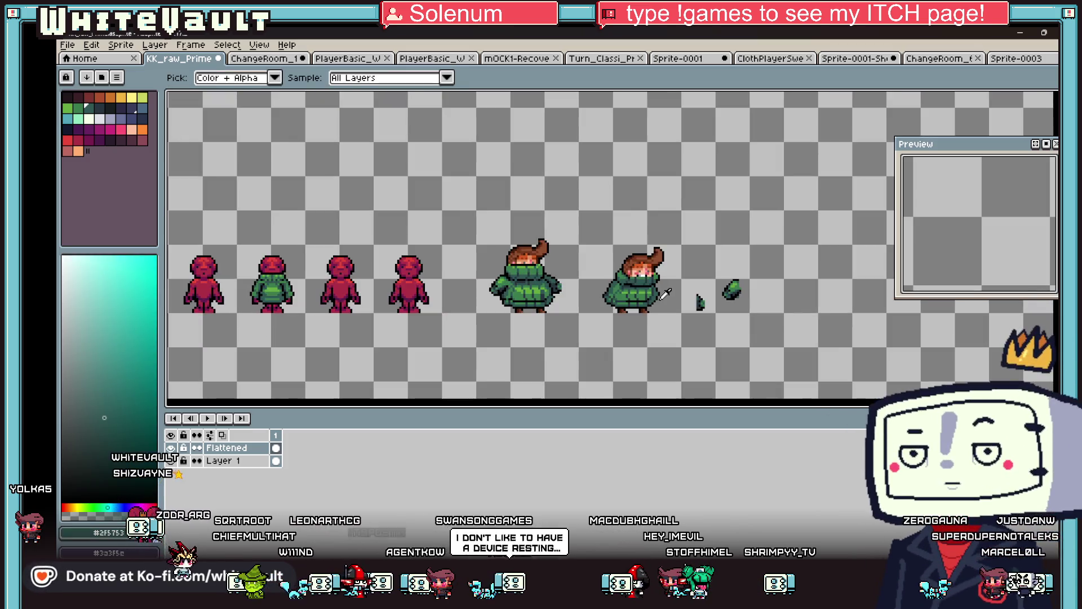
pyautogui.scroll(3, 648, 292)
pyautogui.click(540, 309)
pyautogui.press('b')
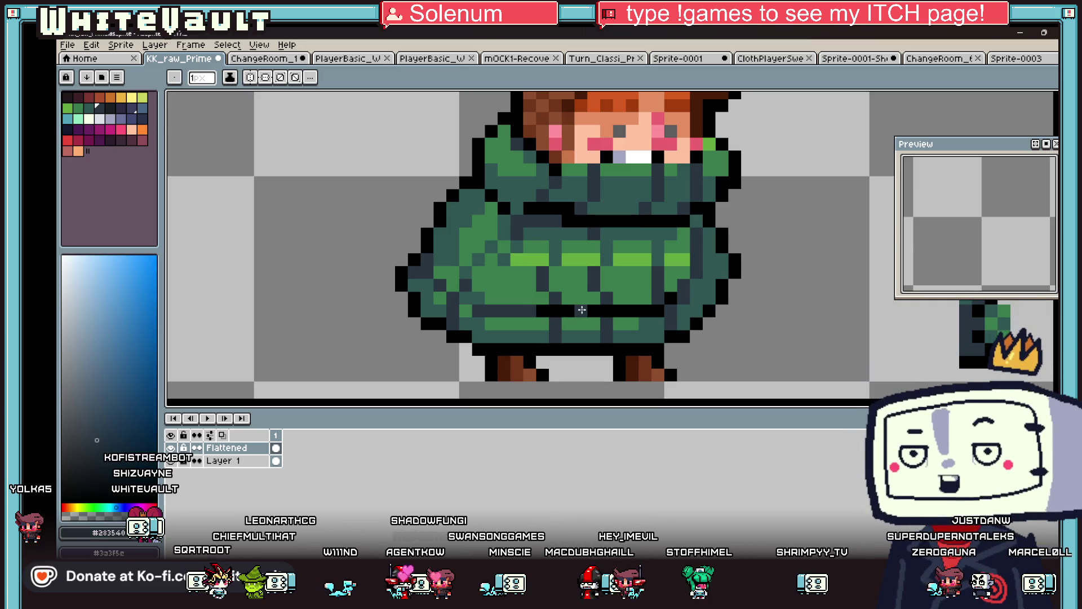
pyautogui.scroll(-4, 637, 309)
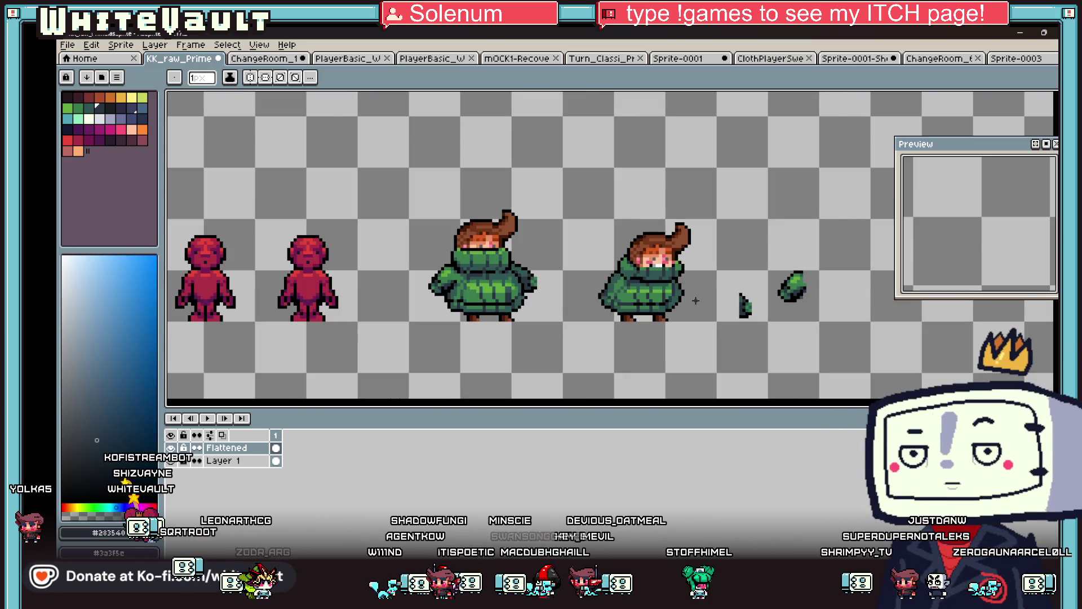
pyautogui.scroll(1, 695, 301)
pyautogui.scroll(4, 695, 300)
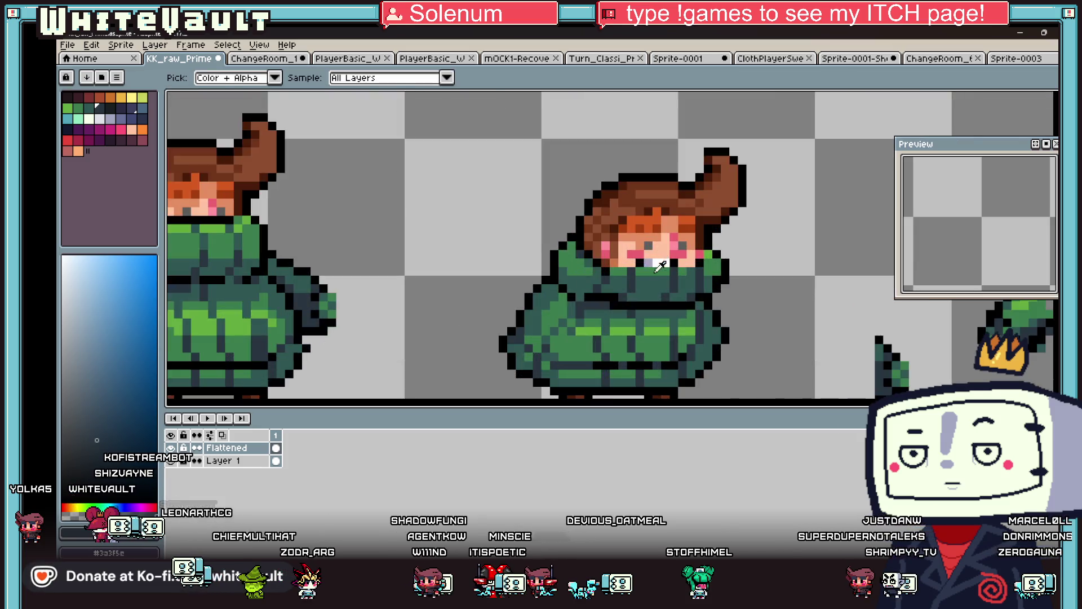
pyautogui.keyDown('alt'); pyautogui.click(577, 283); pyautogui.keyUp('alt')
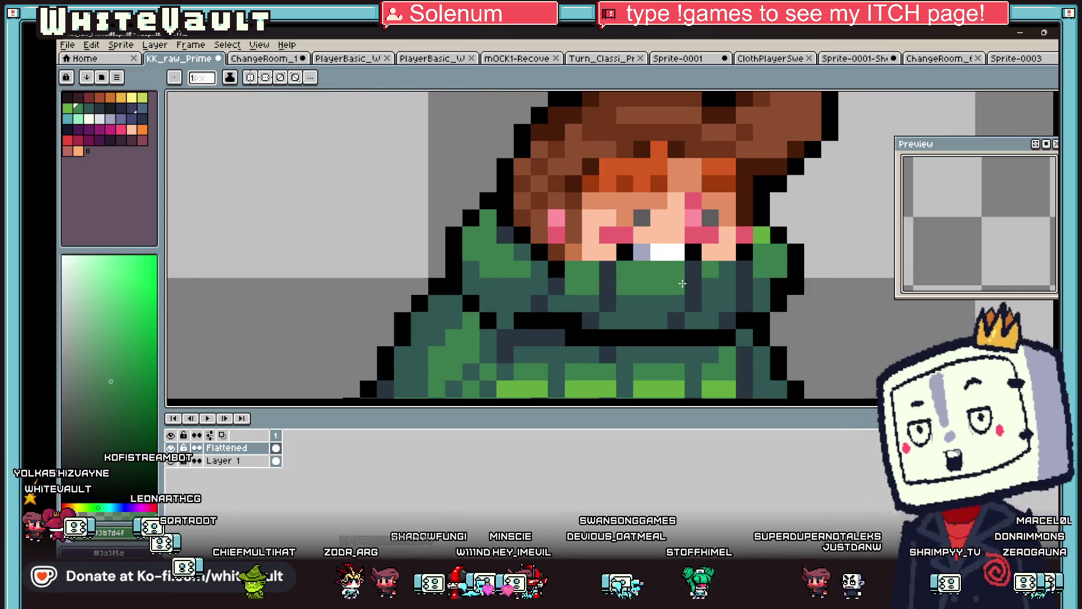
pyautogui.keyDown('alt'); pyautogui.click(745, 269); pyautogui.keyUp('alt')
pyautogui.click(710, 269)
pyautogui.keyDown('alt'); pyautogui.click(722, 268); pyautogui.keyUp('alt')
pyautogui.moveTo(714, 268); pyautogui.dragTo(631, 269)
pyautogui.scroll(-5, 568, 268)
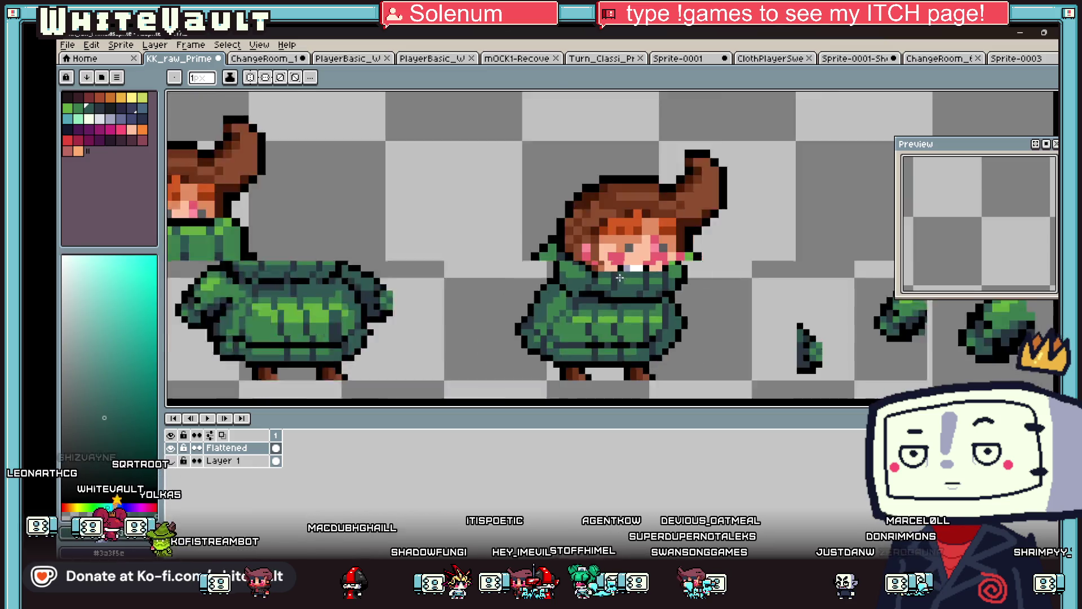
pyautogui.scroll(5, 688, 282)
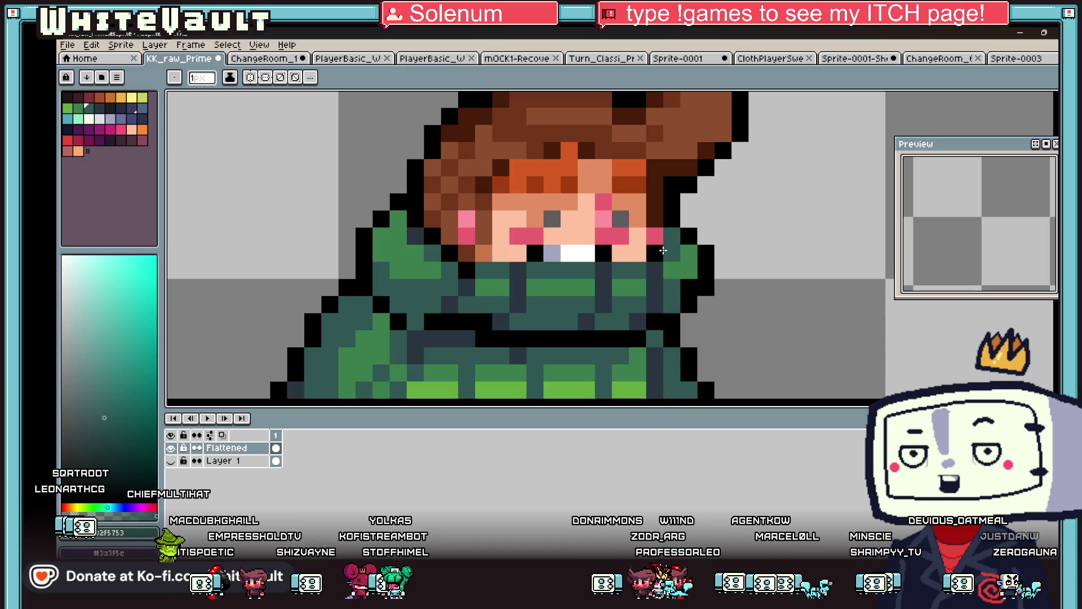
pyautogui.press('i')
pyautogui.scroll(-3, 663, 250)
pyautogui.scroll(-1, 629, 228)
pyautogui.scroll(2, 631, 228)
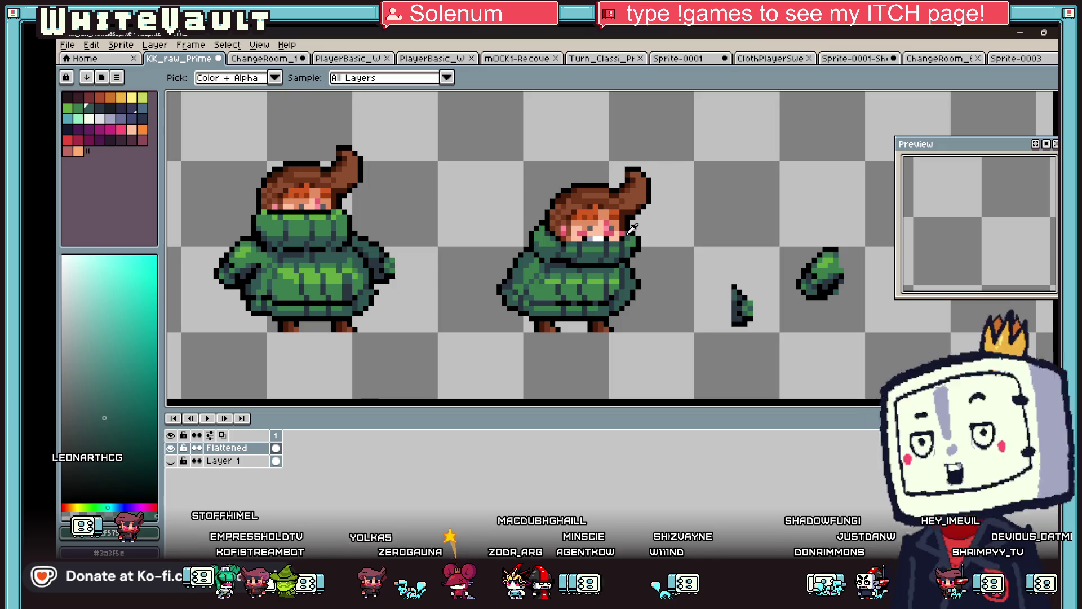
pyautogui.scroll(-2, 680, 246)
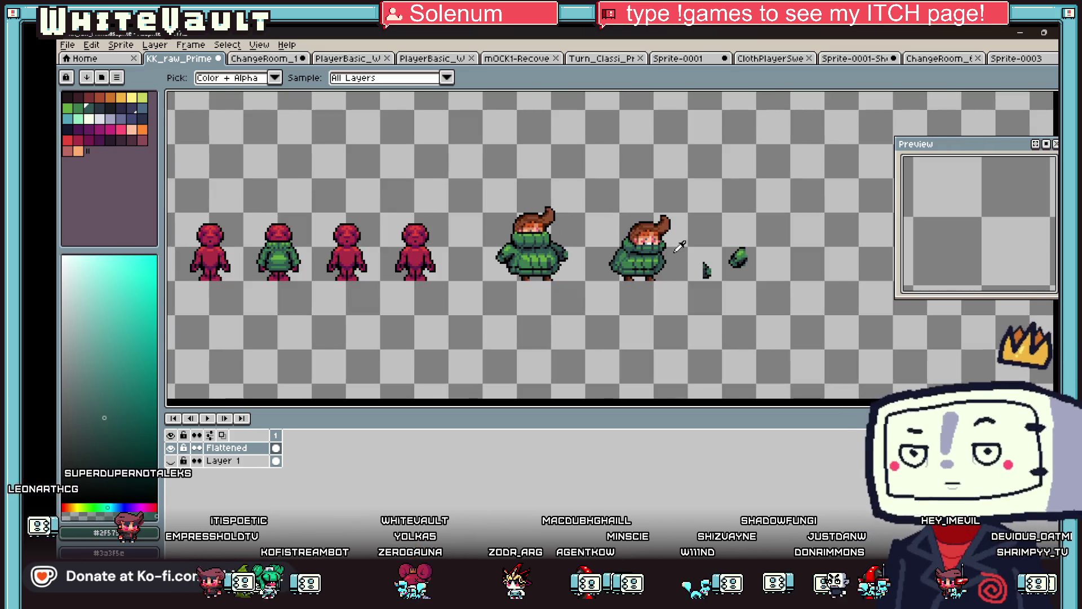
pyautogui.scroll(5, 654, 260)
pyautogui.press('b')
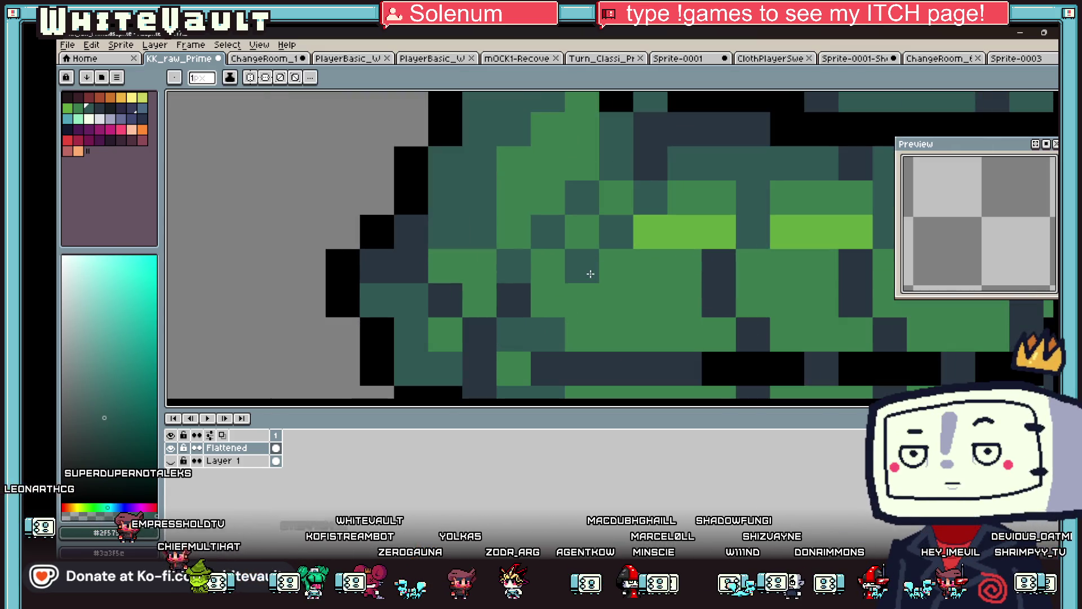
pyautogui.press('i')
pyautogui.scroll(-5, 564, 298)
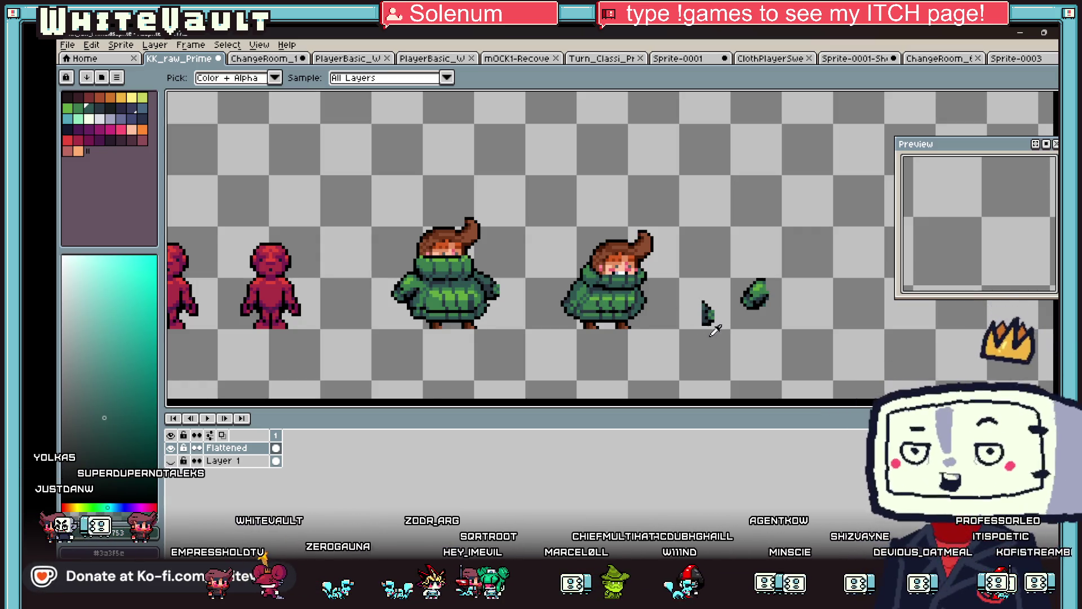
pyautogui.scroll(2, 659, 311)
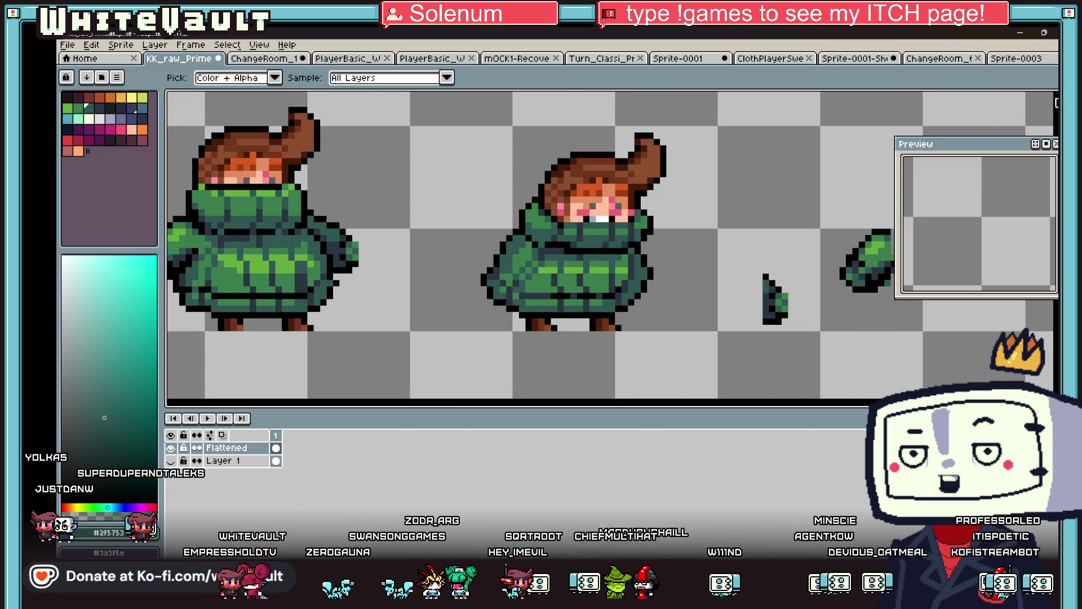
# Select the right foot's bottom row and shift it one pixel left
pyautogui.click(1052, 95)
pyautogui.moveTo(515, 315); pyautogui.dragTo(567, 345)
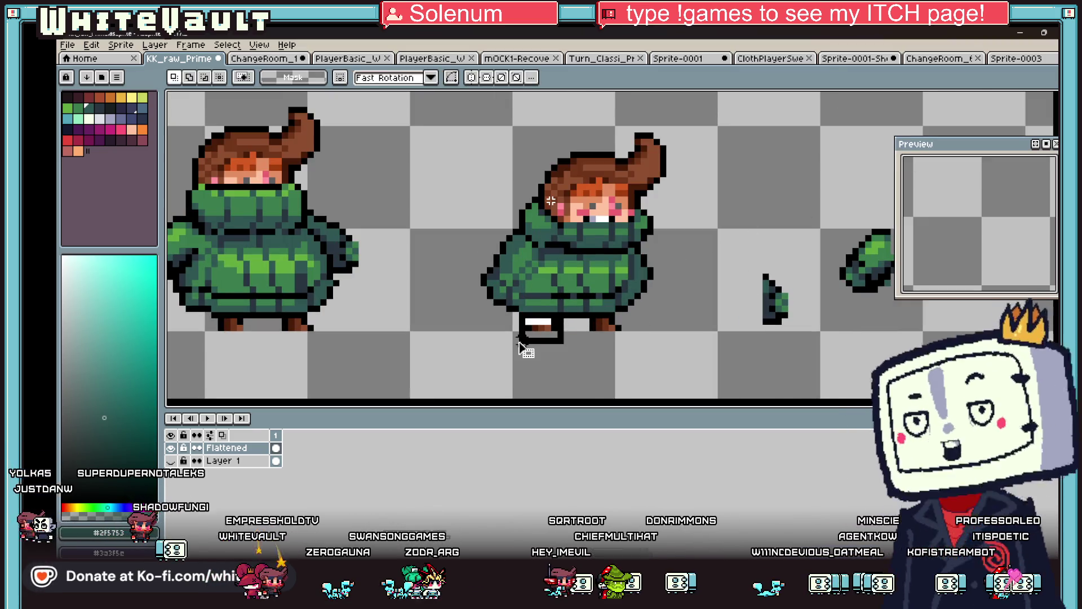
pyautogui.scroll(-1, 637, 324)
pyautogui.scroll(1, 658, 324)
pyautogui.click(548, 322)
pyautogui.moveTo(537, 323); pyautogui.dragTo(599, 343)
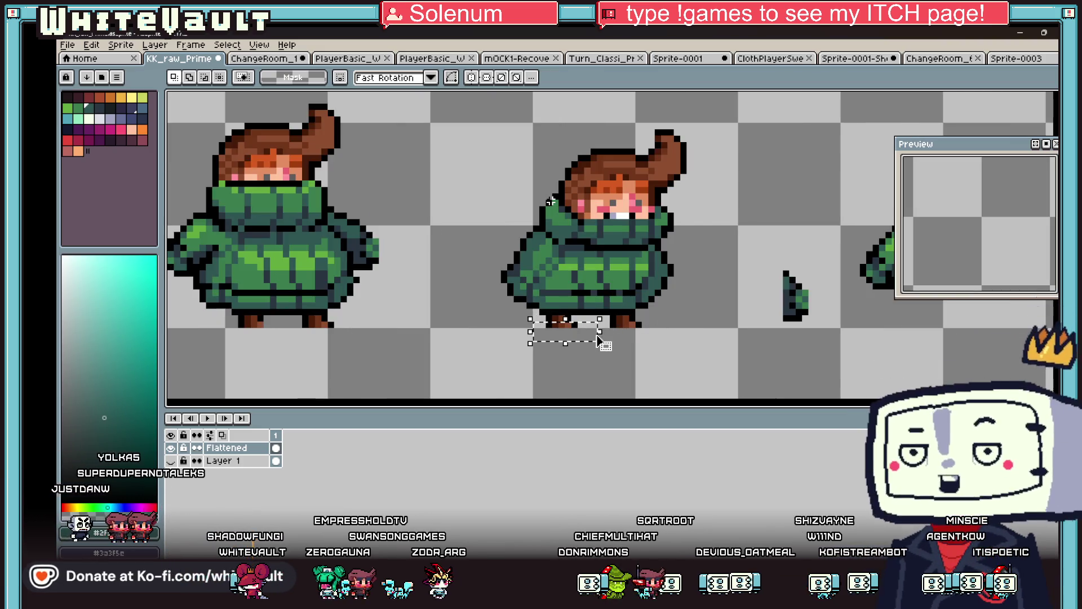
pyautogui.scroll(1, 592, 341)
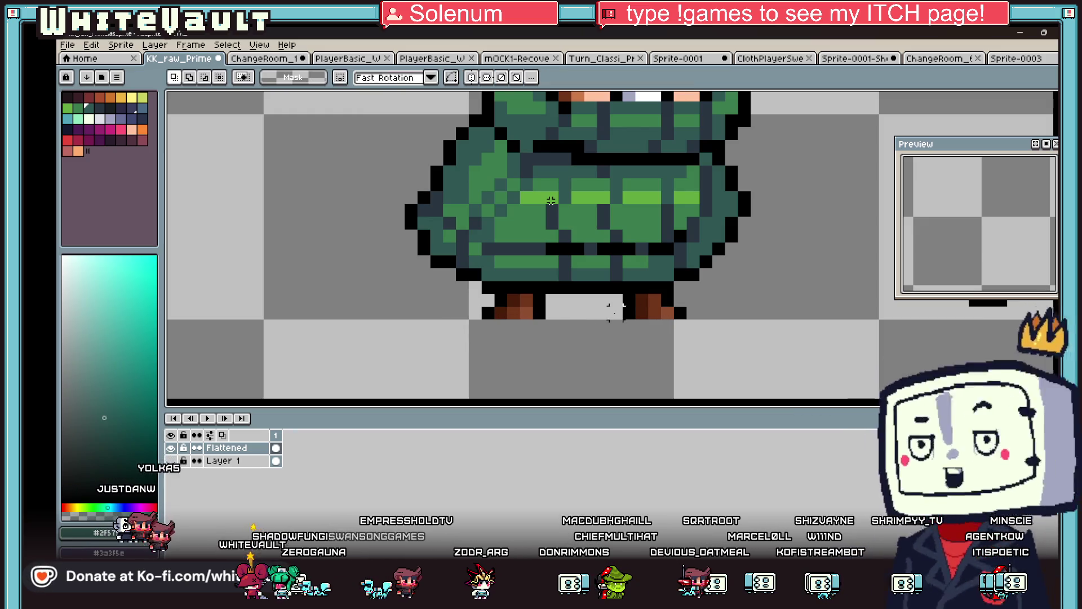
pyautogui.moveTo(607, 305); pyautogui.dragTo(740, 335)
pyautogui.press('Left')
pyautogui.press('Return')
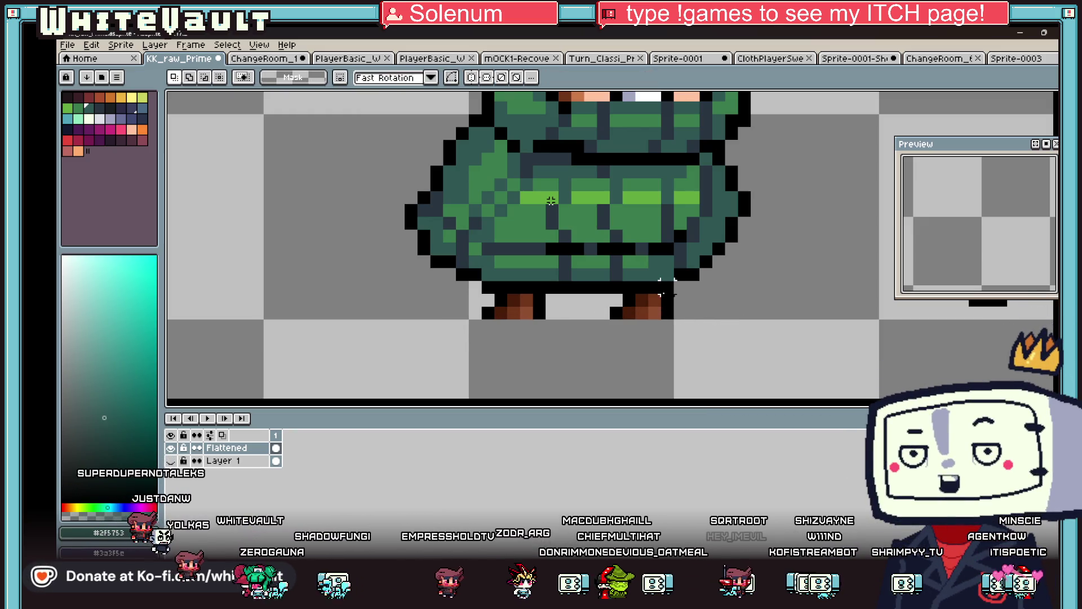
pyautogui.scroll(1, 679, 296)
# Pick black from the feet outline as the drawing colour
pyautogui.press('i')
pyautogui.click(678, 293)
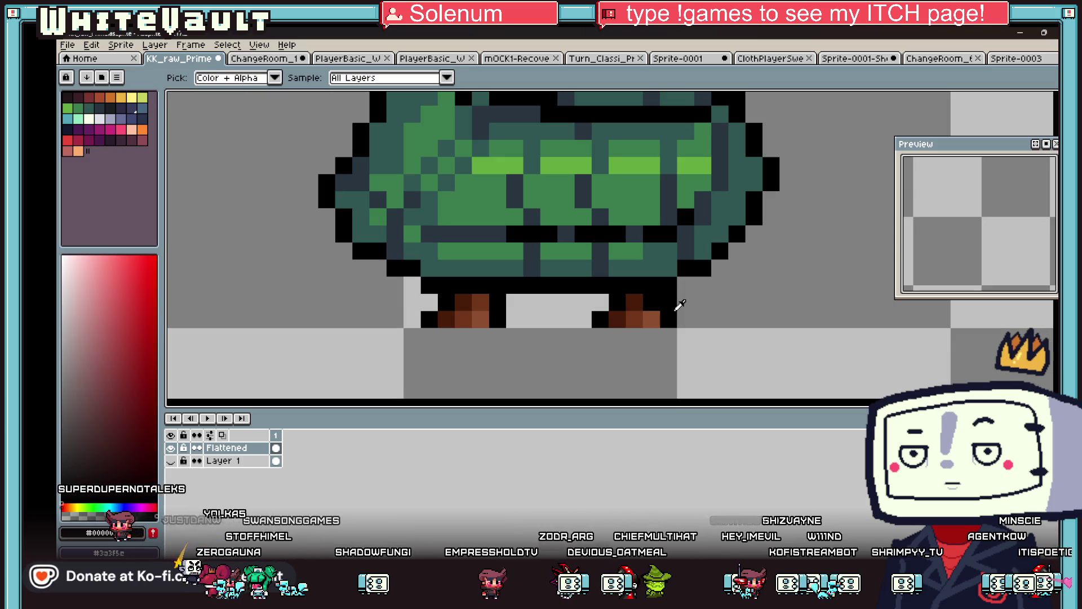
pyautogui.scroll(-4, 708, 309)
pyautogui.scroll(4, 657, 306)
pyautogui.press('b')
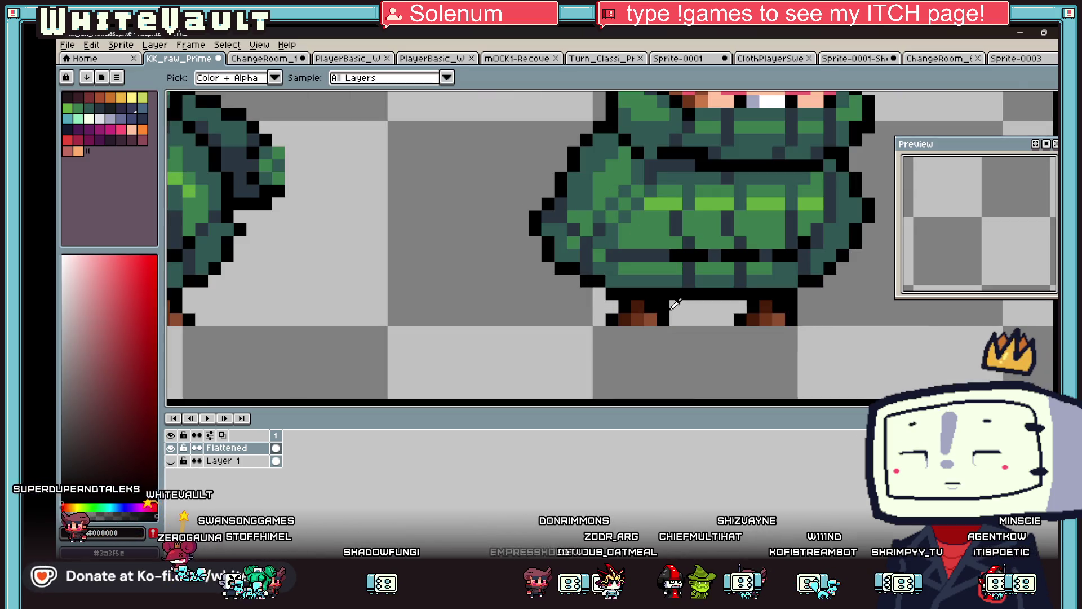
pyautogui.scroll(-4, 727, 319)
pyautogui.scroll(-4, 735, 318)
pyautogui.scroll(4, 735, 318)
pyautogui.press('i')
pyautogui.scroll(3, 732, 294)
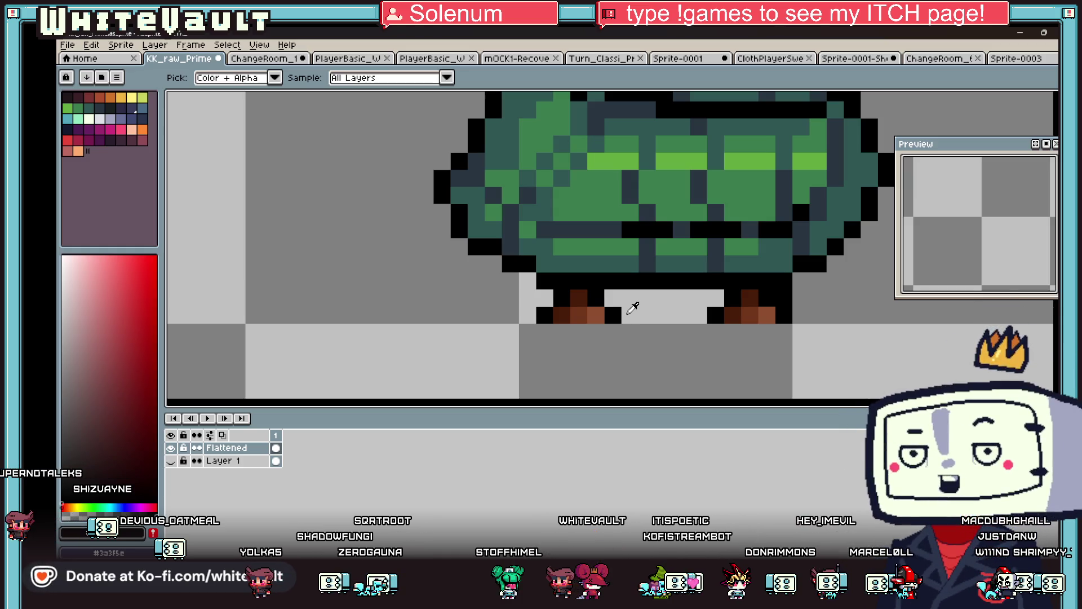
pyautogui.scroll(-4, 763, 159)
# Repaint the right-hand ribbing columns in dark slate, teal, light green and mid green
pyautogui.scroll(4, 793, 154)
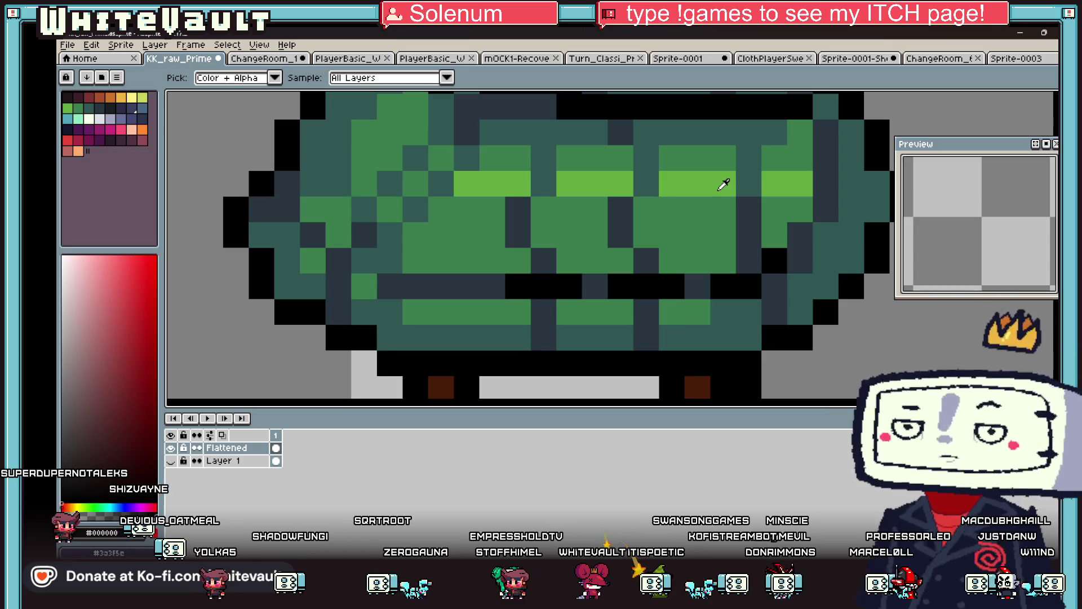
pyautogui.click(623, 221)
pyautogui.click(672, 236)
pyautogui.click(672, 209)
pyautogui.keyDown('alt'); pyautogui.click(648, 181); pyautogui.keyUp('alt')
pyautogui.moveTo(698, 183)
pyautogui.mouseDown()
pyautogui.moveTo(697, 161)
pyautogui.moveTo(672, 158)
pyautogui.mouseUp()
pyautogui.keyDown('alt'); pyautogui.click(674, 174); pyautogui.keyUp('alt')
pyautogui.click(655, 186)
pyautogui.keyDown('alt'); pyautogui.click(646, 223); pyautogui.keyUp('alt')
pyautogui.moveTo(621, 210); pyautogui.dragTo(624, 237)
pyautogui.moveTo(574, 180)
pyautogui.mouseDown()
pyautogui.moveTo(569, 158)
pyautogui.moveTo(592, 157)
pyautogui.mouseUp()
# Repaint the left-hand ribbing columns in dark slate, teal, green and light green
pyautogui.keyDown('alt'); pyautogui.click(516, 211); pyautogui.keyUp('alt')
pyautogui.click(564, 234)
pyautogui.click(566, 210)
pyautogui.keyDown('alt'); pyautogui.click(563, 177); pyautogui.keyUp('alt')
pyautogui.keyDown('alt'); pyautogui.click(512, 153); pyautogui.keyUp('alt')
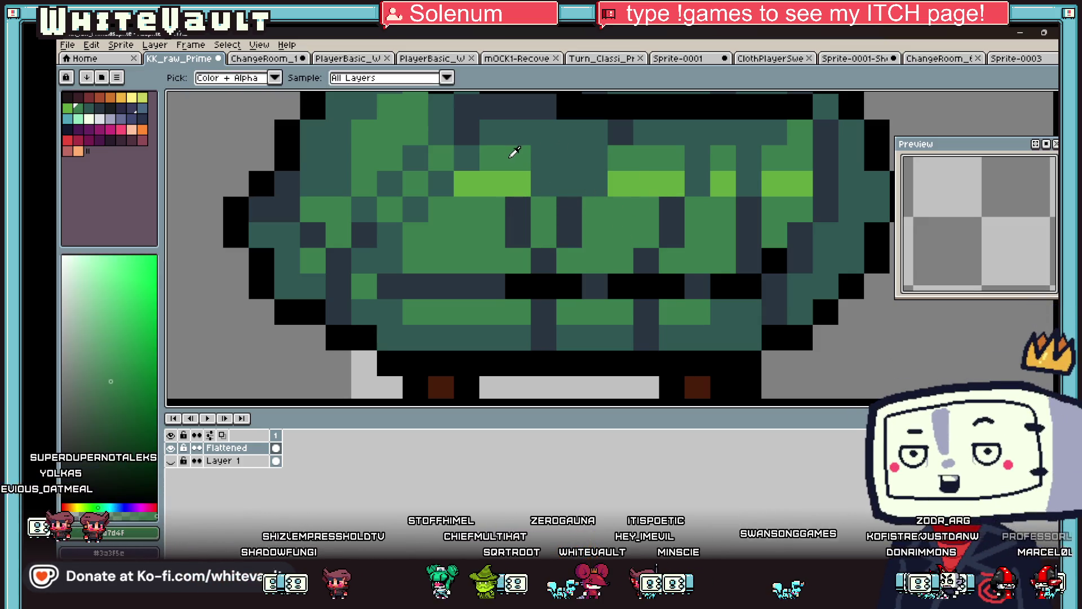
pyautogui.click(542, 157)
pyautogui.keyDown('alt'); pyautogui.click(496, 183); pyautogui.keyUp('alt')
pyautogui.click(544, 186)
pyautogui.keyDown('alt'); pyautogui.click(539, 215); pyautogui.keyUp('alt')
pyautogui.click(518, 226)
pyautogui.scroll(-4, 563, 237)
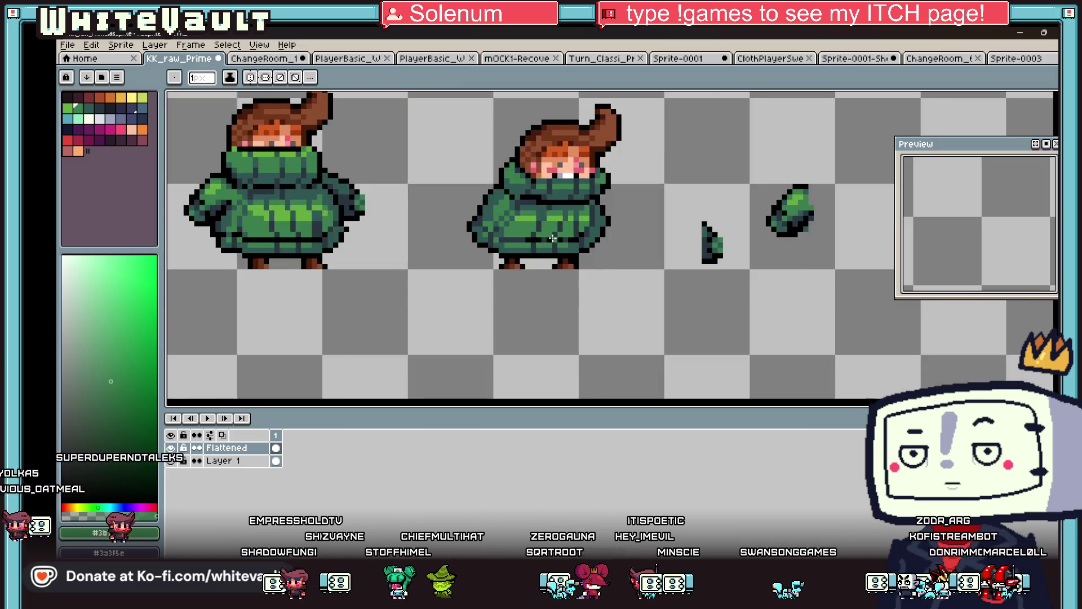
pyautogui.scroll(3, 593, 254)
pyautogui.scroll(-4, 593, 253)
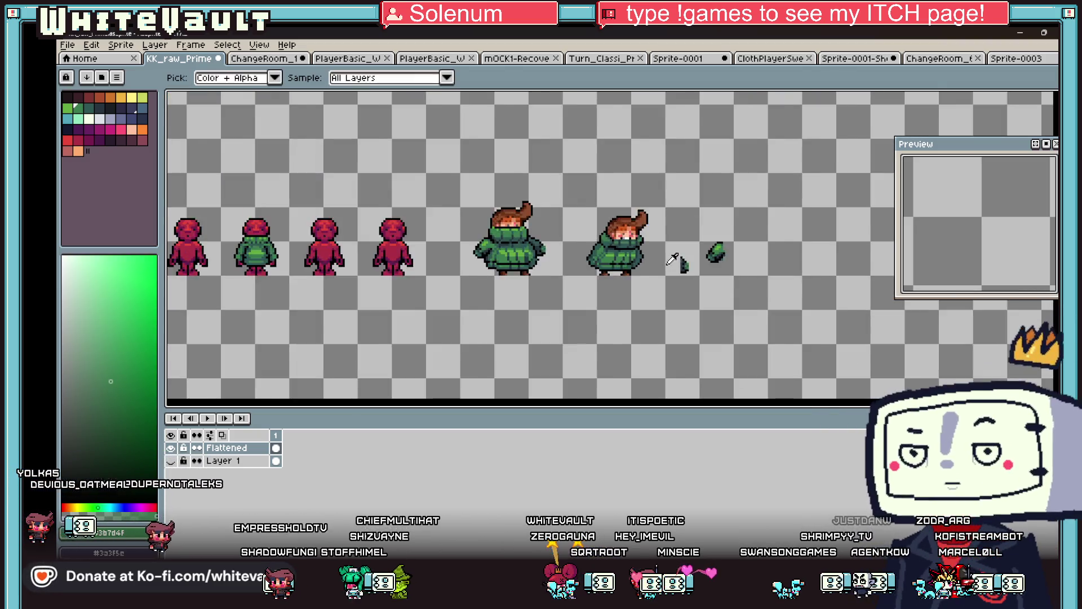
pyautogui.scroll(4, 633, 236)
# Redraw black outline pixels along the body edge and erase stray edge pixels
pyautogui.keyDown('alt'); pyautogui.click(633, 236); pyautogui.keyUp('alt')
pyautogui.scroll(3, 633, 235)
pyautogui.moveTo(629, 253); pyautogui.dragTo(623, 285)
pyautogui.rightClick(655, 282)
pyautogui.rightClick(655, 231)
pyautogui.rightClick(680, 307)
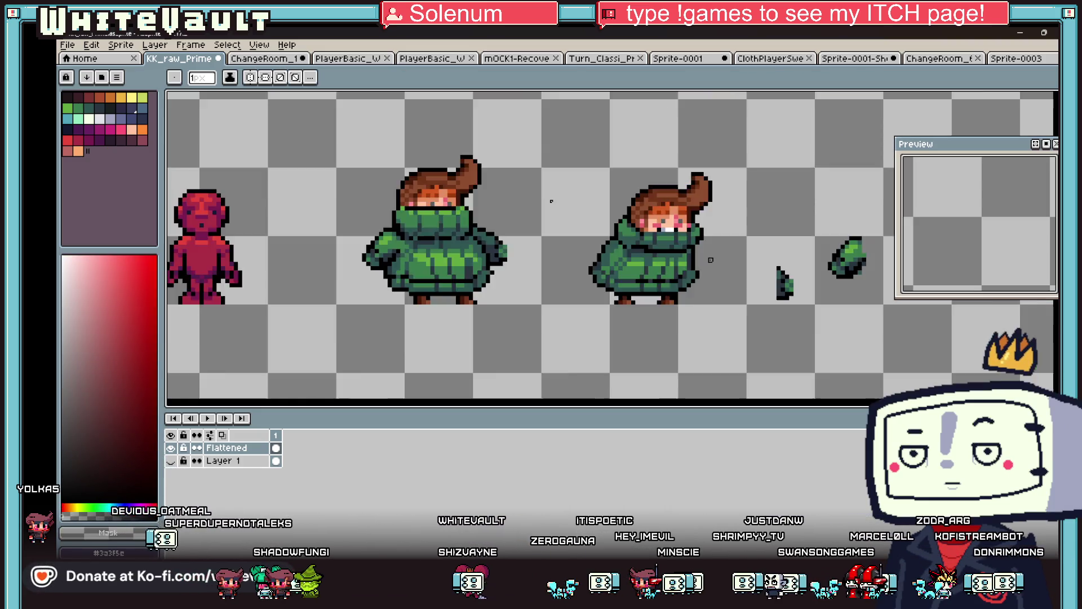
pyautogui.scroll(-8, 711, 260)
pyautogui.scroll(4, 712, 261)
pyautogui.scroll(3, 714, 259)
# Draw a black outline bulging out on the body's right side and fill it dark slate
pyautogui.keyDown('alt'); pyautogui.click(684, 218); pyautogui.keyUp('alt')
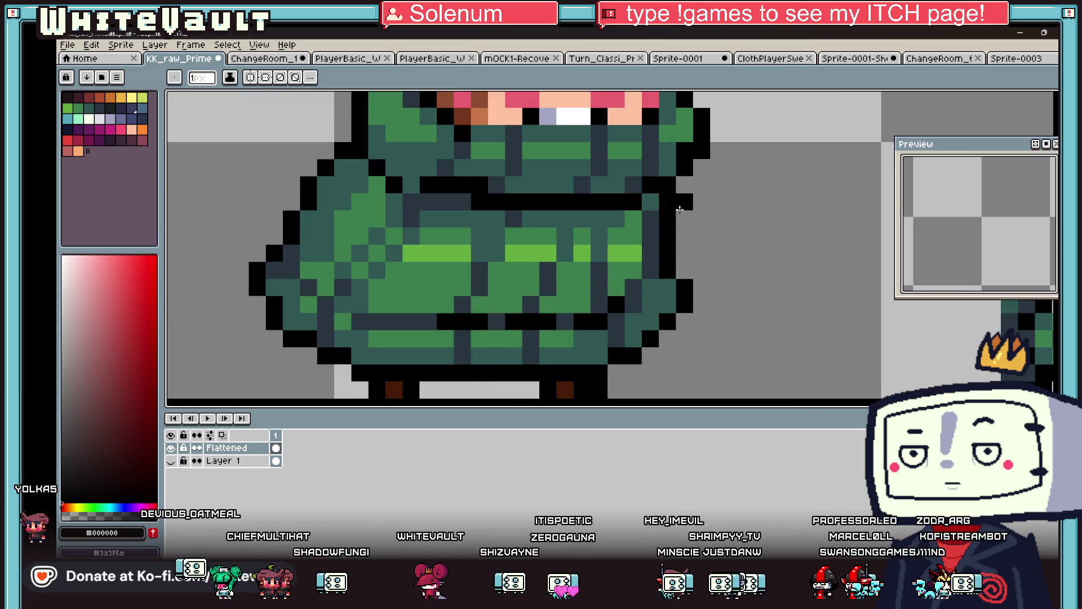
pyautogui.moveTo(683, 218)
pyautogui.mouseDown()
pyautogui.moveTo(715, 265)
pyautogui.moveTo(691, 288)
pyautogui.moveTo(654, 289)
pyautogui.mouseUp()
pyautogui.keyDown('alt'); pyautogui.click(654, 288); pyautogui.keyUp('alt')
pyautogui.moveTo(684, 229)
pyautogui.mouseDown()
pyautogui.moveTo(701, 270)
pyautogui.moveTo(684, 274)
pyautogui.mouseUp()
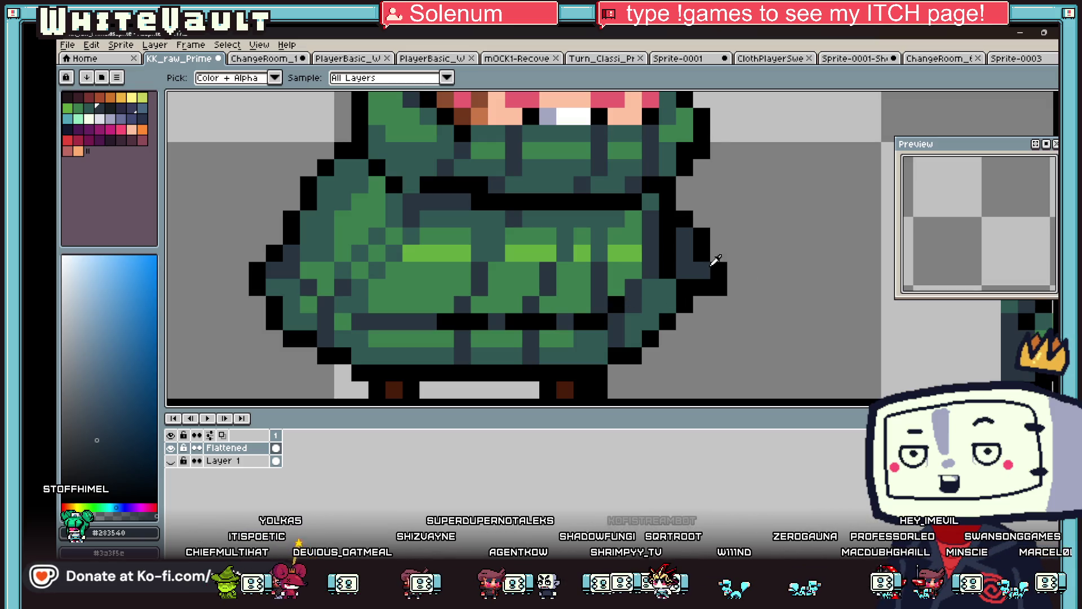
# Sample black and then the dark blue-slate shade from the sweater
pyautogui.scroll(-5, 776, 303)
pyautogui.scroll(5, 772, 294)
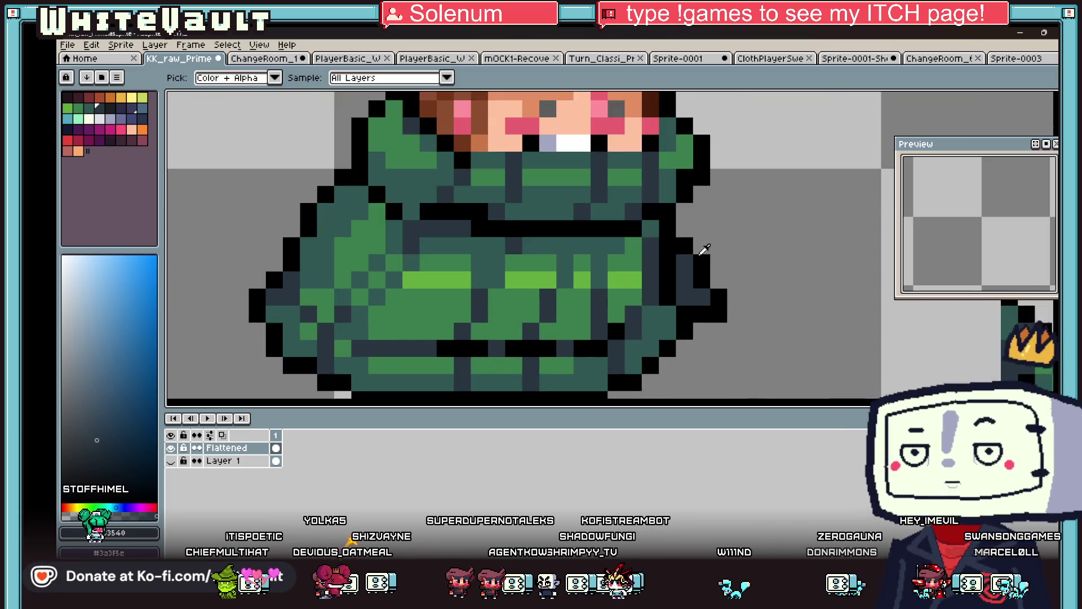
pyautogui.keyDown('alt'); pyautogui.click(706, 255); pyautogui.keyUp('alt')
pyautogui.scroll(-4, 708, 256)
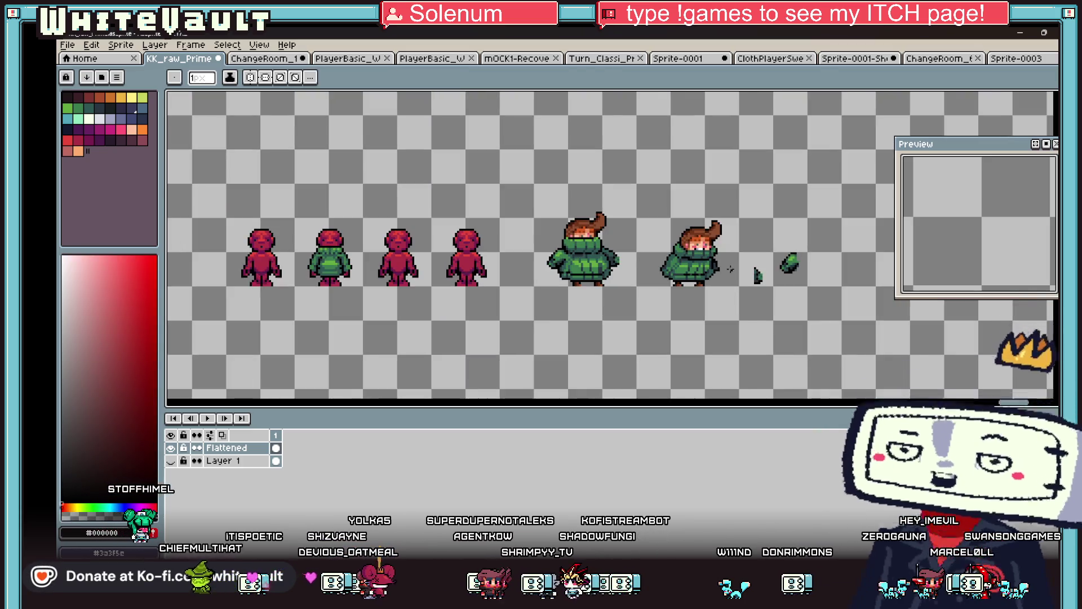
pyautogui.scroll(3, 709, 258)
pyautogui.scroll(-4, 712, 259)
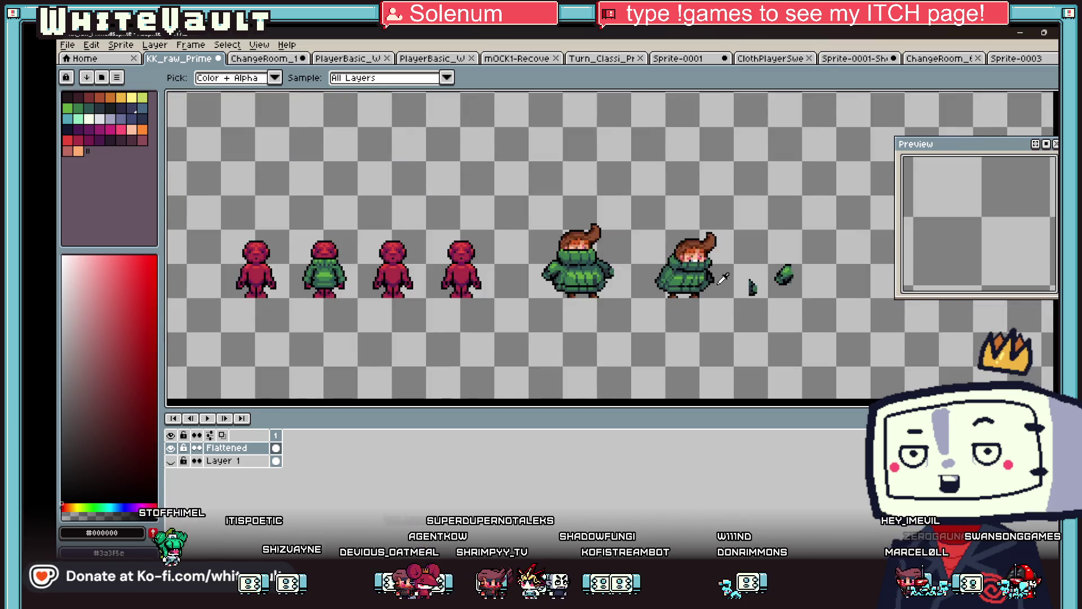
pyautogui.scroll(3, 702, 261)
pyautogui.scroll(1, 699, 261)
pyautogui.click(700, 260)
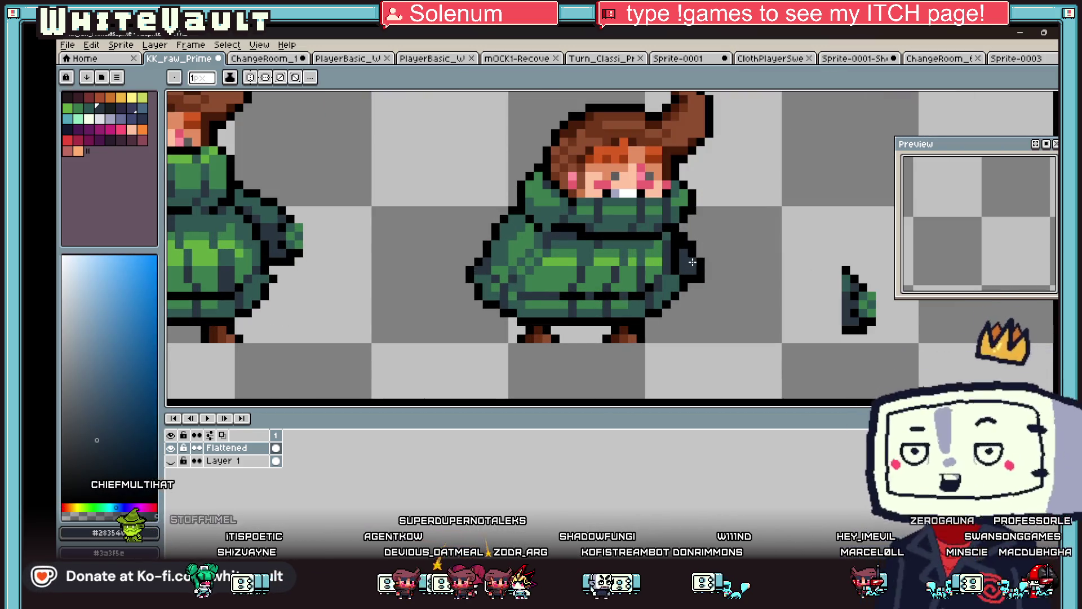
pyautogui.scroll(-2, 713, 264)
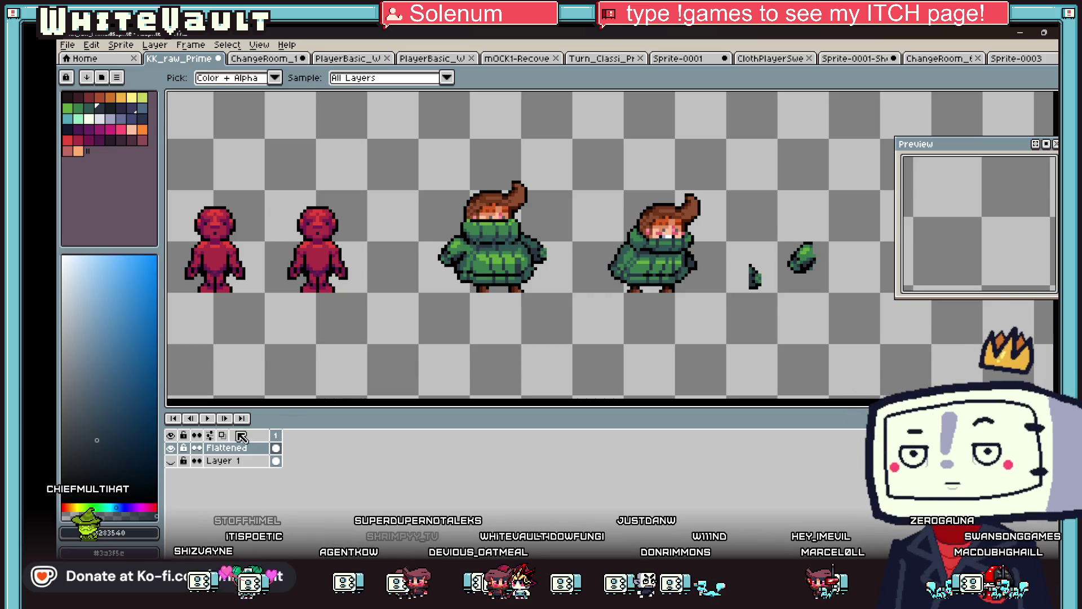
# Cut the loose green sleeve piece out of the canvas
pyautogui.press('m')
pyautogui.moveTo(775, 223); pyautogui.dragTo(848, 289)
pyautogui.press('Delete')
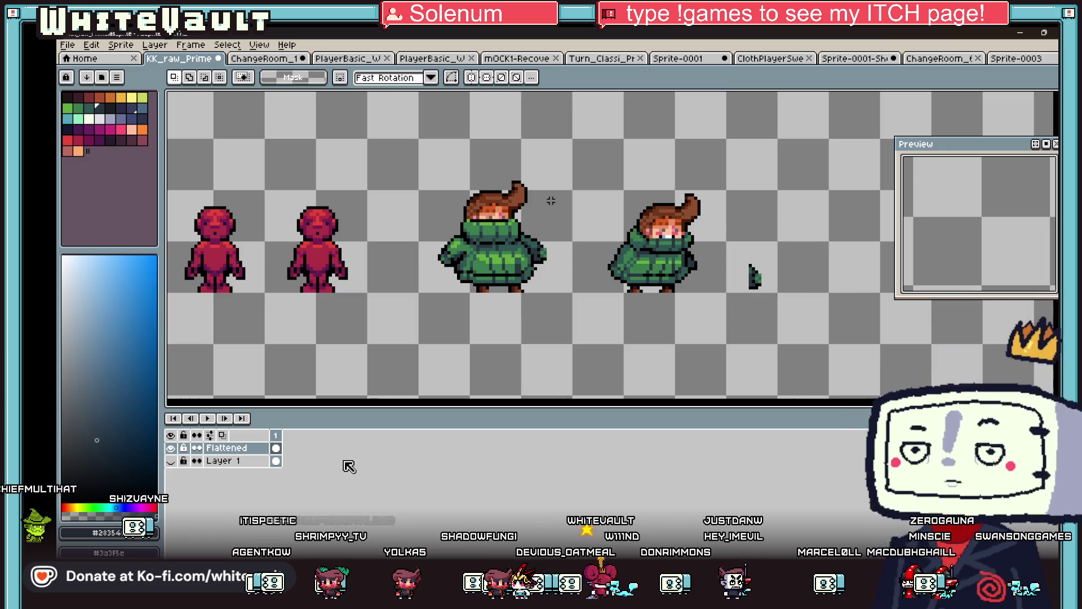
# Paste the sleeve onto a new Layer 2 and place it on the duplicate's left side
pyautogui.rightClick(237, 459)
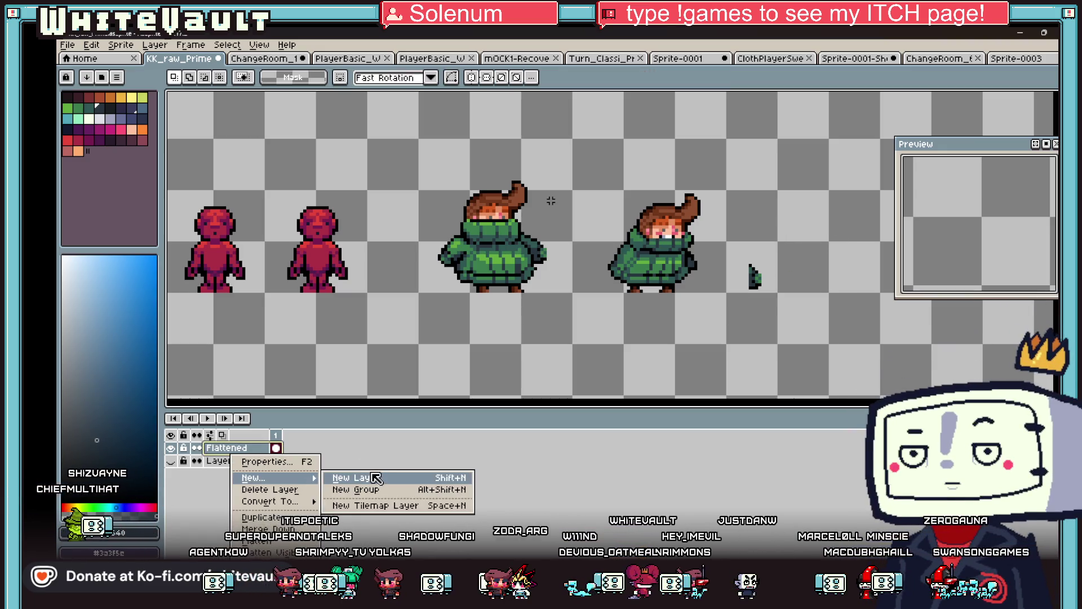
pyautogui.click(265, 479)
pyautogui.hotkey('ctrl', 'v')
pyautogui.scroll(1, 755, 246)
pyautogui.moveTo(812, 255)
pyautogui.mouseDown()
pyautogui.moveTo(580, 283)
pyautogui.moveTo(594, 273)
pyautogui.mouseUp()
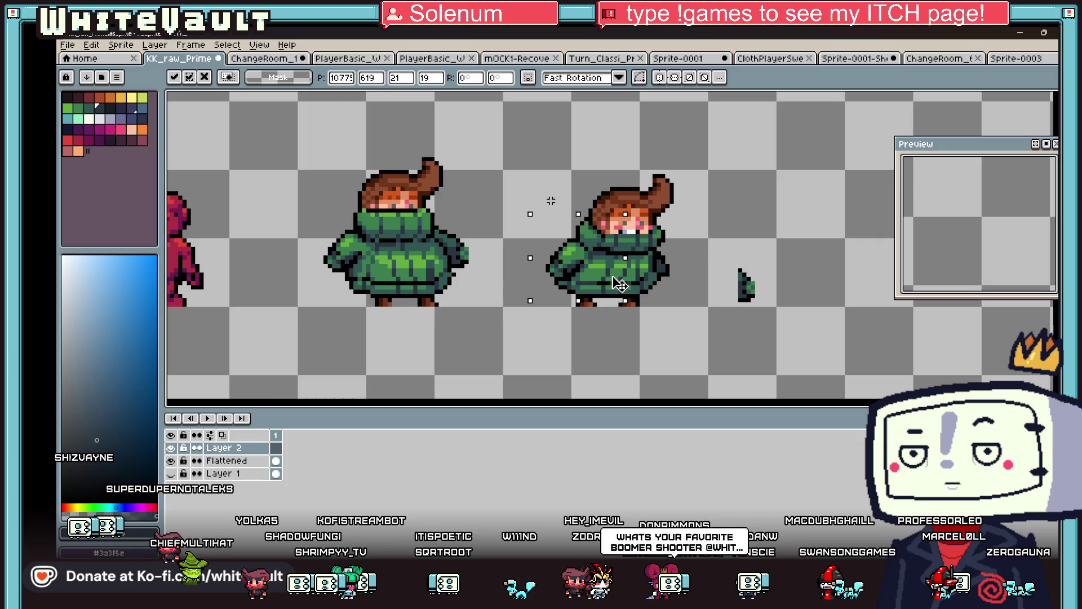
pyautogui.click(689, 303)
pyautogui.scroll(-2, 603, 259)
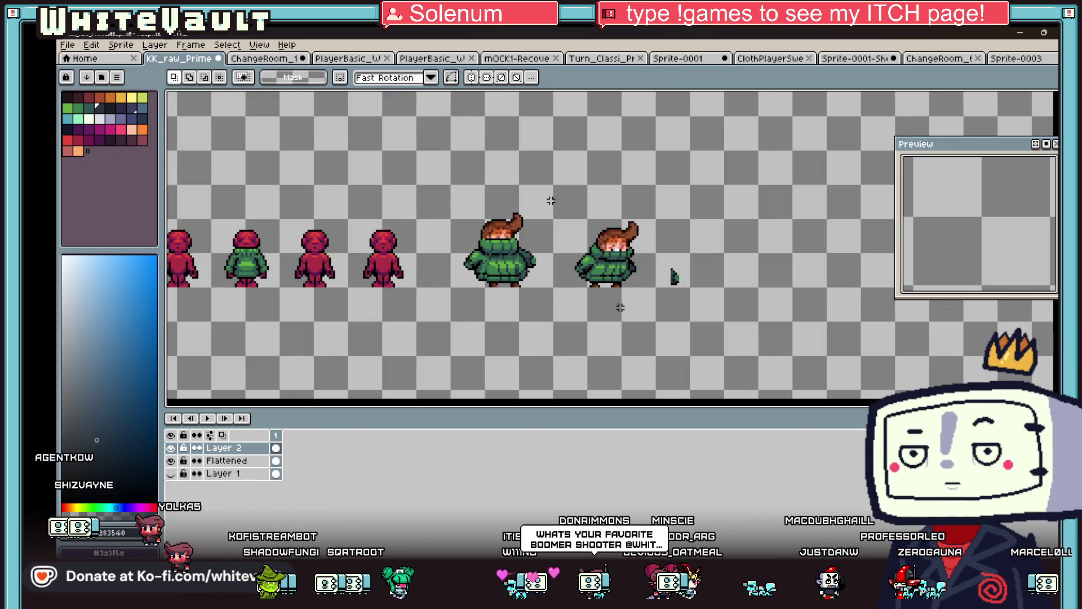
pyautogui.scroll(1, 621, 307)
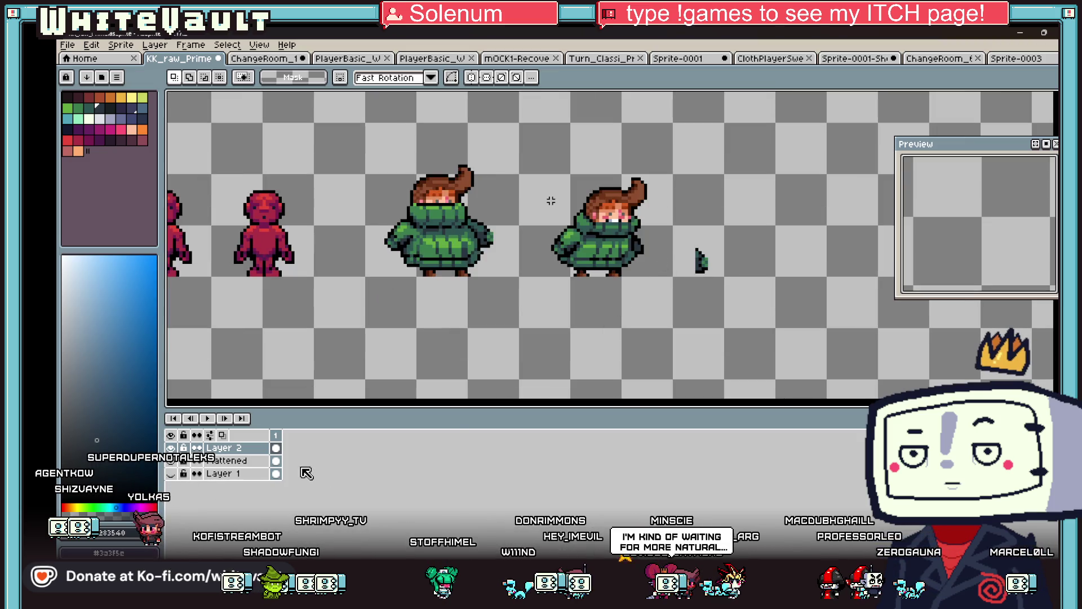